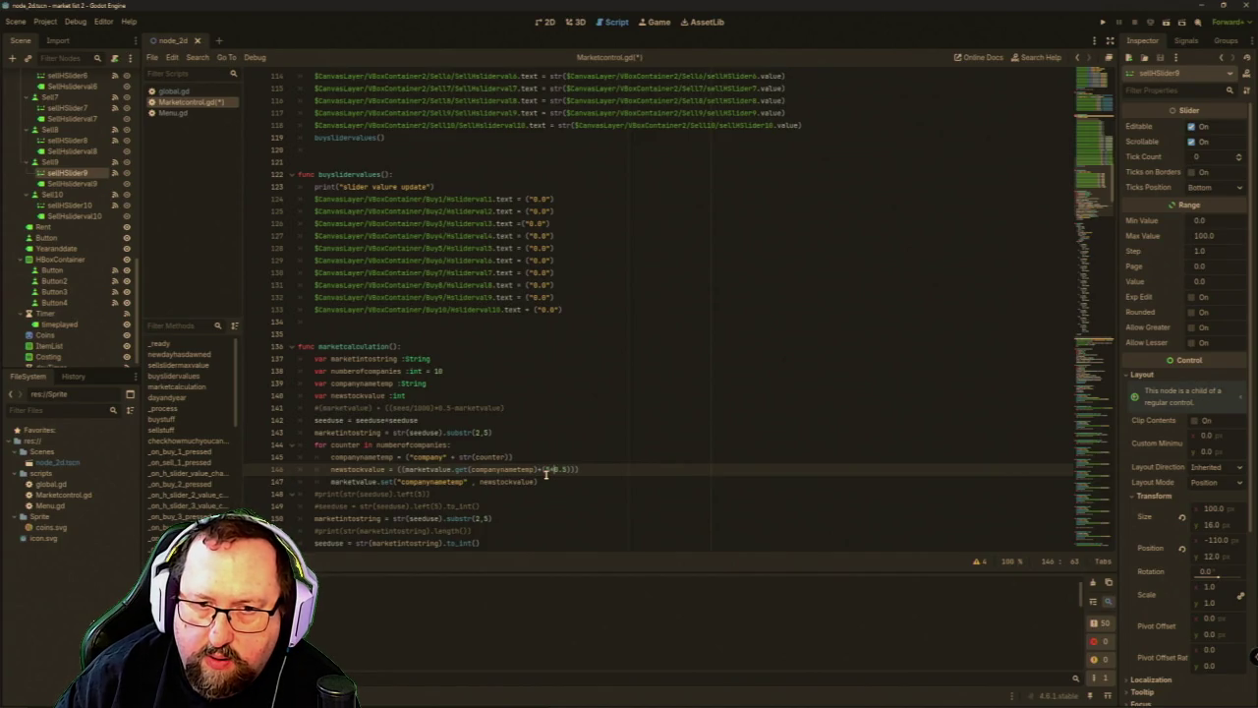
Begin rewriting the line 146 stock value formula, inserting seeduse from autocomplete.
{"action": "type", "text": "("}
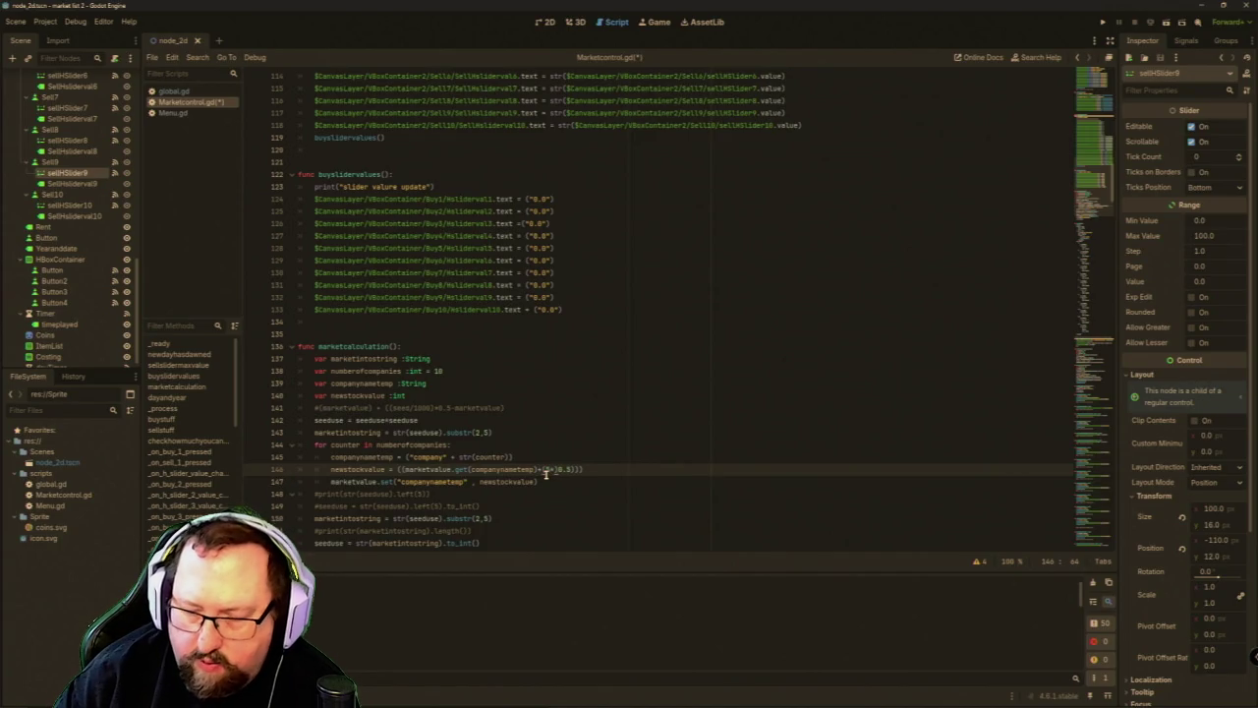
{"action": "type", "text": "1"}
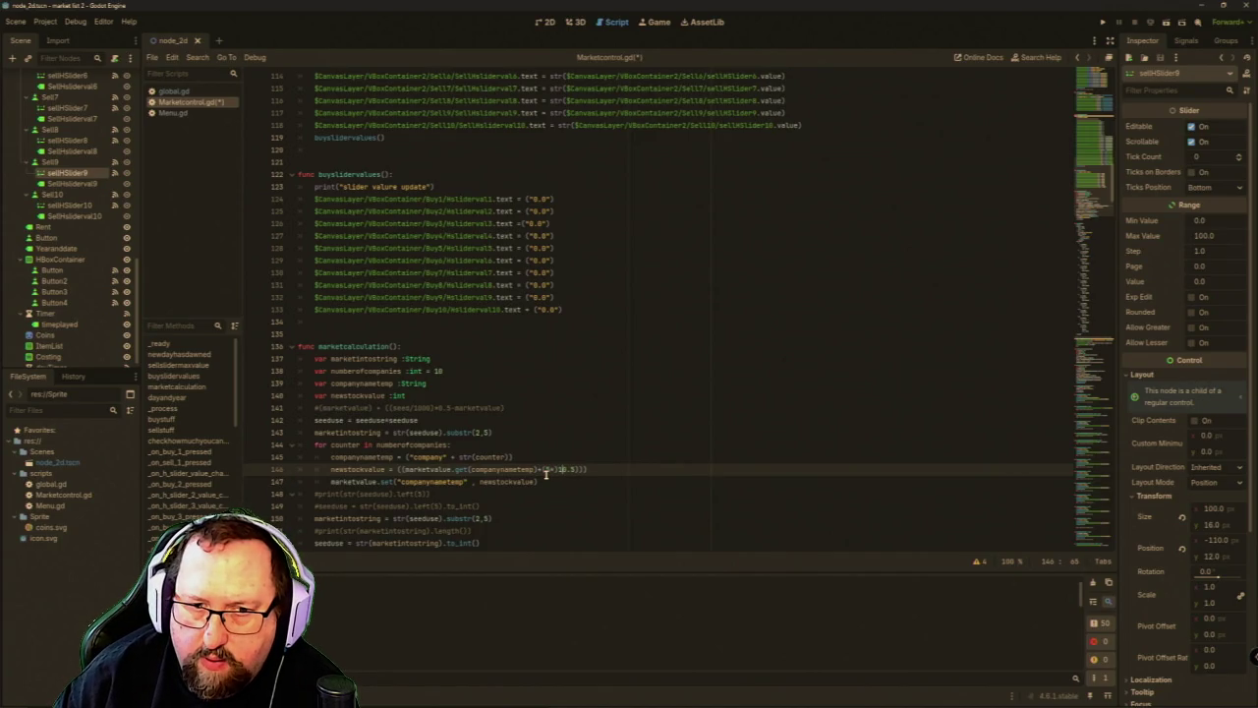
{"action": "type", "text": "-1"}
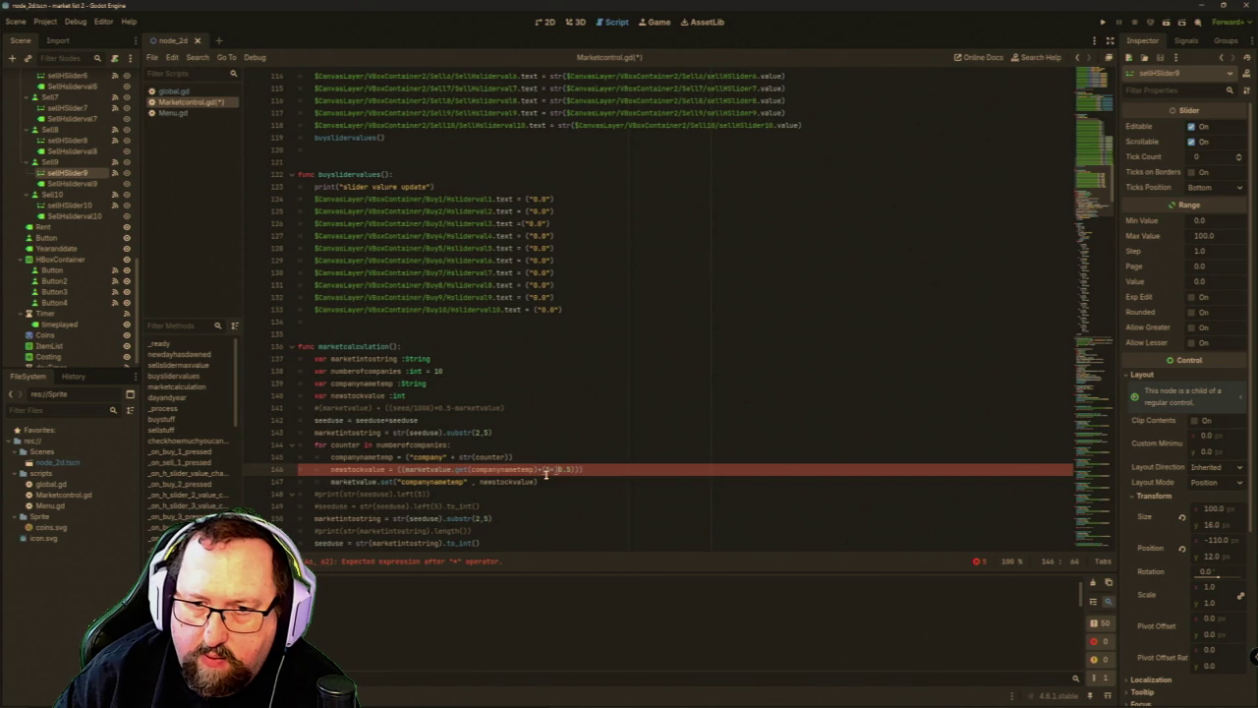
{"action": "type", "text": "0"}
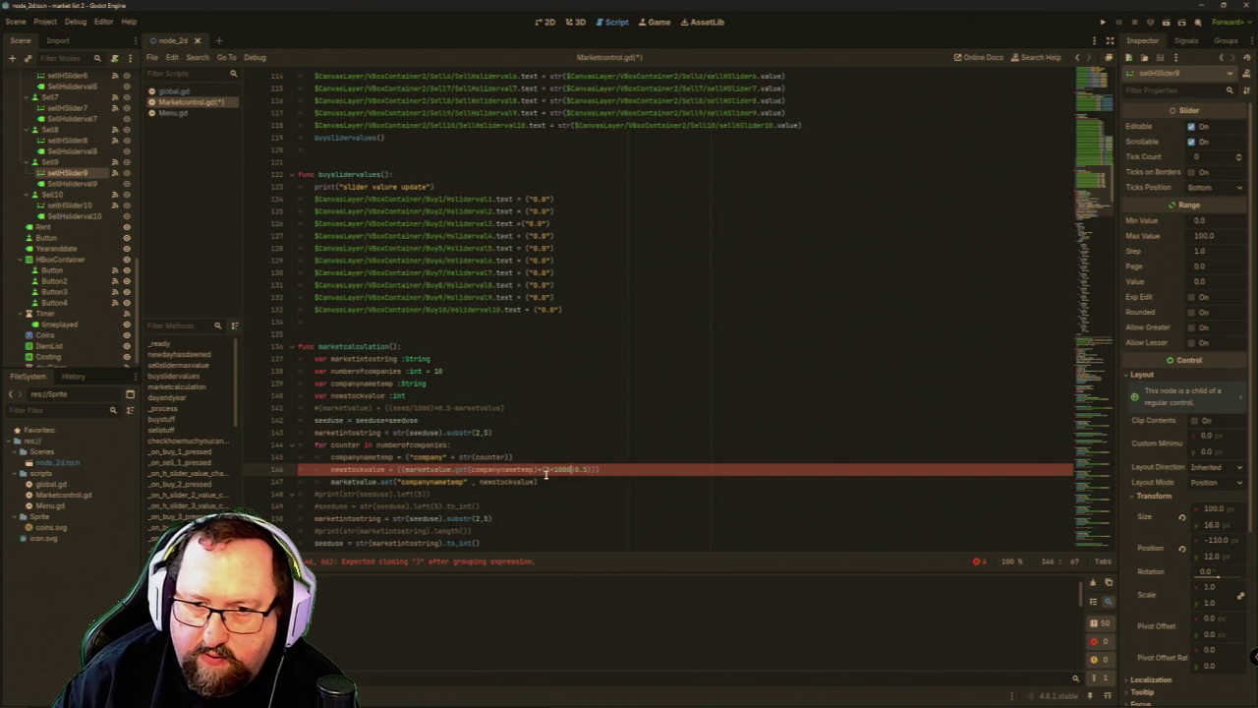
{"action": "key", "text": "Left"}
{"action": "type", "text": "*("}
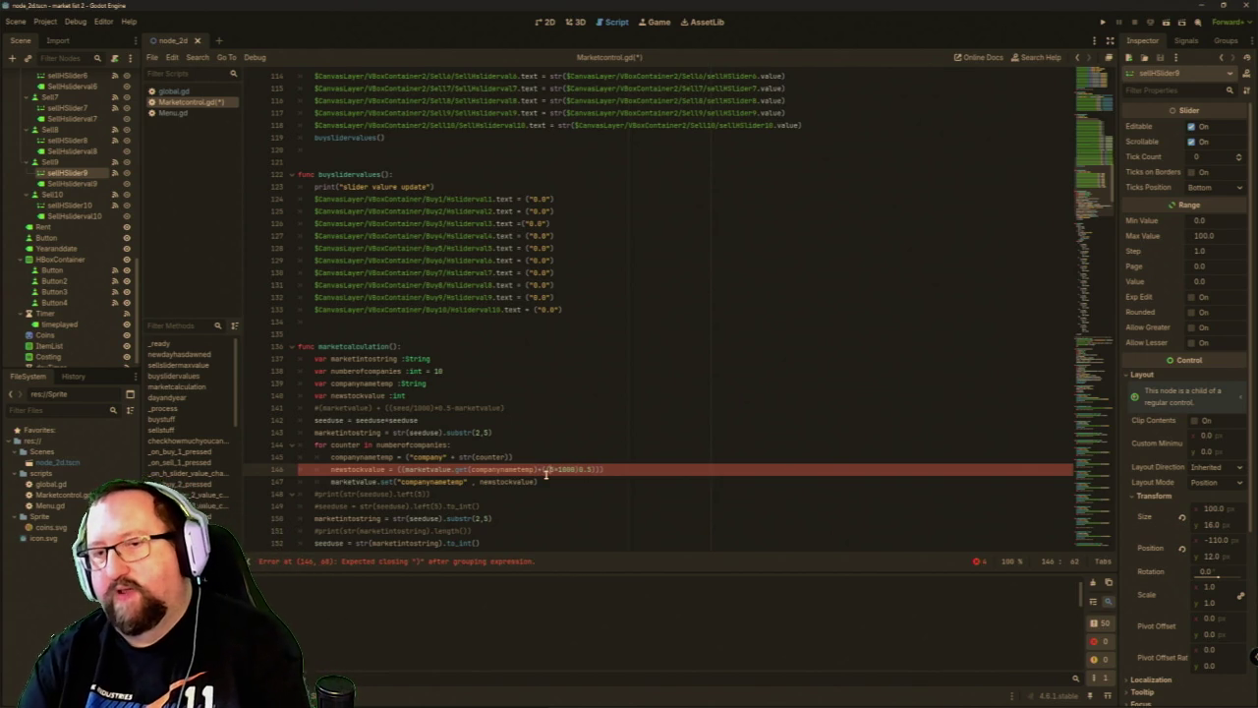
{"action": "key", "text": "BackSpace"}
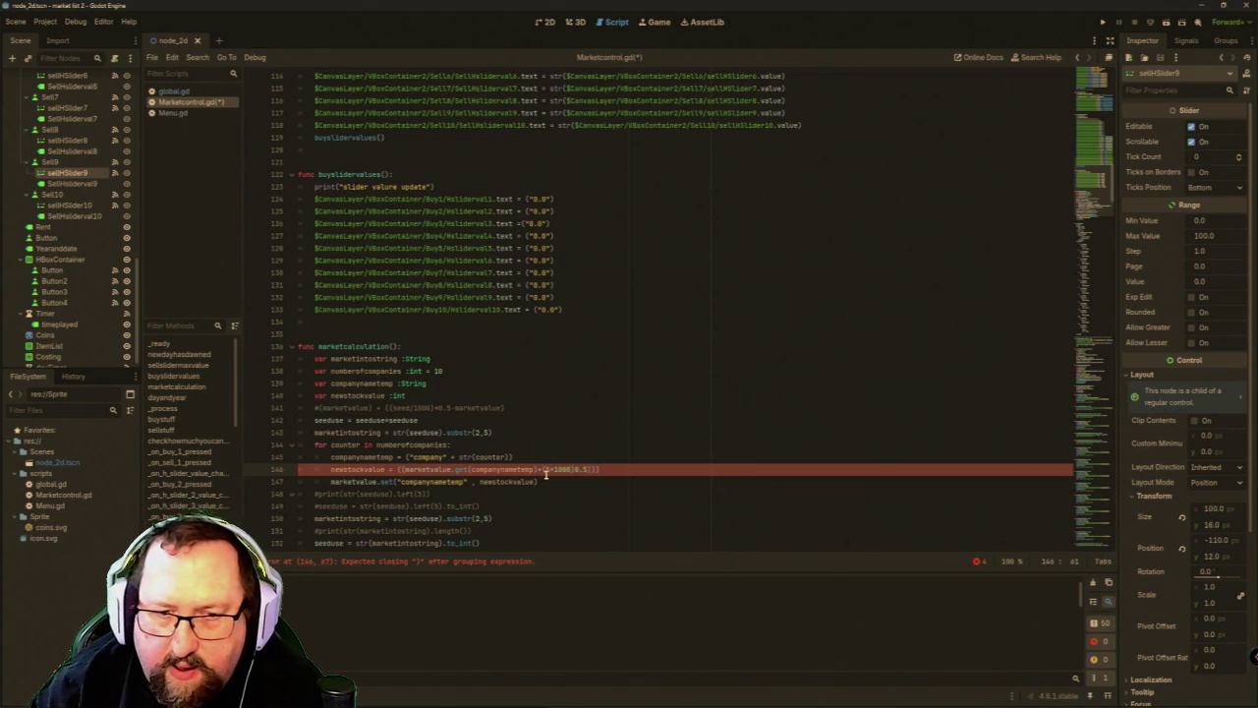
{"action": "type", "text": "seed"}
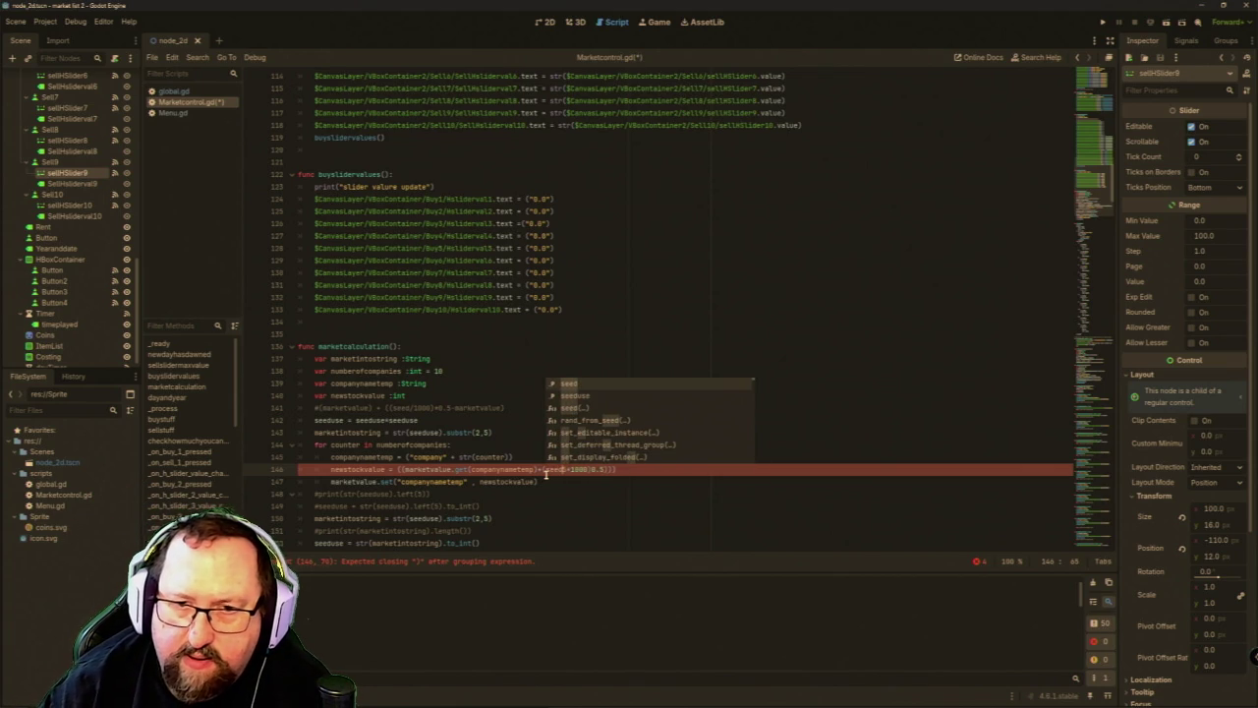
{"action": "key", "text": "Down"}
{"action": "key", "text": "Return"}
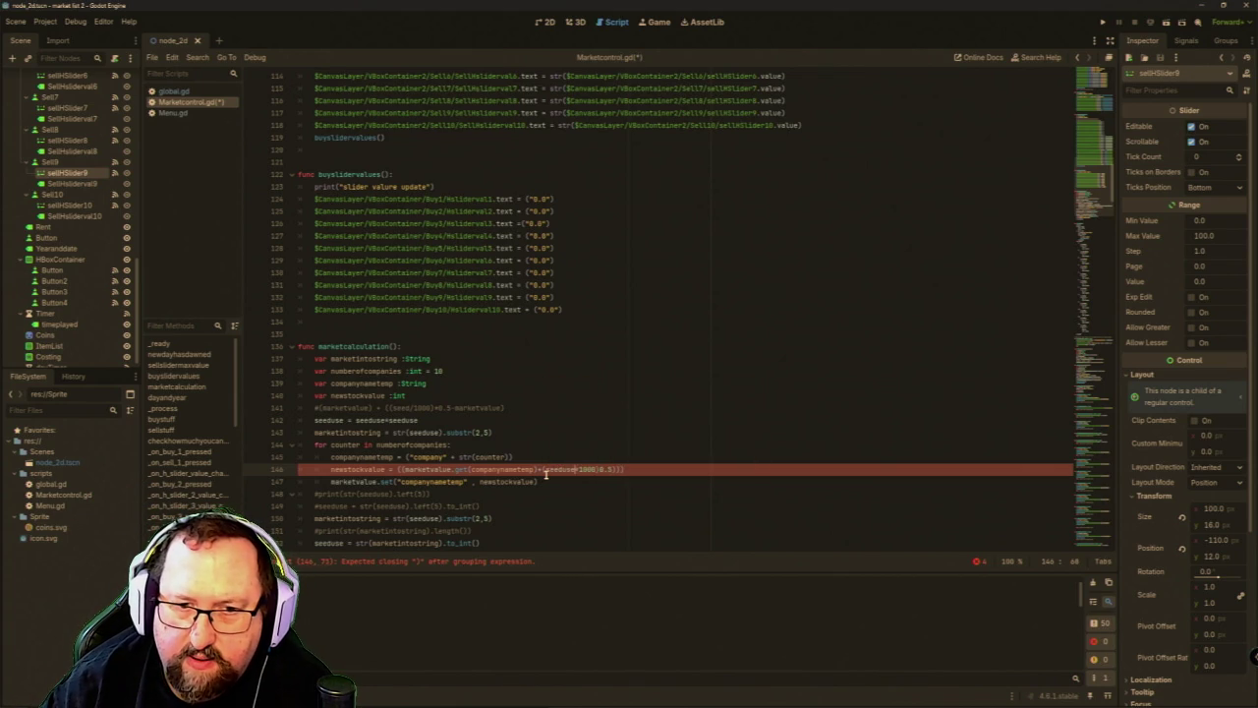
{"action": "key", "text": "Delete"}
Make the term seeduse/1000 and wrap it in brackets within the line 146 formula.
{"action": "type", "text": "/"}
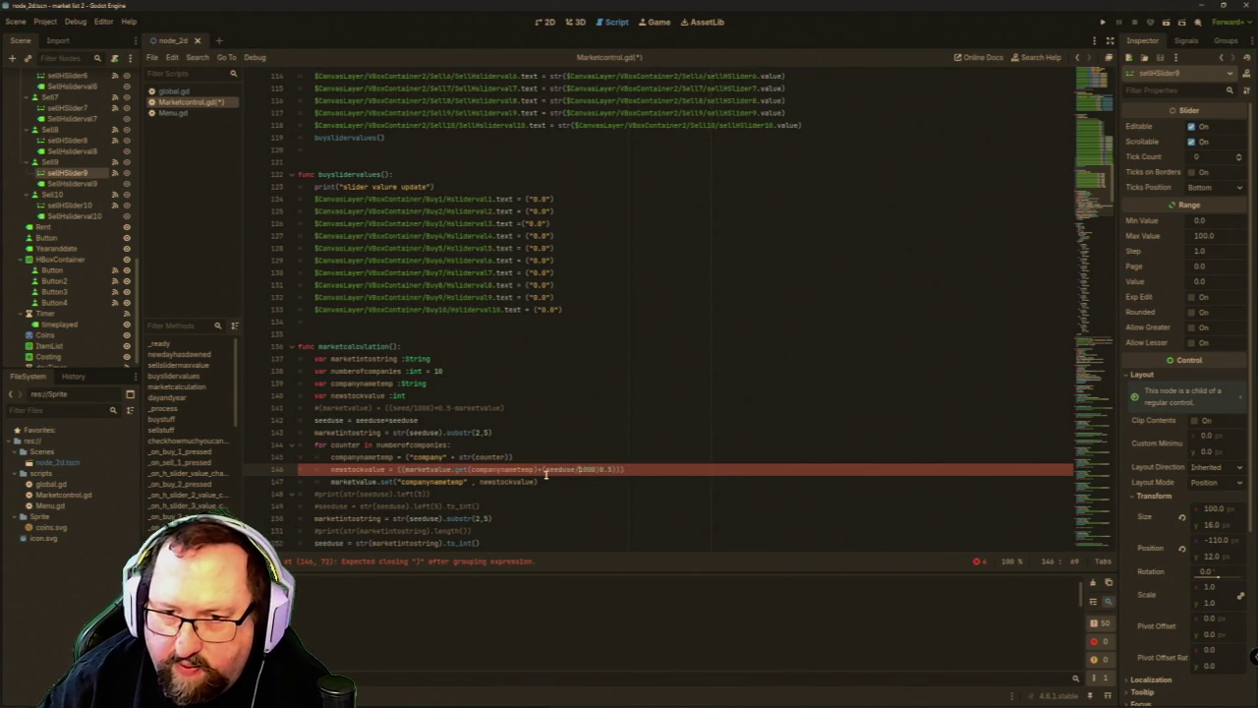
{"action": "key", "text": "Right"}
{"action": "key", "text": "Right"}
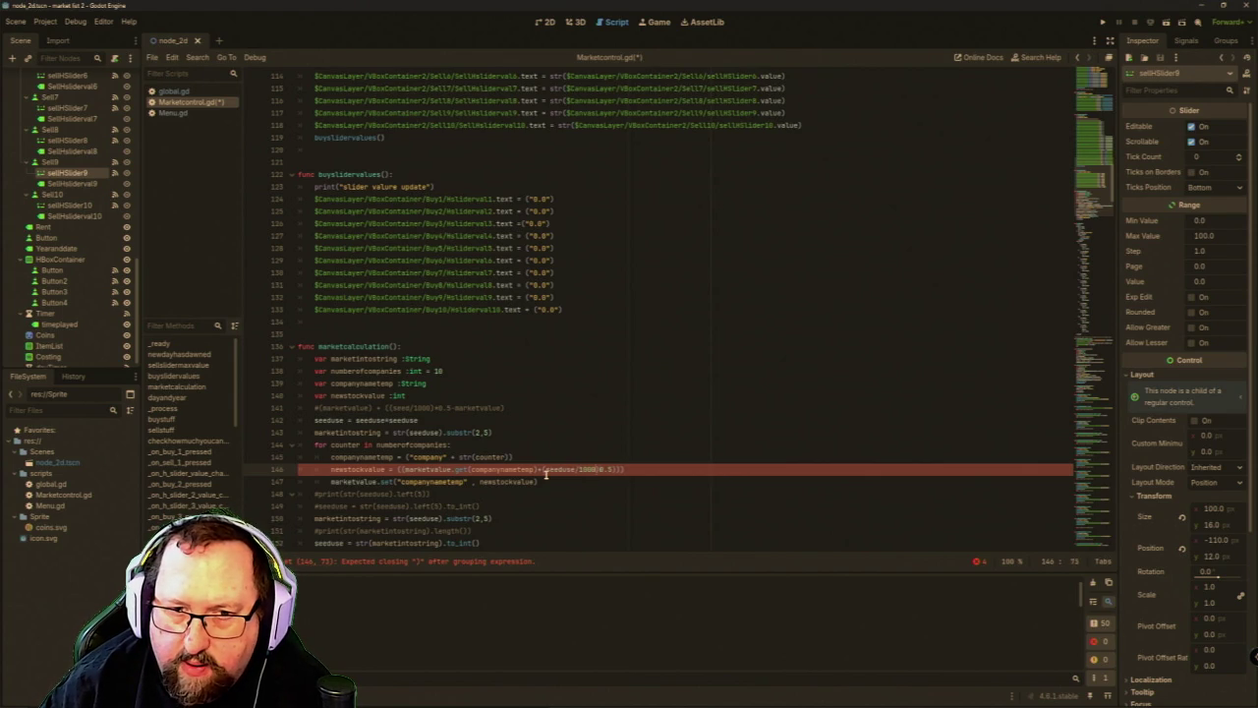
{"action": "key", "text": "Left"}
{"action": "key", "text": "Left"}
{"action": "key", "text": "Left"}
{"action": "type", "text": ")"}
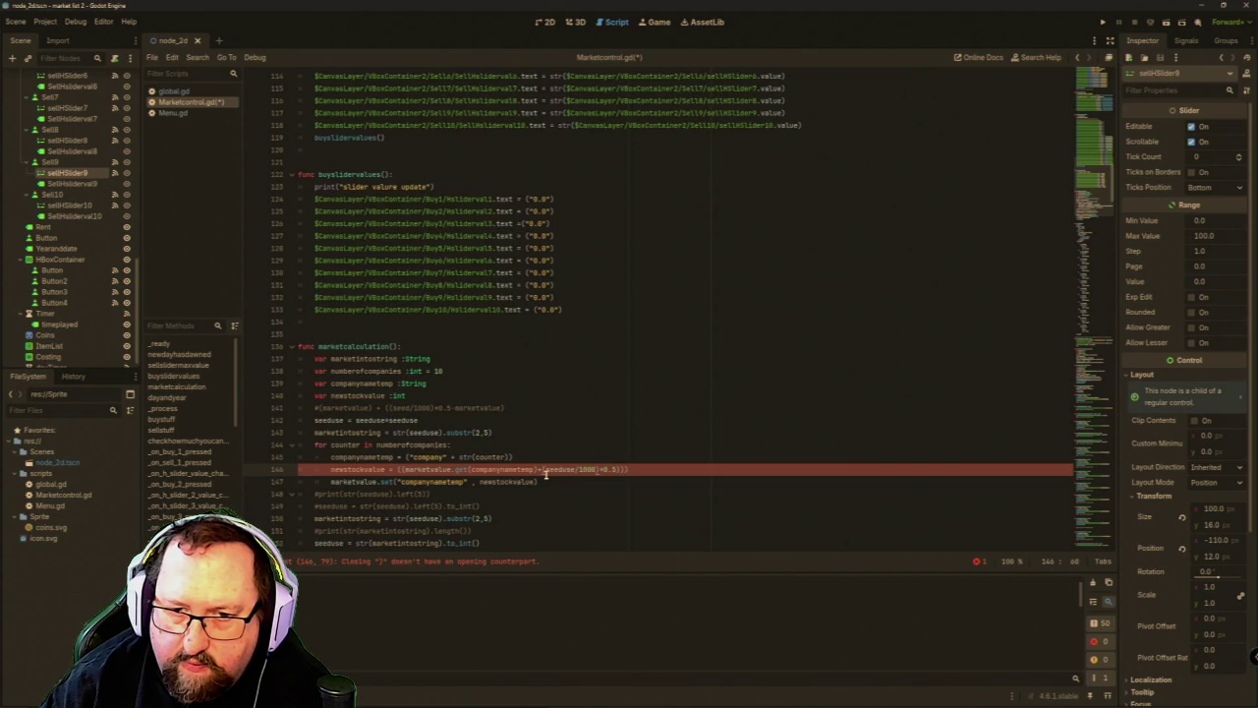
{"action": "key", "text": "Right"}
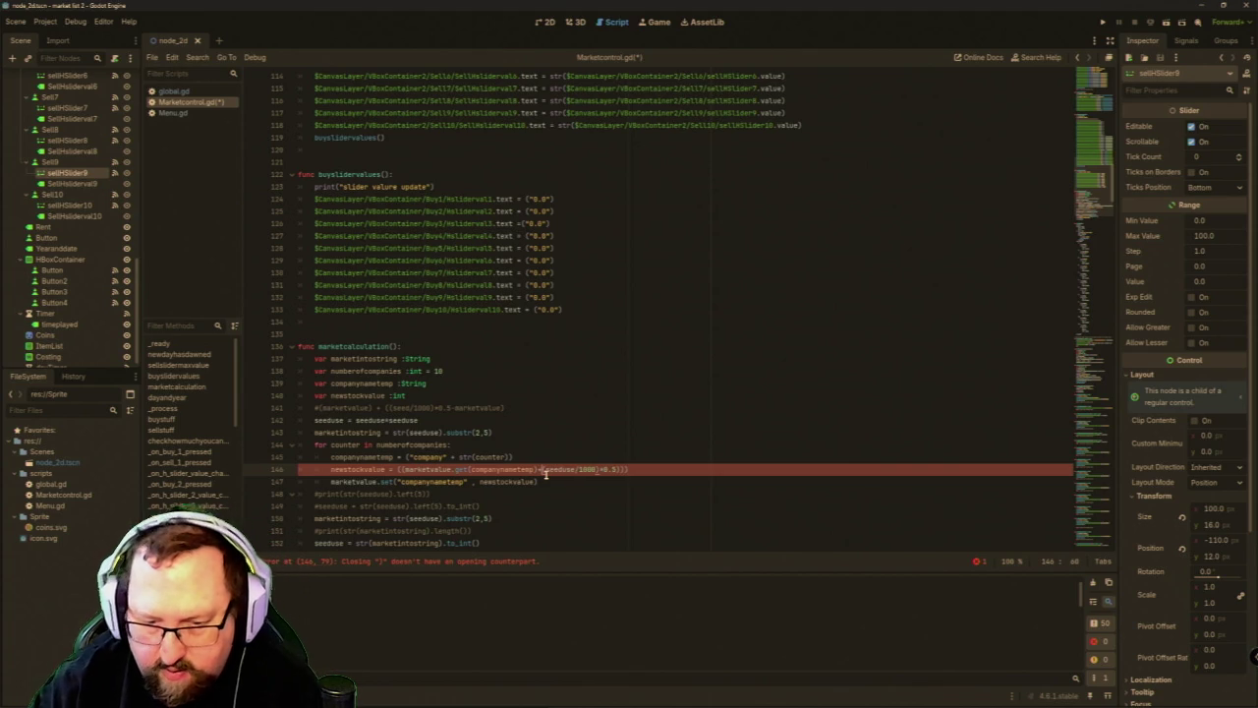
{"action": "type", "text": "("}
{"action": "left_click", "coordinate": [545, 471]}
{"action": "key", "text": "Left"}
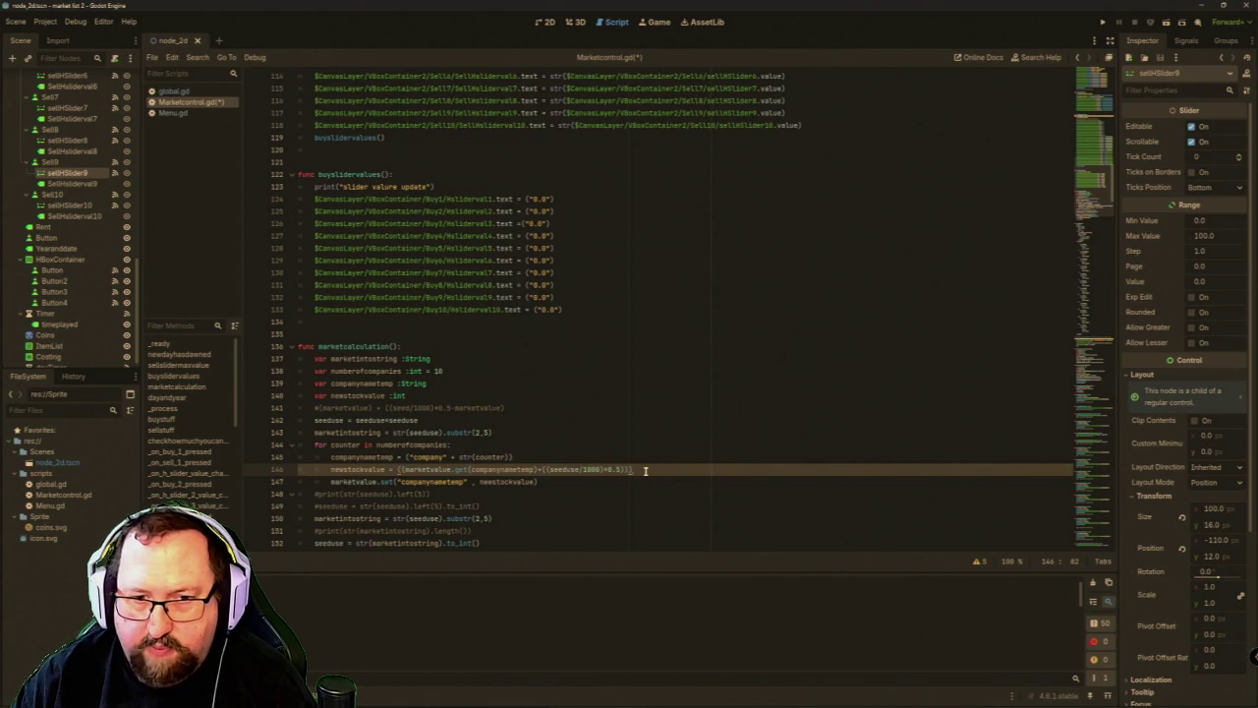
{"action": "left_click", "coordinate": [400, 468]}
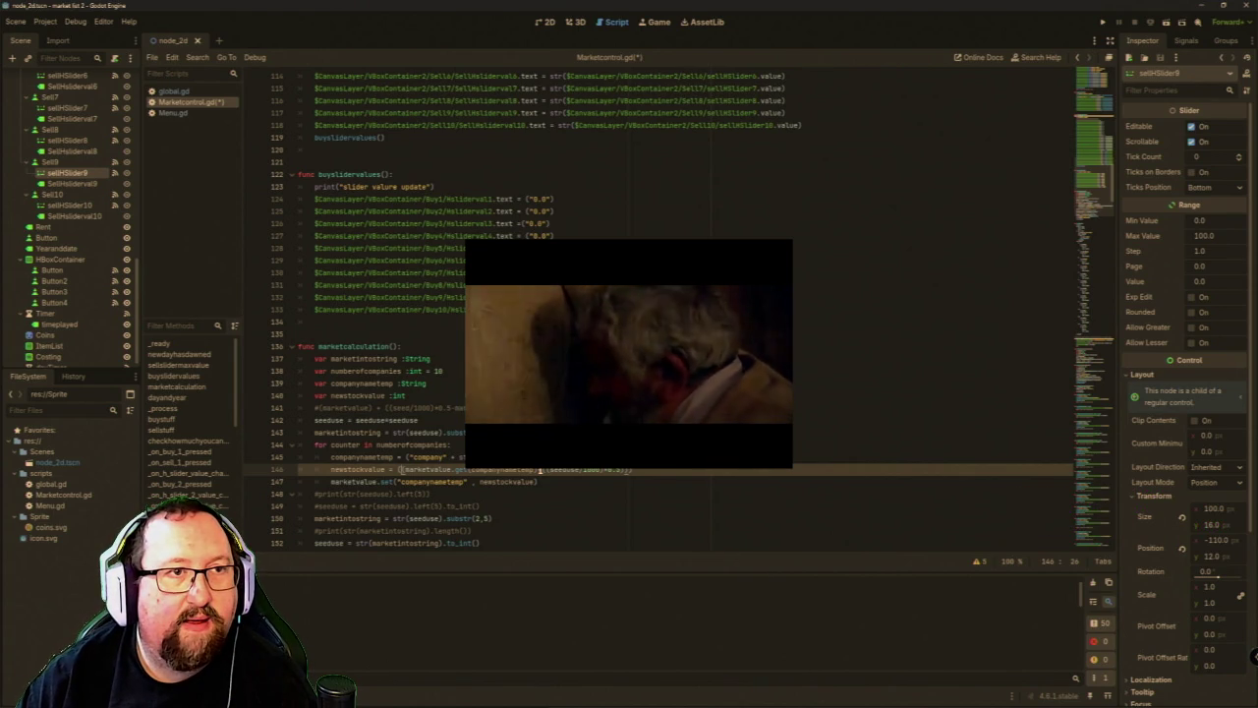
Add a closing bracket at the end of line 146 and delete the extra bracket before marketvalue.
{"action": "left_click", "coordinate": [538, 470]}
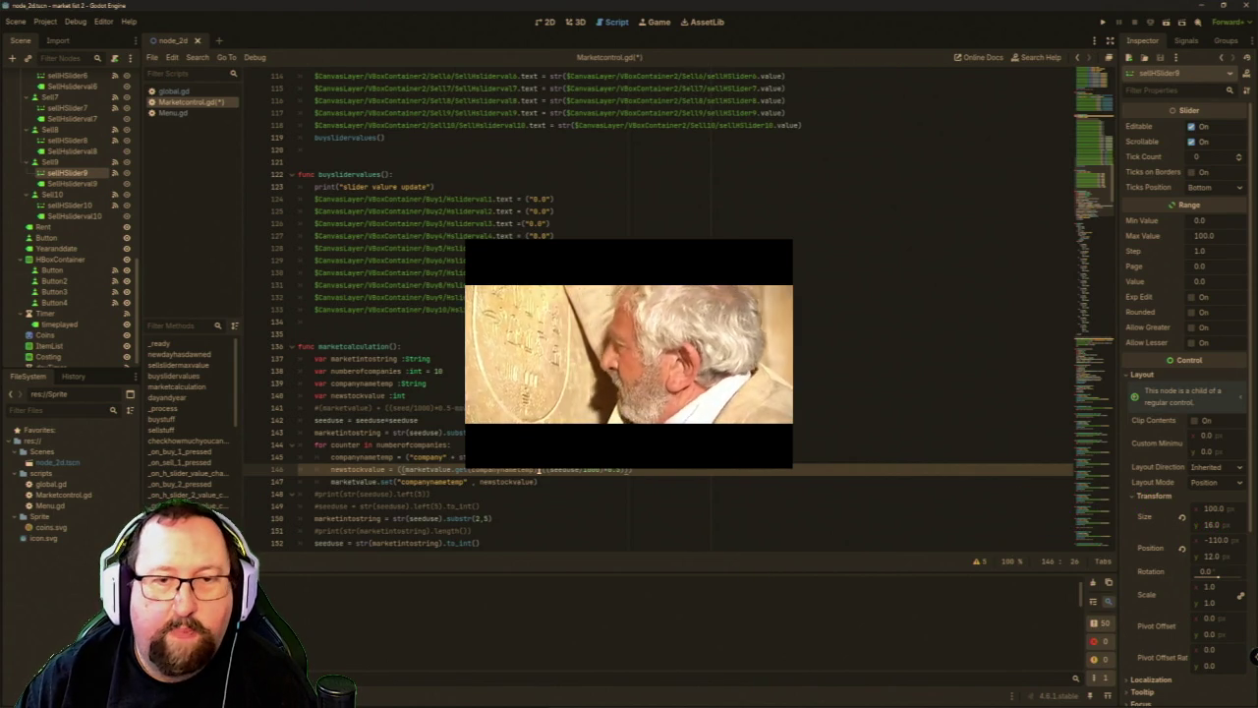
{"action": "left_click", "coordinate": [672, 468]}
{"action": "type", "text": ")"}
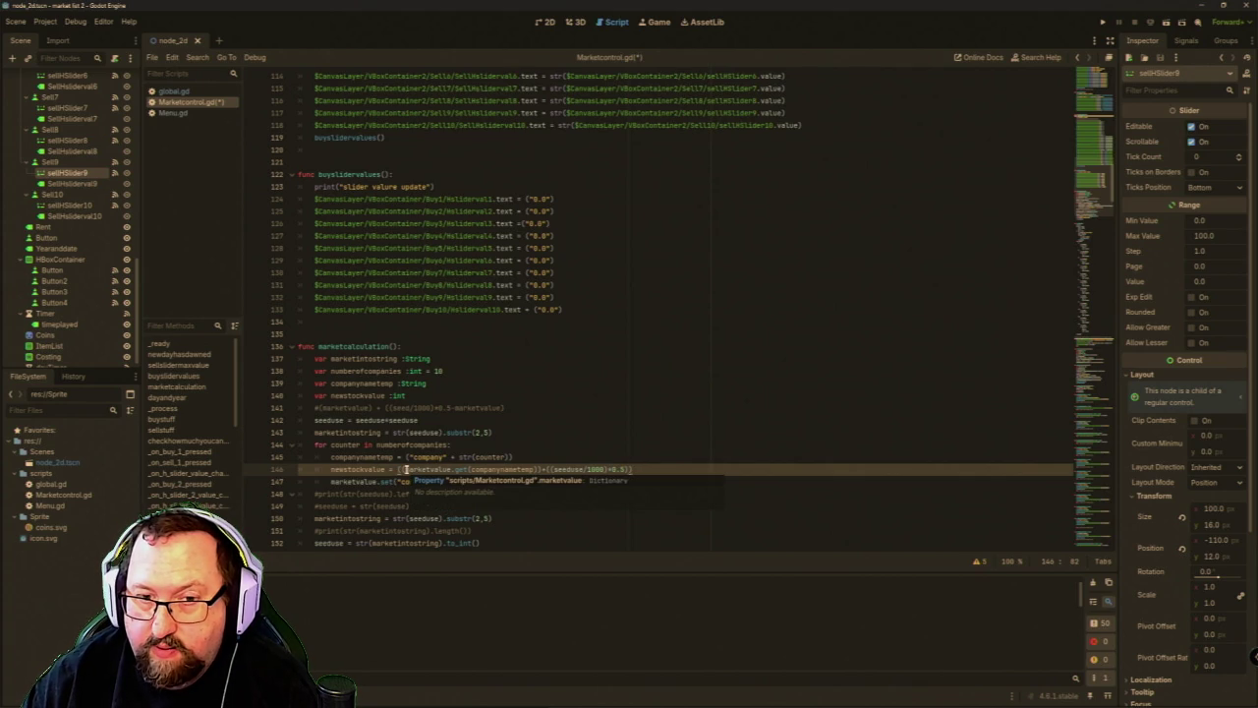
{"action": "left_click", "coordinate": [406, 469]}
{"action": "key", "text": "BackSpace"}
Rework the brackets around companynametemp and add the missing closing bracket to the formula.
{"action": "key", "text": "Delete"}
{"action": "type", "text": "["}
{"action": "key", "text": "Right"}
{"action": "key", "text": "Right"}
{"action": "key", "text": "Right"}
{"action": "key", "text": "BackSpace"}
{"action": "type", "text": "]"}
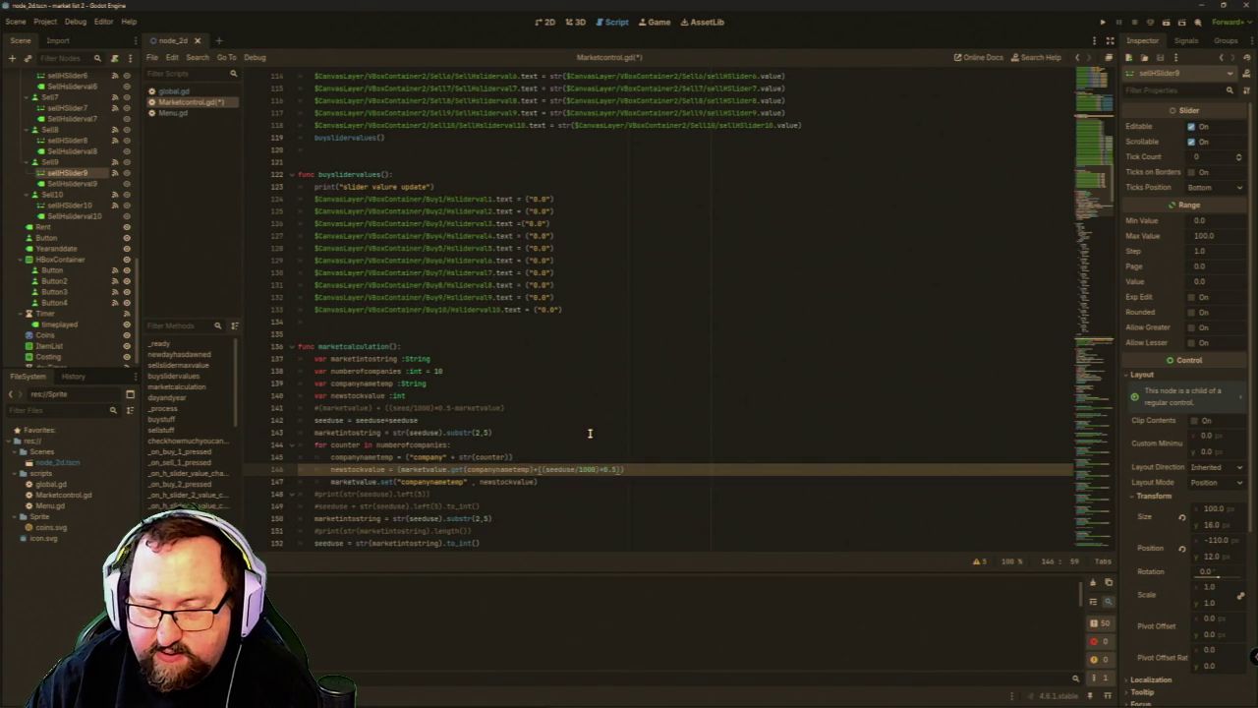
{"action": "key", "text": "Right"}
{"action": "key", "text": "Right"}
{"action": "key", "text": "Right"}
{"action": "key", "text": "Right"}
{"action": "key", "text": "Right"}
{"action": "key", "text": "Right"}
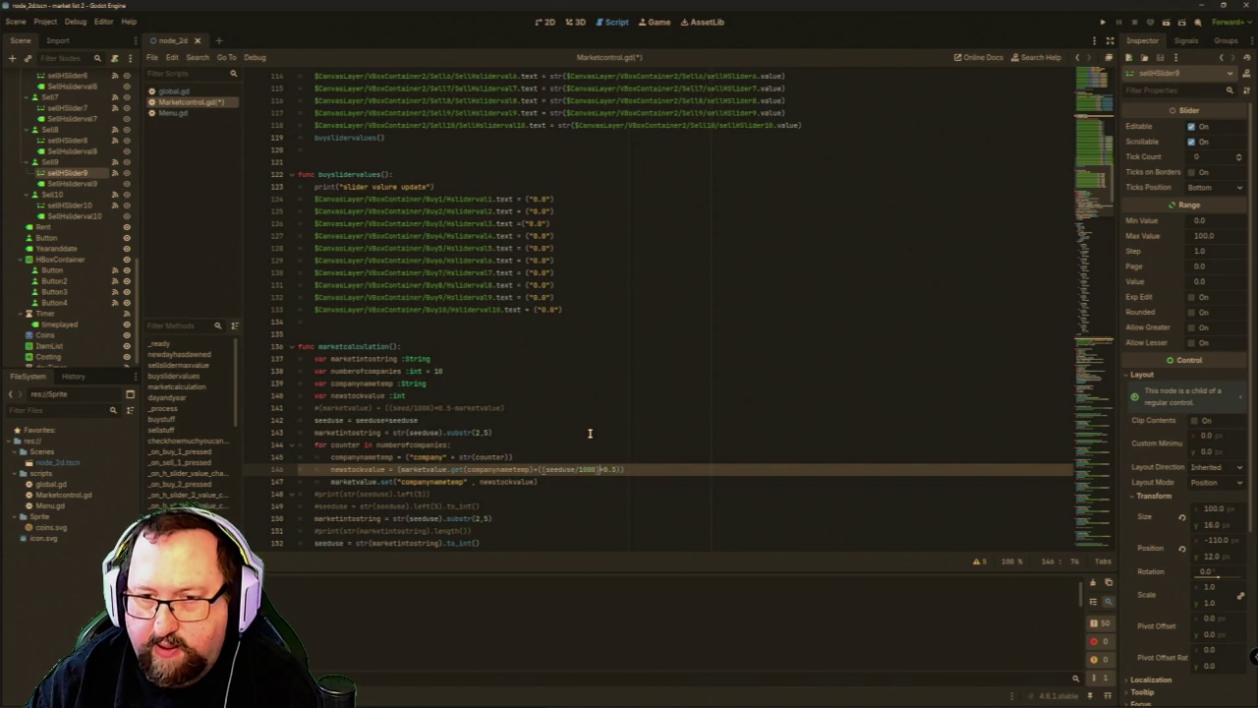
{"action": "key", "text": "Right"}
{"action": "key", "text": "Right"}
{"action": "key", "text": "Right"}
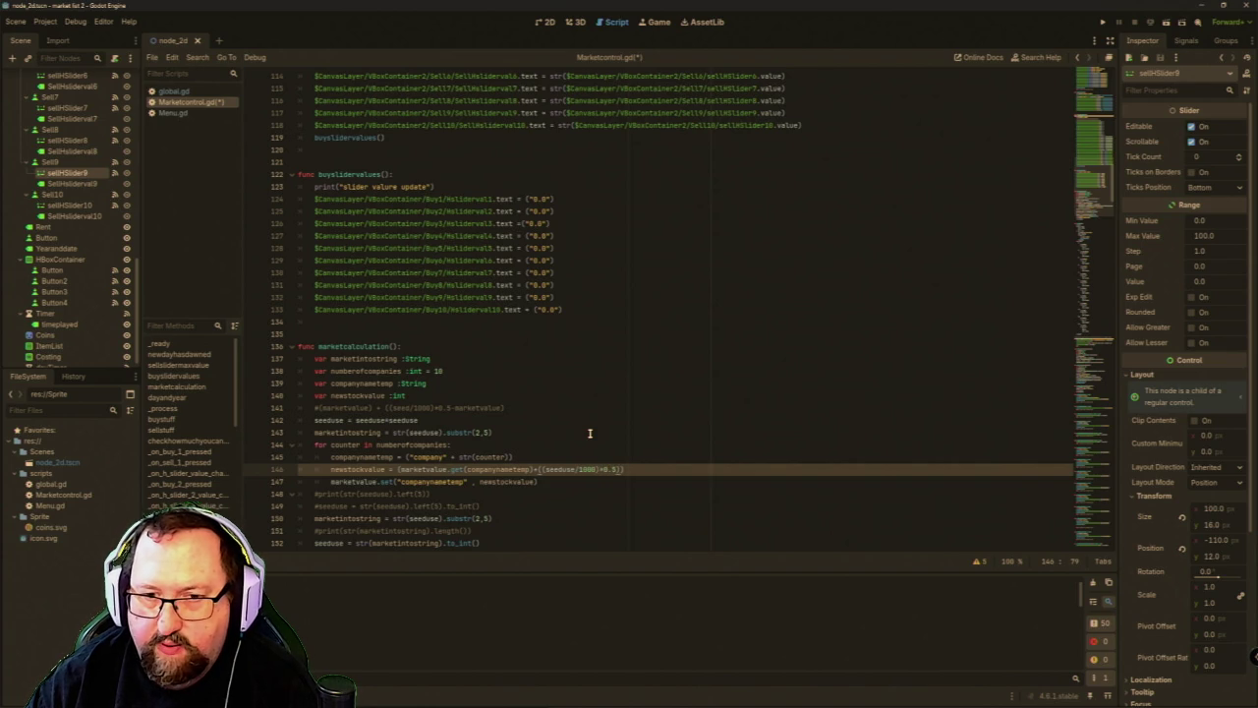
{"action": "type", "text": ")"}
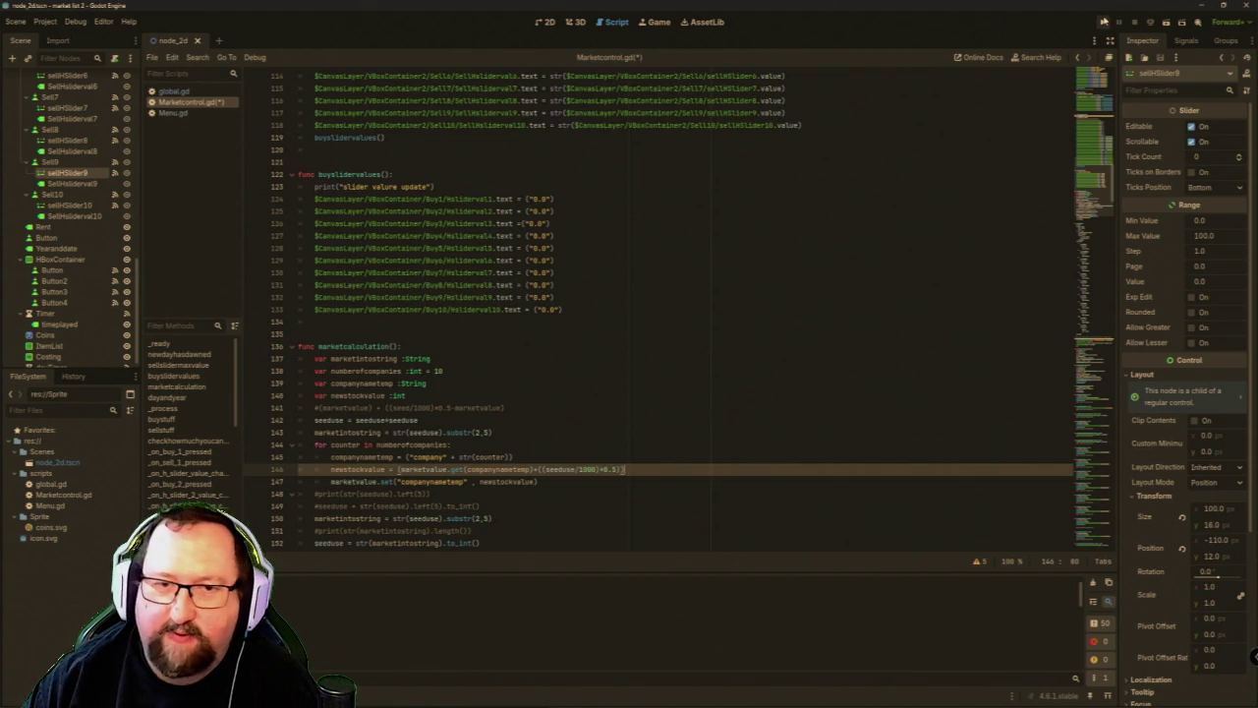
Save and run the game, advance the days, and confirm stock values stay at 10 through 100.
{"action": "left_click", "coordinate": [1102, 21]}
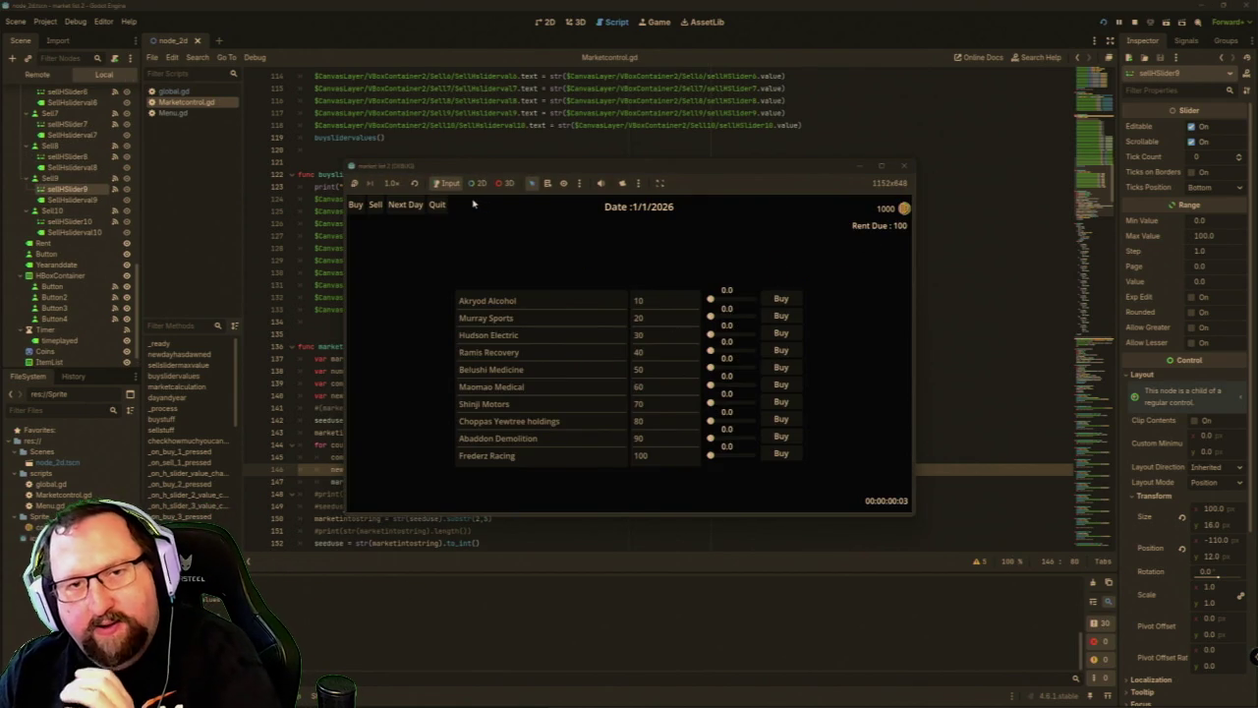
{"action": "left_click", "coordinate": [406, 204]}
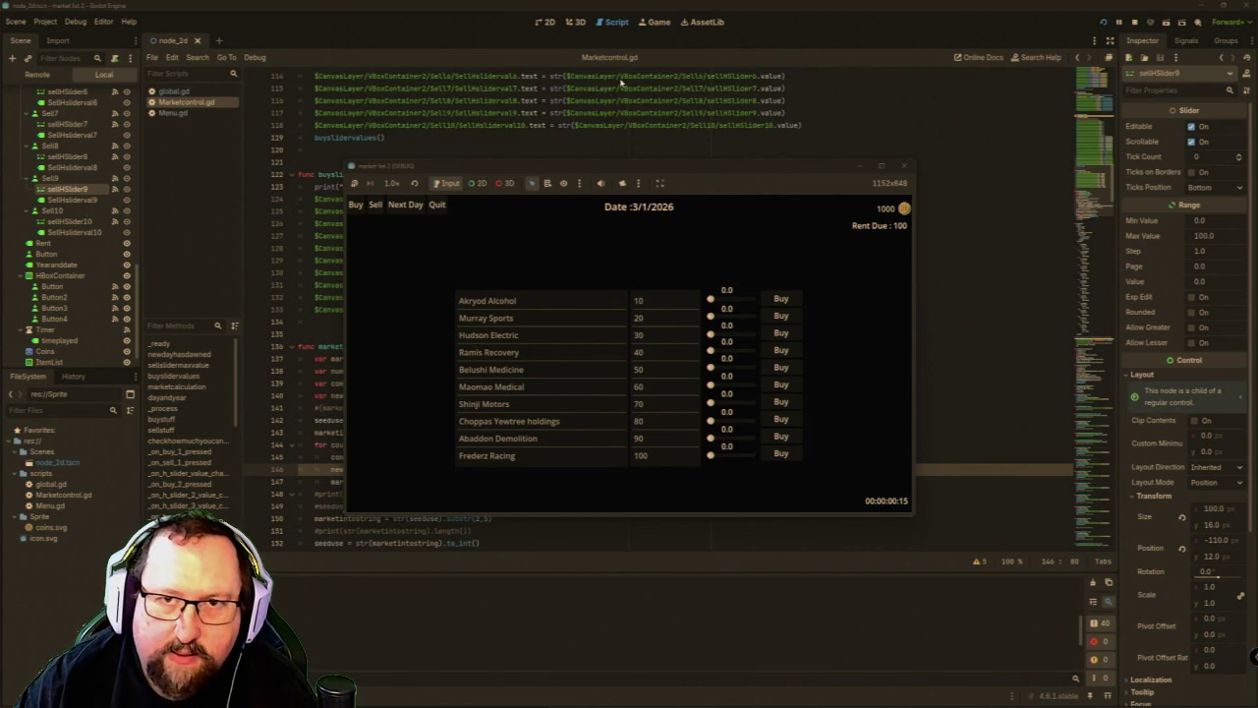
{"action": "mouse_move", "coordinate": [566, 170]}
{"action": "left_mouse_down"}
{"action": "mouse_move", "coordinate": [849, 143]}
{"action": "mouse_move", "coordinate": [817, 184]}
{"action": "left_mouse_up"}
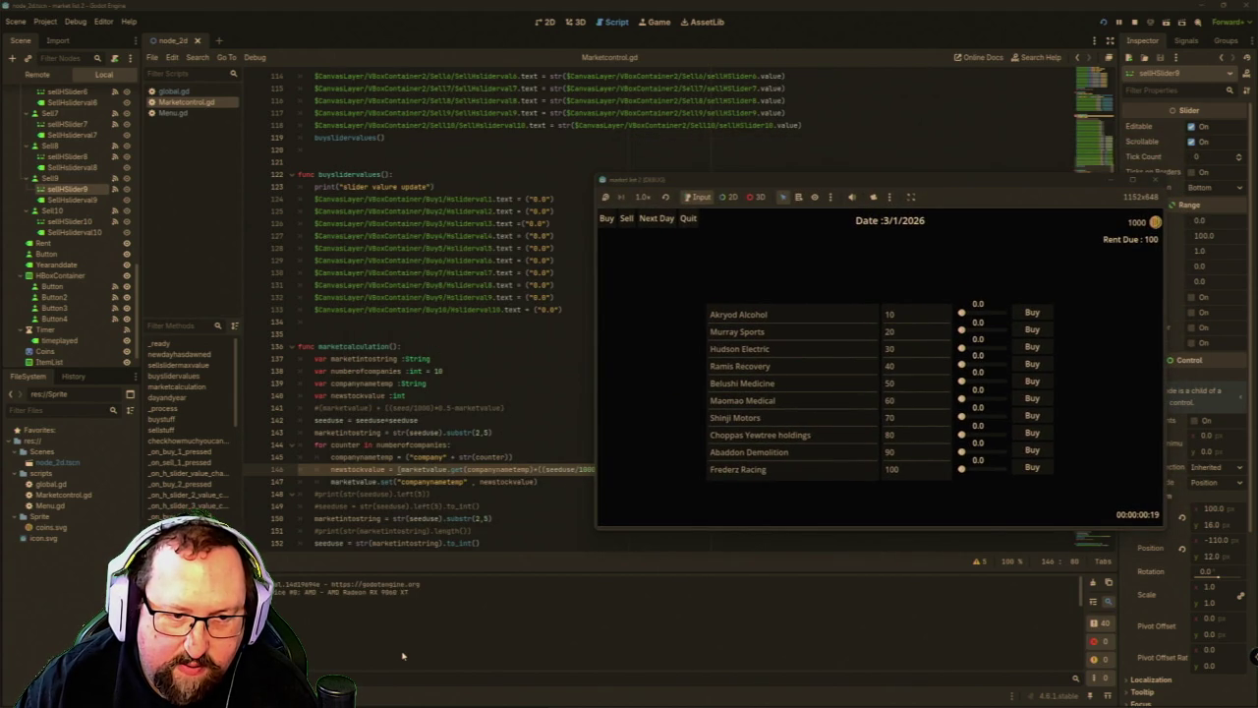
{"action": "scroll", "coordinate": [394, 459], "scroll_direction": "down", "scroll_amount": 2}
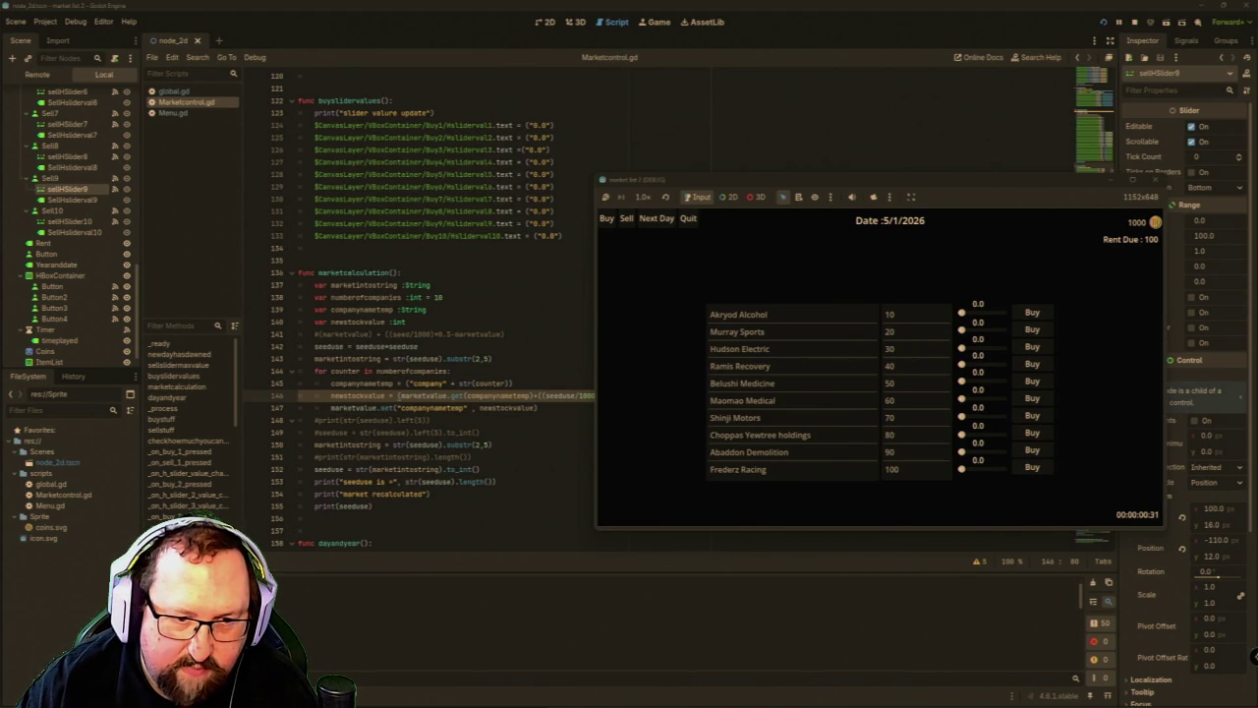
{"action": "left_click", "coordinate": [1156, 179]}
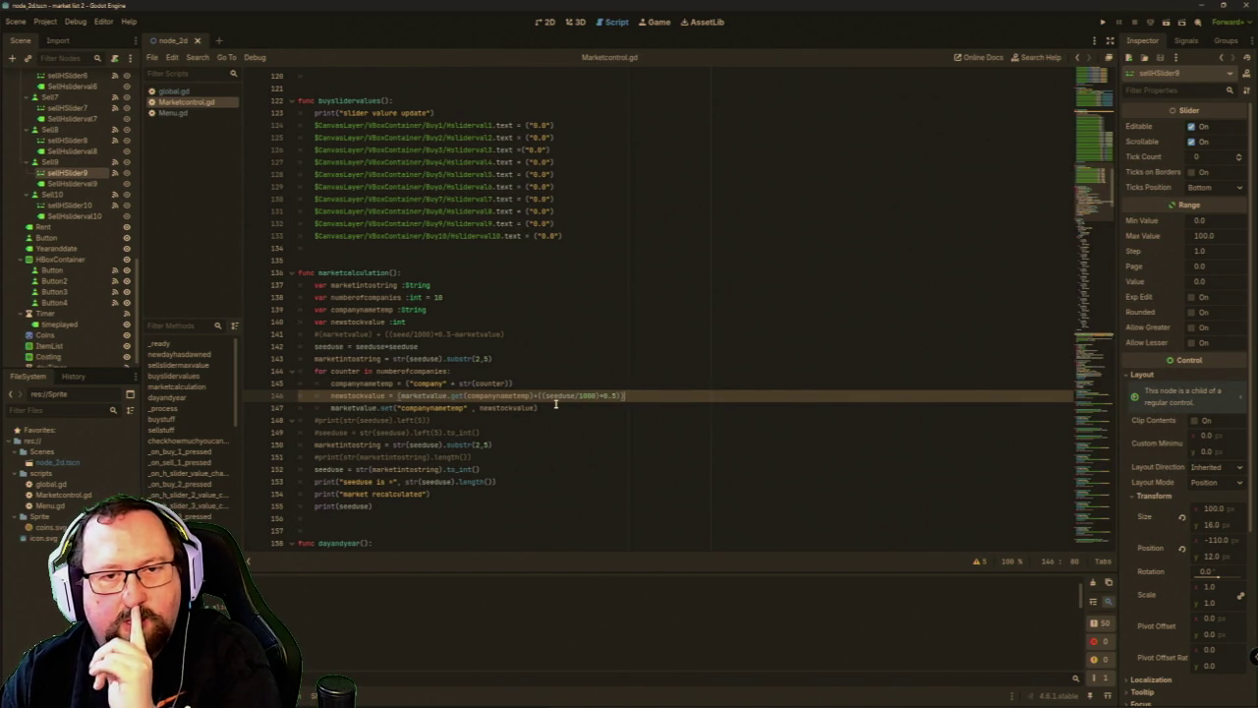
Add a print(newstockvalue) line right after the stock value formula.
{"action": "key", "text": "Return"}
{"action": "type", "text": "print"}
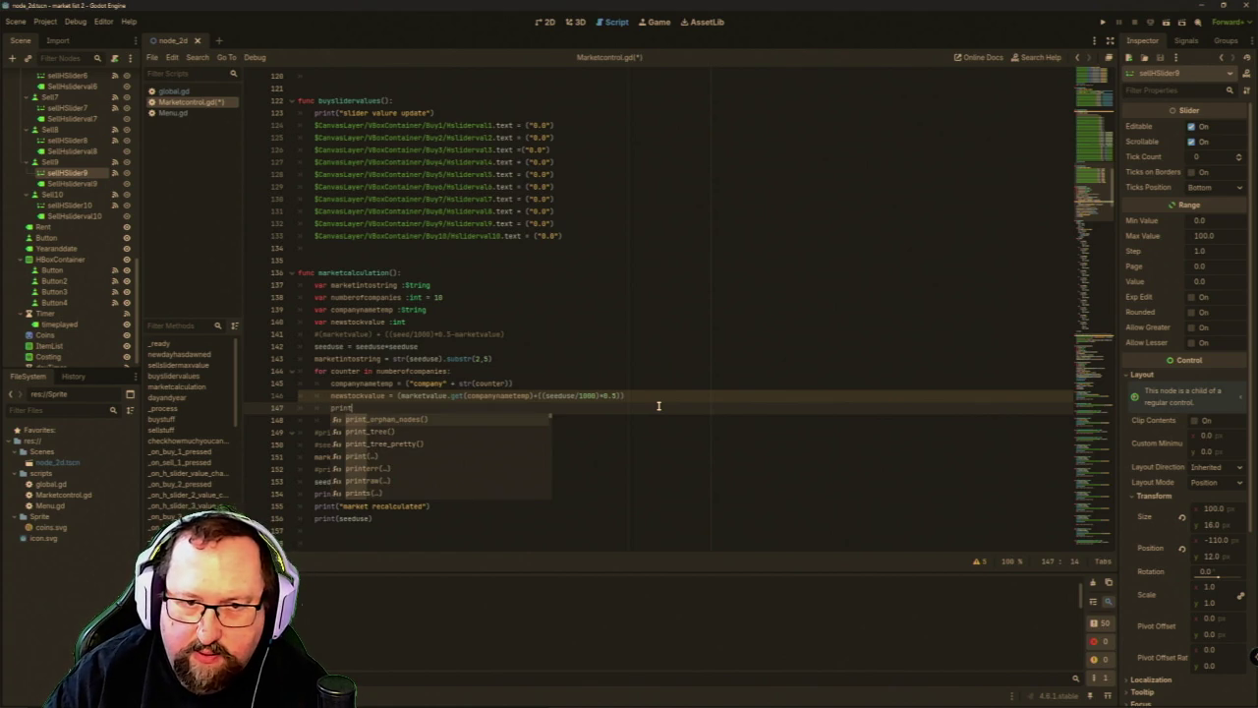
{"action": "type", "text": "(new"}
{"action": "key", "text": "Return"}
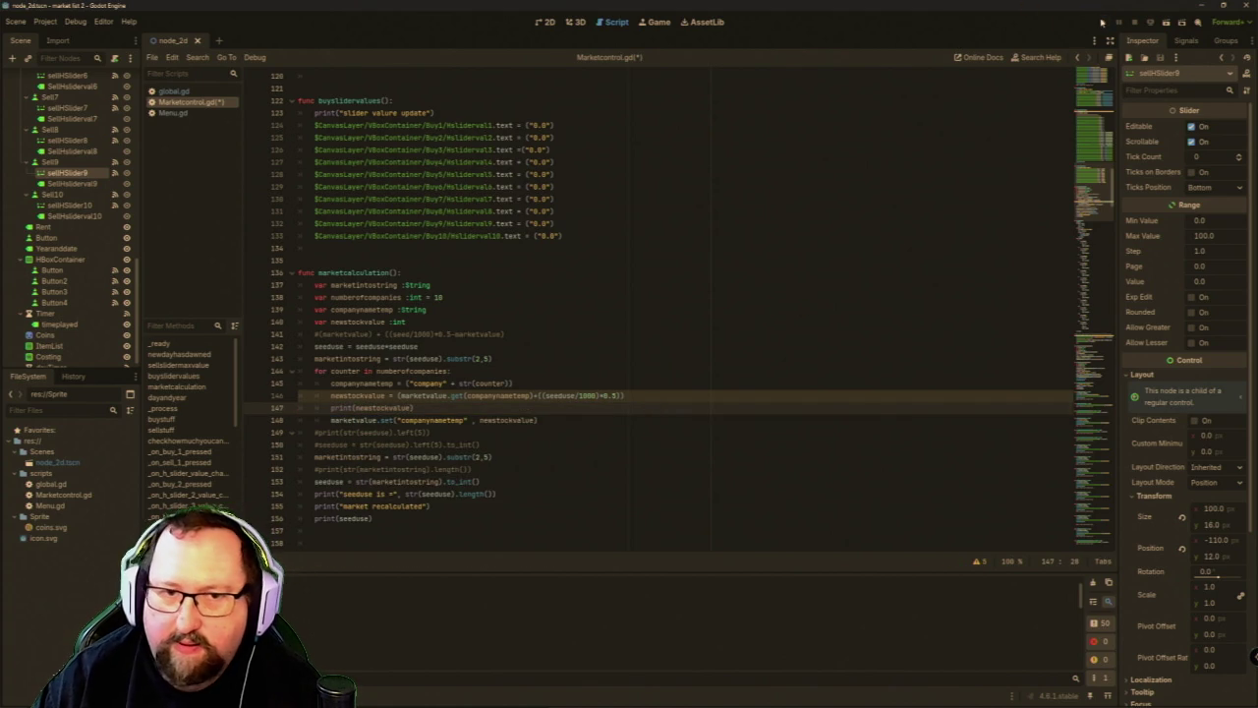
Save and run the game, advance a day, and sell 300 Akryod Alcohol shares before closing.
{"action": "left_click", "coordinate": [1101, 22]}
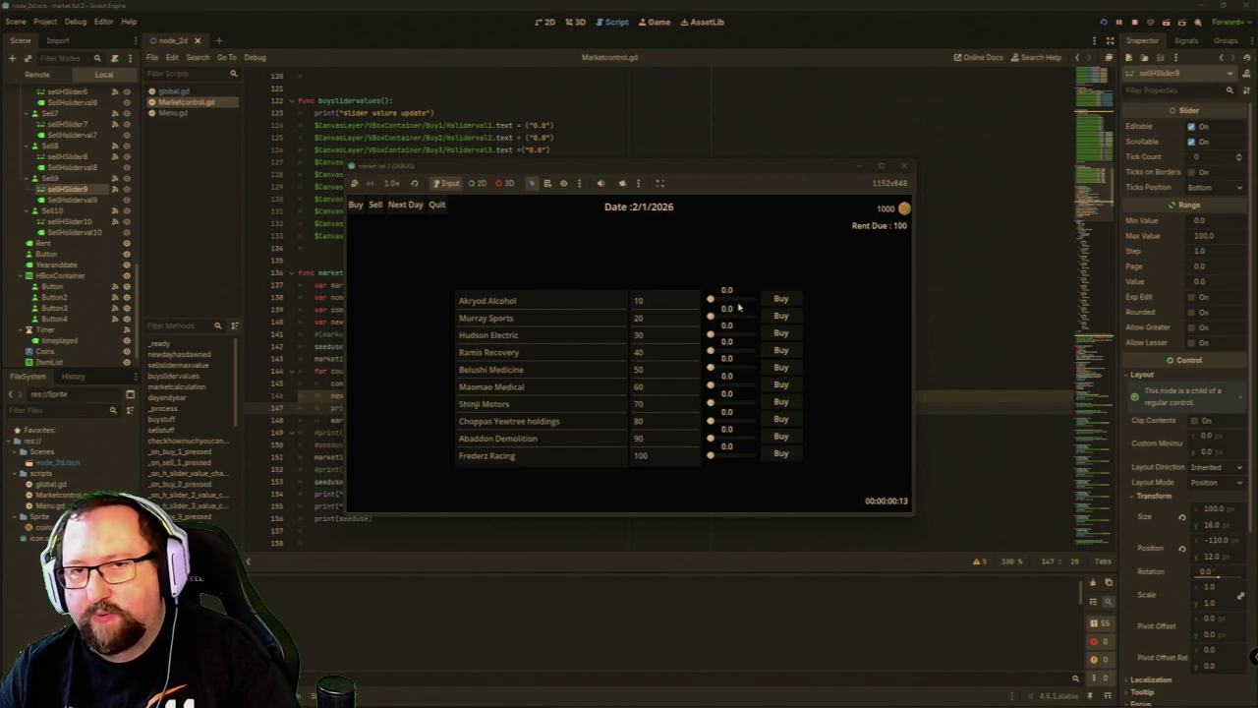
{"action": "left_click", "coordinate": [398, 210]}
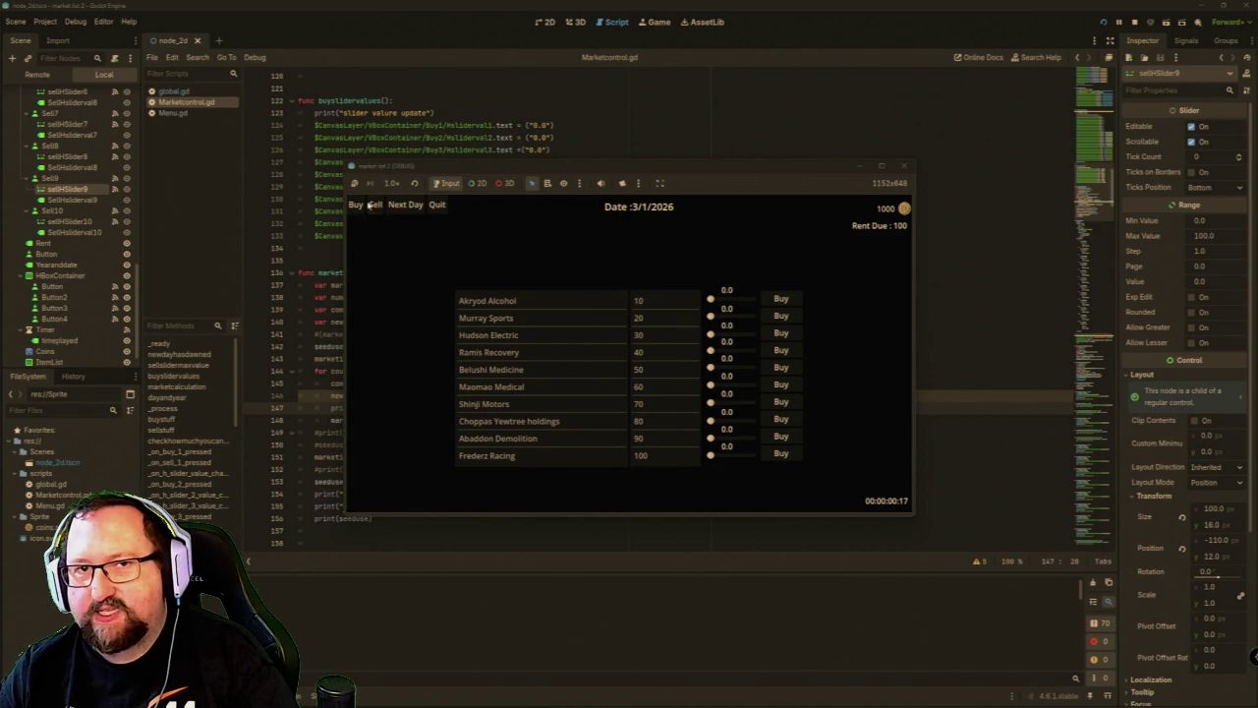
{"action": "left_click", "coordinate": [375, 205]}
{"action": "left_click_drag", "start_coordinate": [709, 298], "coordinate": [767, 296]}
{"action": "left_click", "coordinate": [786, 297]}
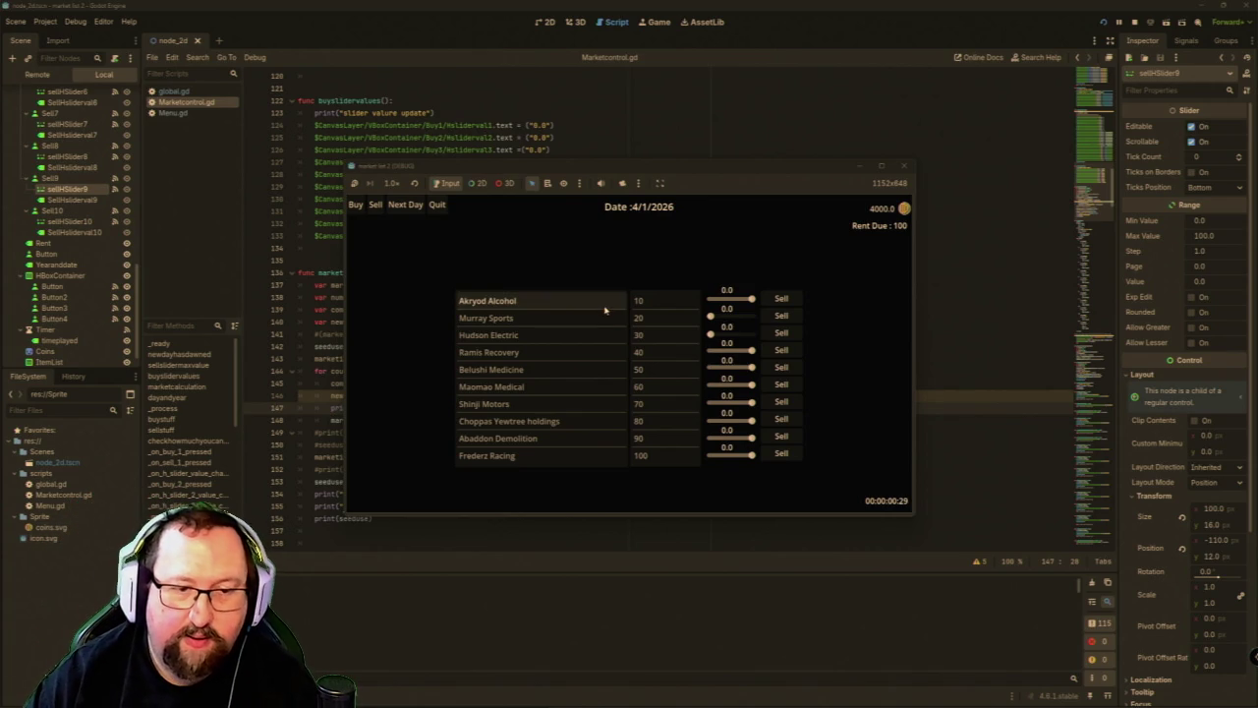
{"action": "left_click", "coordinate": [905, 167]}
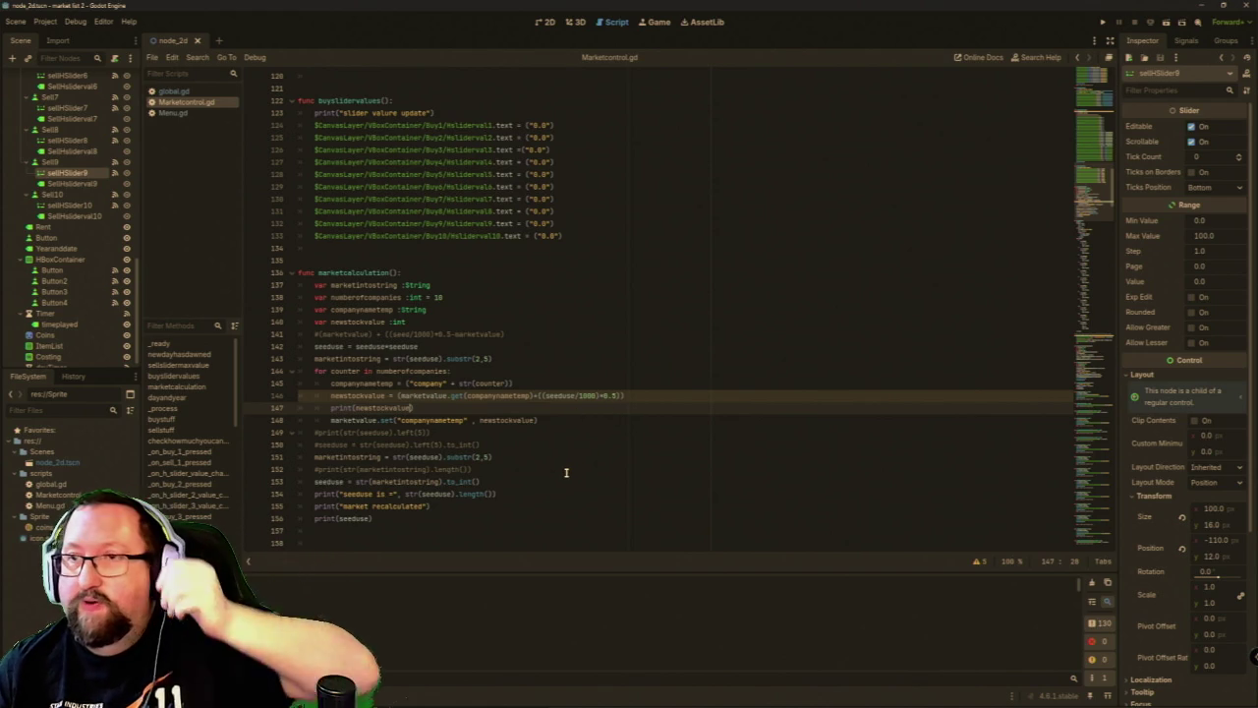
{"action": "left_click", "coordinate": [1102, 22]}
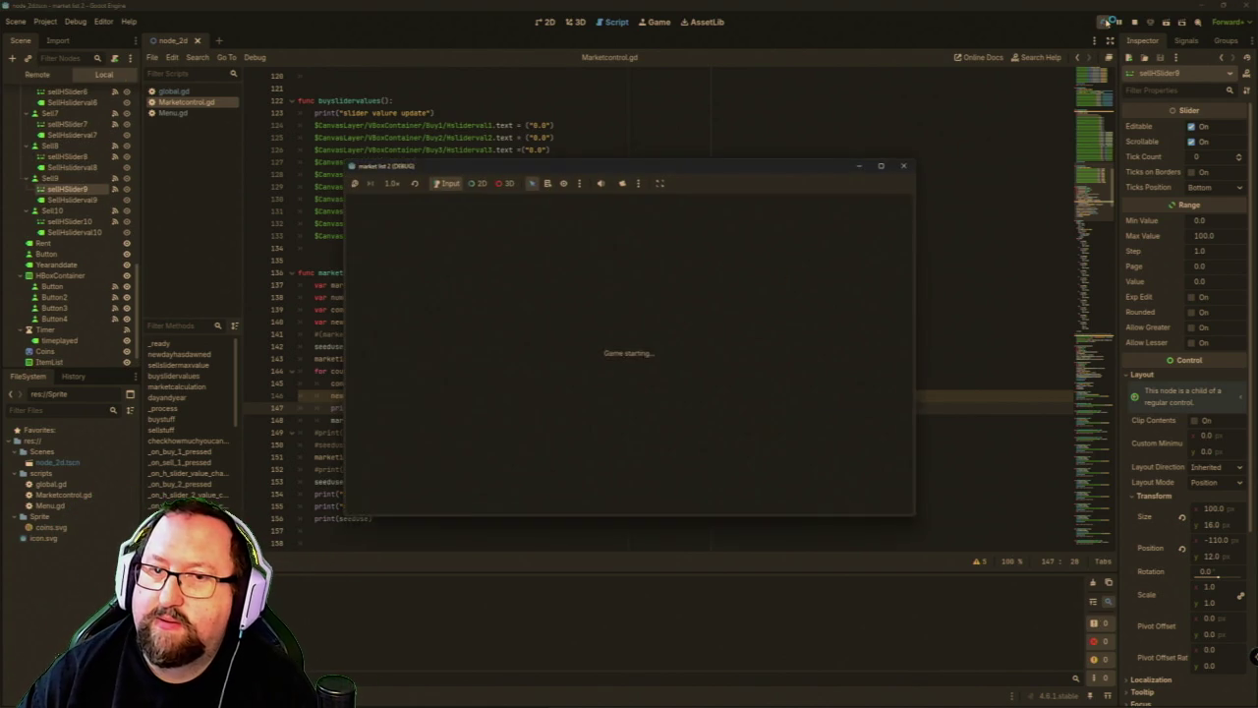
{"action": "left_click", "coordinate": [404, 204]}
{"action": "left_click", "coordinate": [401, 206]}
{"action": "left_click", "coordinate": [401, 207]}
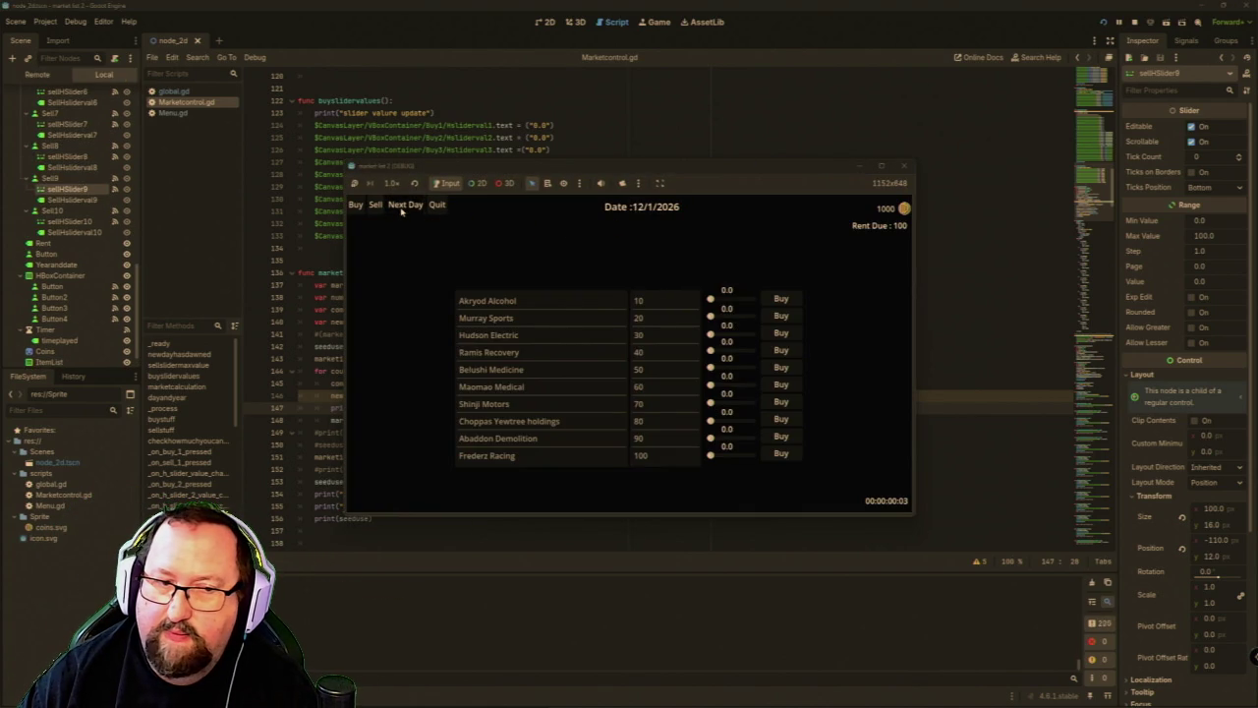
{"action": "left_click", "coordinate": [401, 206]}
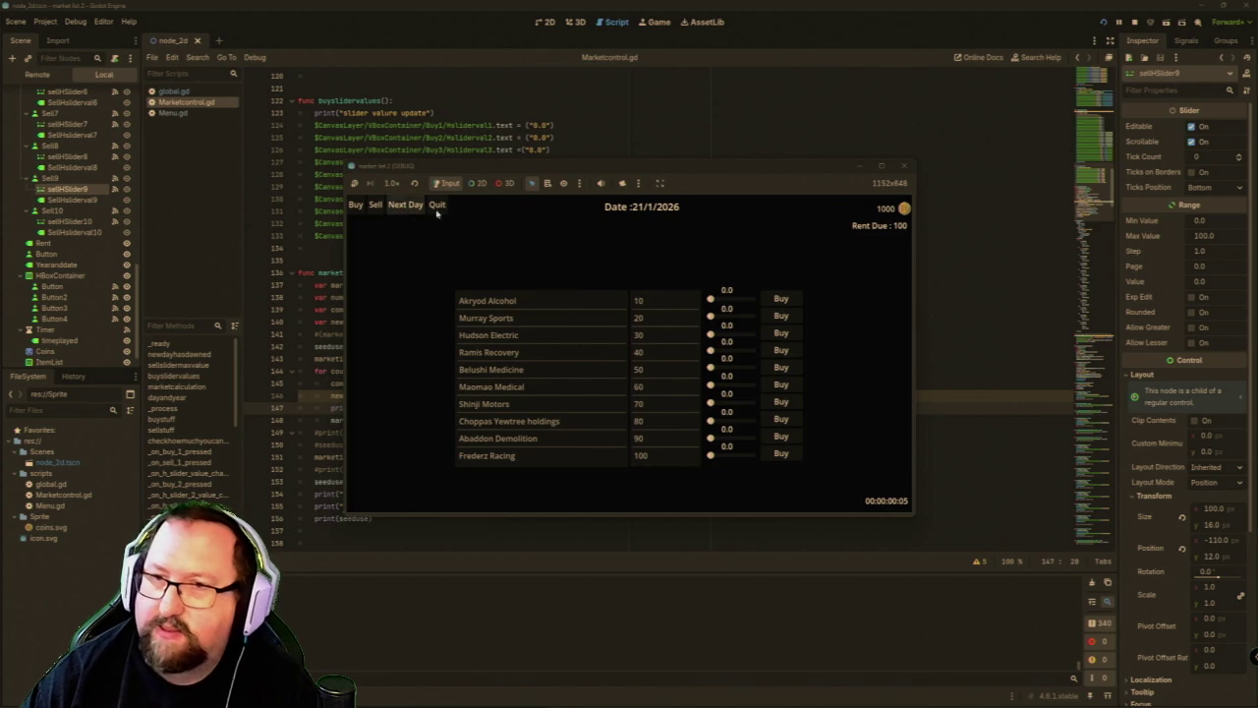
{"action": "left_click", "coordinate": [904, 165]}
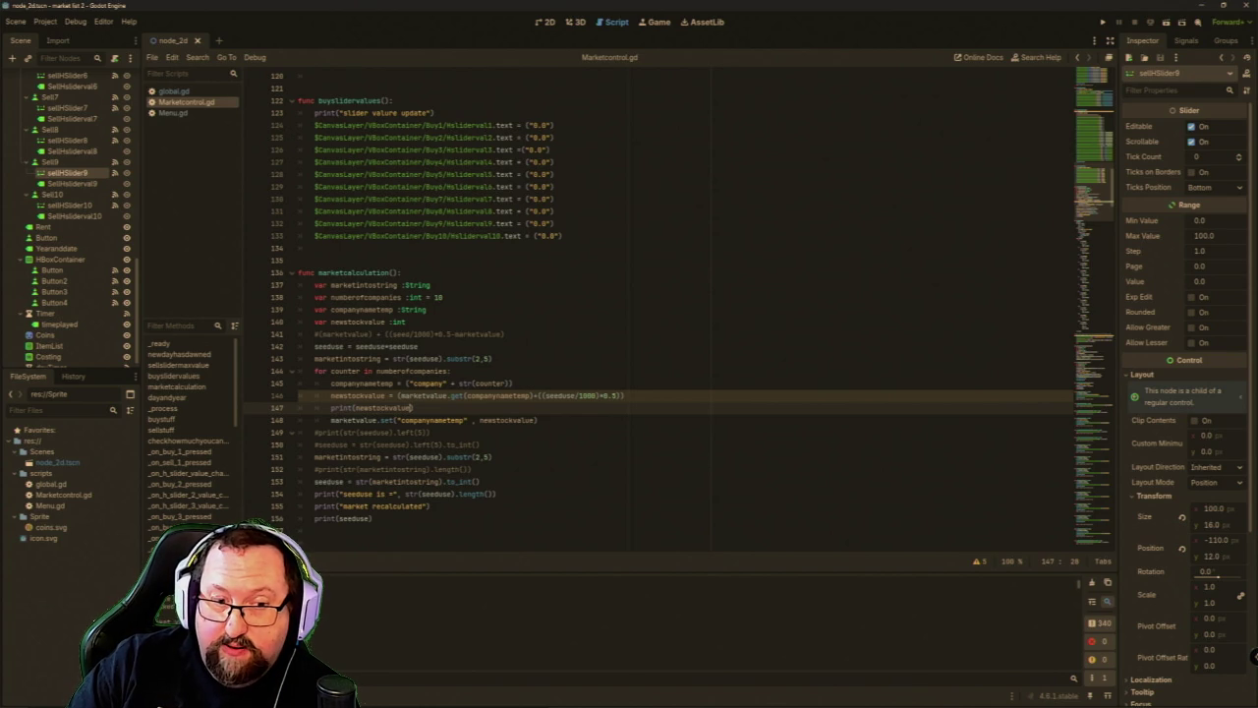
Change the seed divisor in the line 146 price formula from 1000 to 10000.
{"action": "key", "text": "F5"}
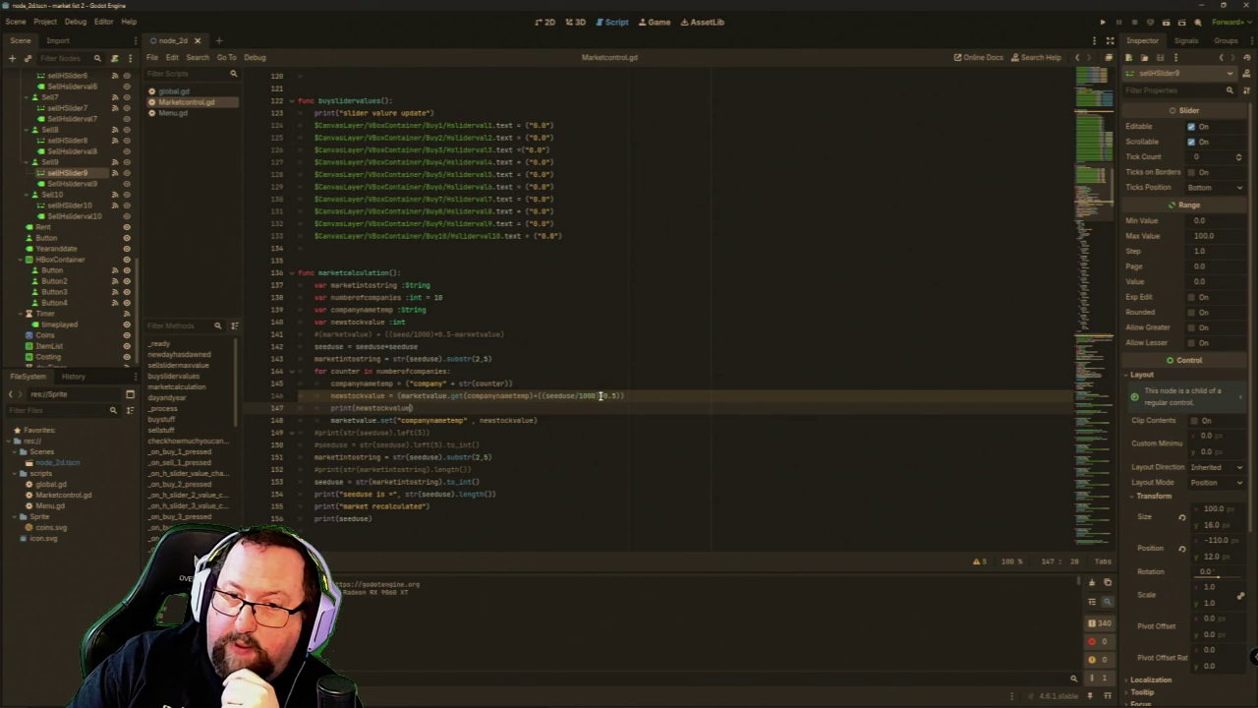
{"action": "left_click", "coordinate": [595, 395]}
{"action": "type", "text": "0"}
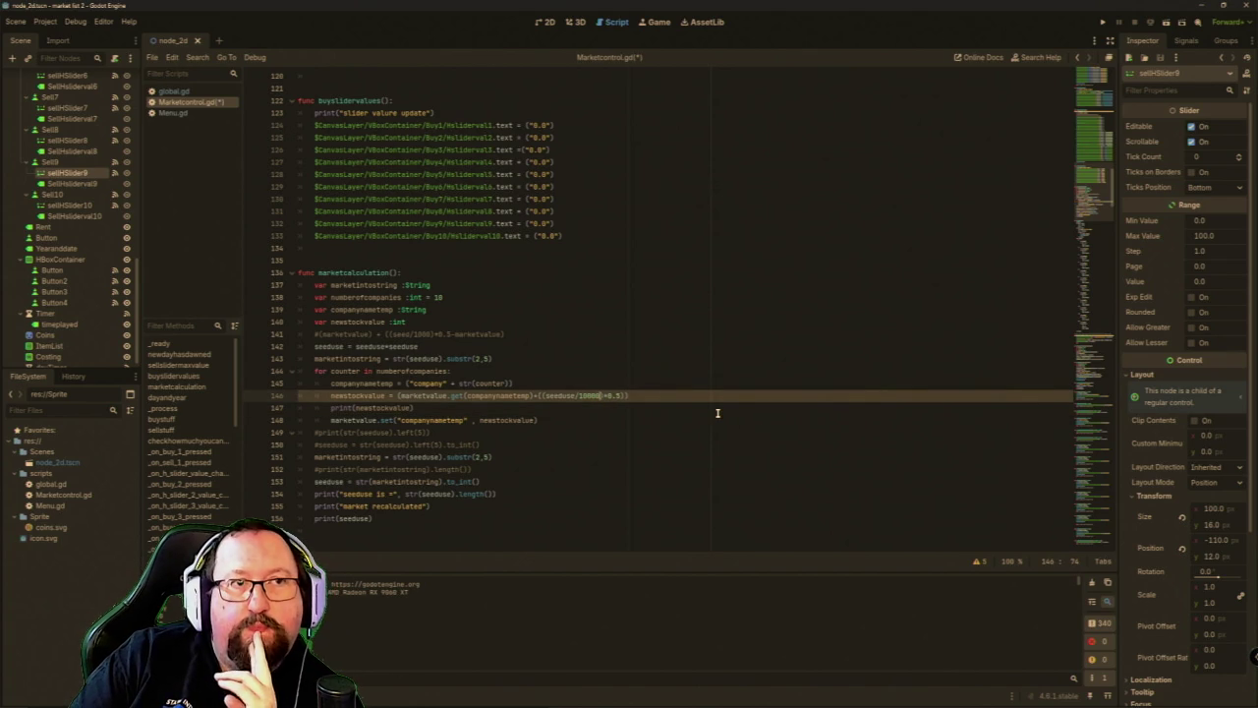
Save and run the game, advance three days, then close it.
{"action": "left_click", "coordinate": [1102, 21]}
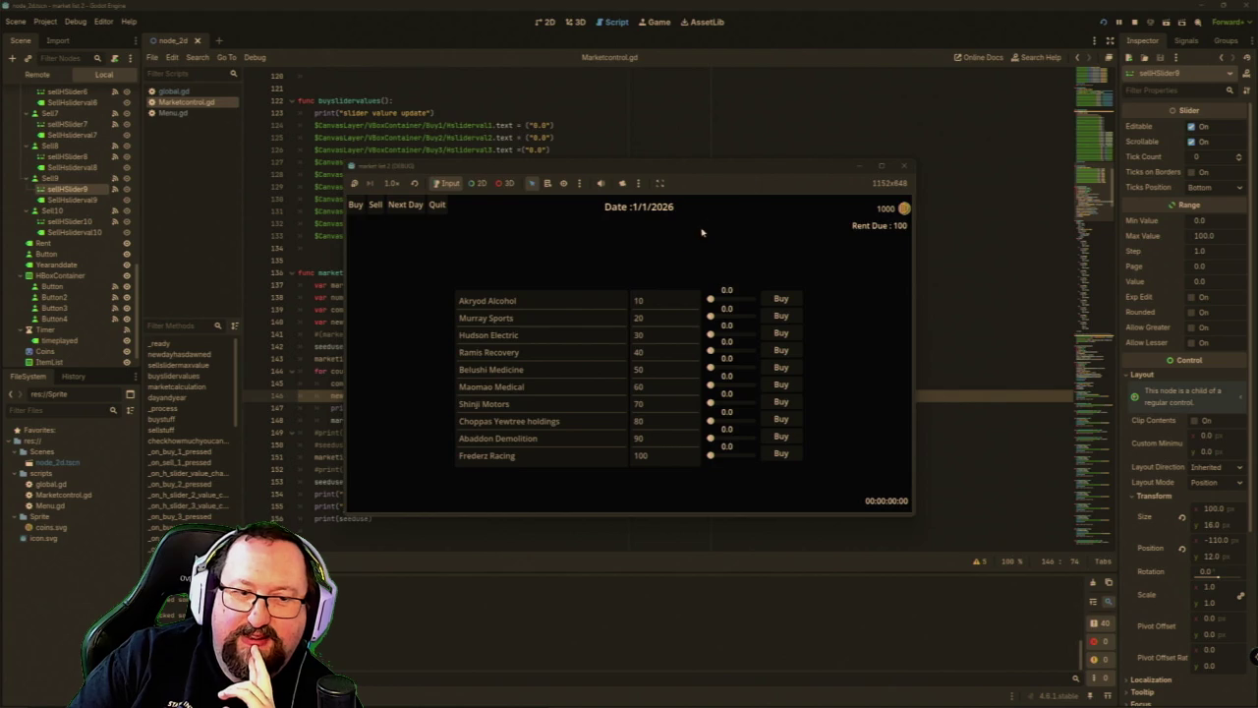
{"action": "left_click", "coordinate": [408, 205]}
{"action": "left_click", "coordinate": [407, 204]}
{"action": "left_click", "coordinate": [408, 204]}
{"action": "left_click", "coordinate": [408, 204]}
{"action": "left_click", "coordinate": [408, 204]}
{"action": "left_click", "coordinate": [408, 204]}
{"action": "left_click", "coordinate": [407, 204]}
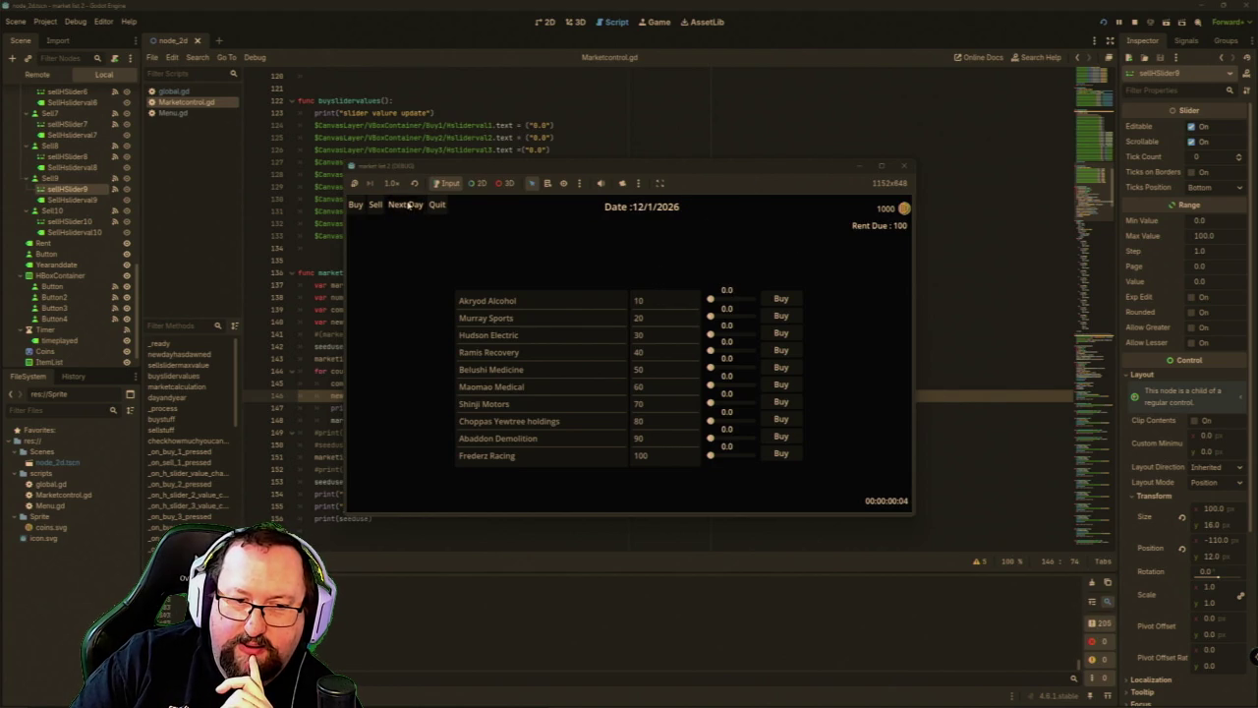
{"action": "left_click", "coordinate": [906, 166]}
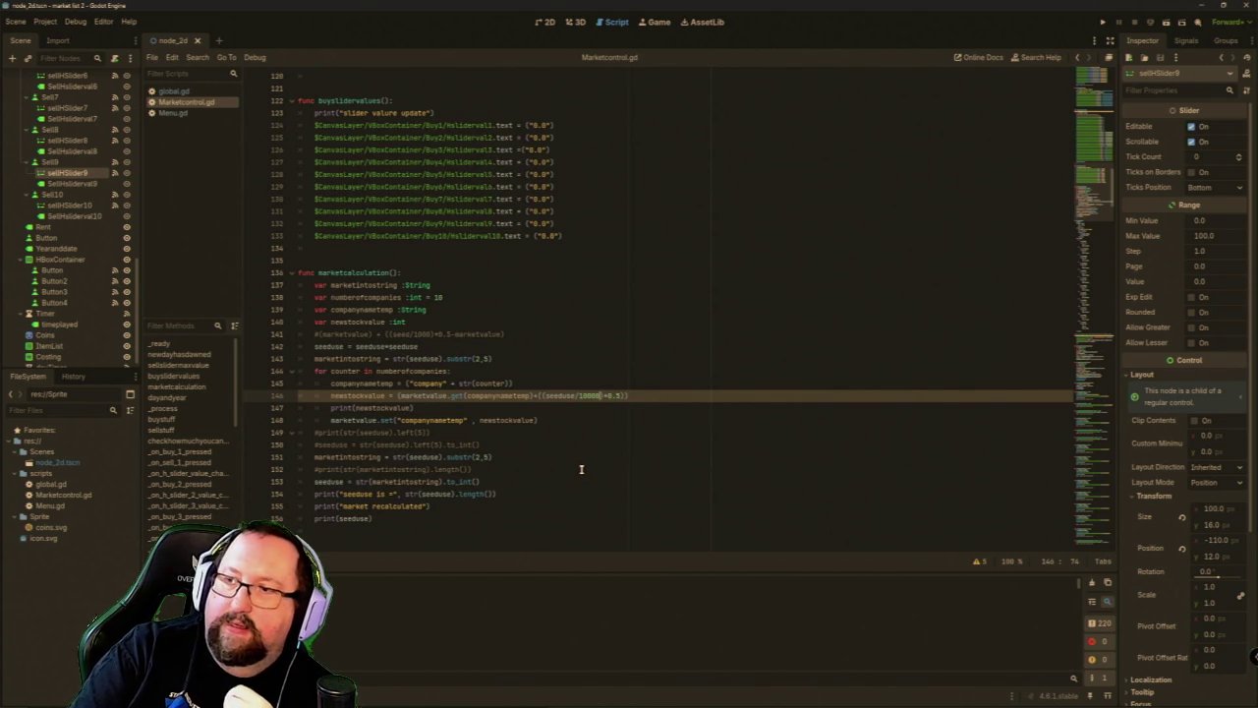
{"action": "scroll", "coordinate": [580, 469], "scroll_direction": "up", "scroll_amount": 1}
{"action": "scroll", "coordinate": [563, 453], "scroll_direction": "up", "scroll_amount": 20}
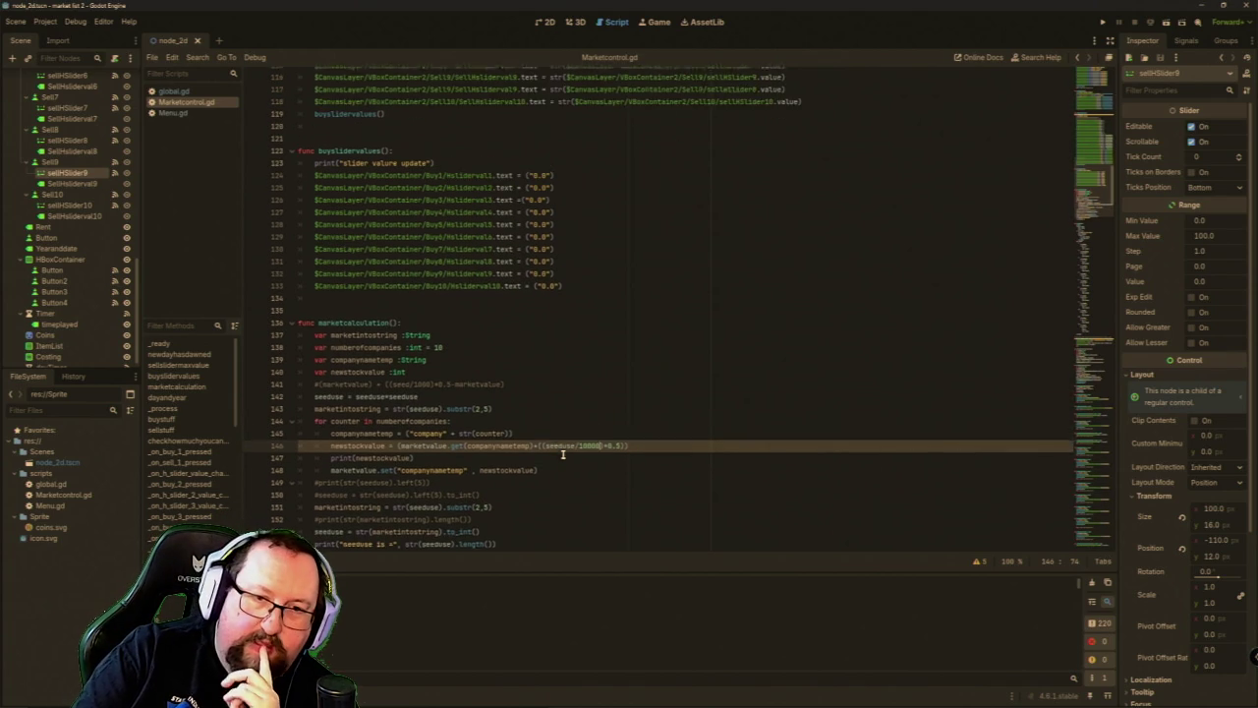
{"action": "scroll", "coordinate": [563, 453], "scroll_direction": "up", "scroll_amount": 14}
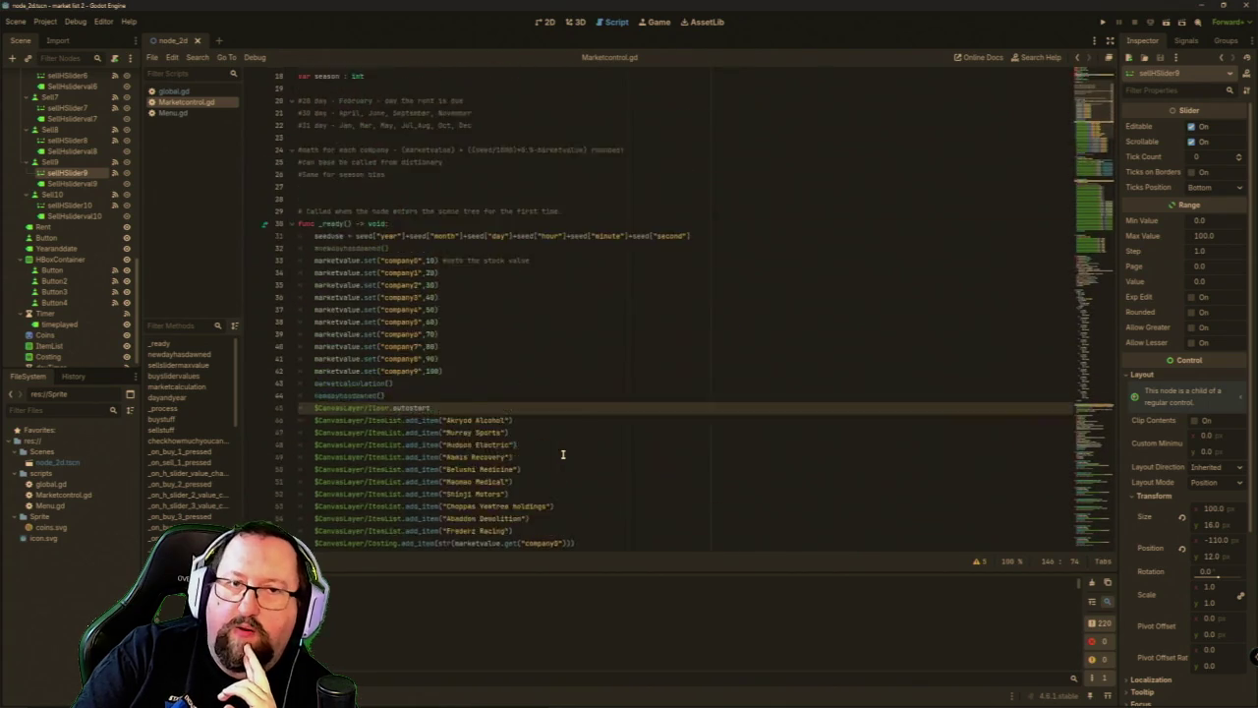
{"action": "scroll", "coordinate": [555, 453], "scroll_direction": "down", "scroll_amount": 1}
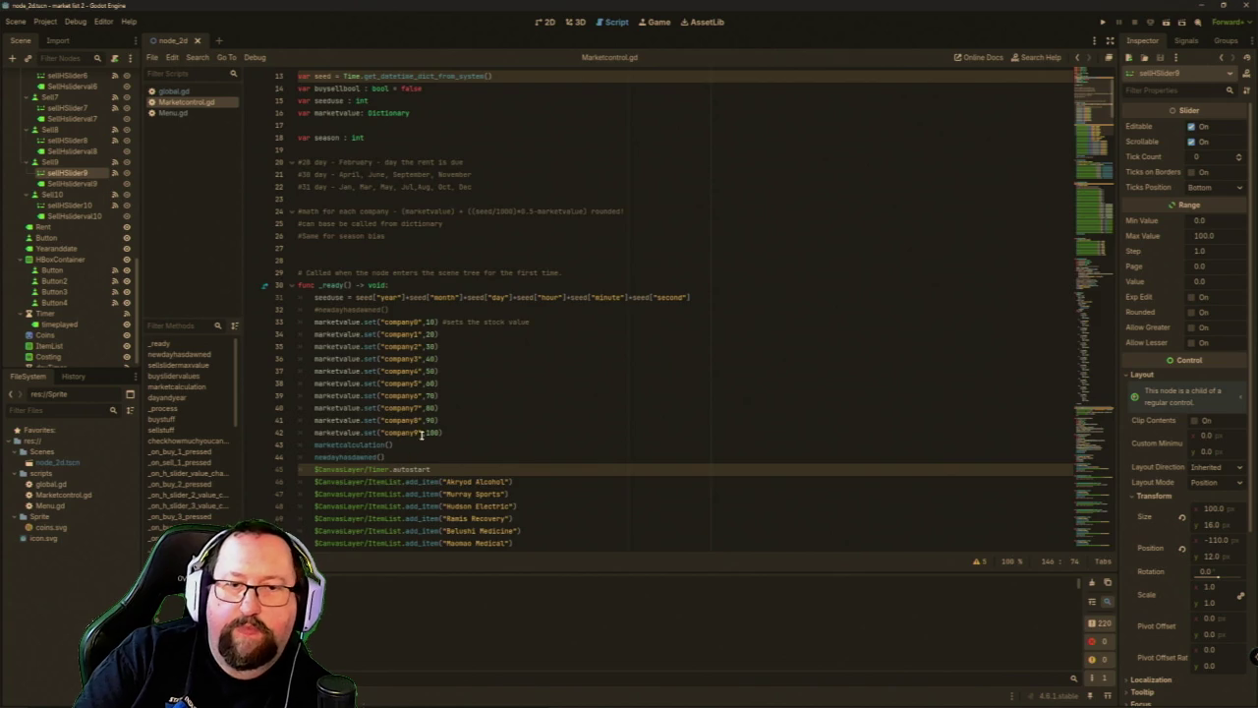
{"action": "scroll", "coordinate": [418, 437], "scroll_direction": "down", "scroll_amount": 20}
{"action": "scroll", "coordinate": [422, 473], "scroll_direction": "down", "scroll_amount": 20}
{"action": "scroll", "coordinate": [408, 491], "scroll_direction": "down", "scroll_amount": 13}
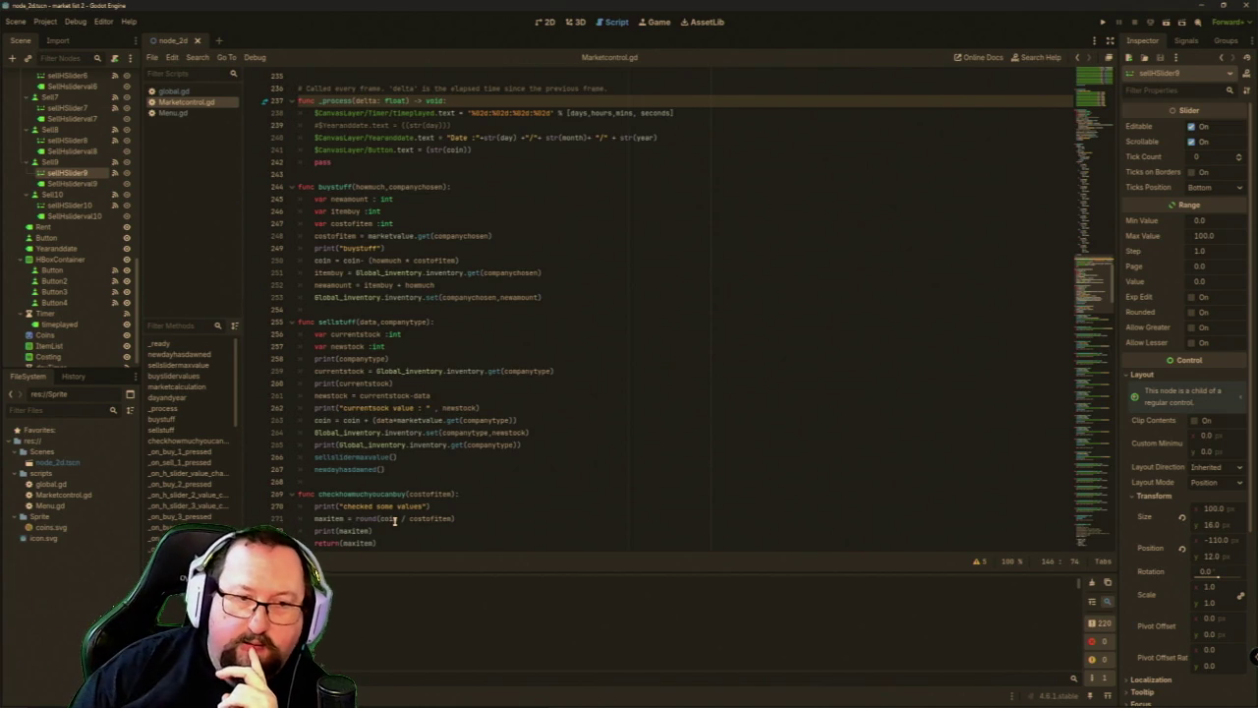
{"action": "scroll", "coordinate": [504, 295], "scroll_direction": "up", "scroll_amount": 15}
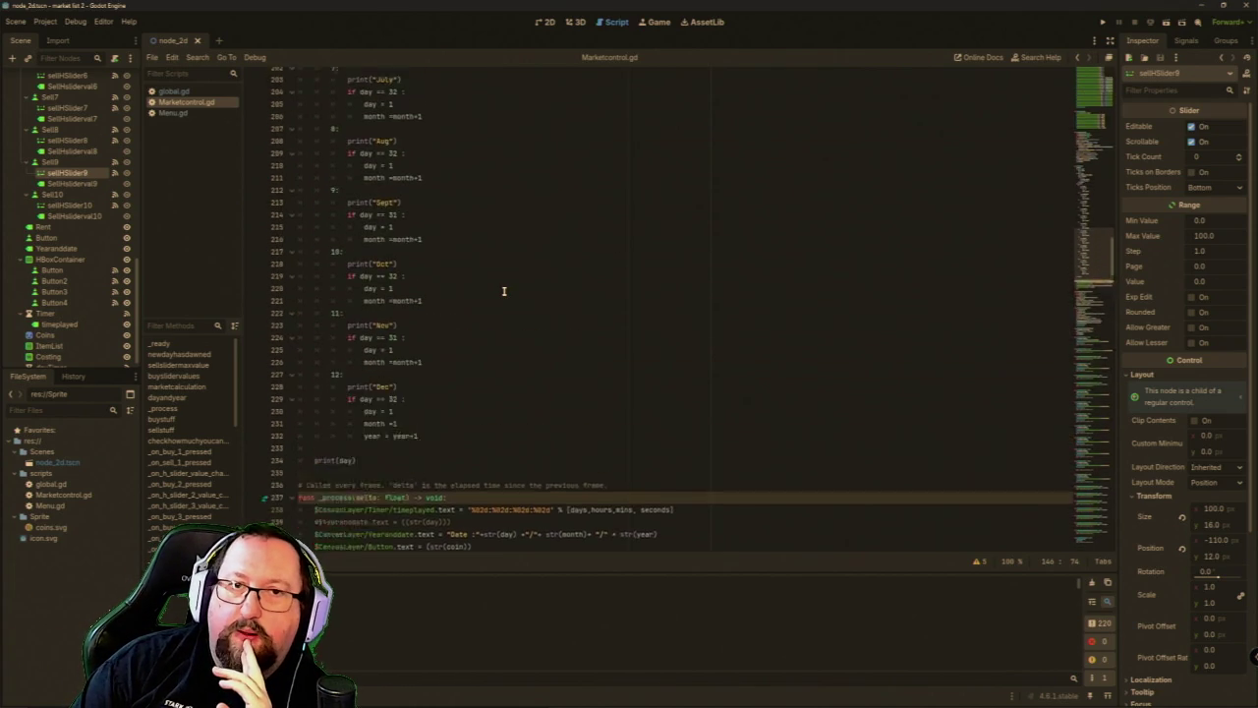
{"action": "scroll", "coordinate": [504, 291], "scroll_direction": "up", "scroll_amount": 15}
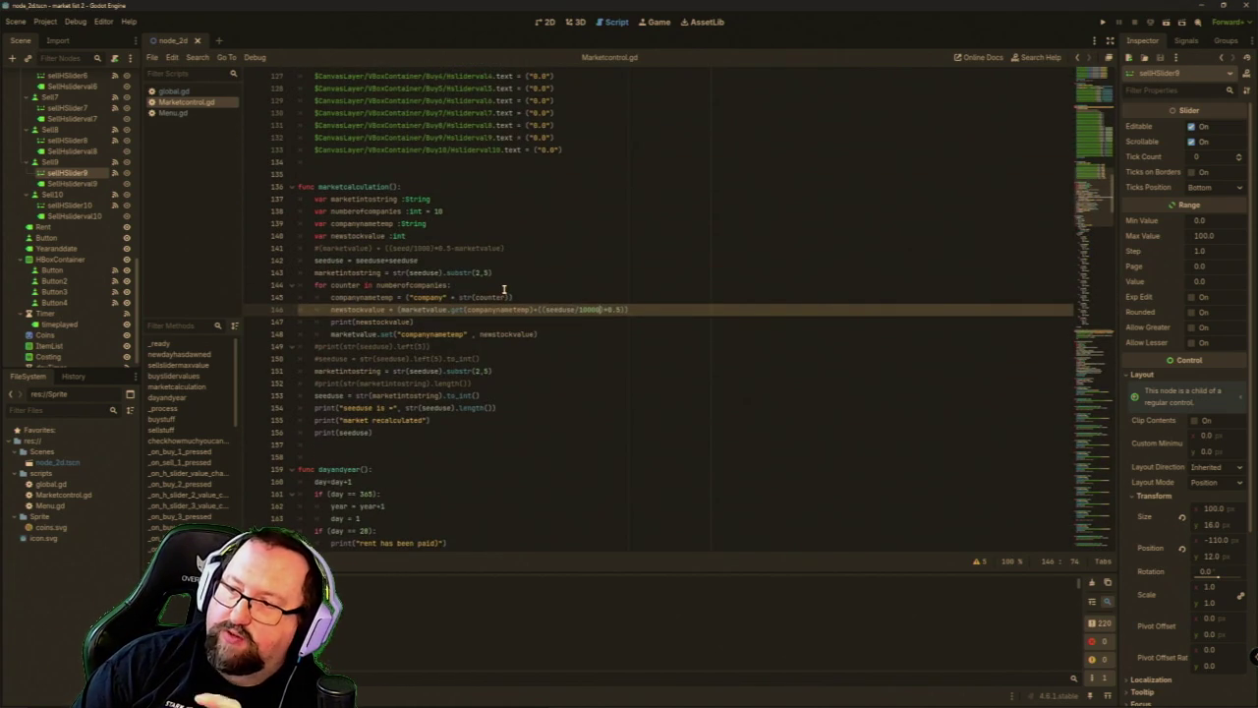
{"action": "scroll", "coordinate": [504, 292], "scroll_direction": "down", "scroll_amount": 2}
{"action": "scroll", "coordinate": [480, 320], "scroll_direction": "up", "scroll_amount": 10}
{"action": "scroll", "coordinate": [481, 320], "scroll_direction": "up", "scroll_amount": 14}
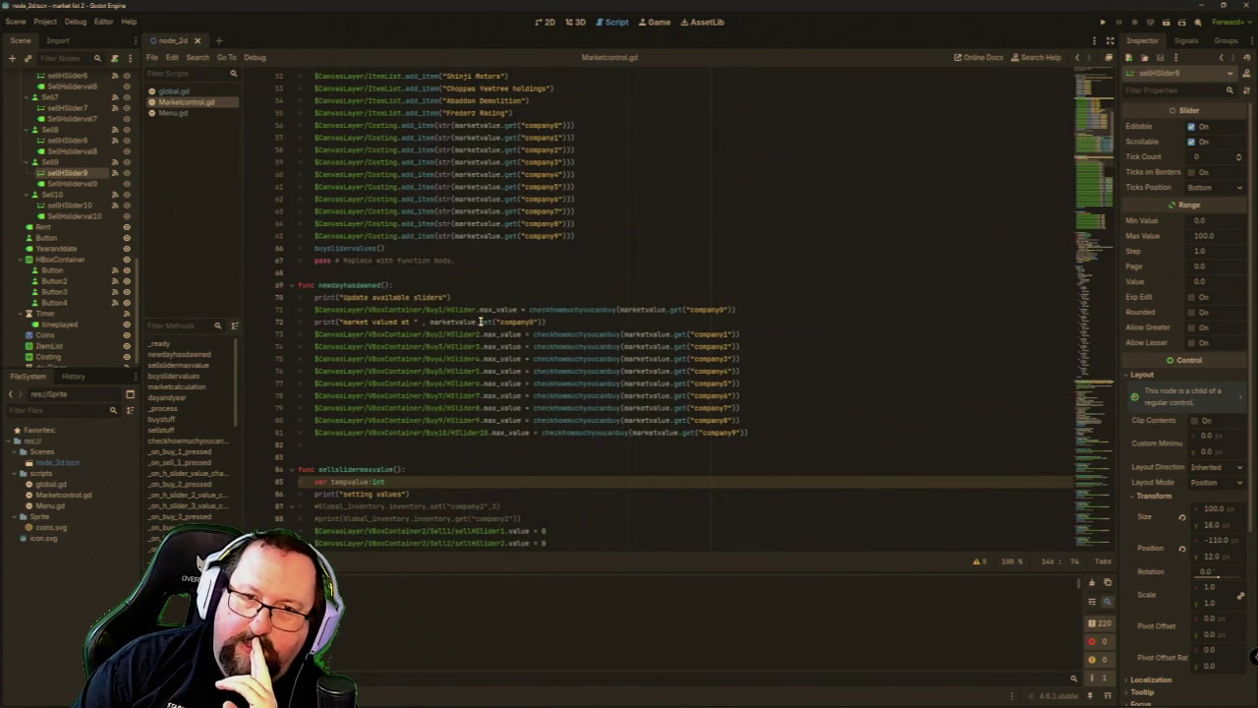
{"action": "scroll", "coordinate": [480, 322], "scroll_direction": "up", "scroll_amount": 13}
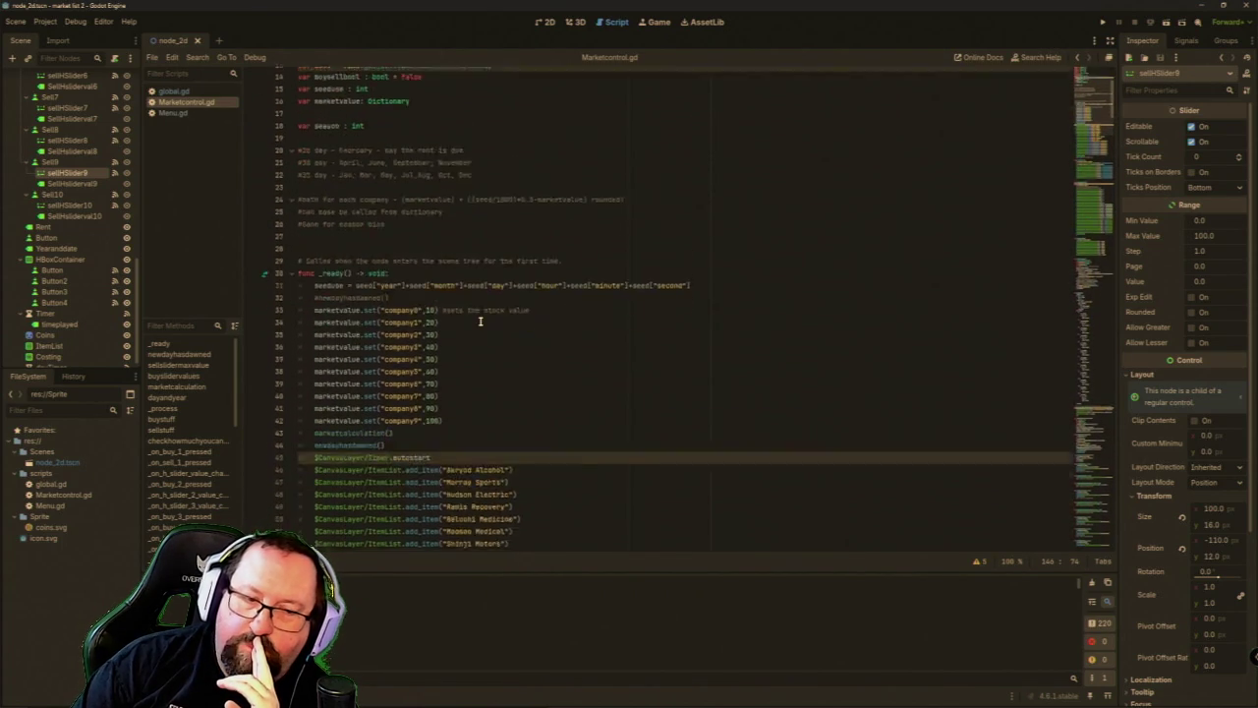
{"action": "scroll", "coordinate": [481, 321], "scroll_direction": "down", "scroll_amount": 6}
{"action": "key", "text": "F5"}
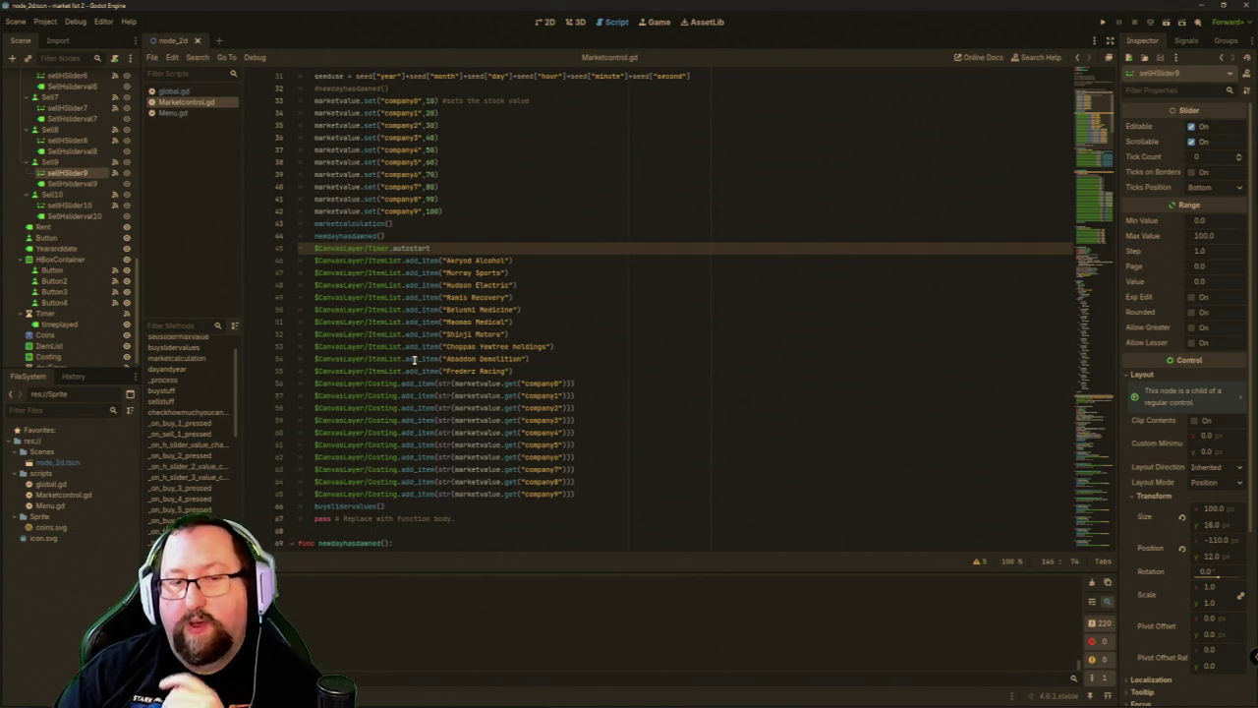
{"action": "scroll", "coordinate": [427, 381], "scroll_direction": "down", "scroll_amount": 10}
{"action": "scroll", "coordinate": [427, 380], "scroll_direction": "down", "scroll_amount": 15}
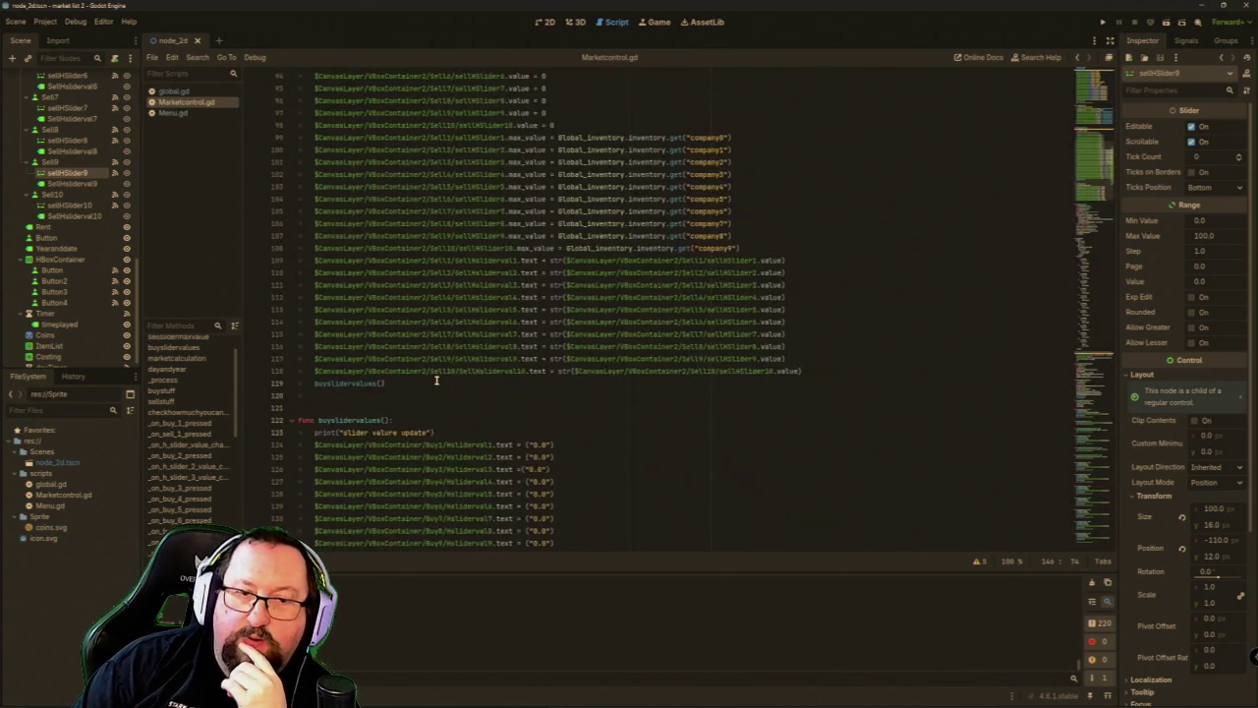
{"action": "scroll", "coordinate": [470, 383], "scroll_direction": "down", "scroll_amount": 3}
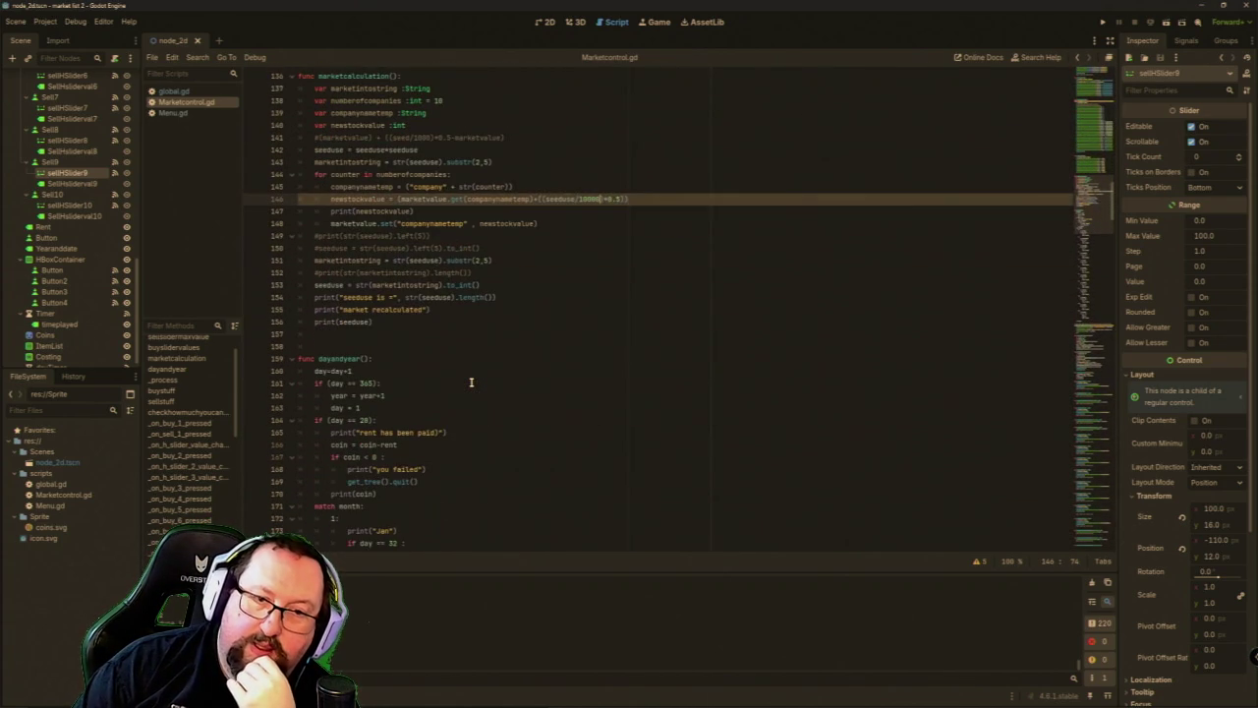
{"action": "scroll", "coordinate": [471, 384], "scroll_direction": "up", "scroll_amount": 4}
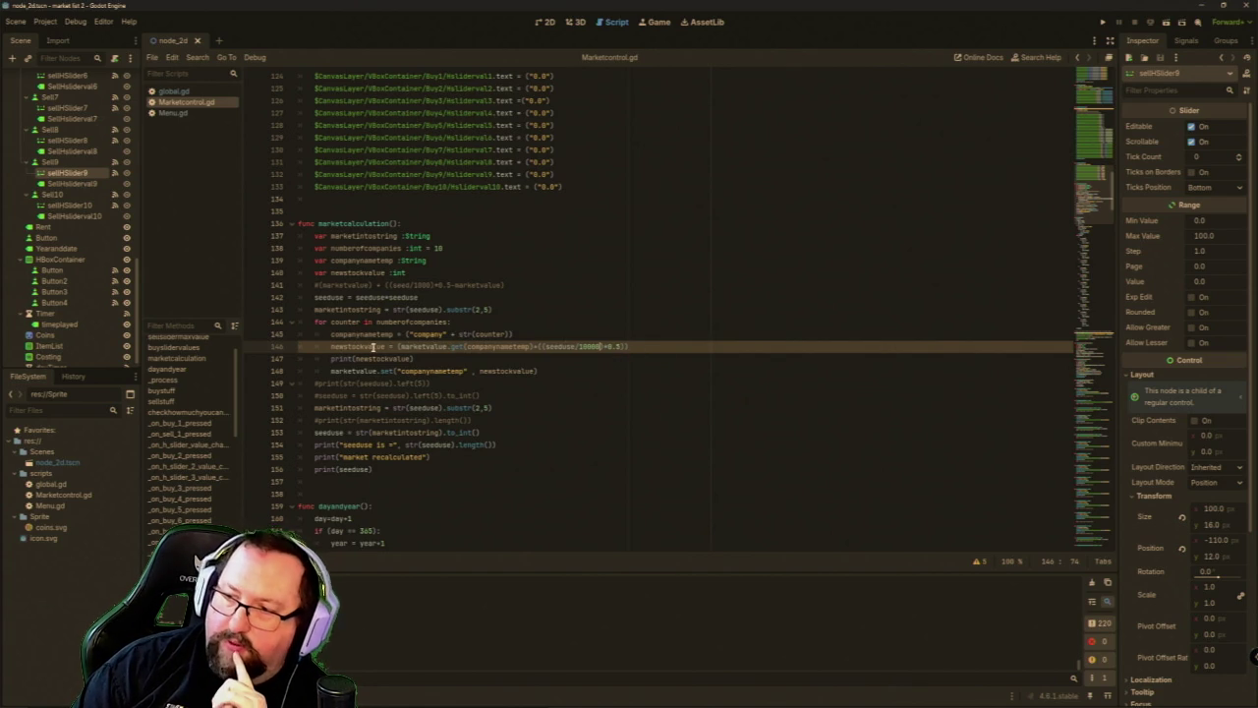
{"action": "mouse_move", "coordinate": [373, 361]}
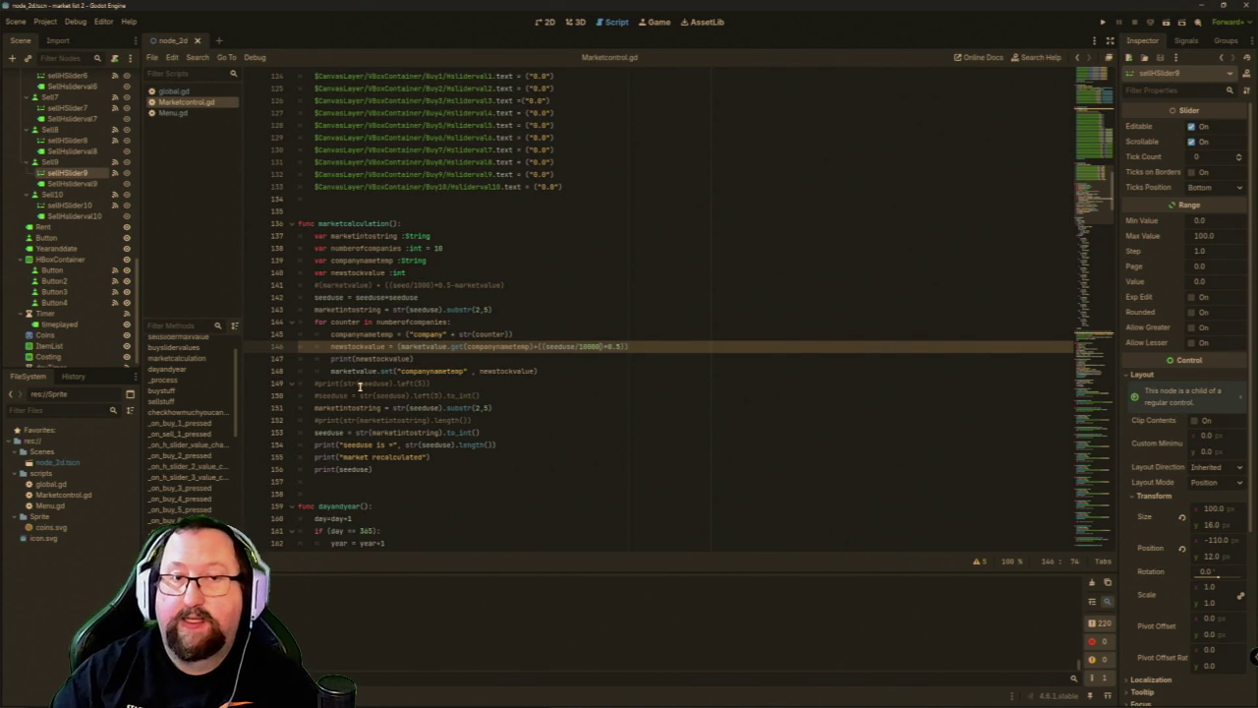
Scroll through Marketcontrol.gd from the top and return to the line 146 price formula.
{"action": "key", "text": "ctrl+Home"}
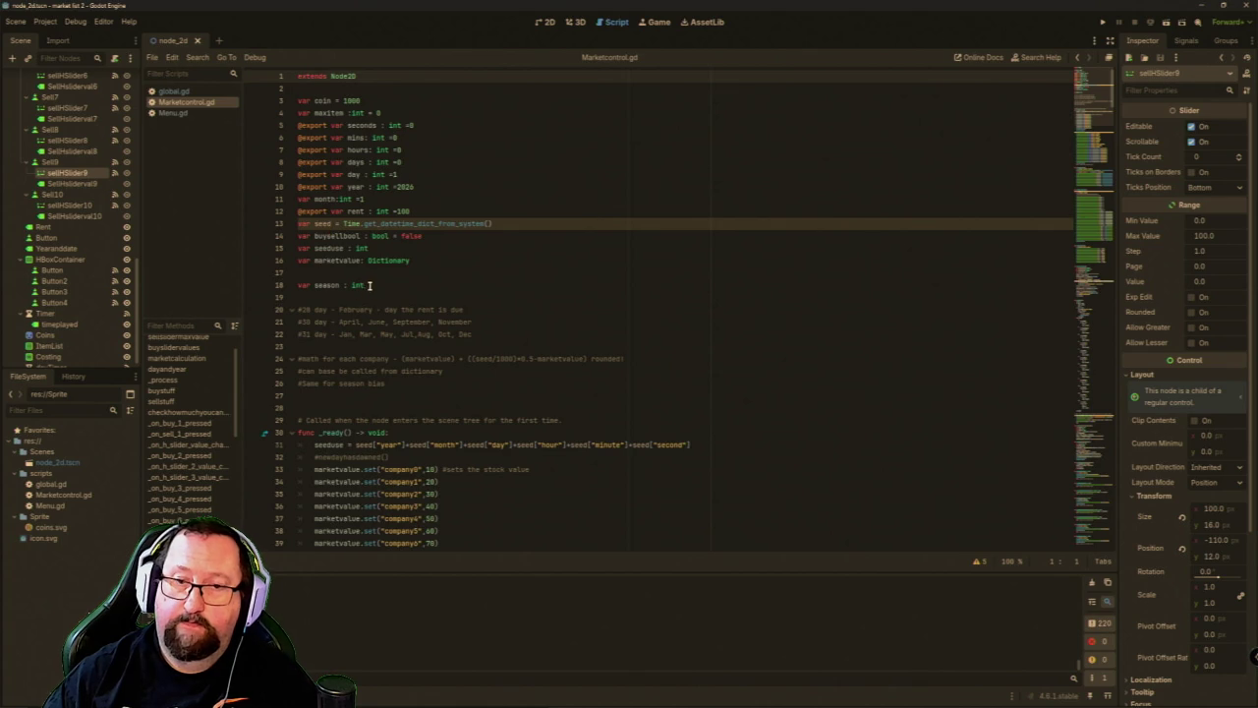
{"action": "scroll", "coordinate": [366, 308], "scroll_direction": "down", "scroll_amount": 5}
{"action": "scroll", "coordinate": [353, 372], "scroll_direction": "down", "scroll_amount": 20}
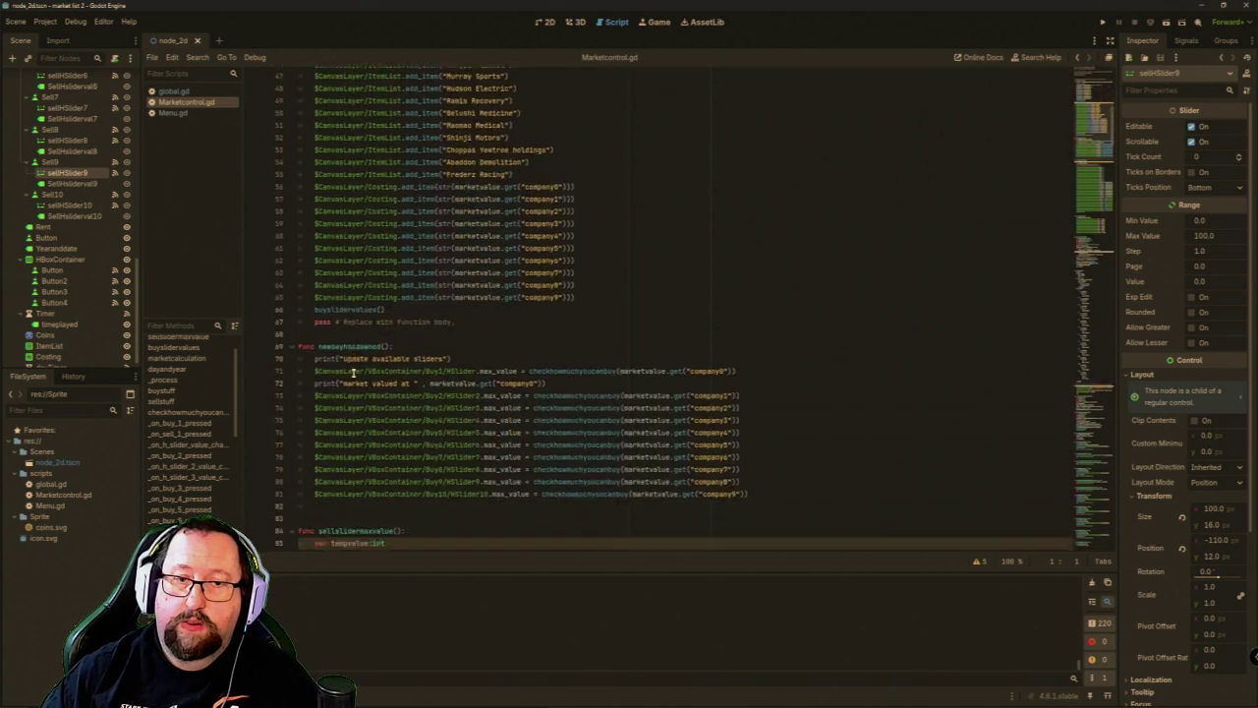
{"action": "scroll", "coordinate": [353, 375], "scroll_direction": "down", "scroll_amount": 8}
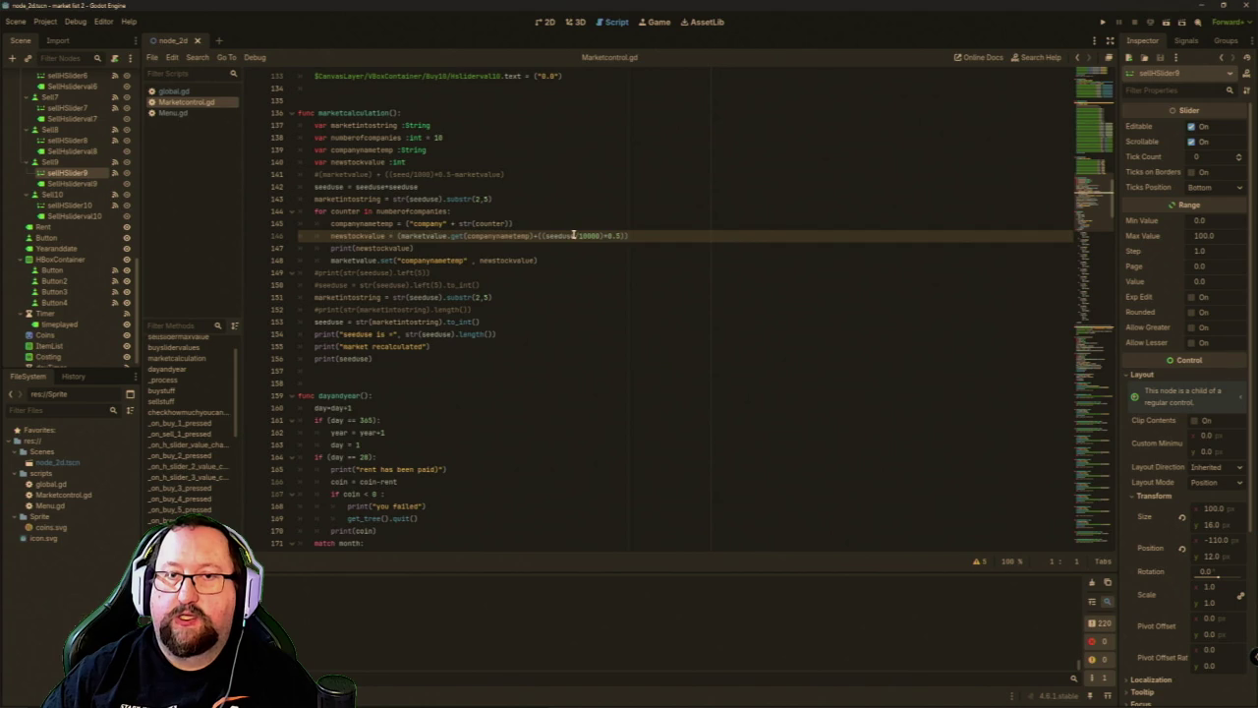
{"action": "left_click", "coordinate": [548, 237]}
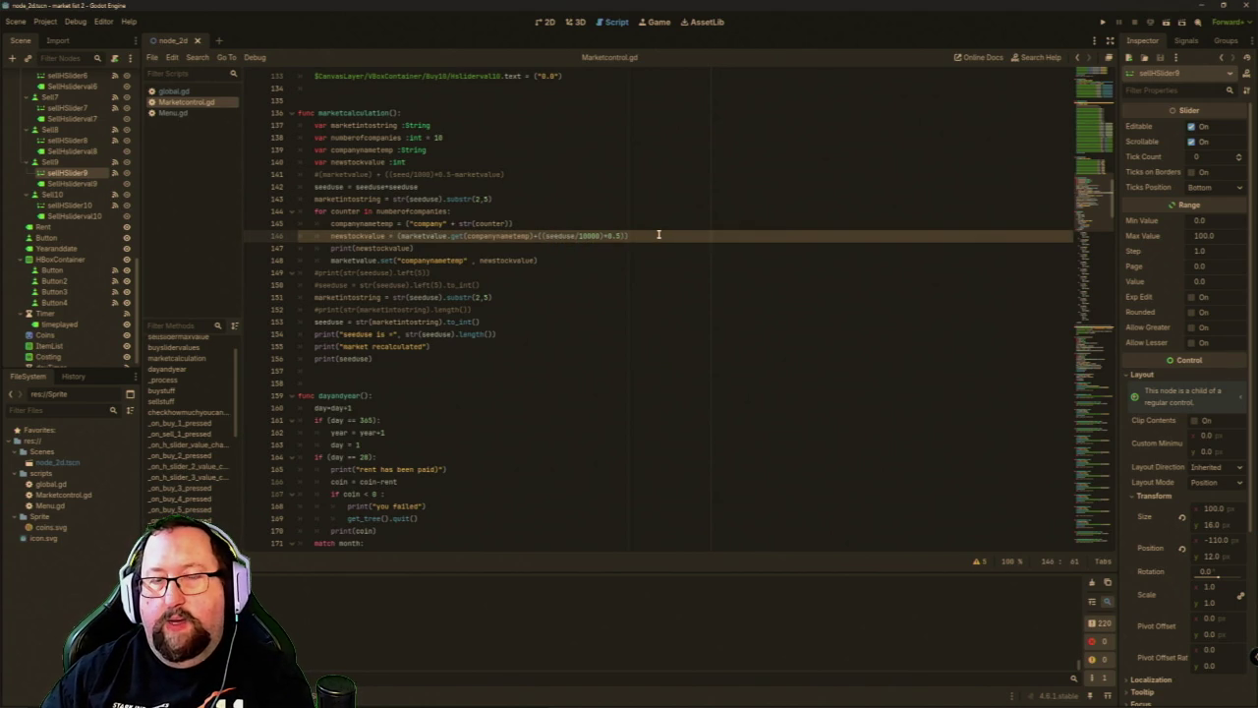
Browse the script further and jump to the marketcalculation function from the methods list.
{"action": "scroll", "coordinate": [659, 234], "scroll_direction": "up", "scroll_amount": 20}
{"action": "scroll", "coordinate": [658, 234], "scroll_direction": "up", "scroll_amount": 16}
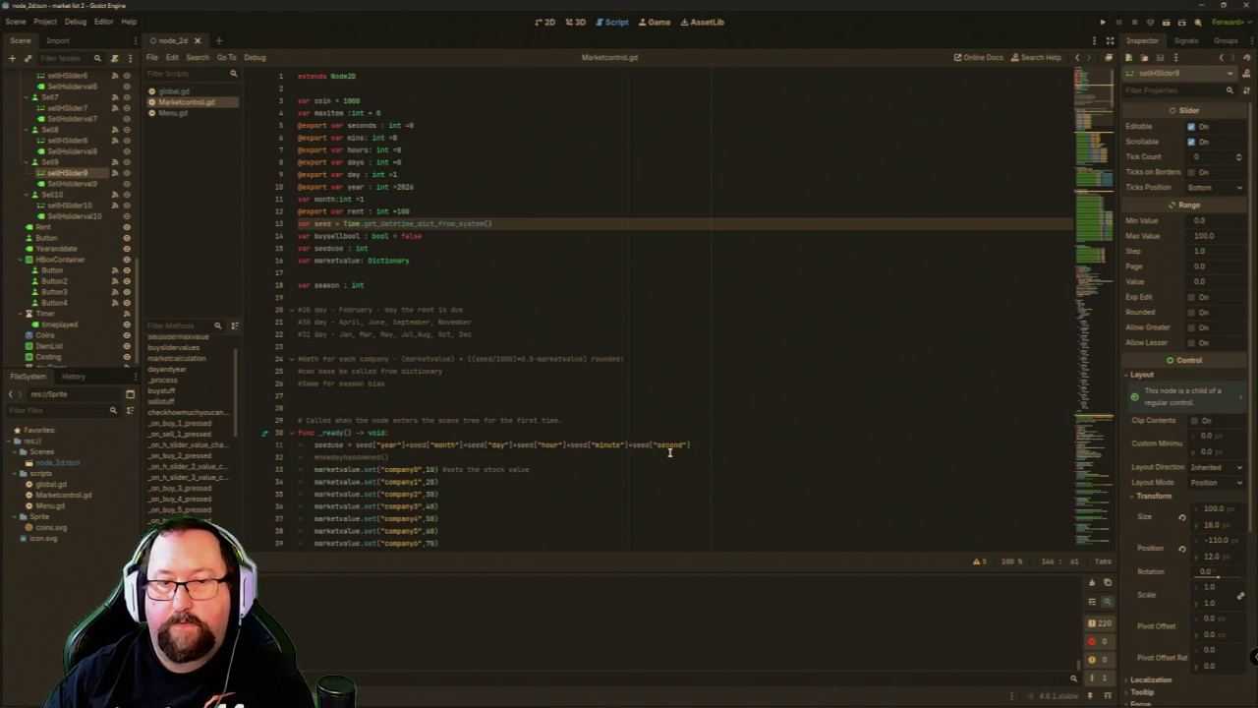
{"action": "scroll", "coordinate": [669, 451], "scroll_direction": "down", "scroll_amount": 20}
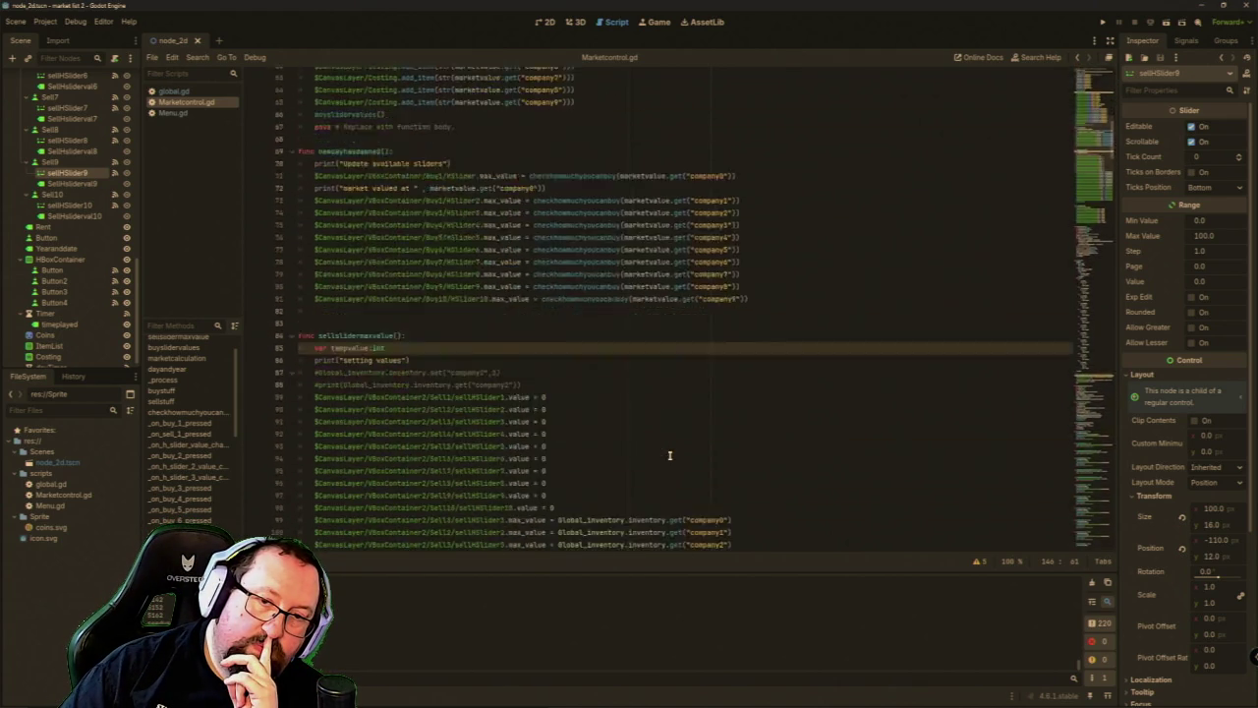
{"action": "scroll", "coordinate": [669, 455], "scroll_direction": "down", "scroll_amount": 20}
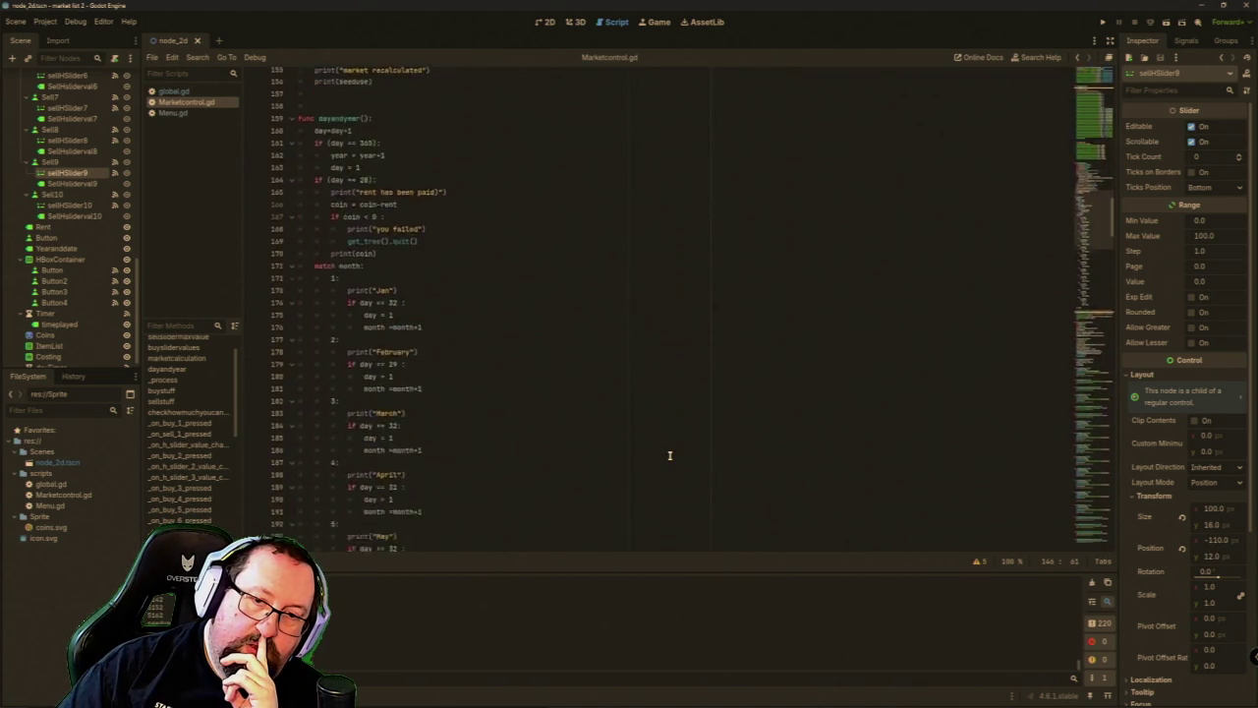
{"action": "scroll", "coordinate": [669, 454], "scroll_direction": "down", "scroll_amount": 11}
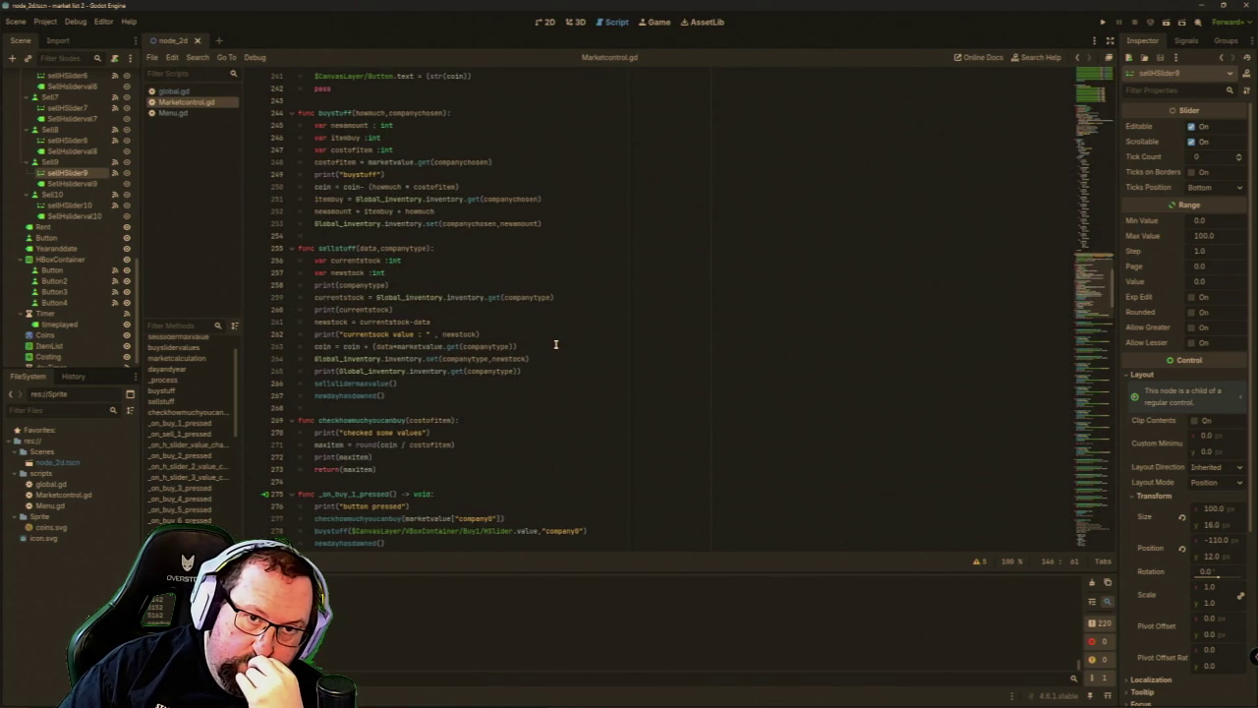
{"action": "scroll", "coordinate": [555, 343], "scroll_direction": "up", "scroll_amount": 5}
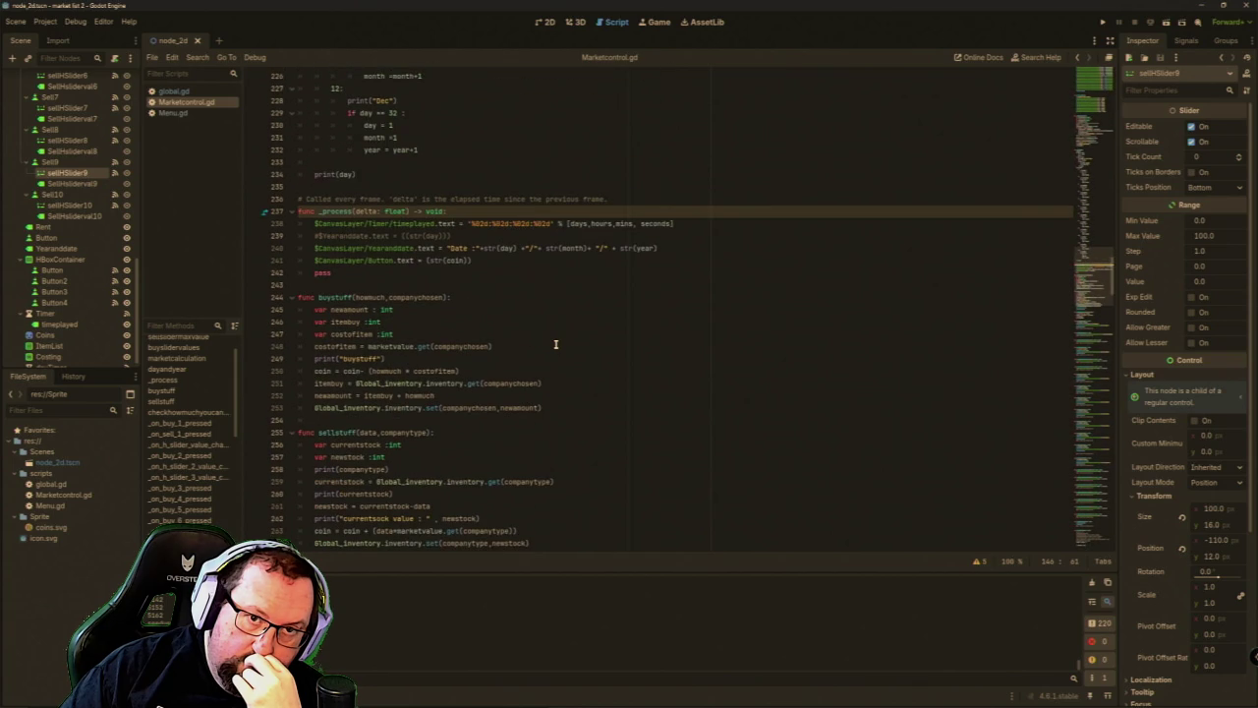
{"action": "left_click", "coordinate": [158, 360]}
{"action": "scroll", "coordinate": [539, 345], "scroll_direction": "down", "scroll_amount": 2}
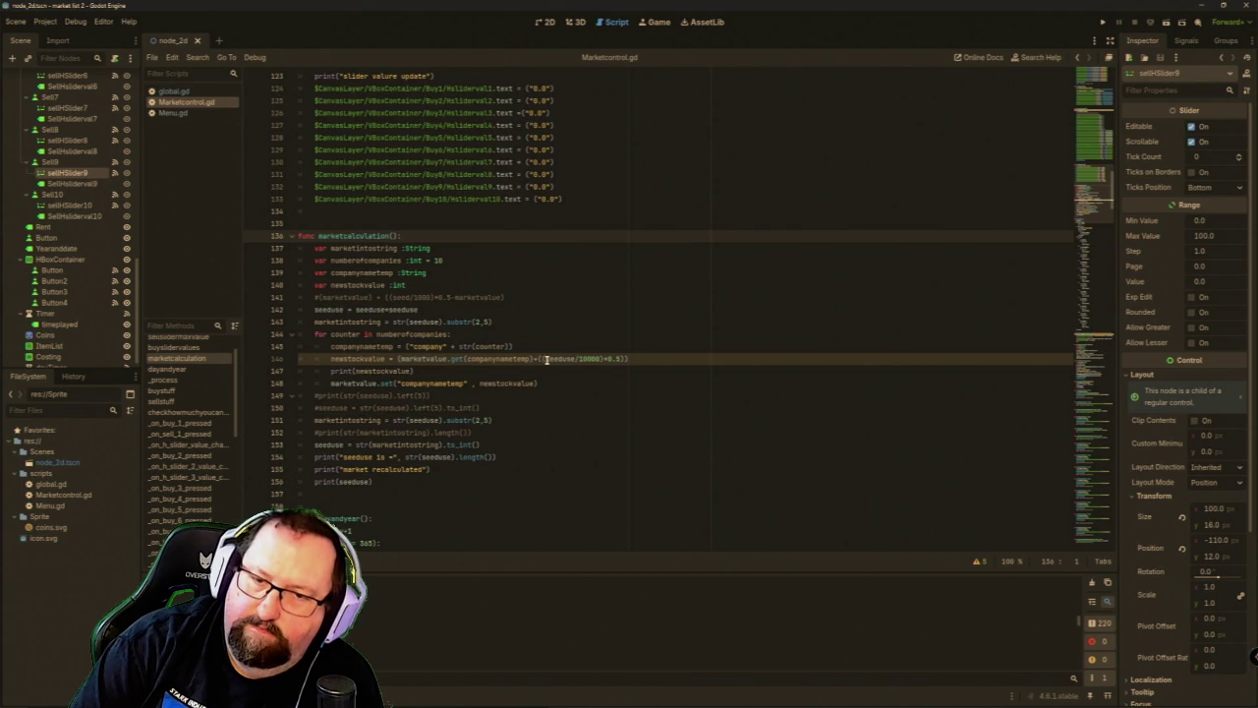
Insert randi with a multiplier bracket into the line 146 stock value formula.
{"action": "mouse_move", "coordinate": [549, 360]}
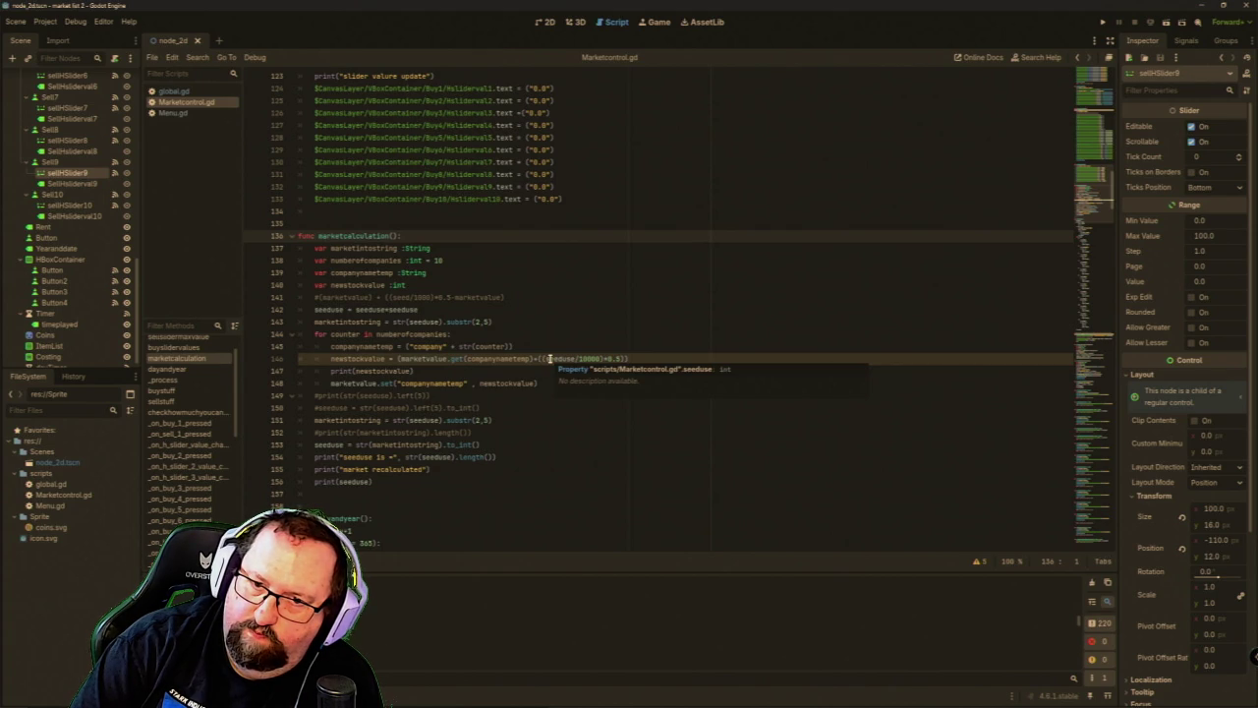
{"action": "left_click", "coordinate": [572, 359]}
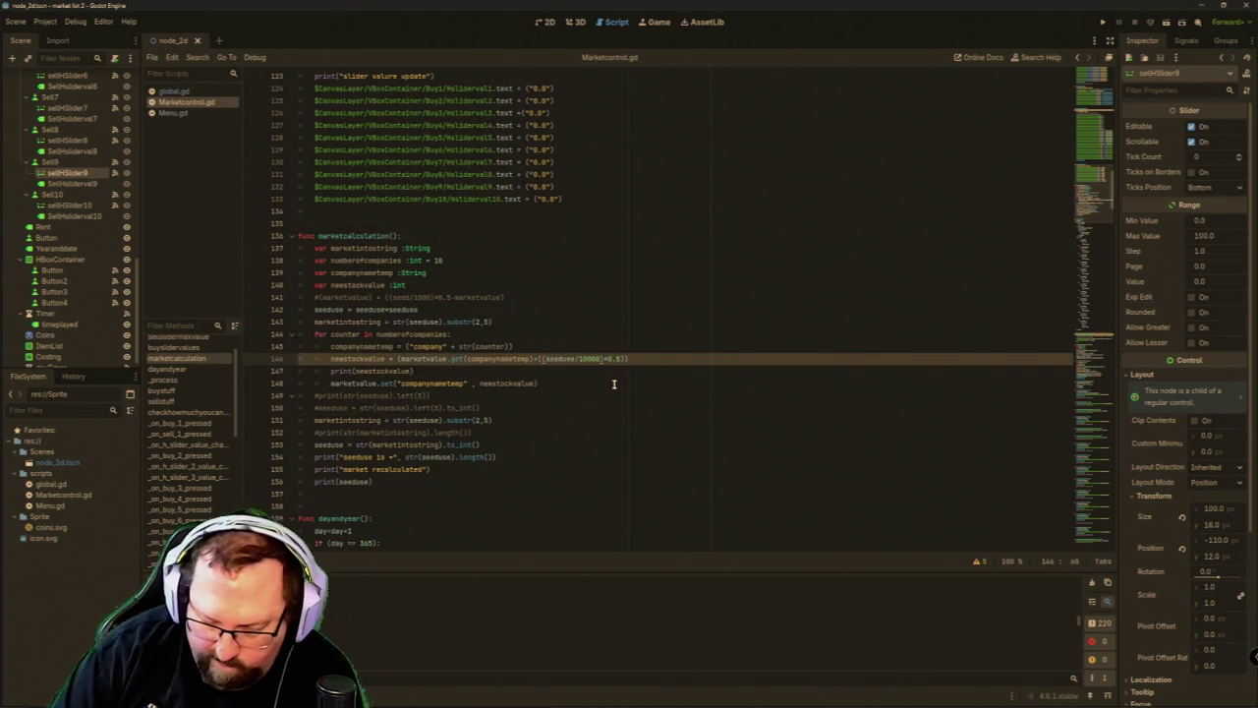
{"action": "type", "text": "randi"}
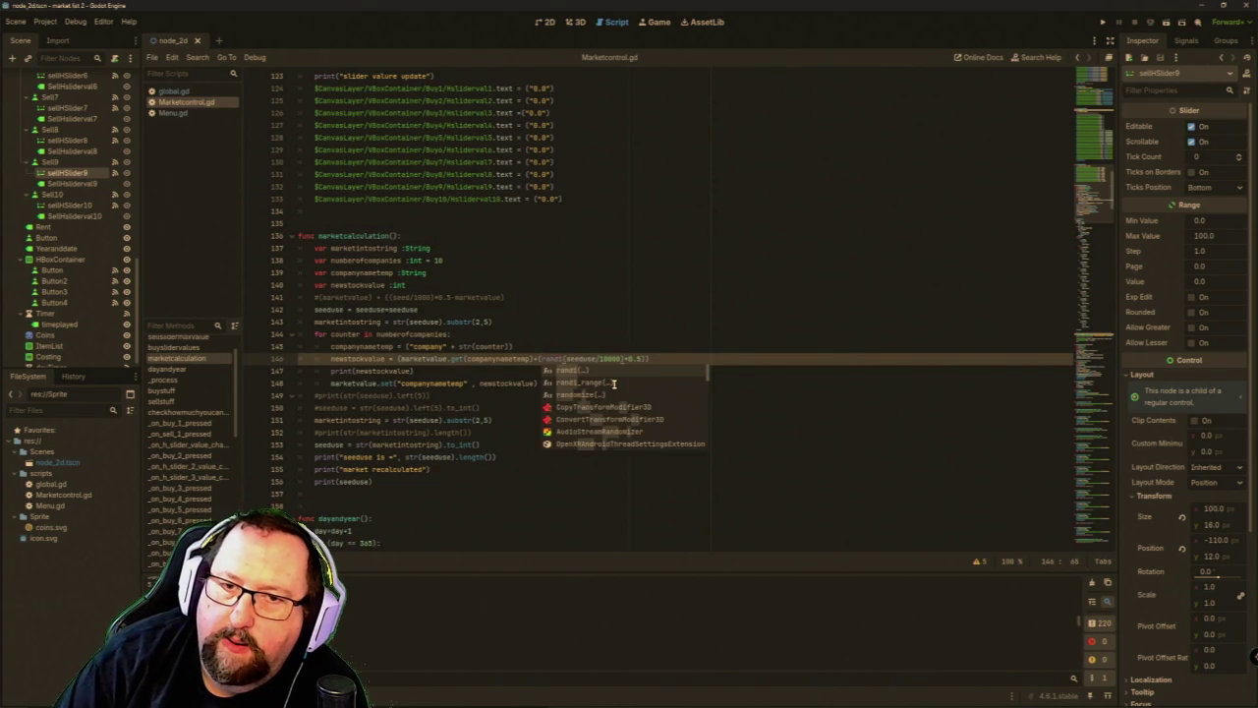
{"action": "key", "text": "Right"}
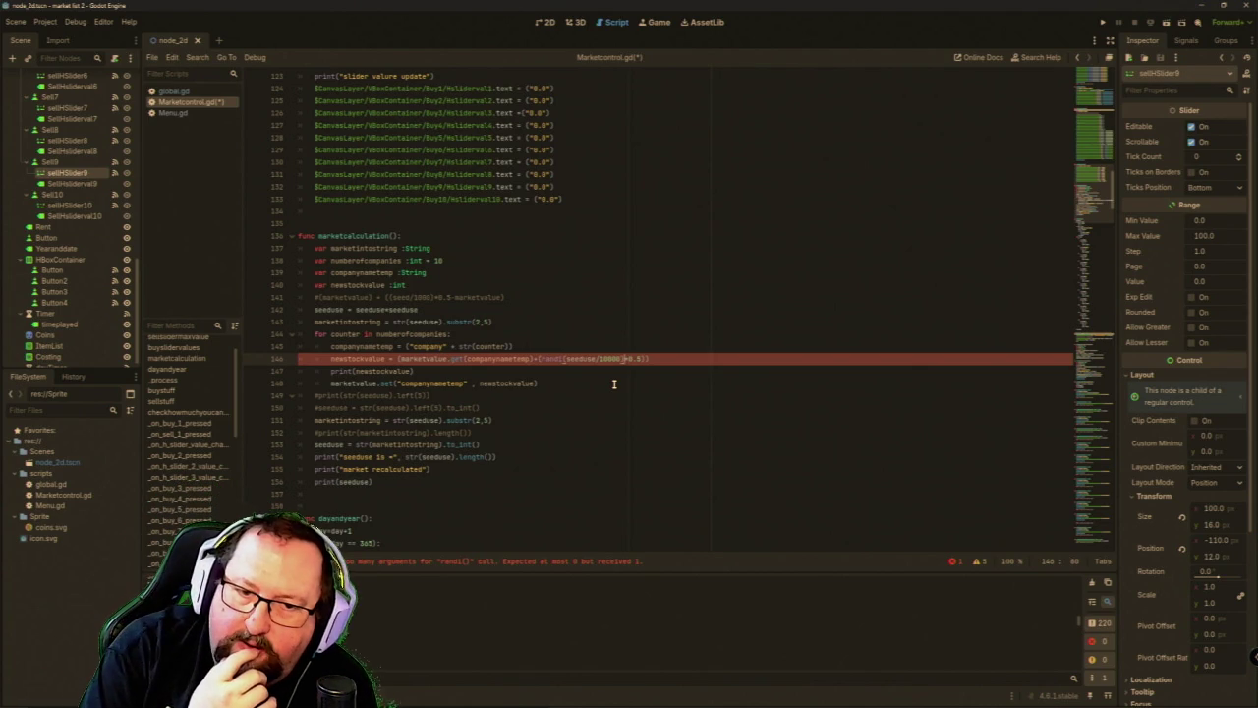
{"action": "key", "text": "Left"}
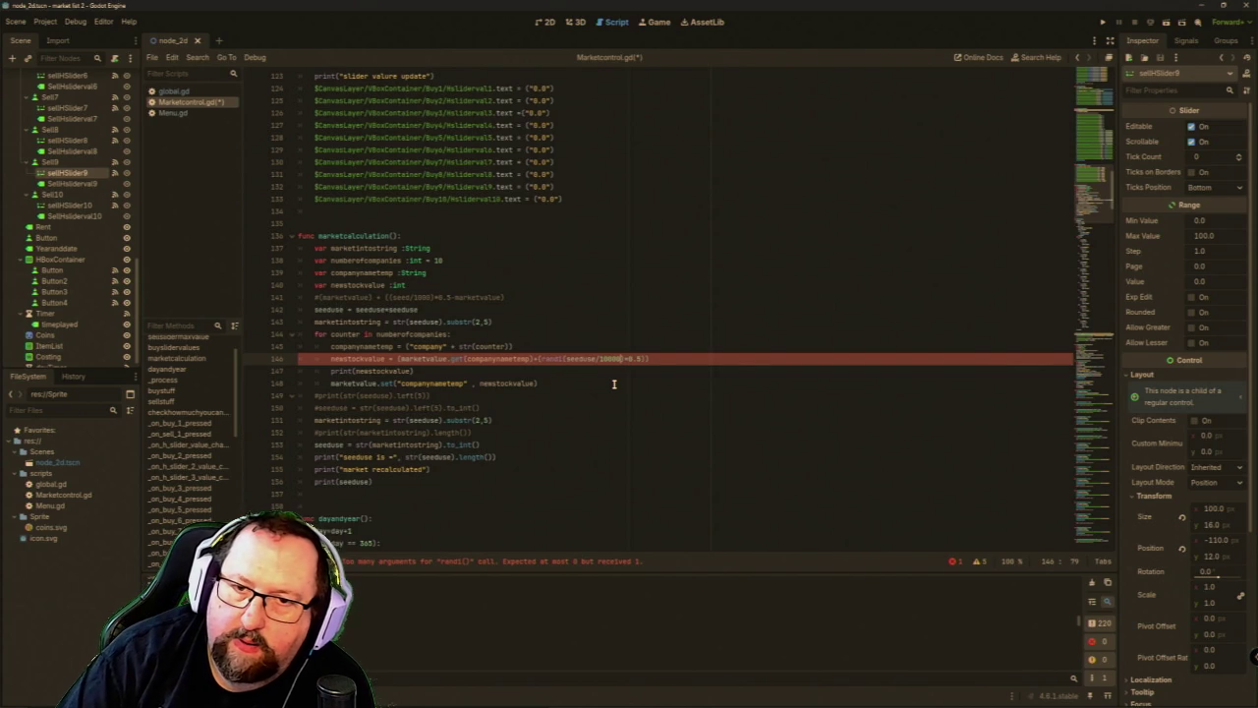
{"action": "type", "text": ")*"}
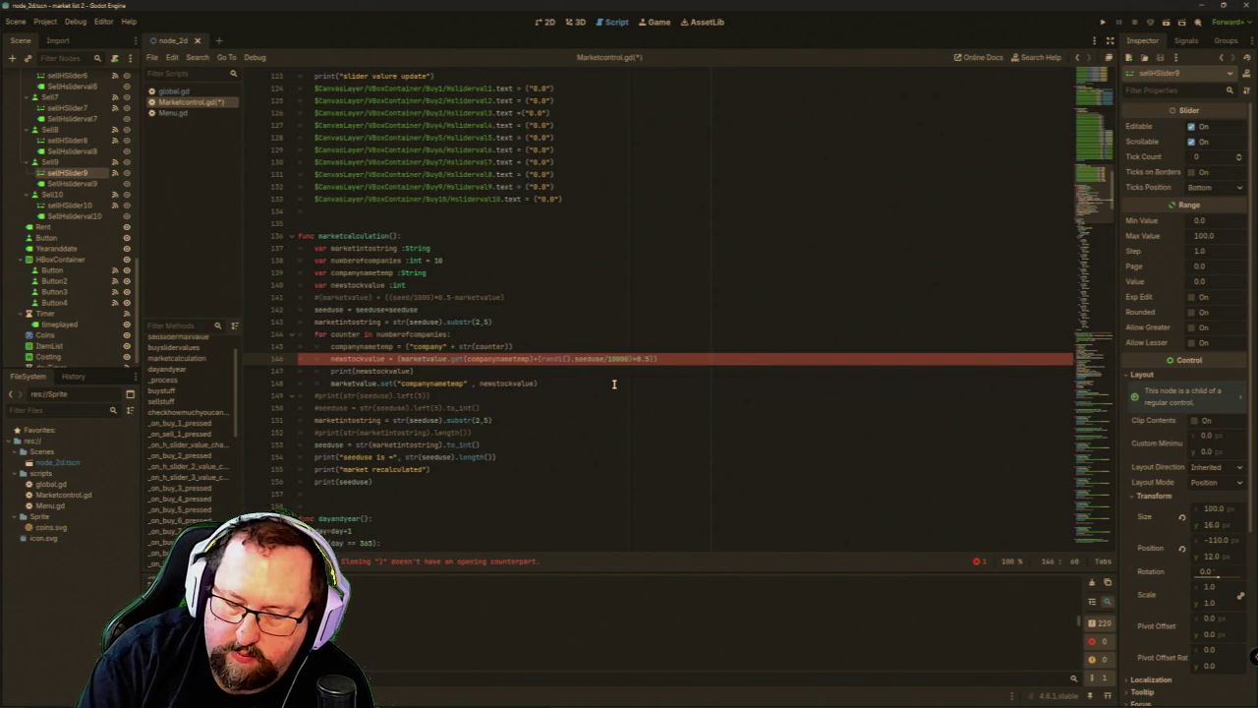
{"action": "type", "text": "("}
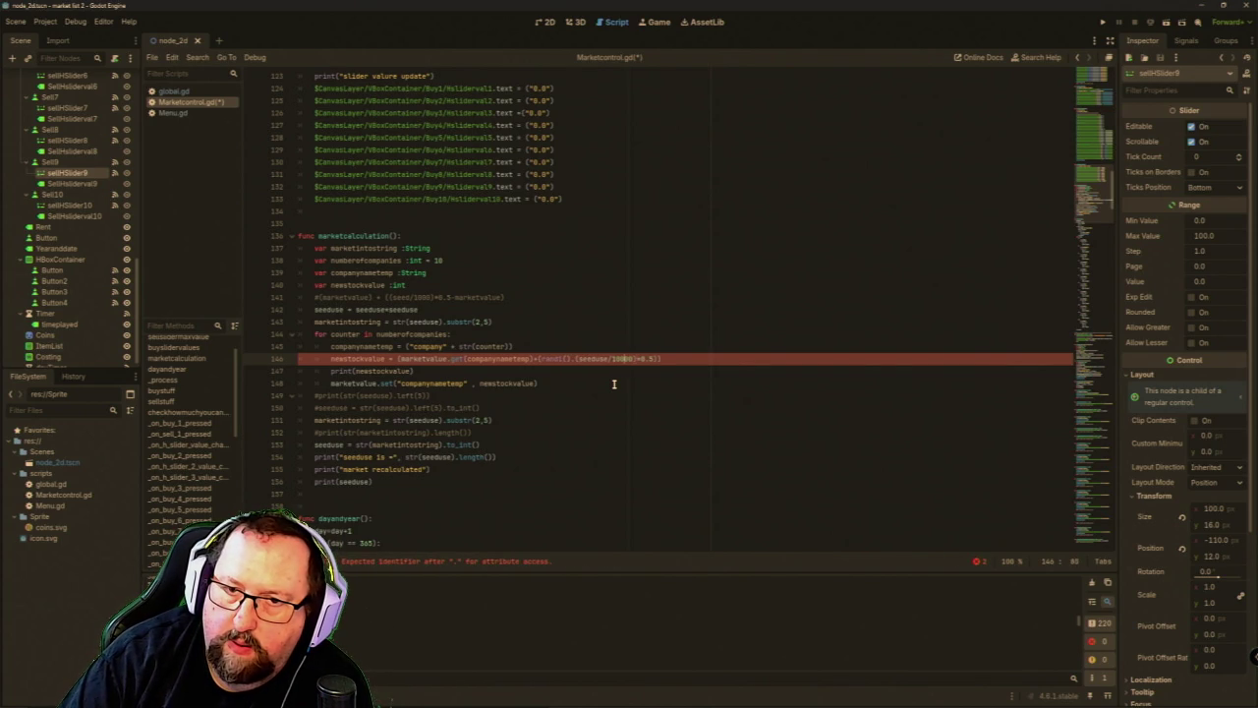
{"action": "key", "text": "Left"}
{"action": "type", "text": ")"}
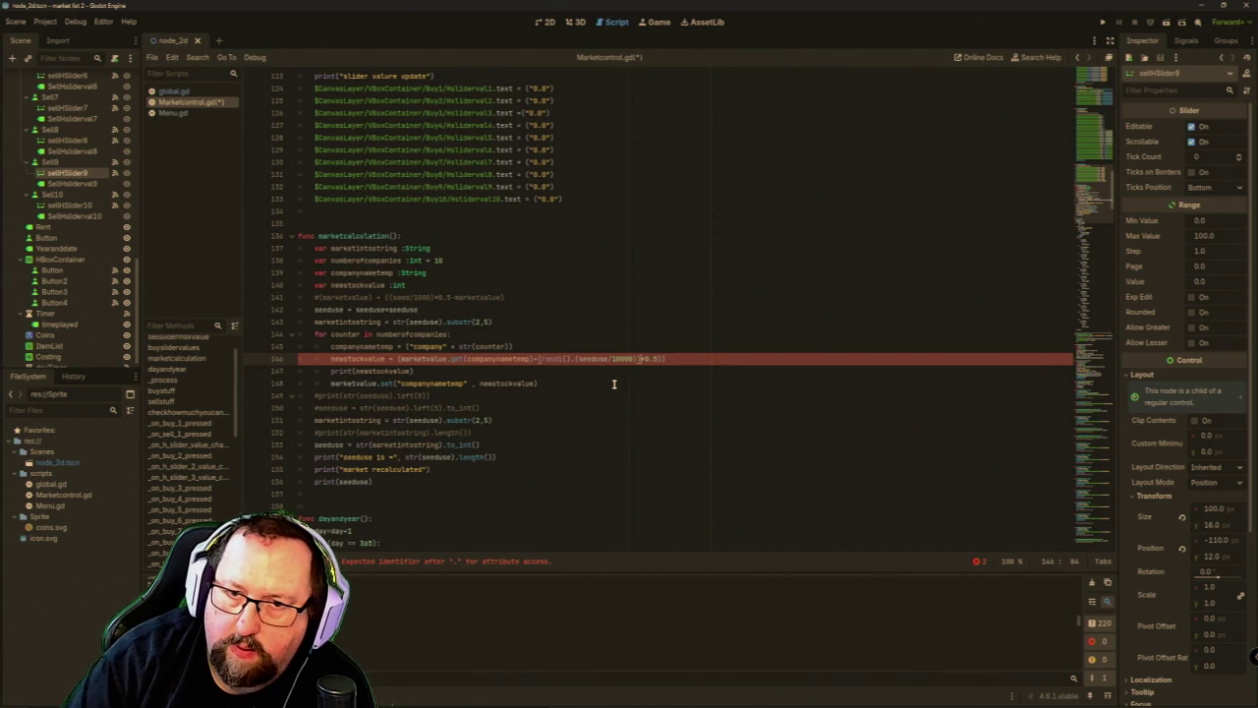
{"action": "key", "text": "BackSpace"}
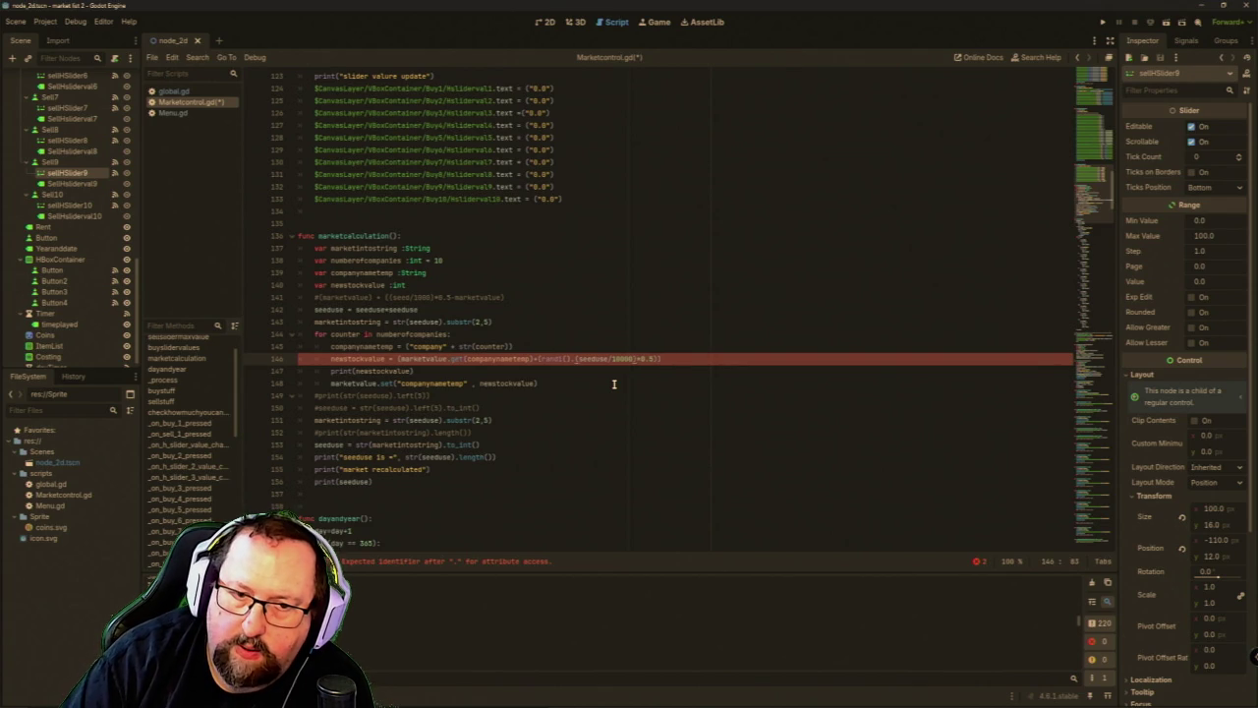
Turn randi into randomize via autocomplete and clear the leftover characters after it.
{"action": "key", "text": "Left"}
{"action": "key", "text": "Left"}
{"action": "key", "text": "Left"}
{"action": "key", "text": "BackSpace"}
{"action": "type", "text": "o"}
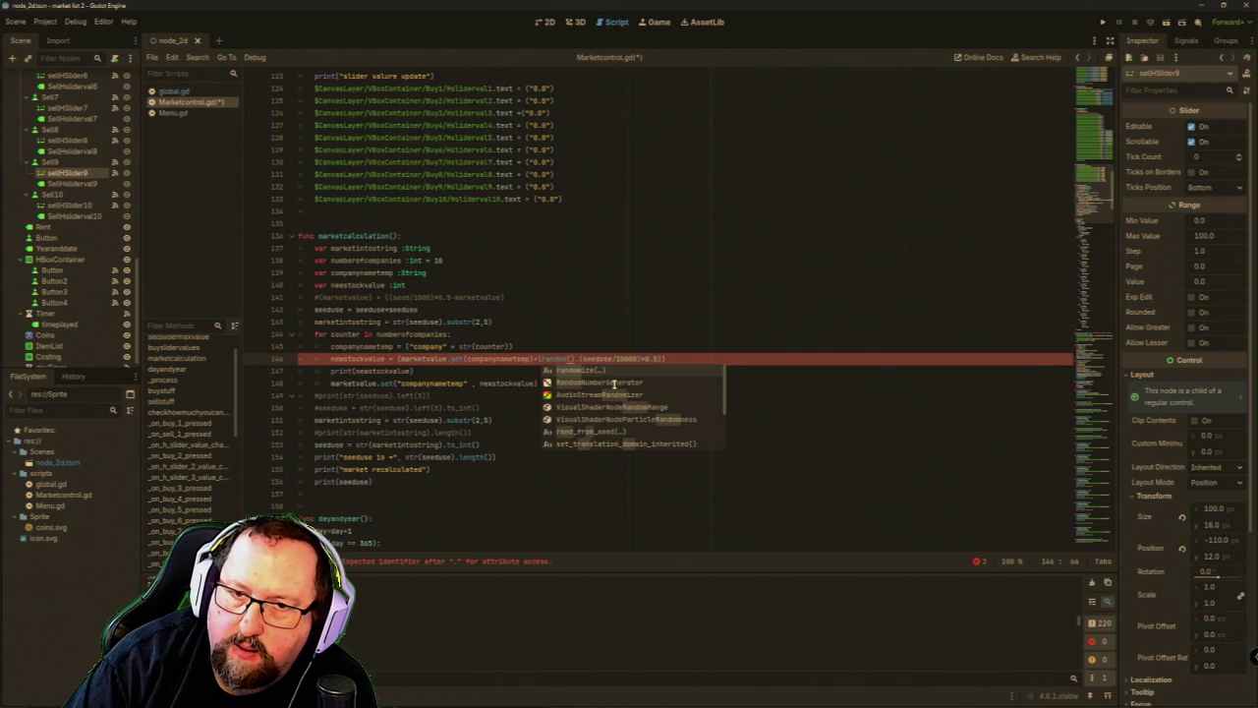
{"action": "key", "text": "Return"}
{"action": "key", "text": "Delete"}
{"action": "key", "text": "Delete"}
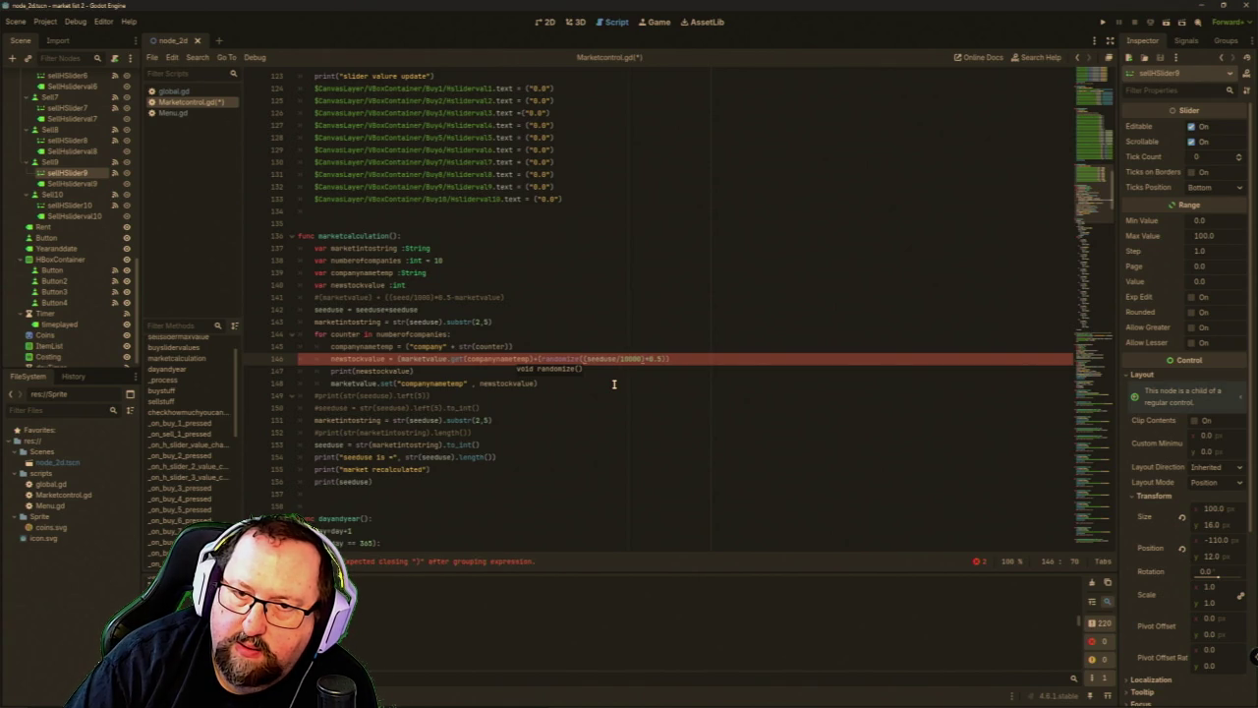
{"action": "key", "text": "Delete"}
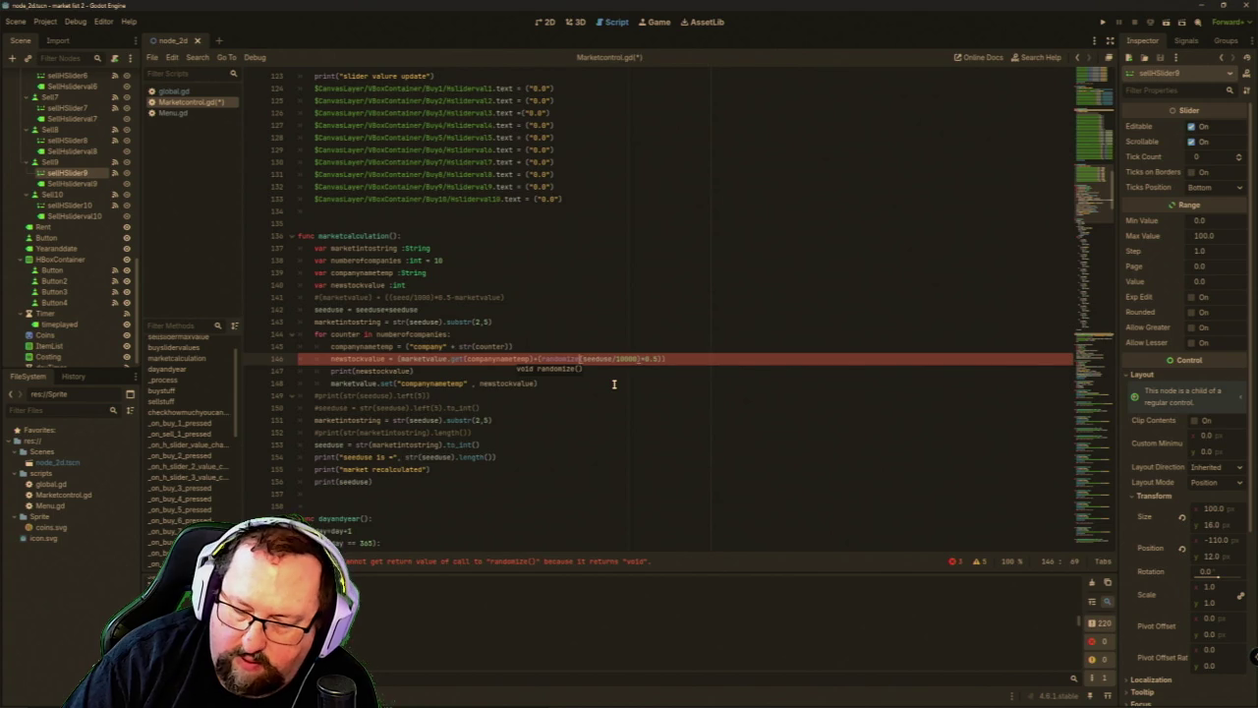
Try adding a randf()-0. term, then trim the rand text and brackets around the seed term.
{"action": "type", "text": "), "}
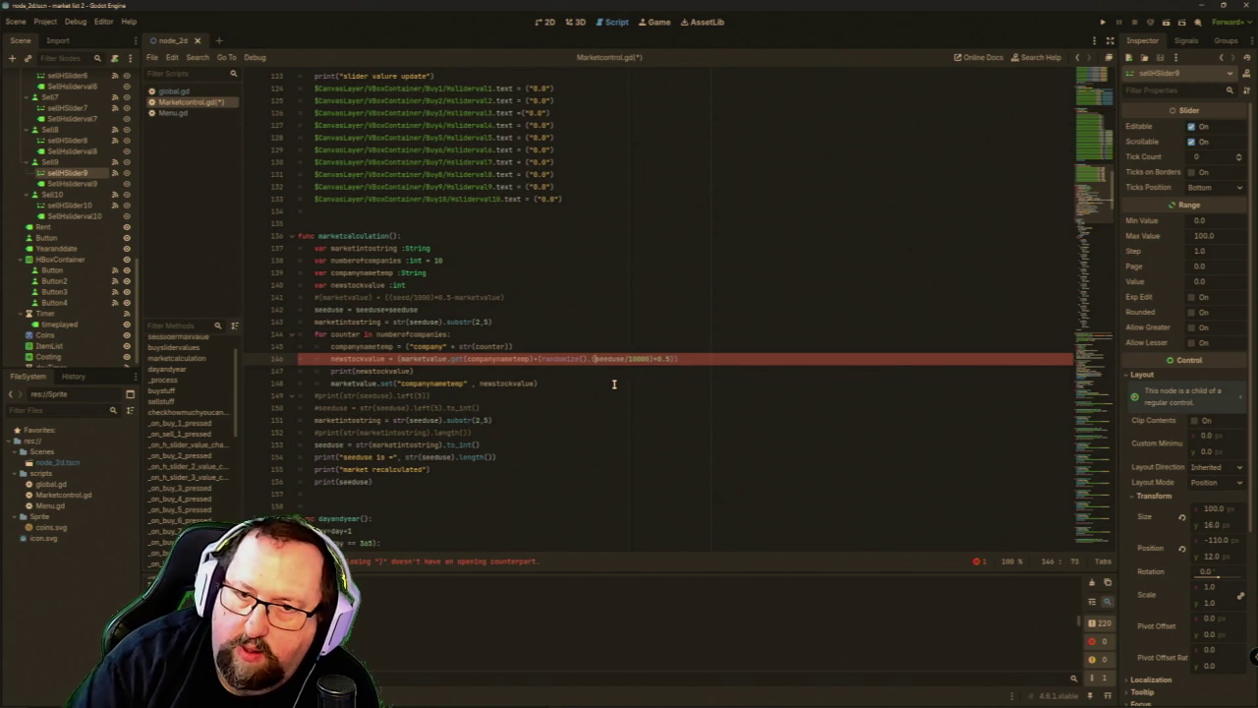
{"action": "type", "text": "("}
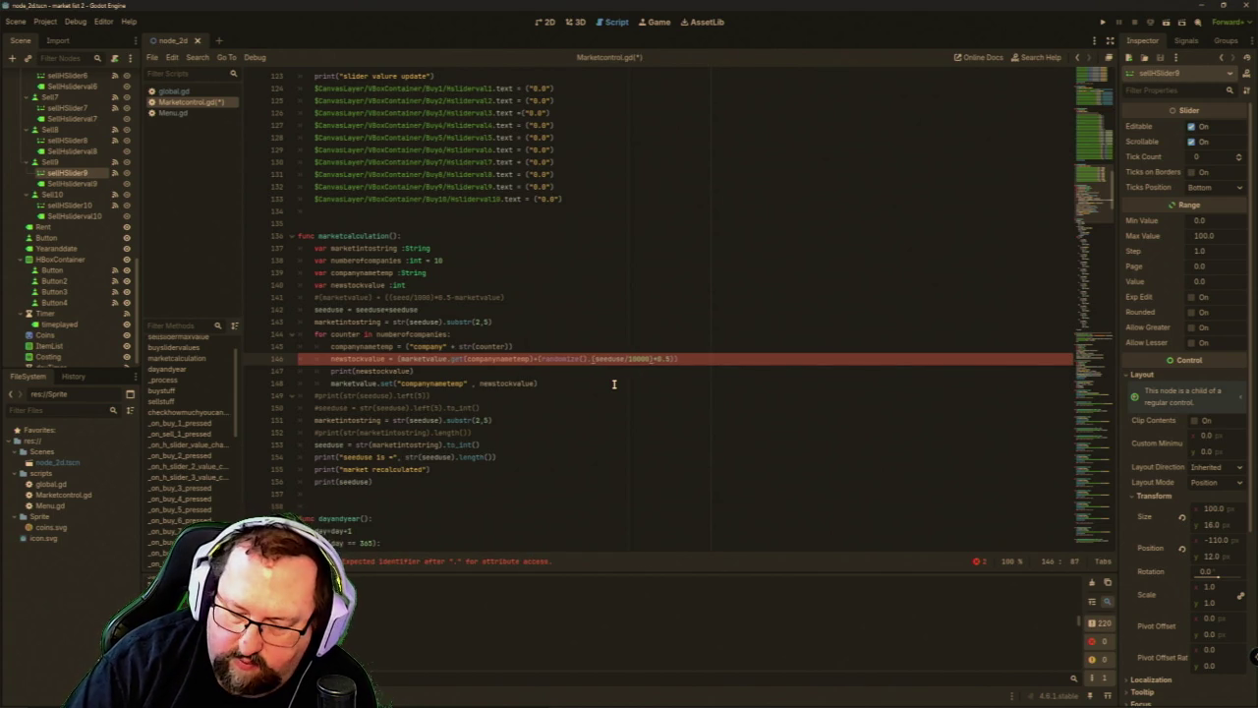
{"action": "type", "text": "*ra"}
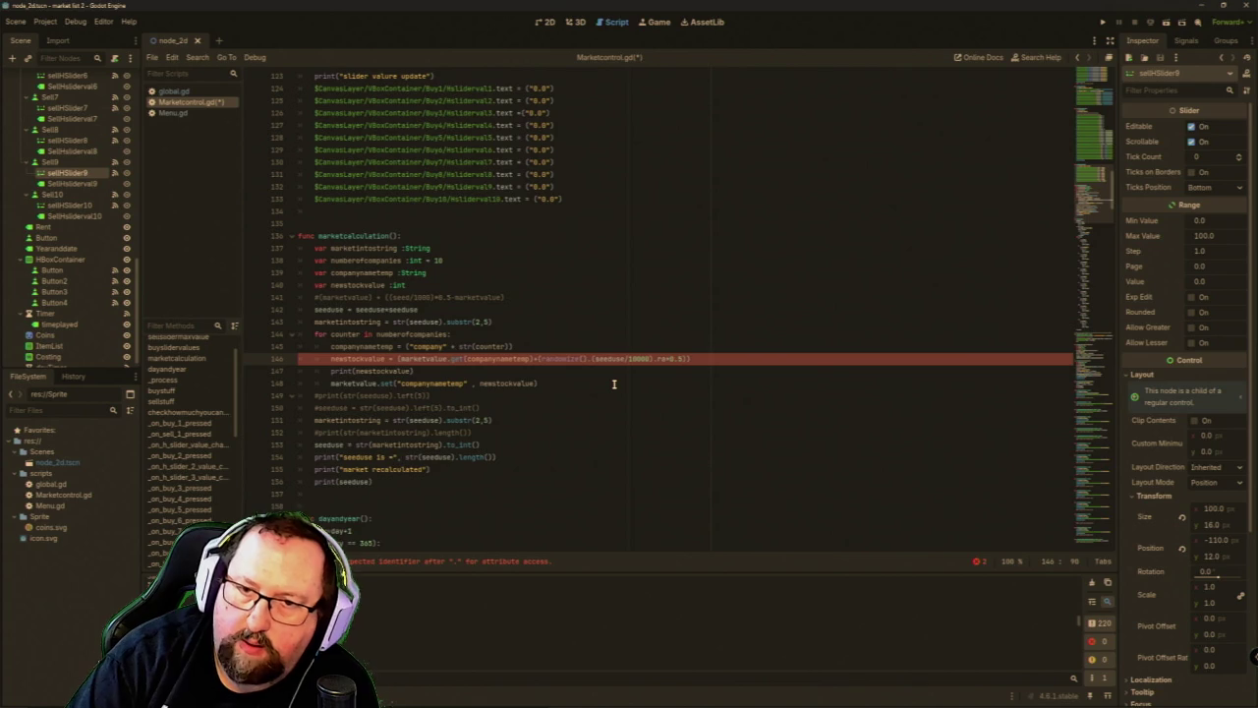
{"action": "type", "text": "ndf()"}
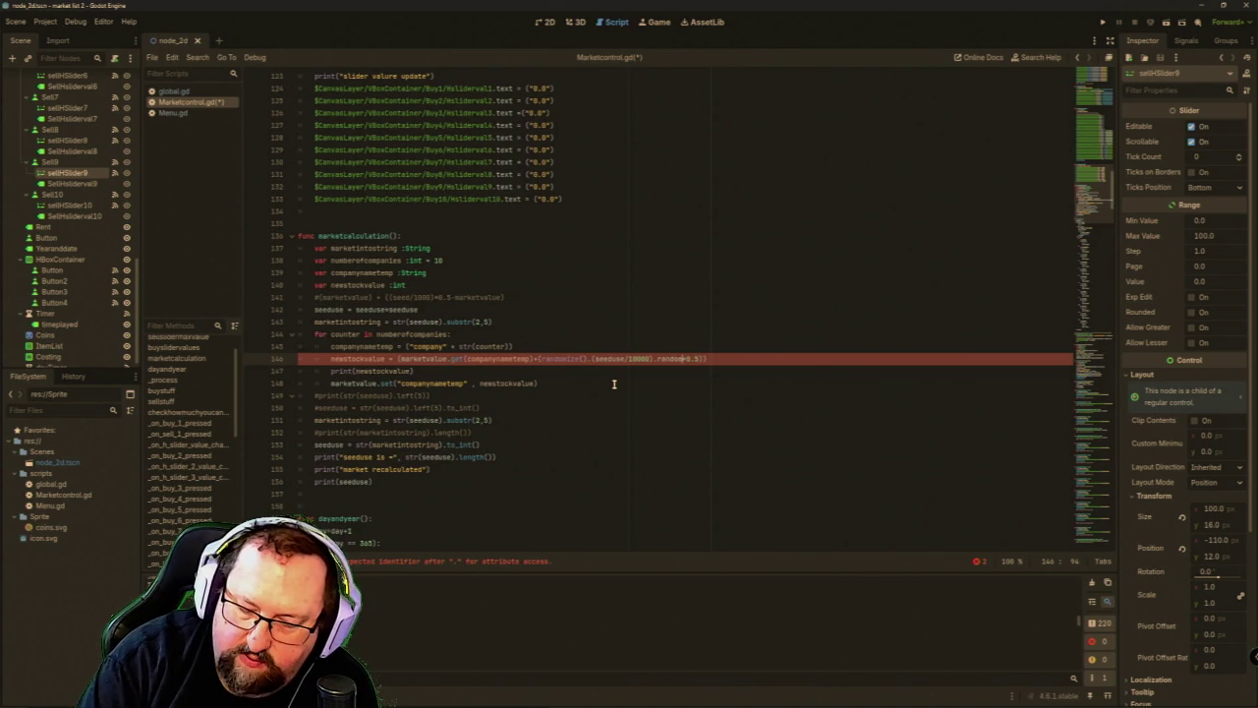
{"action": "type", "text": "-"}
{"action": "type", "text": "0."}
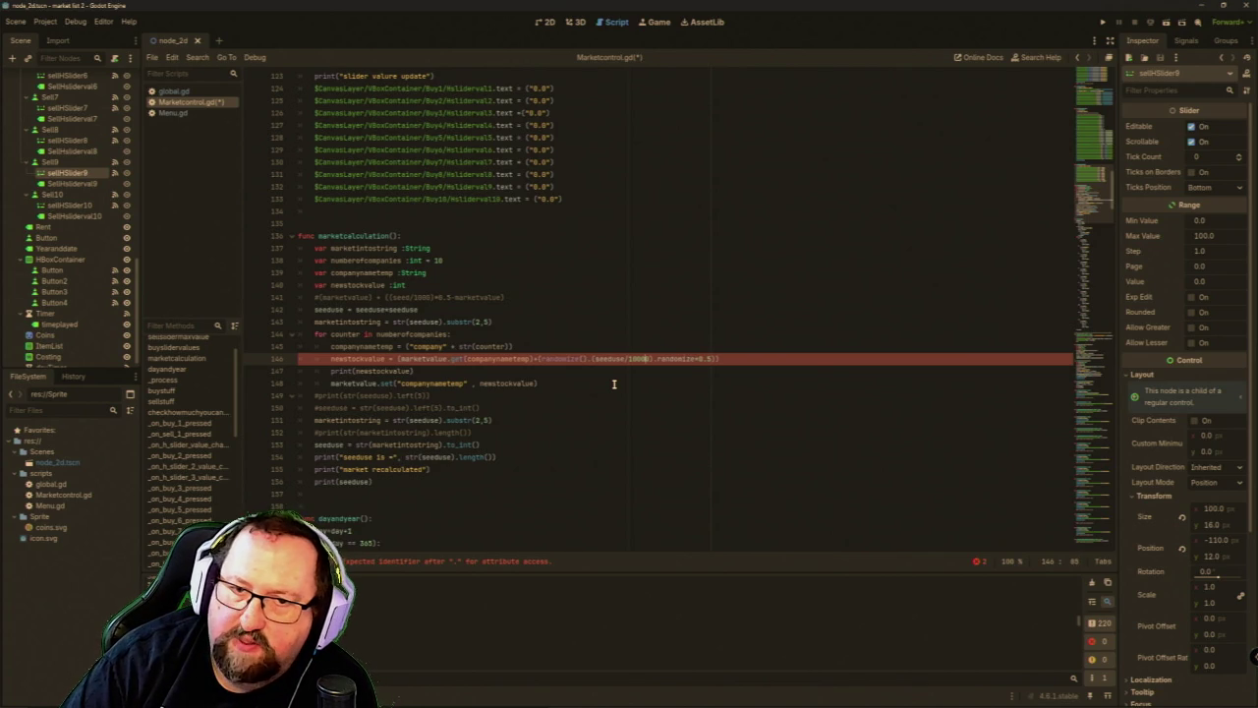
{"action": "key", "text": "BackSpace"}
{"action": "key", "text": "BackSpace"}
{"action": "key", "text": "BackSpace"}
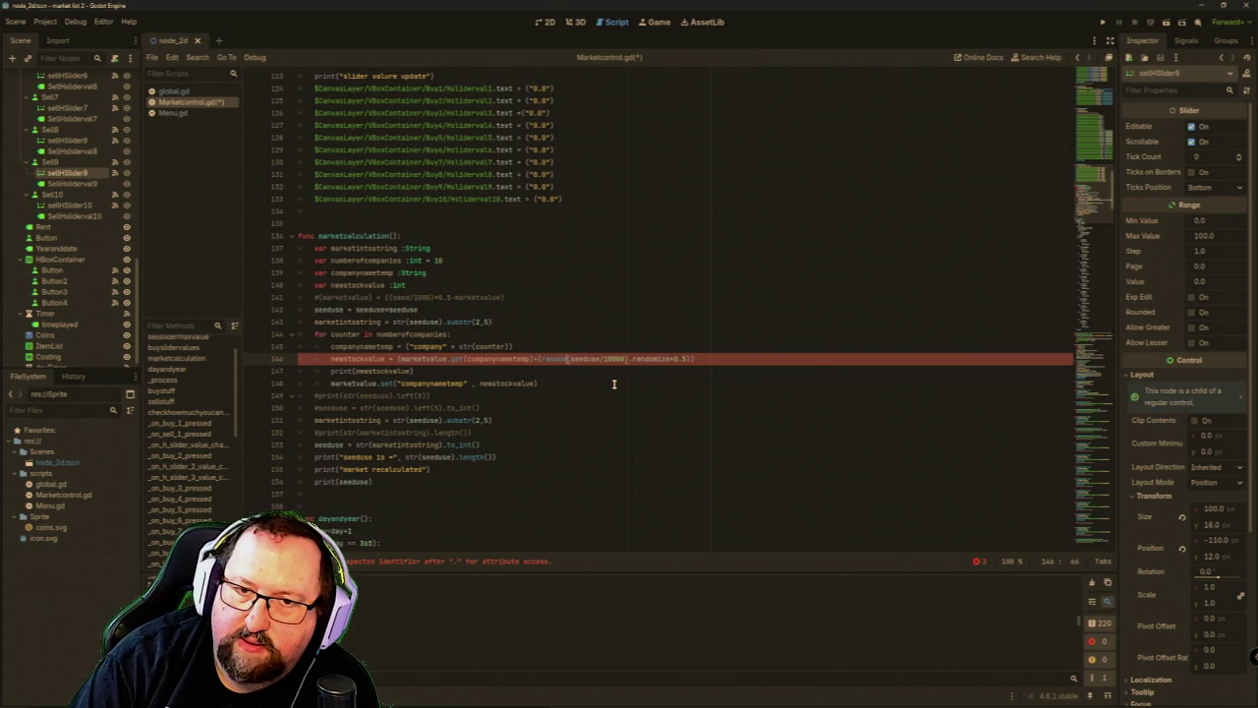
{"action": "key", "text": "BackSpace"}
{"action": "key", "text": "BackSpace"}
{"action": "key", "text": "BackSpace"}
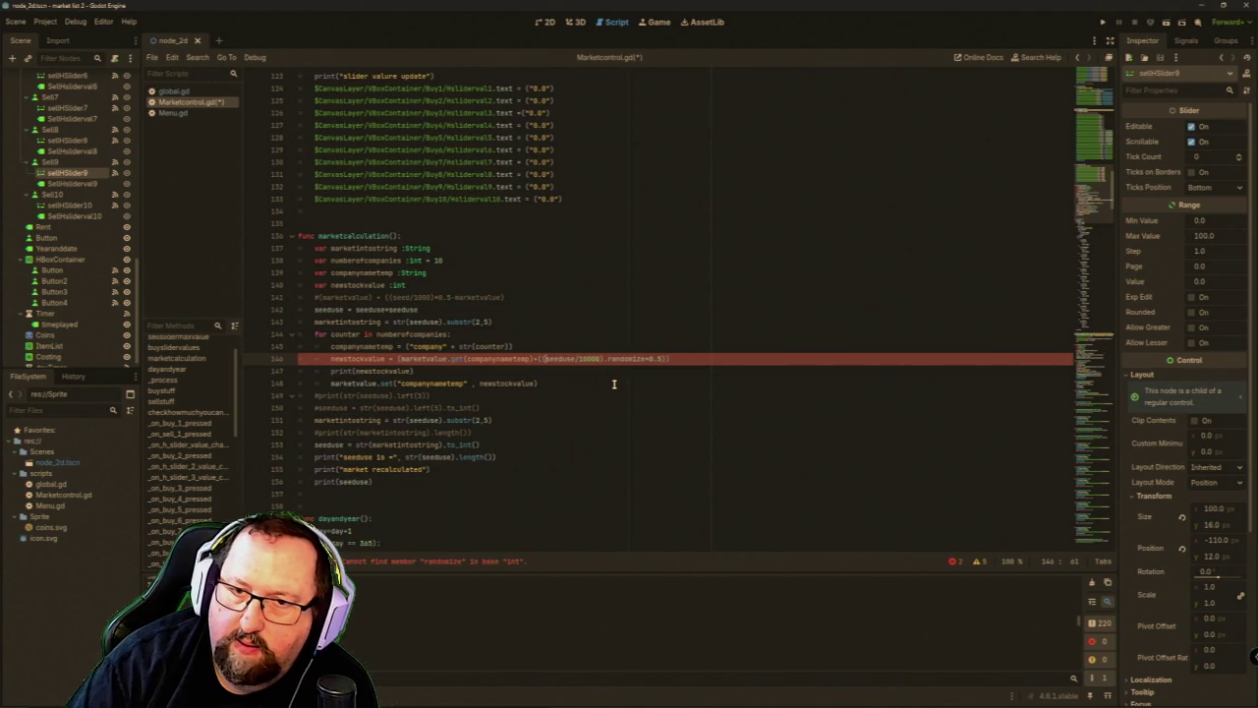
{"action": "key", "text": "Right"}
{"action": "key", "text": "Right"}
{"action": "key", "text": "Right"}
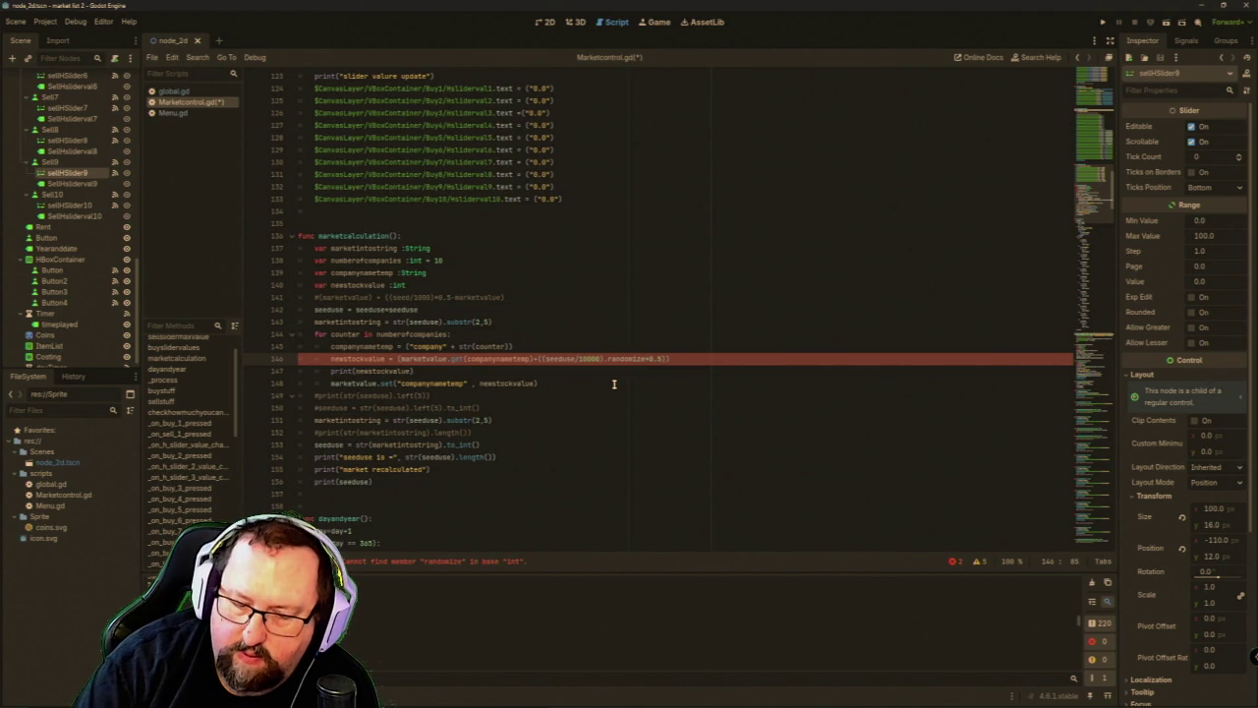
{"action": "type", "text": "()"}
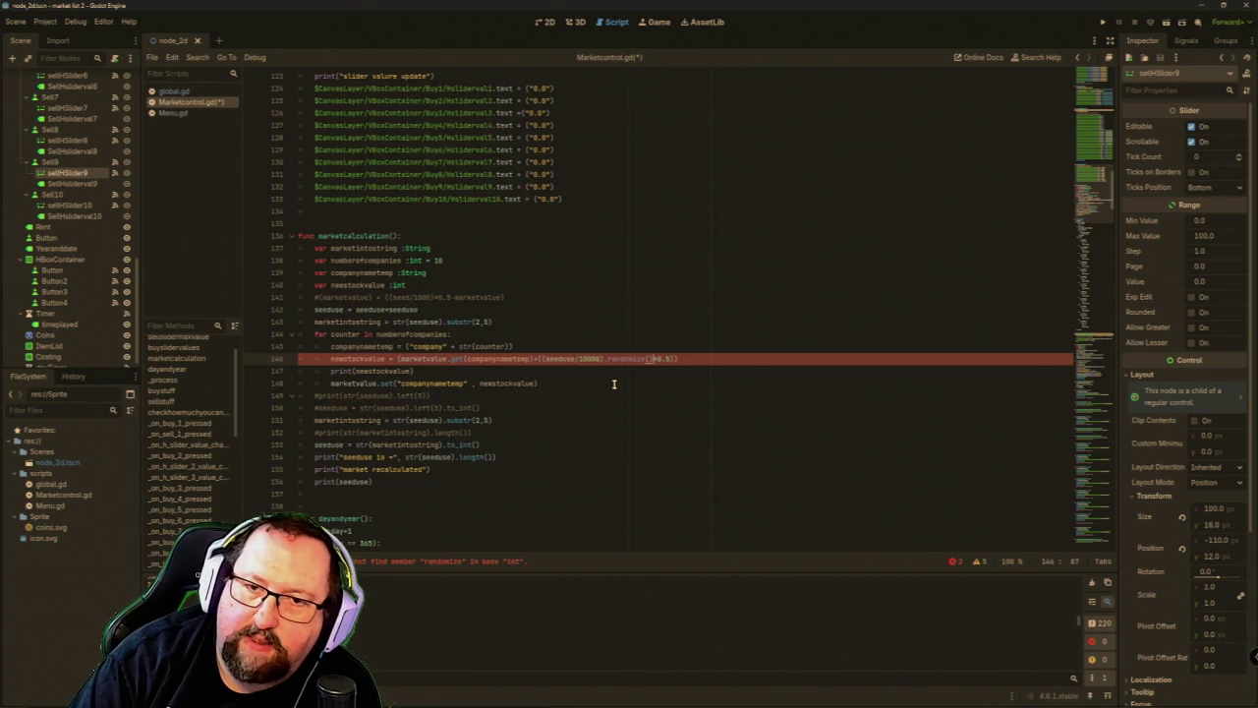
{"action": "key", "text": "BackSpace"}
{"action": "key", "text": "BackSpace"}
{"action": "key", "text": "BackSpace"}
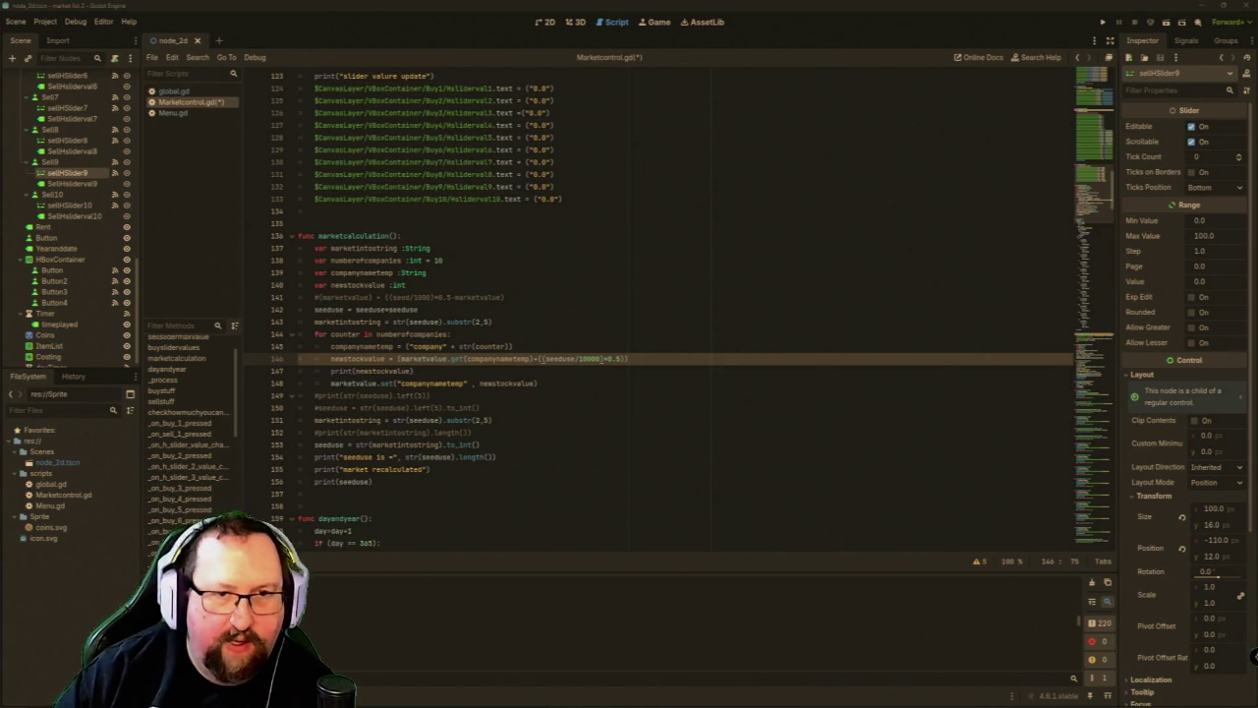
Leave line 146 as marketvalue.get(companynametemp)+((seeduse/10000)+0.5) with the caret before marketvalue.
{"action": "left_click", "coordinate": [398, 359]}
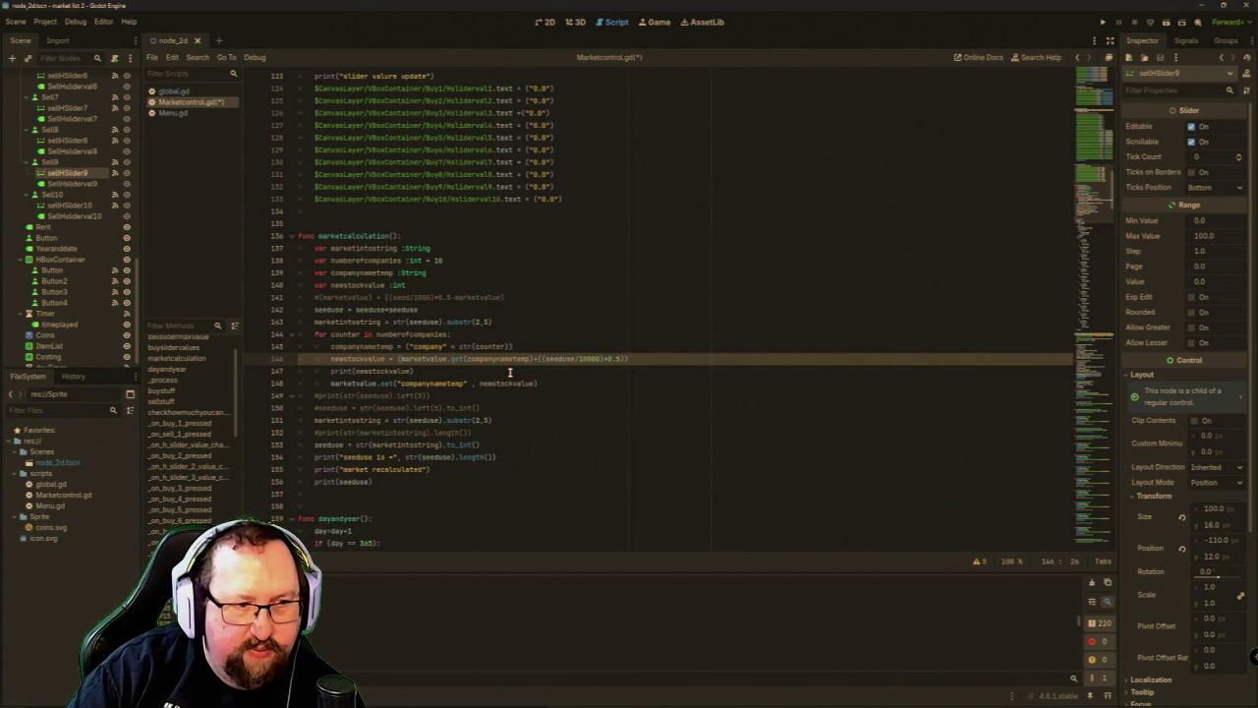
Wrap line 146 in randi_range from the company's market value to the seed term, fixing brackets.
{"action": "type", "text": "randi"}
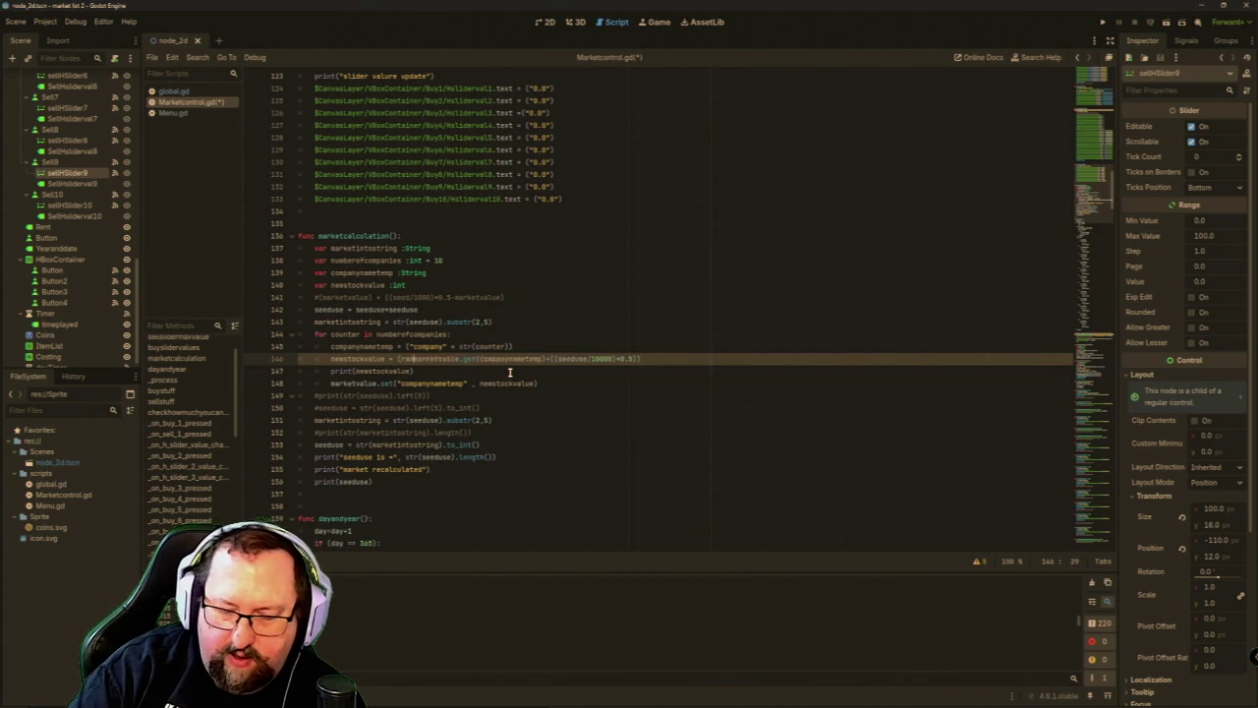
{"action": "type", "text": "_range"}
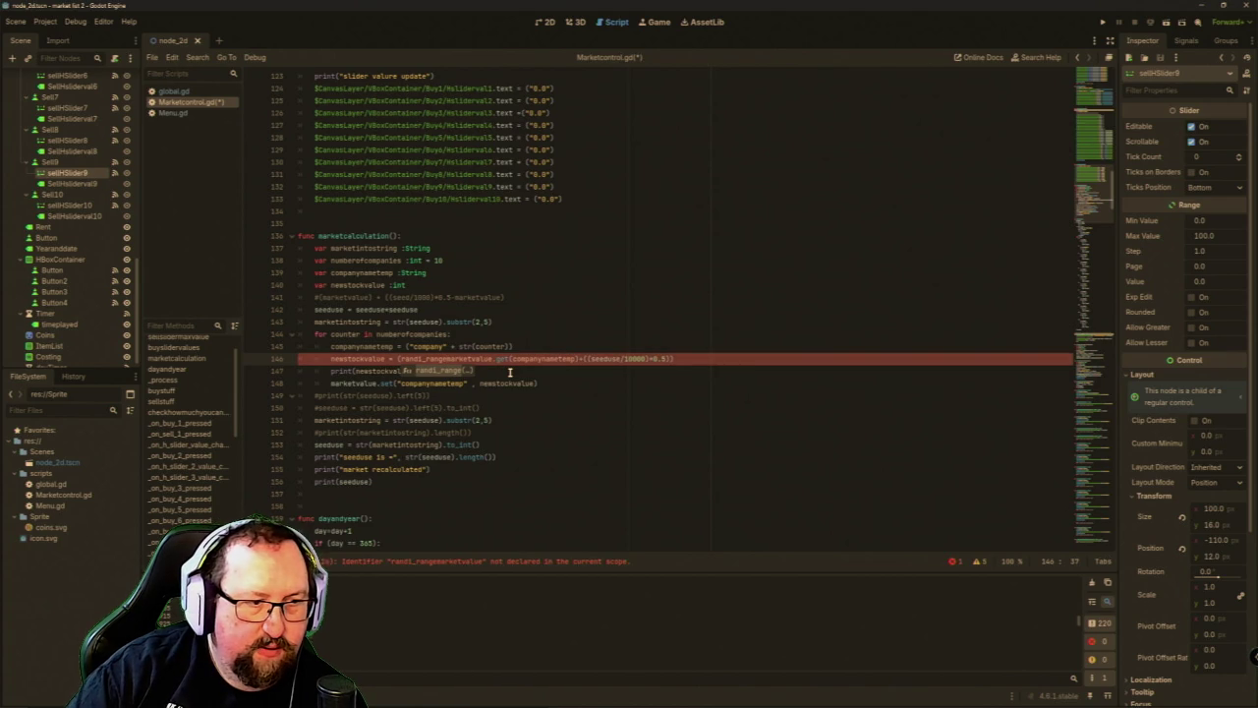
{"action": "type", "text": "("}
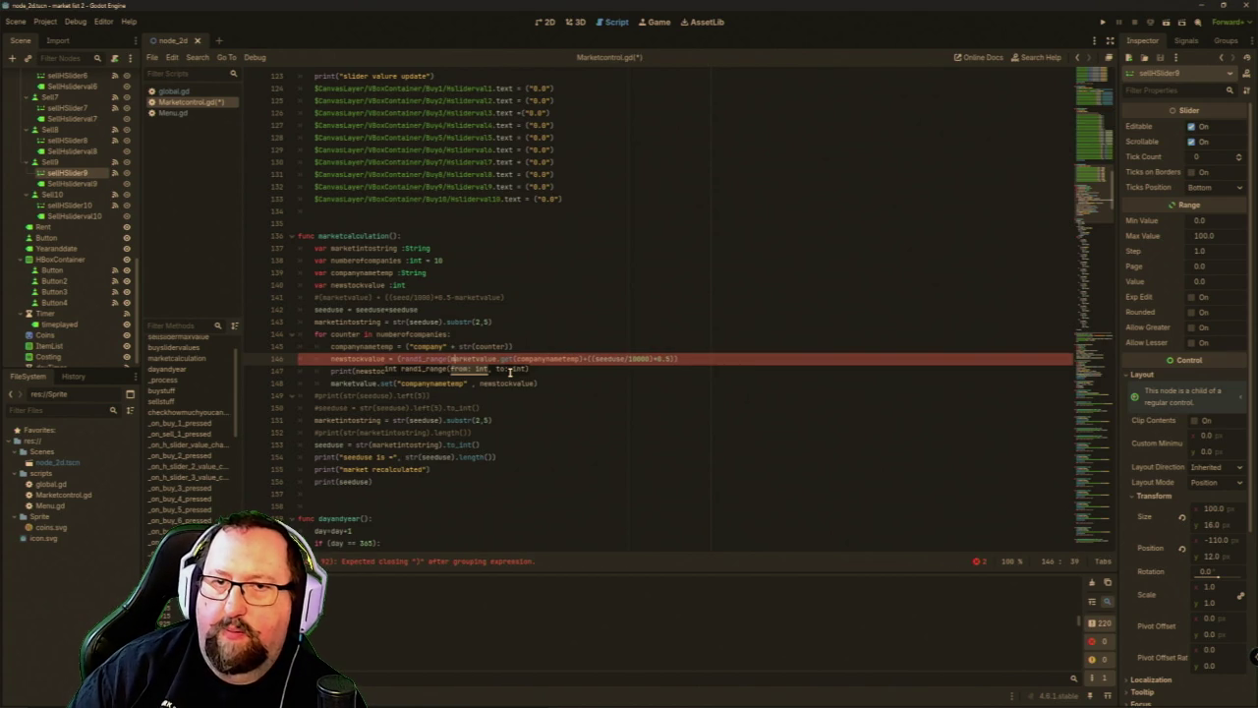
{"action": "key", "text": "Right"}
{"action": "key", "text": "Right"}
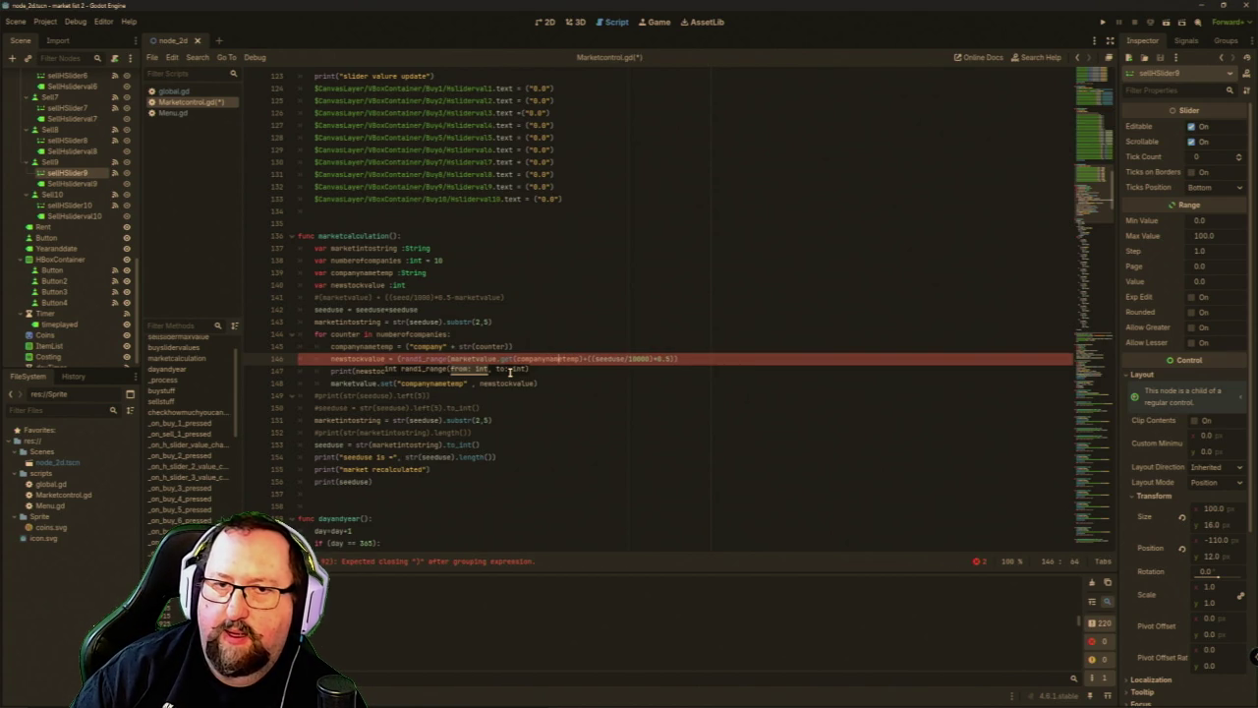
{"action": "key", "text": "Right"}
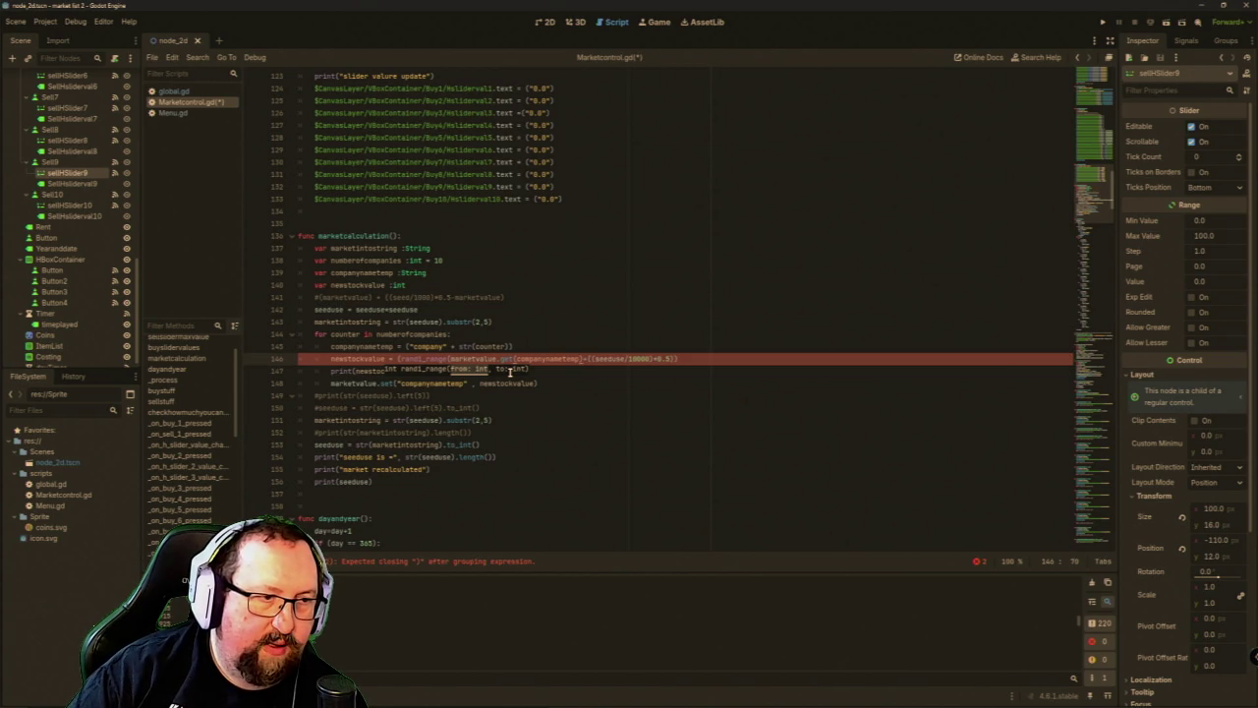
{"action": "type", "text": ","}
{"action": "key", "text": "BackSpace"}
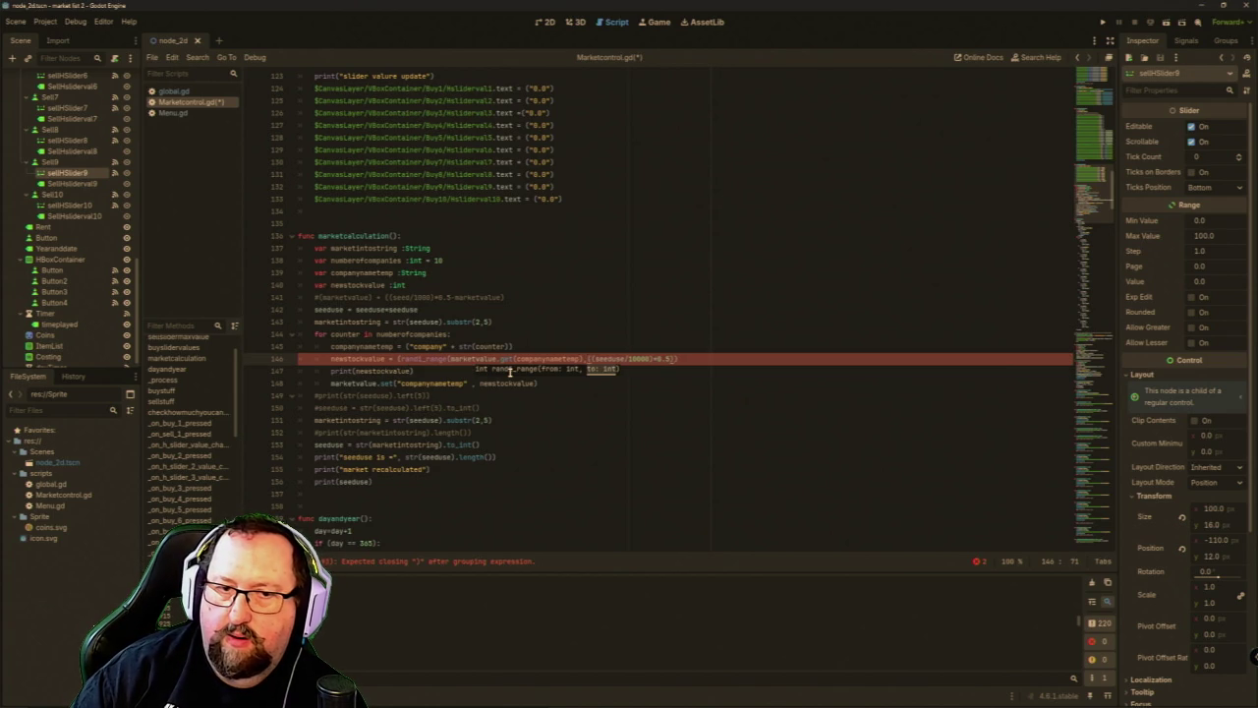
{"action": "key", "text": "End"}
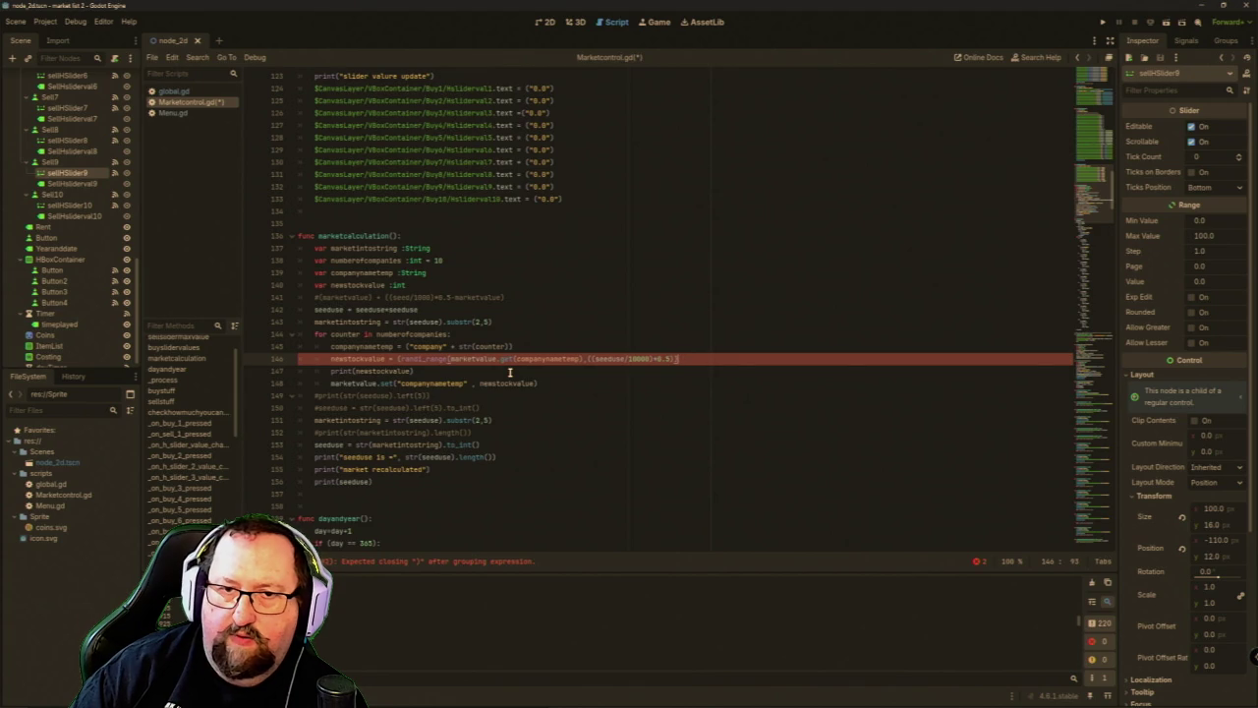
{"action": "key", "text": "Left"}
{"action": "key", "text": "Left"}
{"action": "key", "text": "Left"}
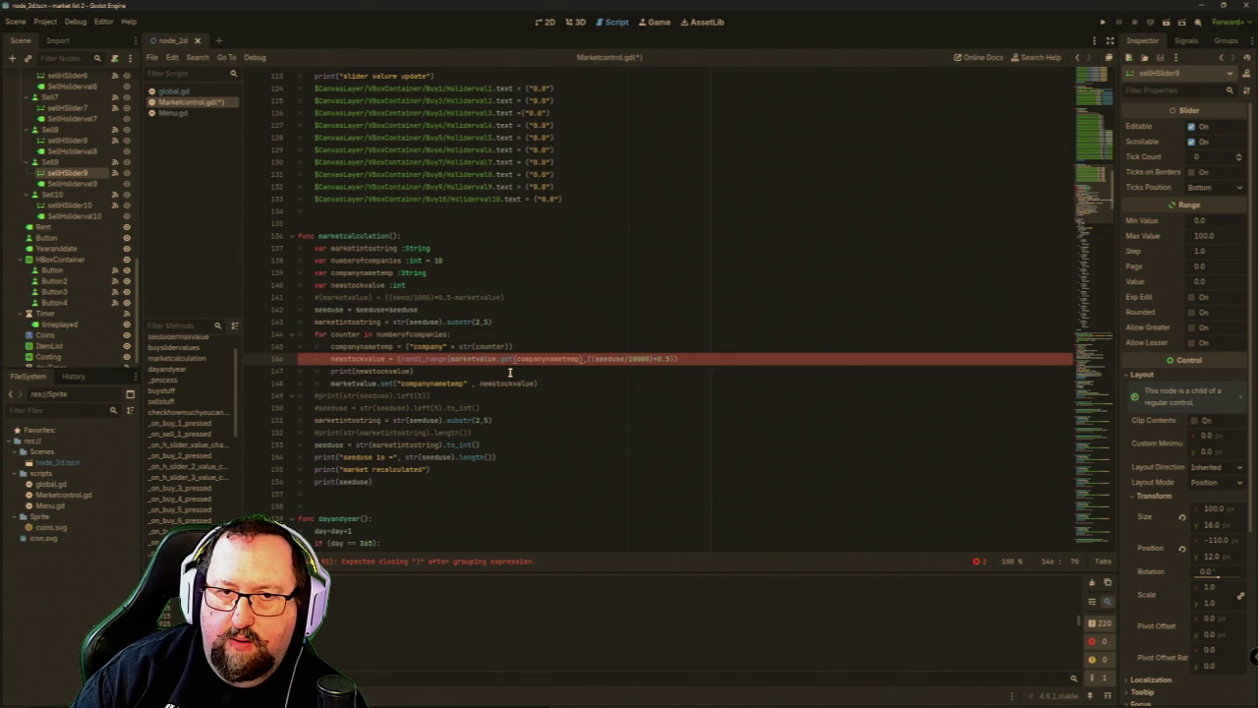
{"action": "type", "text": ")"}
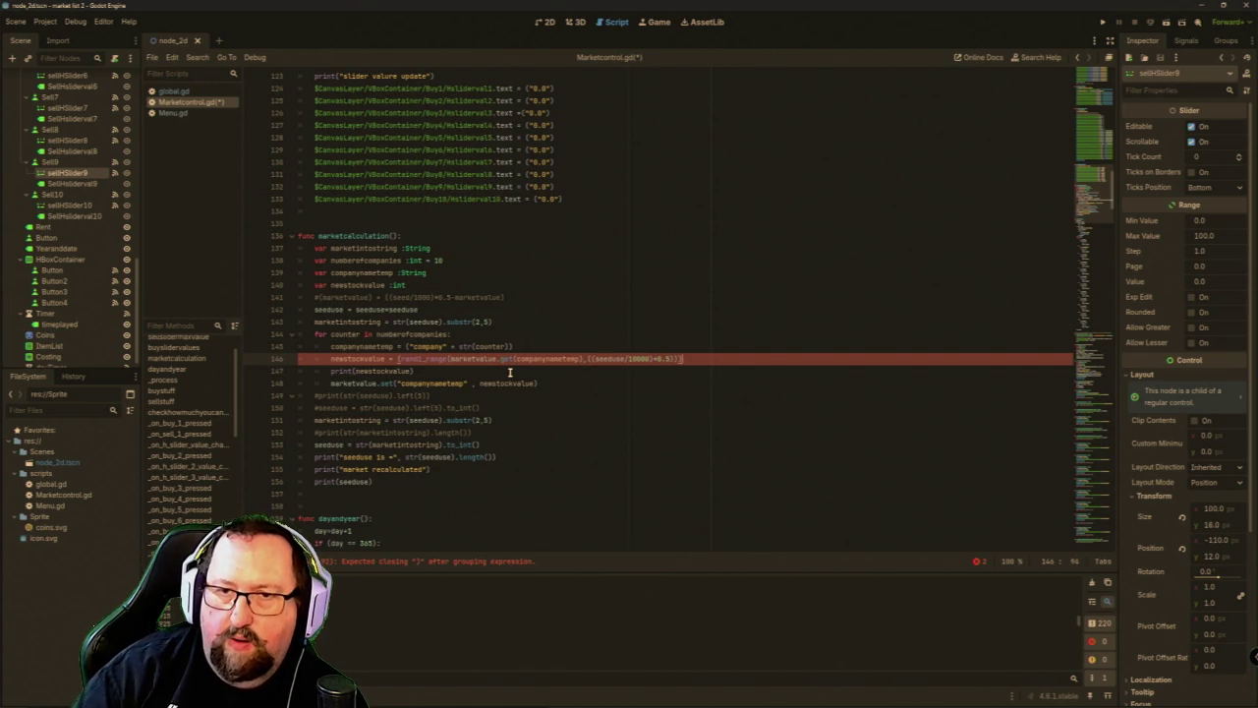
{"action": "key", "text": "Left"}
{"action": "key", "text": "Left"}
{"action": "key", "text": "Left"}
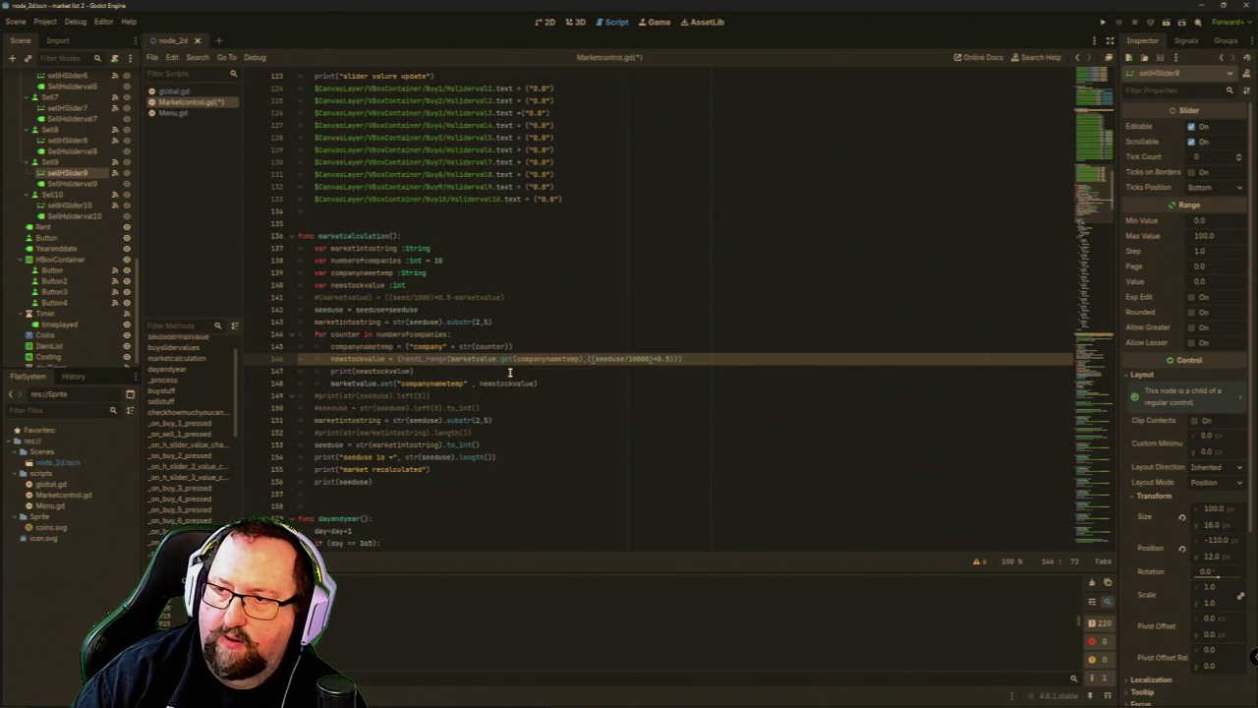
{"action": "key", "text": "Right"}
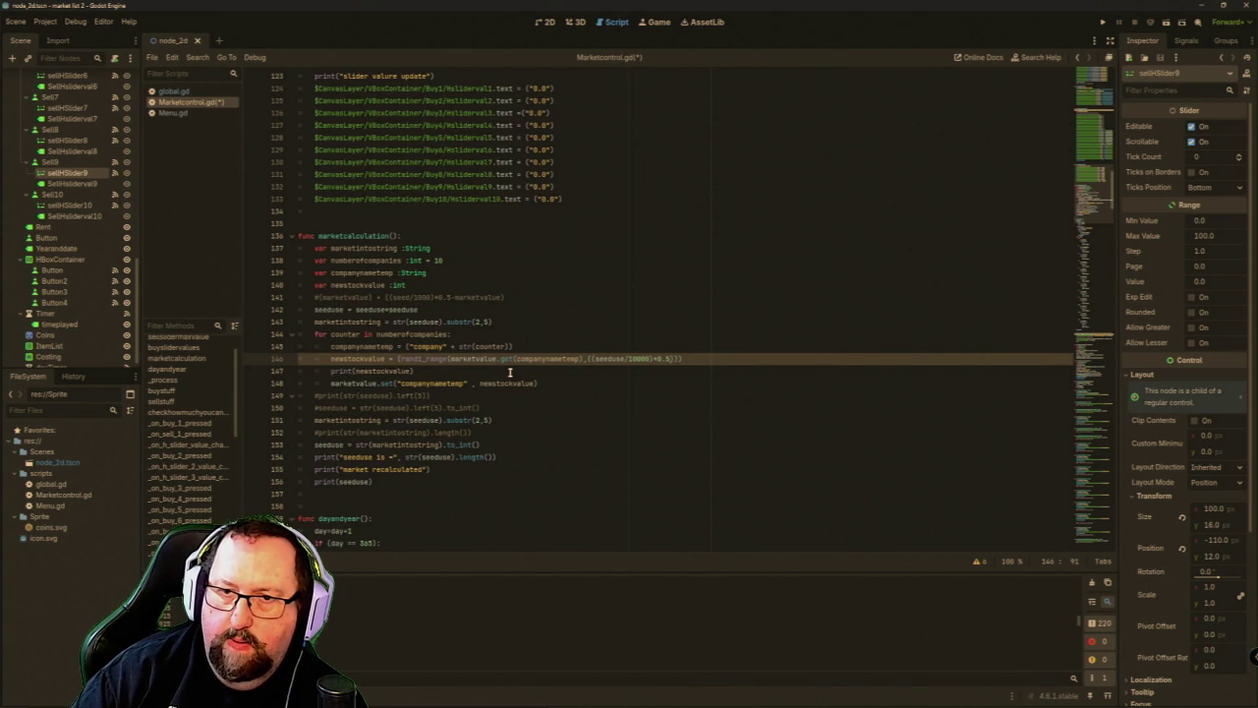
{"action": "key", "text": "BackSpace"}
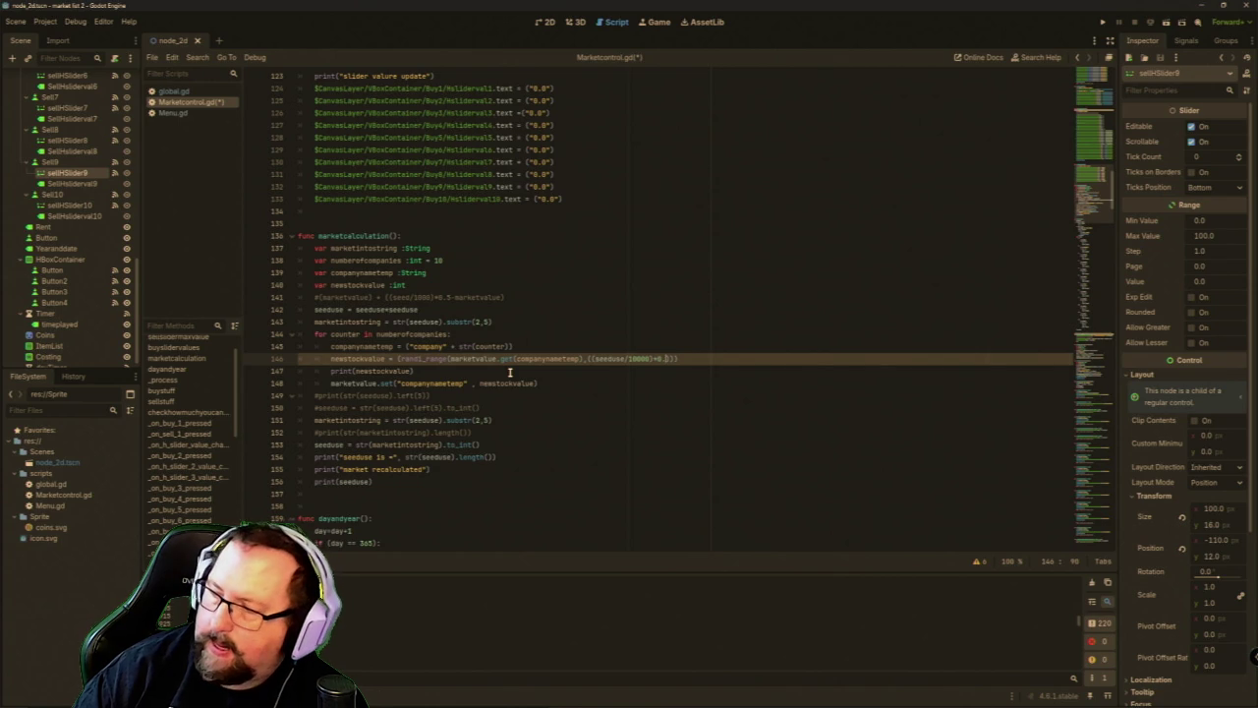
Type 5 into the formula's decimal, then save, run, advance four days and close the game.
{"action": "type", "text": "5"}
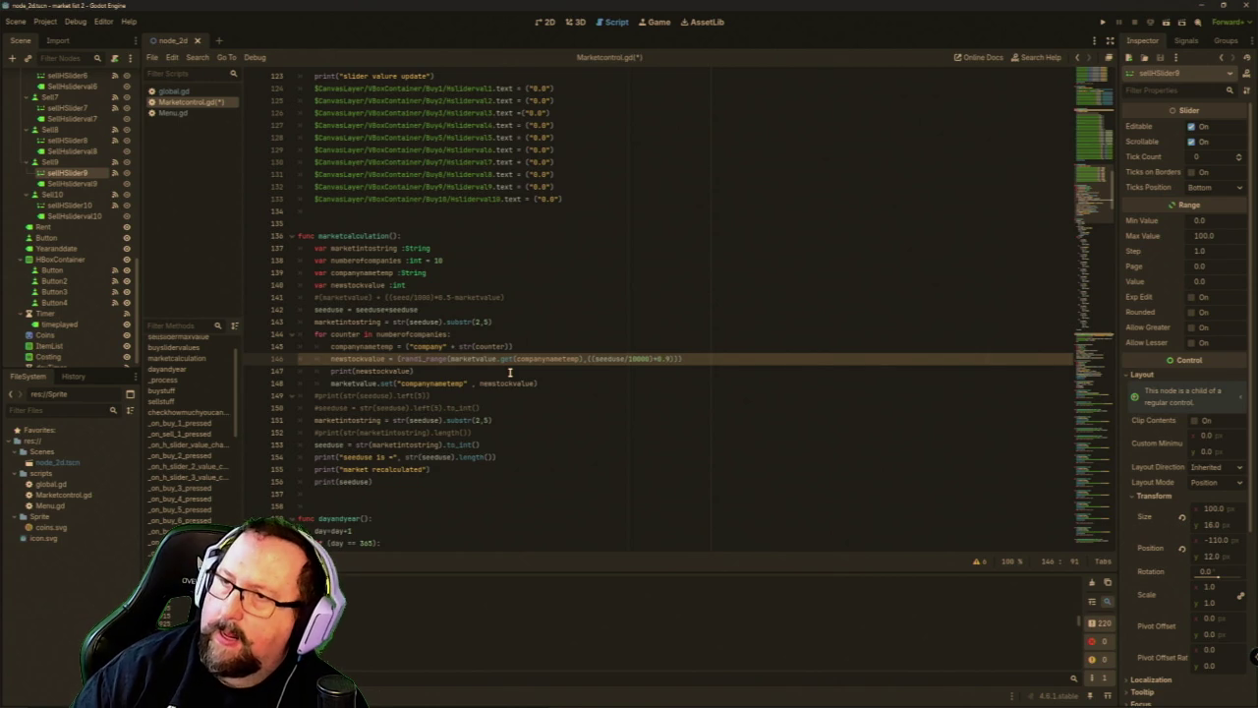
{"action": "left_click", "coordinate": [1102, 21]}
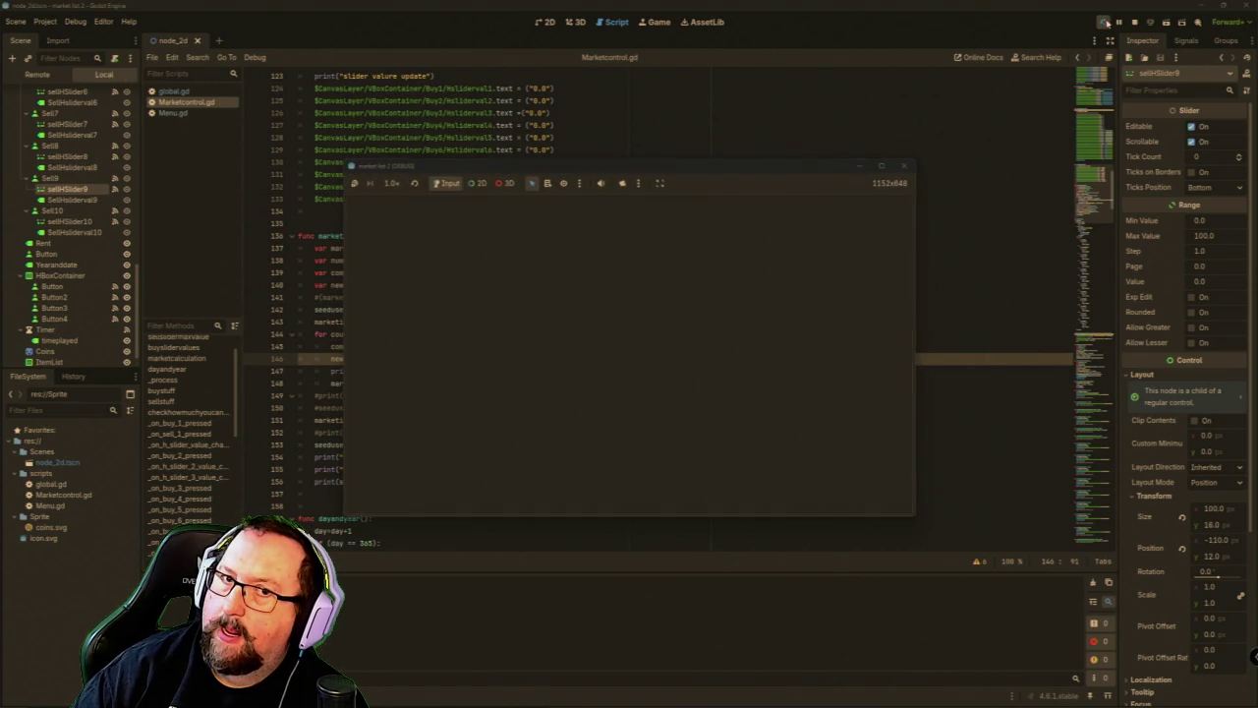
{"action": "left_click", "coordinate": [393, 206]}
{"action": "left_click", "coordinate": [393, 206]}
{"action": "left_click", "coordinate": [393, 206]}
{"action": "left_click", "coordinate": [393, 206]}
{"action": "left_click", "coordinate": [393, 206]}
{"action": "left_click", "coordinate": [393, 206]}
{"action": "left_click", "coordinate": [393, 206]}
{"action": "left_click", "coordinate": [393, 206]}
{"action": "left_click", "coordinate": [393, 206]}
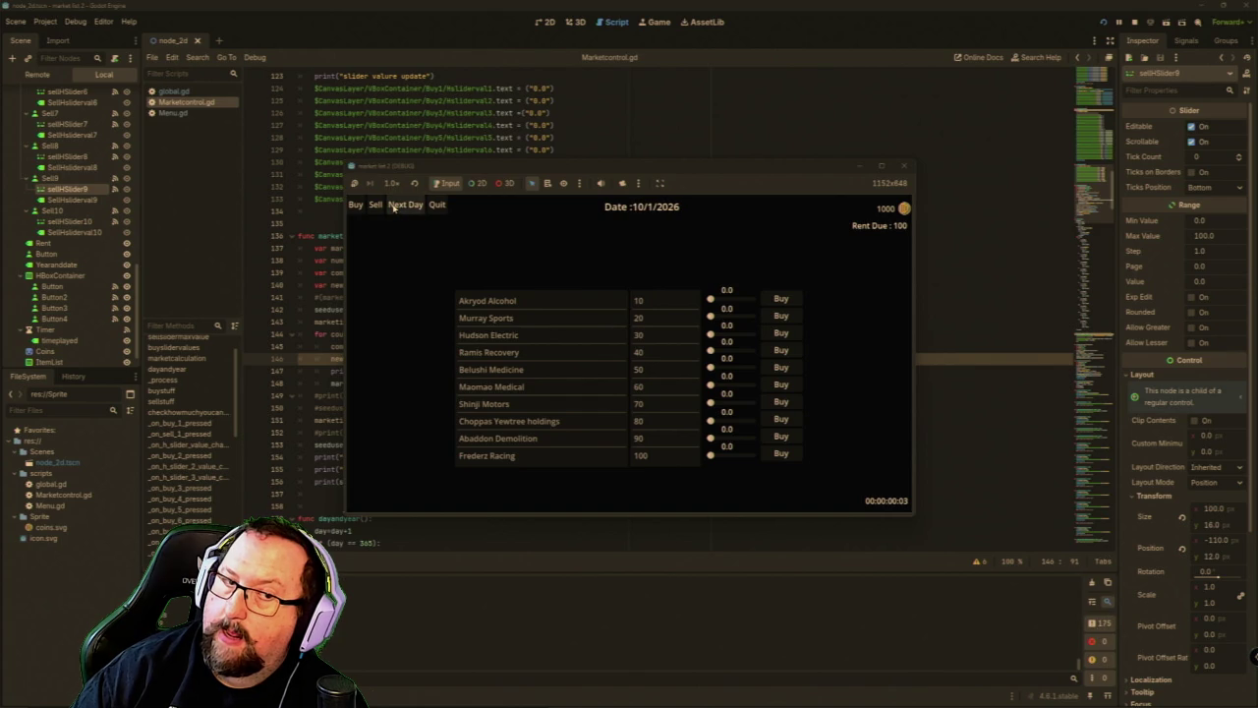
{"action": "left_click", "coordinate": [902, 167]}
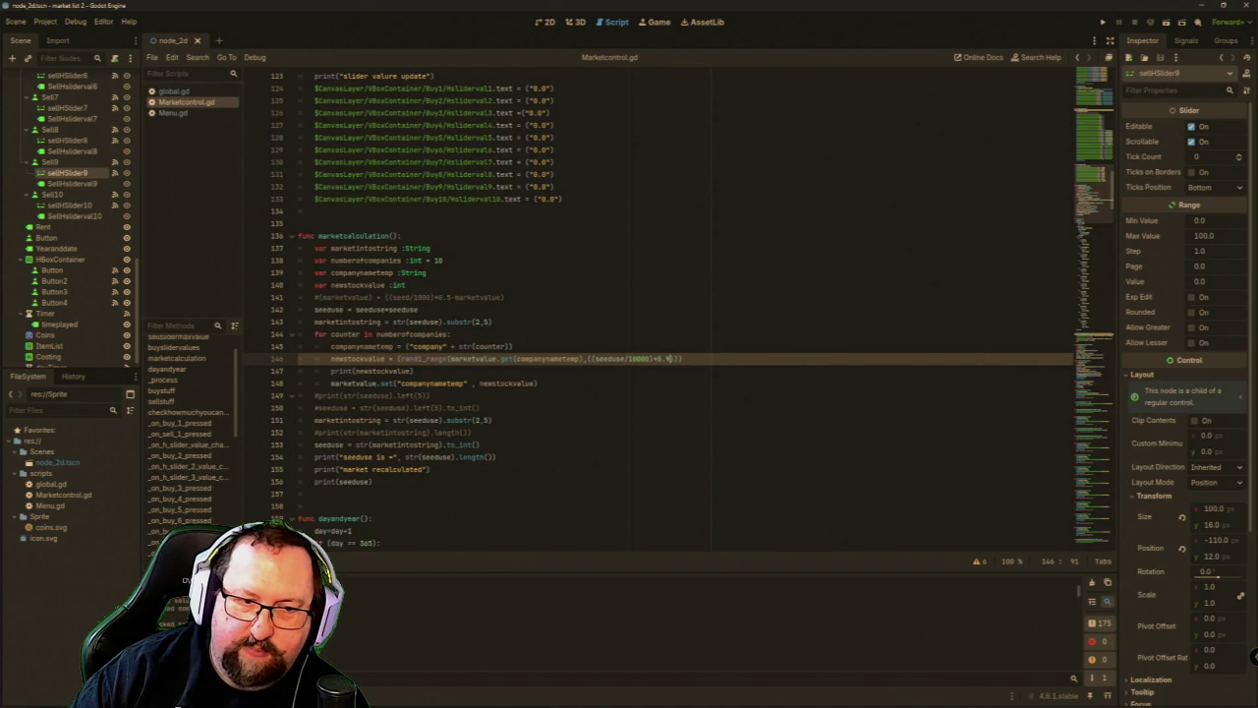
Add a 0 to the seed divisor and save all scripts.
{"action": "key", "text": "F5"}
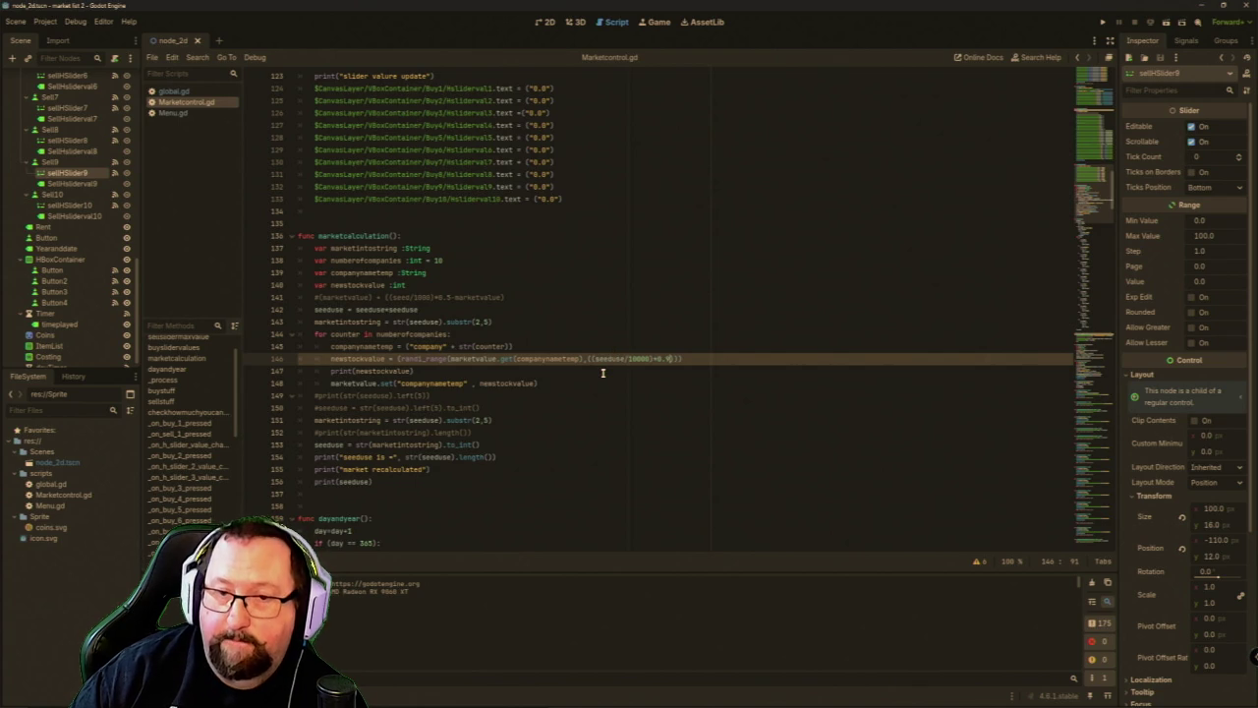
{"action": "left_click", "coordinate": [652, 358]}
{"action": "type", "text": "0"}
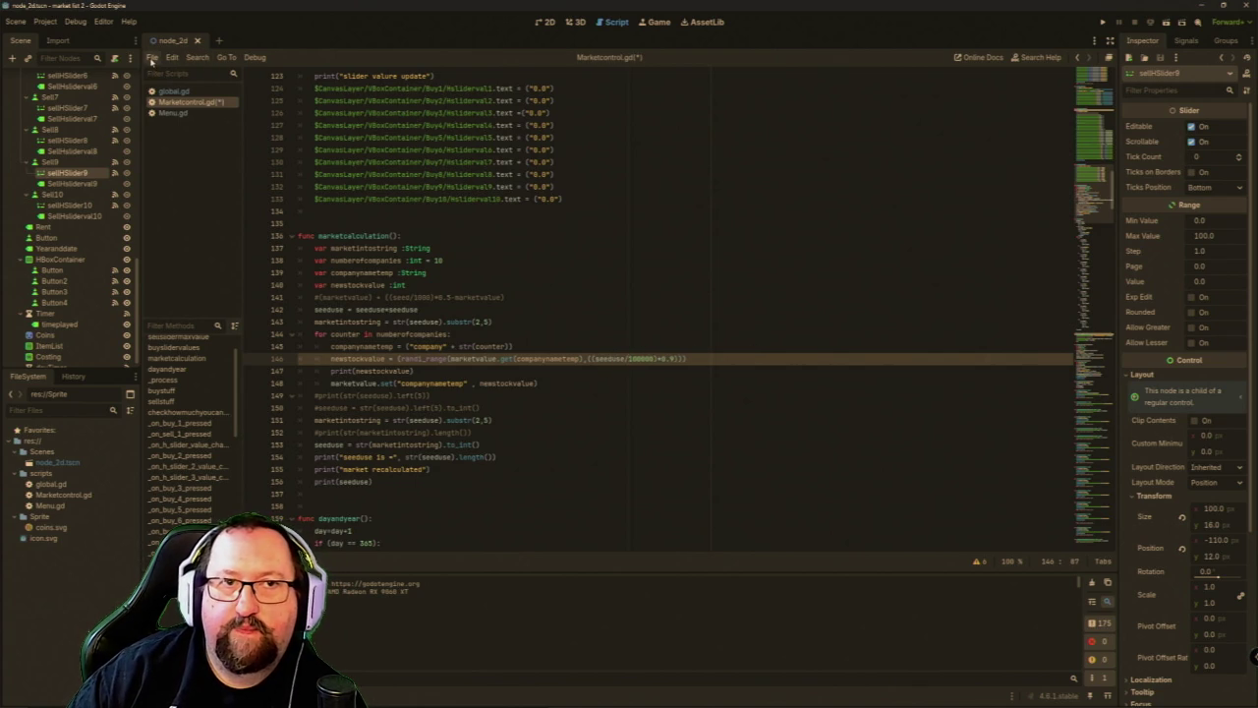
{"action": "left_click", "coordinate": [152, 58]}
{"action": "left_click", "coordinate": [172, 157]}
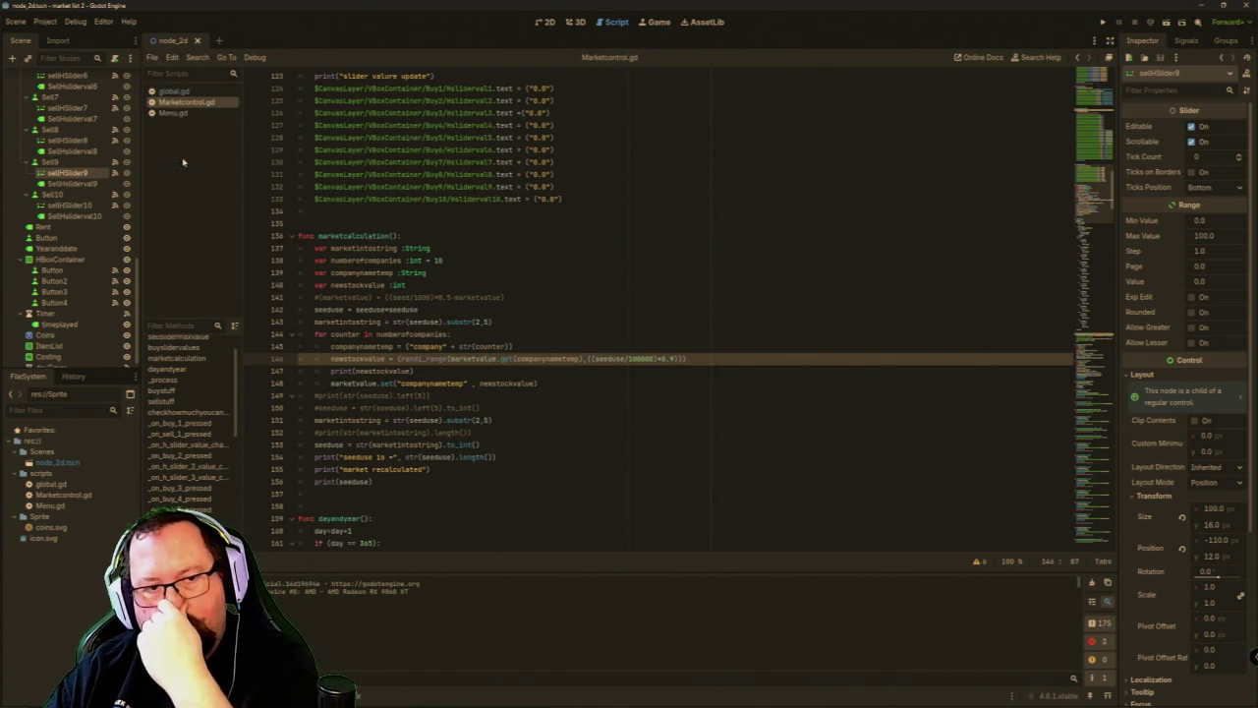
Run the game, advance six days to test the larger divisor, and return to the script.
{"action": "left_click", "coordinate": [1103, 21]}
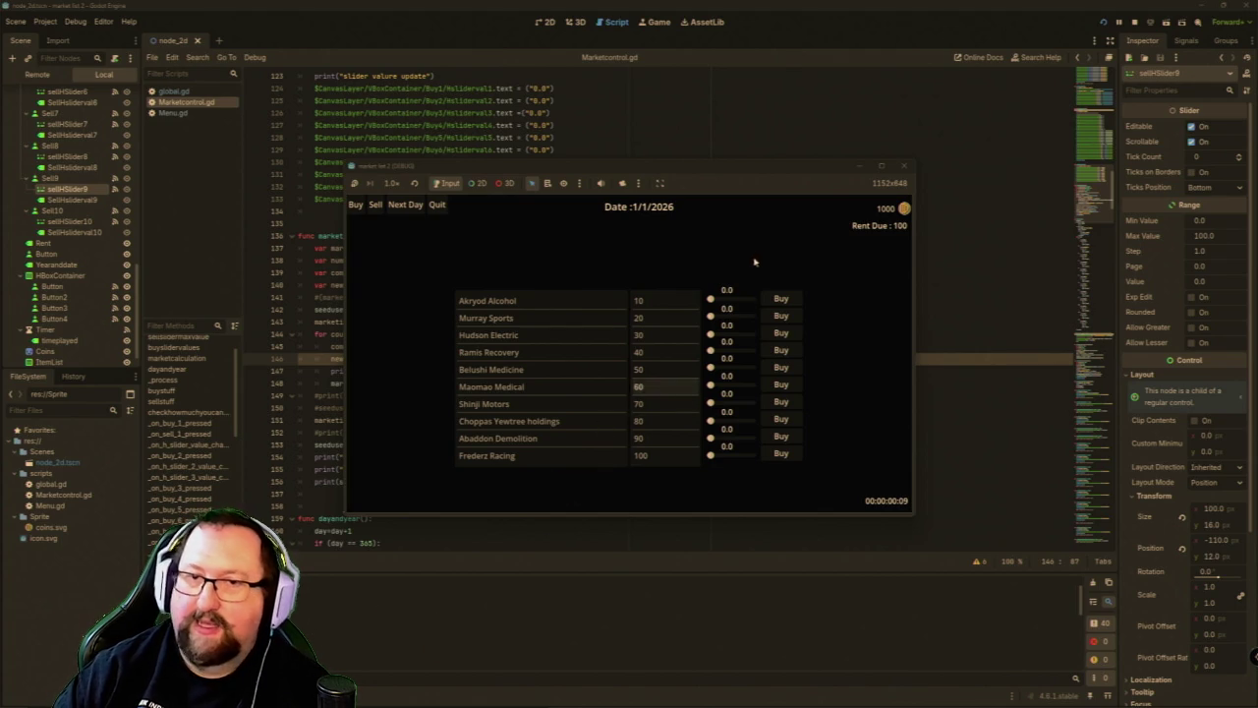
{"action": "left_click", "coordinate": [404, 204]}
{"action": "left_click", "coordinate": [404, 203]}
{"action": "left_click", "coordinate": [404, 204]}
{"action": "left_click", "coordinate": [403, 203]}
{"action": "left_click", "coordinate": [404, 203]}
{"action": "left_click", "coordinate": [404, 204]}
{"action": "left_click", "coordinate": [404, 203]}
{"action": "left_click", "coordinate": [403, 616]}
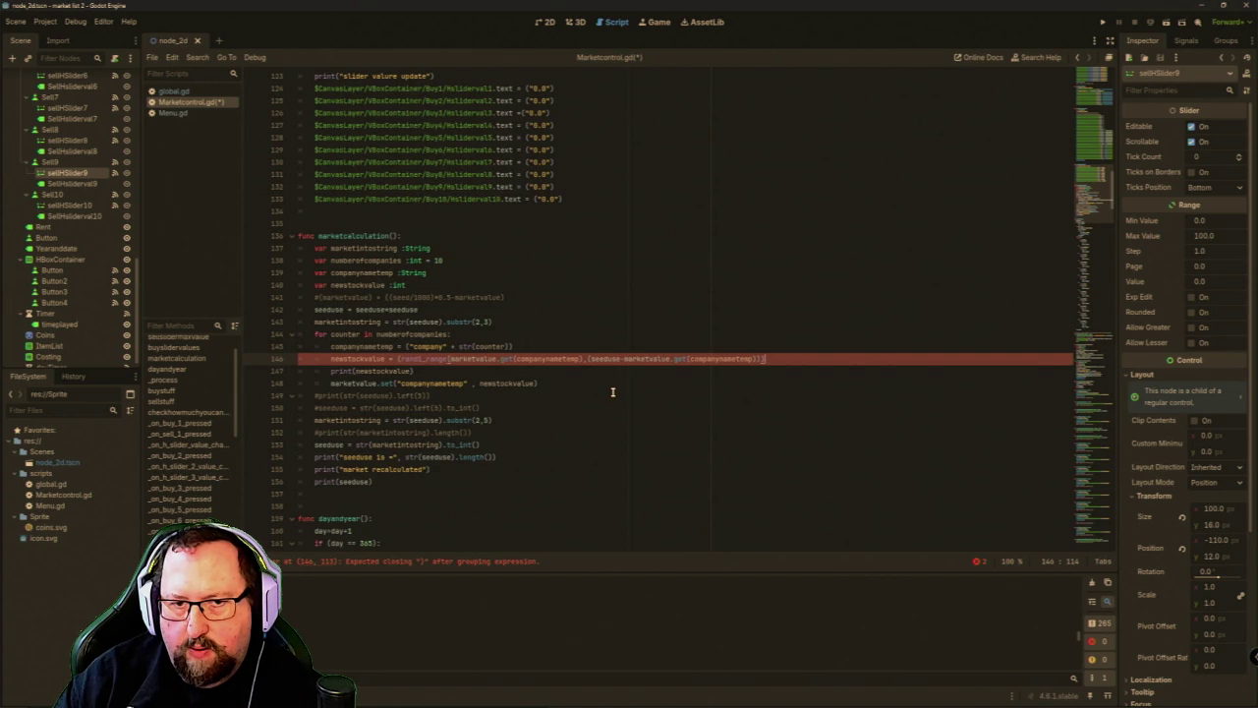
Add a closing ')' at the end of line 146 and run the project.
{"action": "type", "text": ")"}
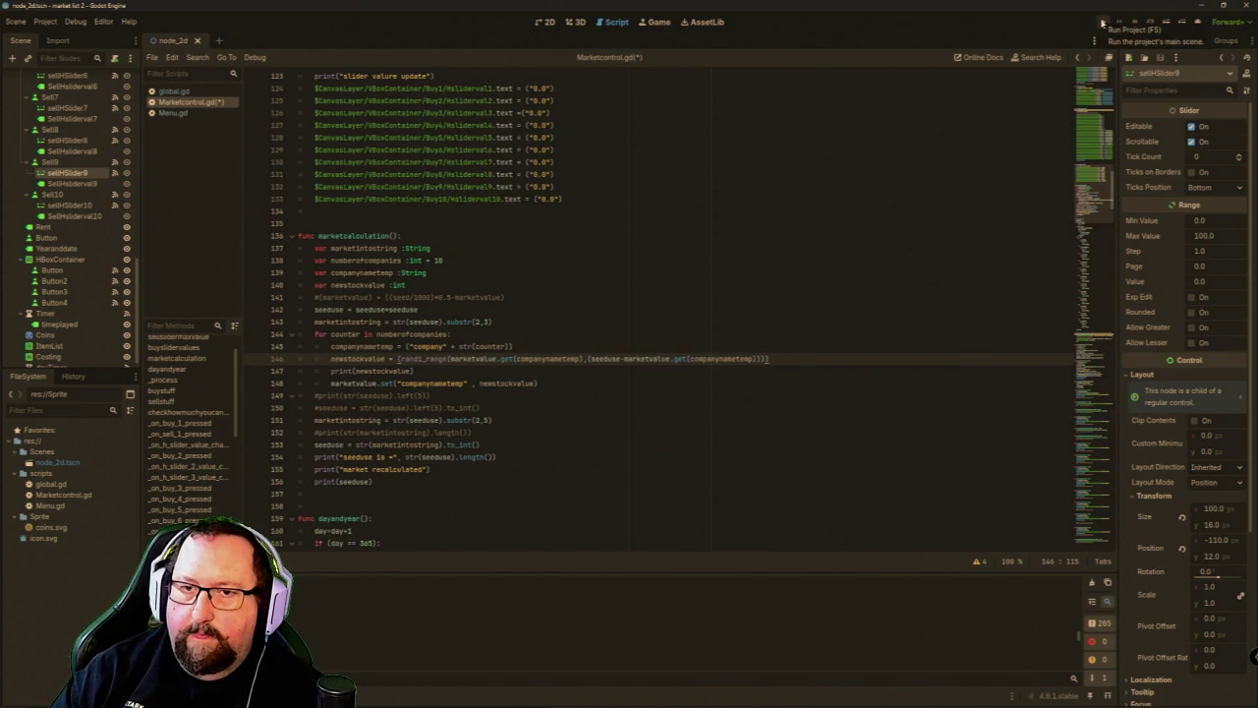
{"action": "left_click", "coordinate": [1101, 21]}
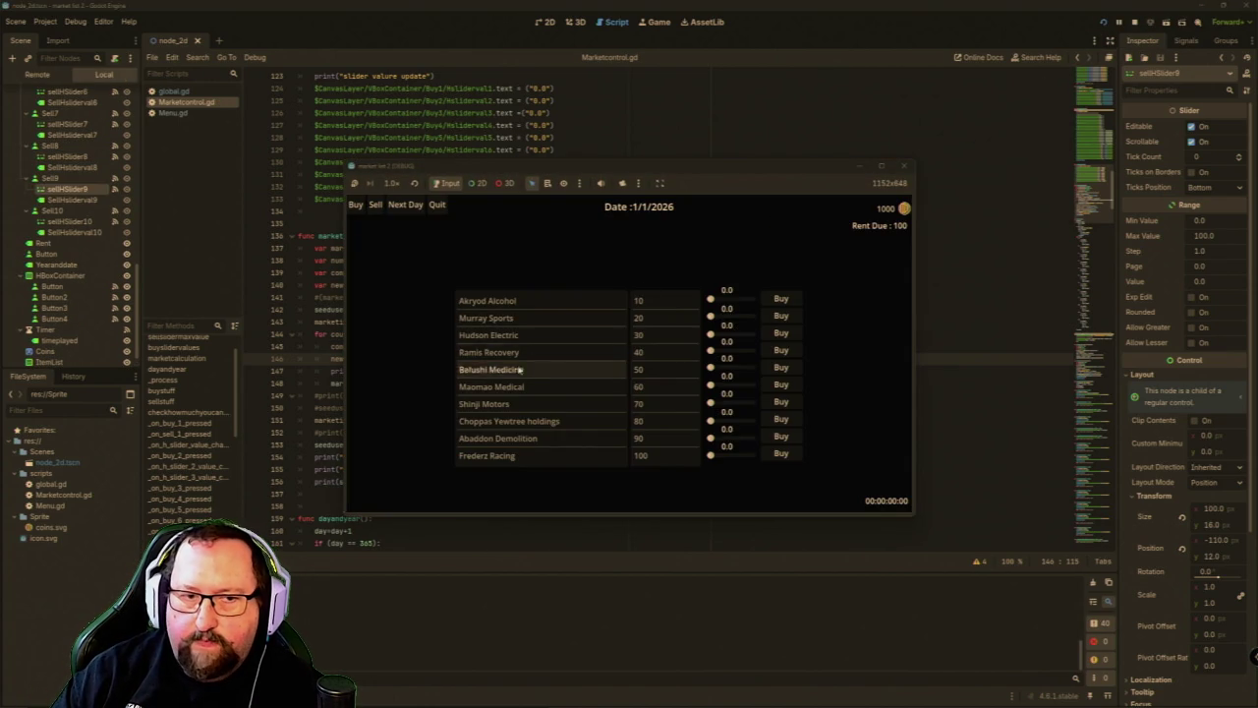
Advance the game day by day to 19/1/2026, then close the game window.
{"action": "left_click", "coordinate": [404, 206]}
{"action": "left_click", "coordinate": [404, 205]}
{"action": "left_click", "coordinate": [404, 205]}
{"action": "left_click", "coordinate": [404, 205]}
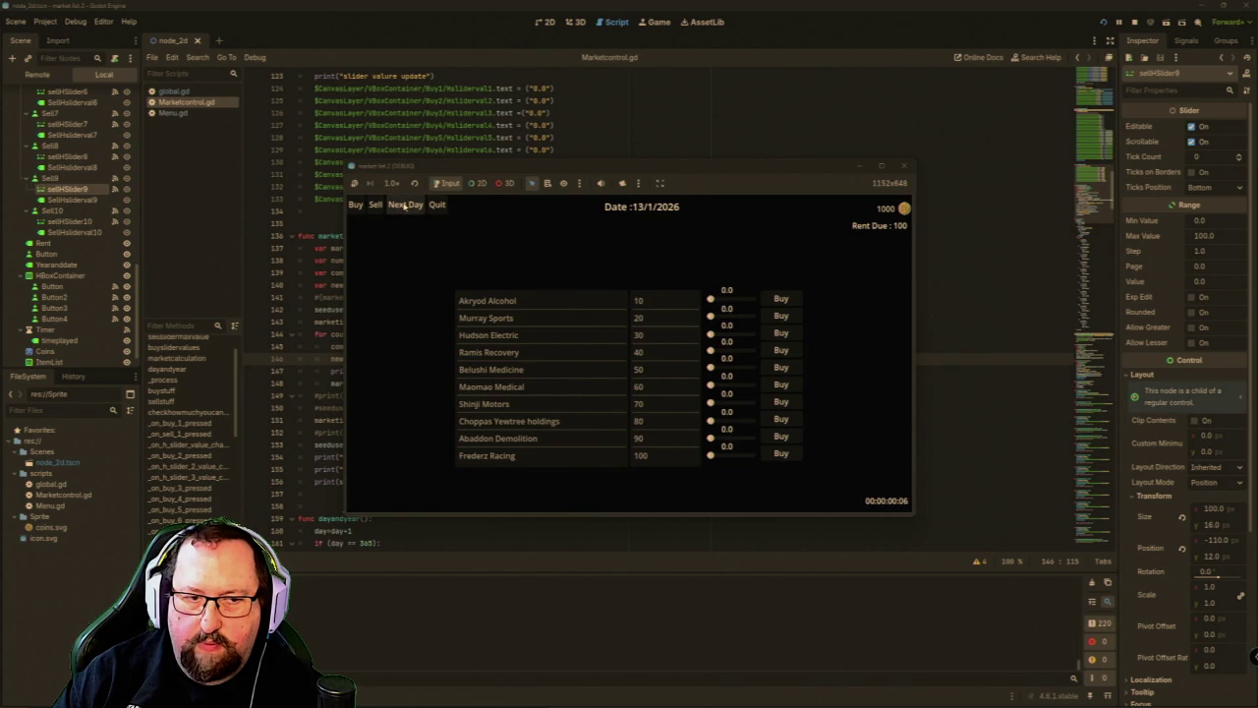
{"action": "left_click", "coordinate": [403, 205]}
{"action": "left_click", "coordinate": [404, 205]}
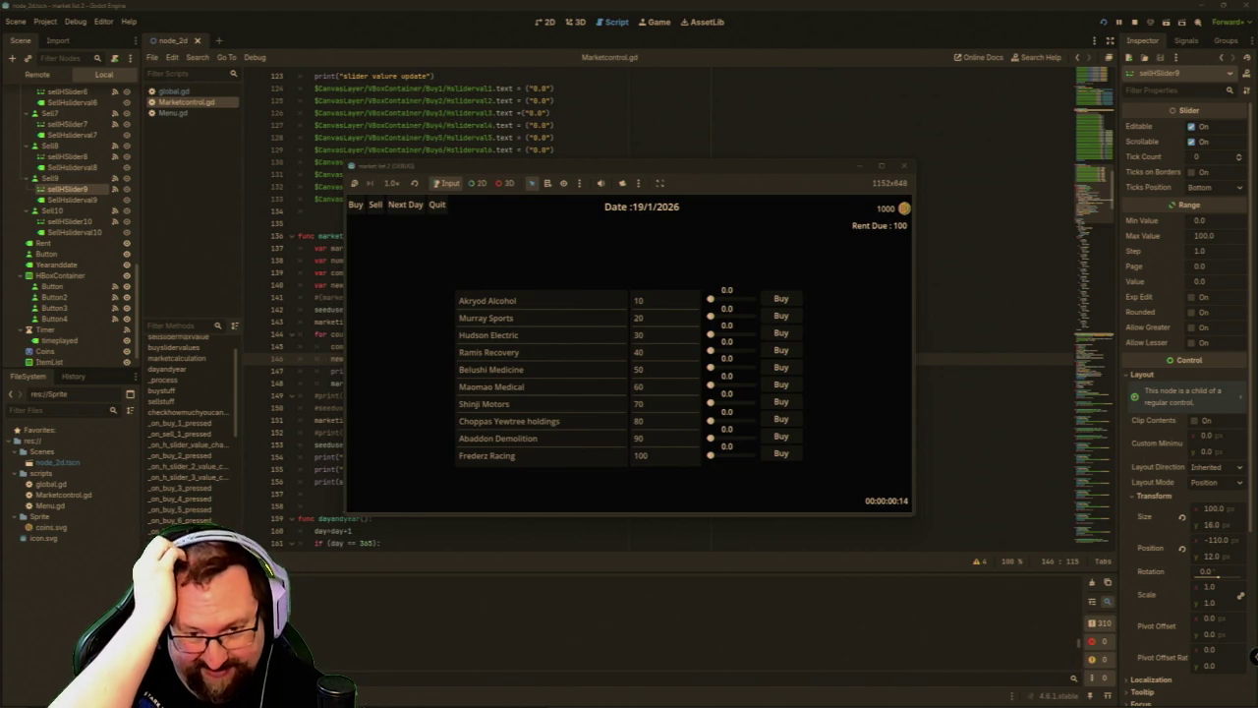
{"action": "left_click", "coordinate": [910, 168]}
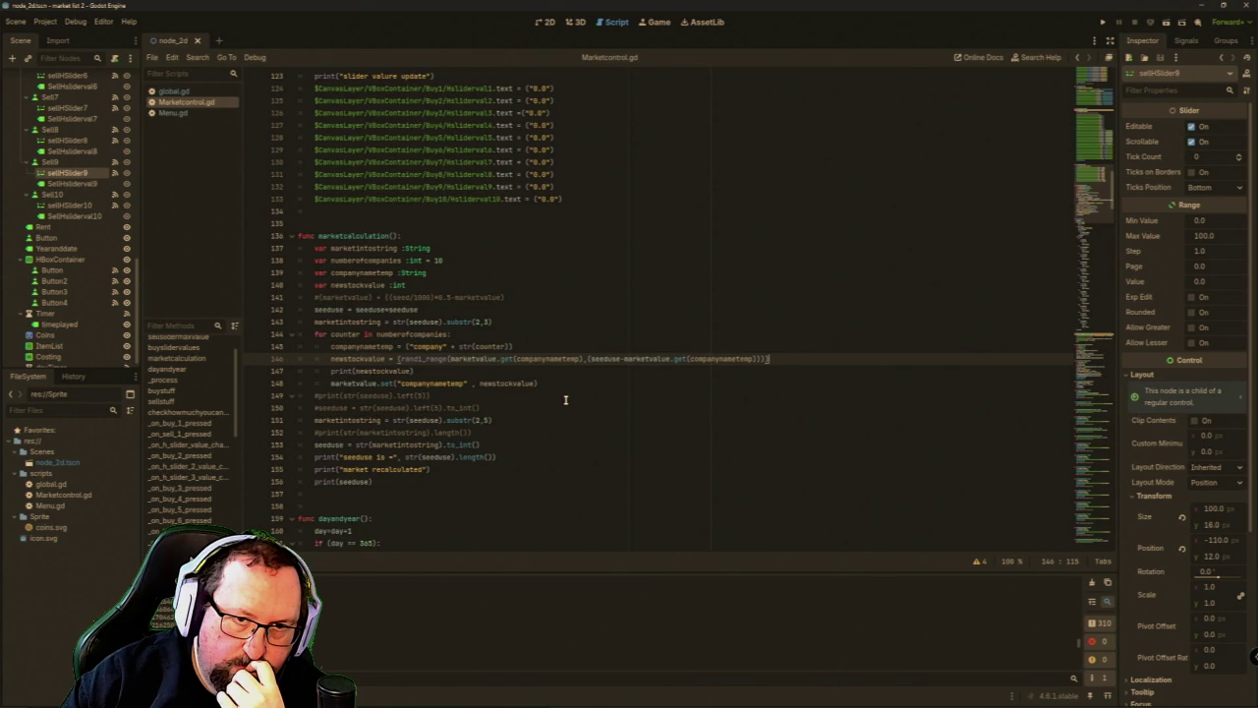
Replace seeduse in line 146's upper bound with marketintostring, then run the game.
{"action": "left_click", "coordinate": [504, 312]}
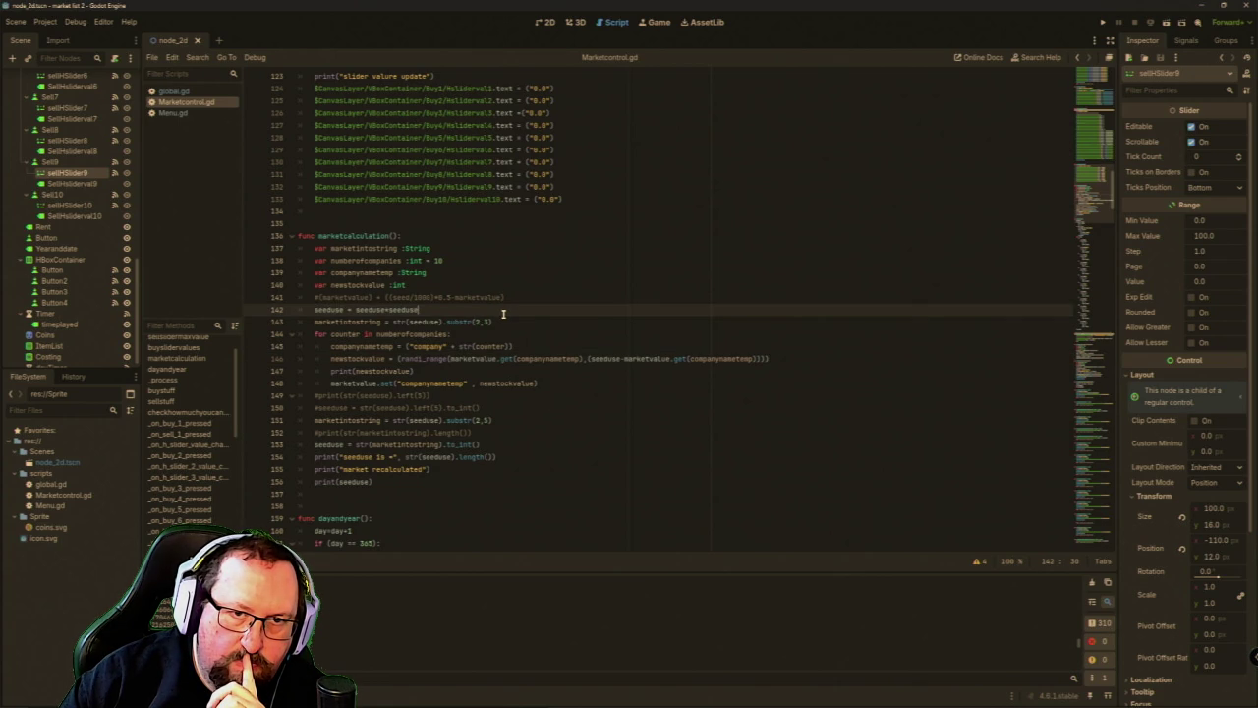
{"action": "left_click", "coordinate": [504, 322]}
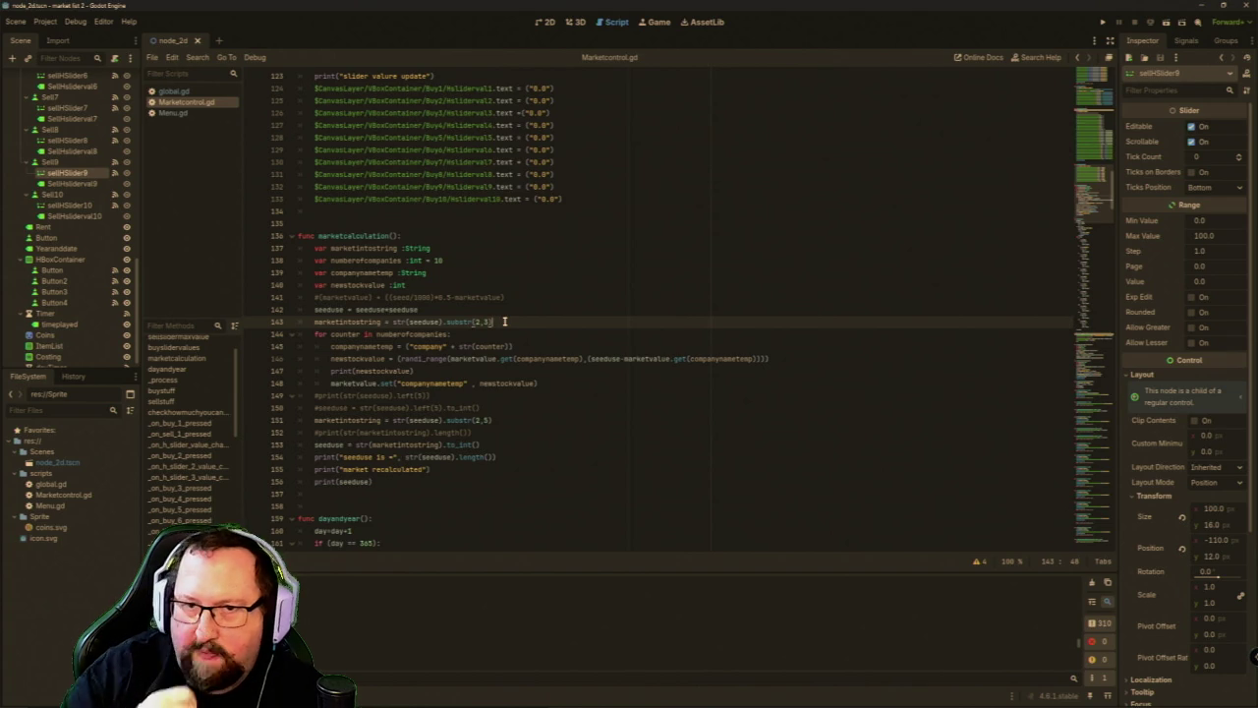
{"action": "double_click", "coordinate": [601, 359]}
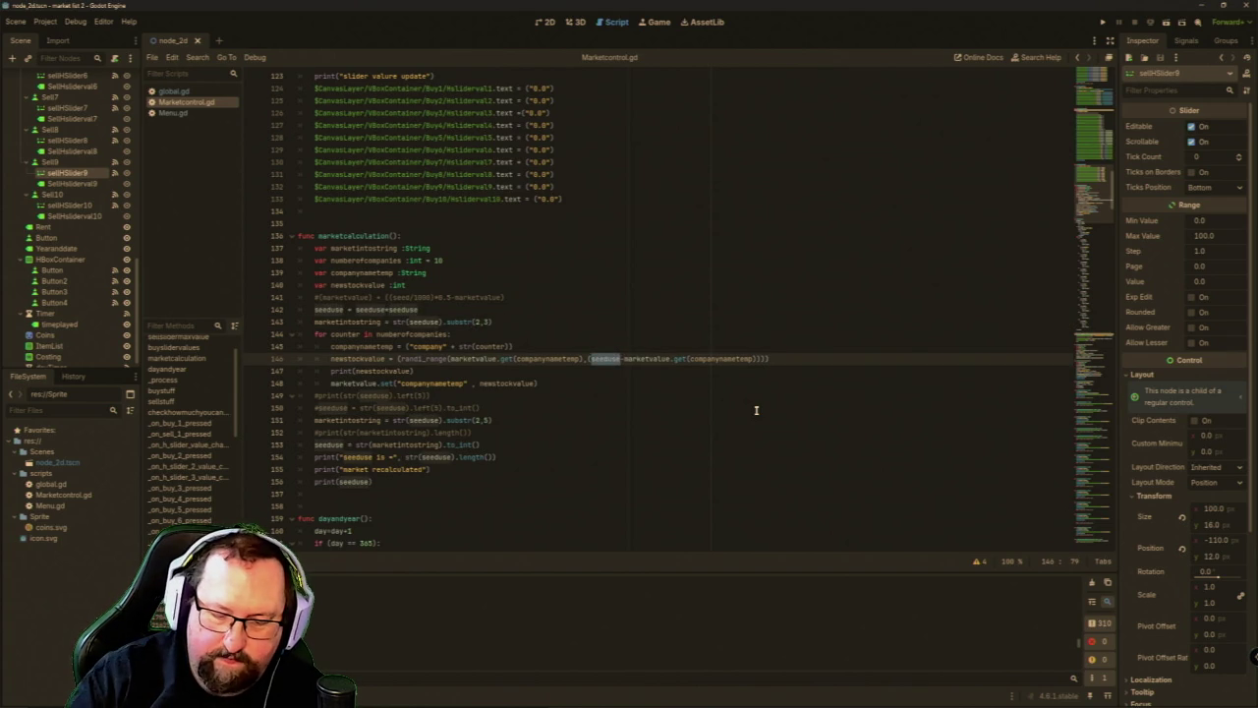
{"action": "type", "text": "marketin"}
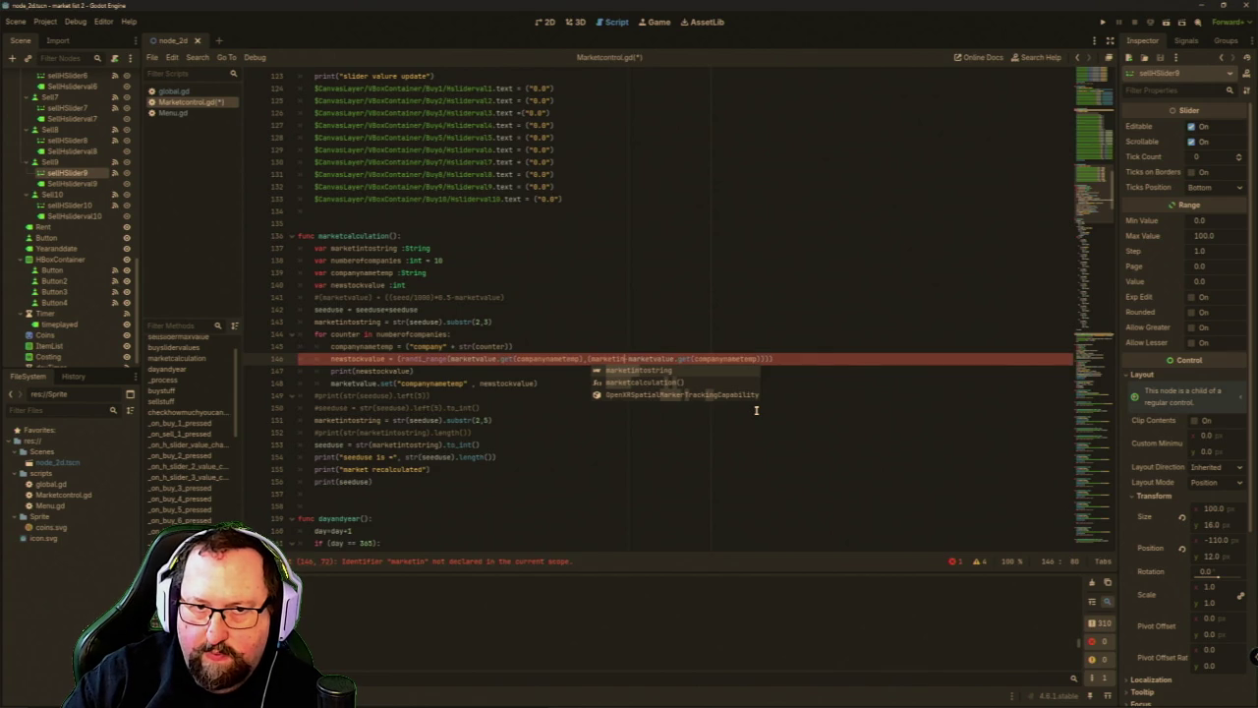
{"action": "key", "text": "Return"}
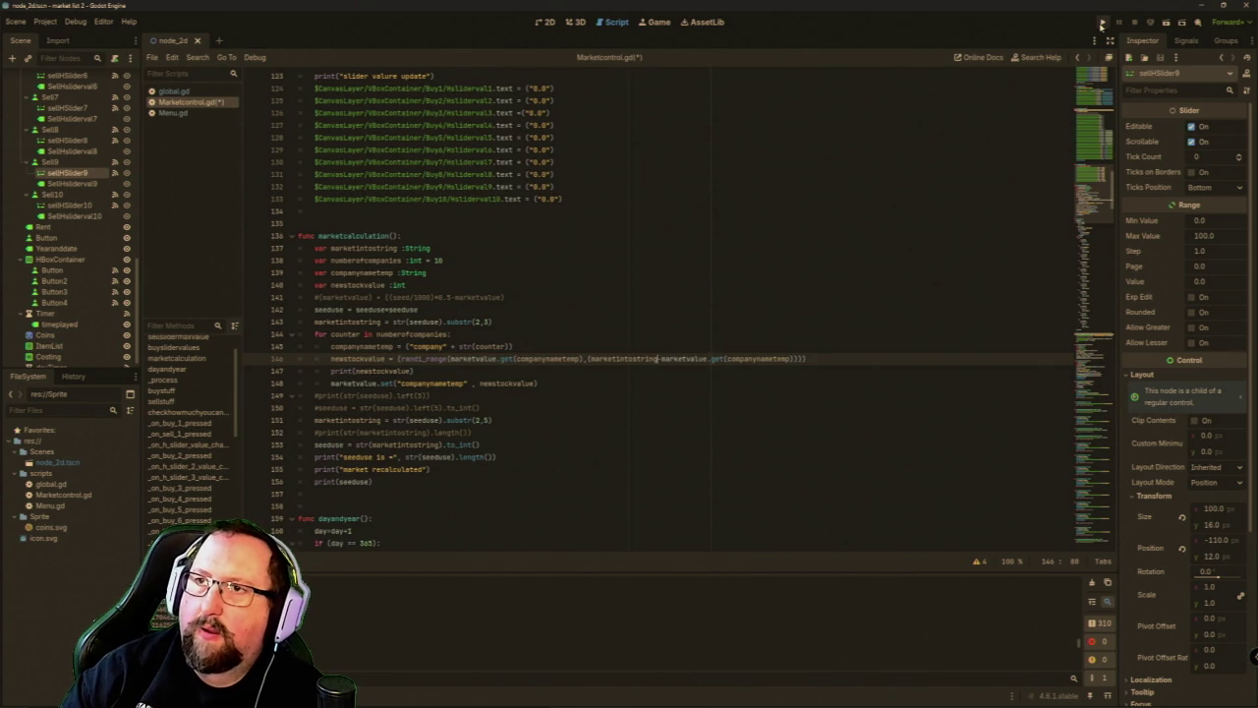
{"action": "left_click", "coordinate": [1101, 22]}
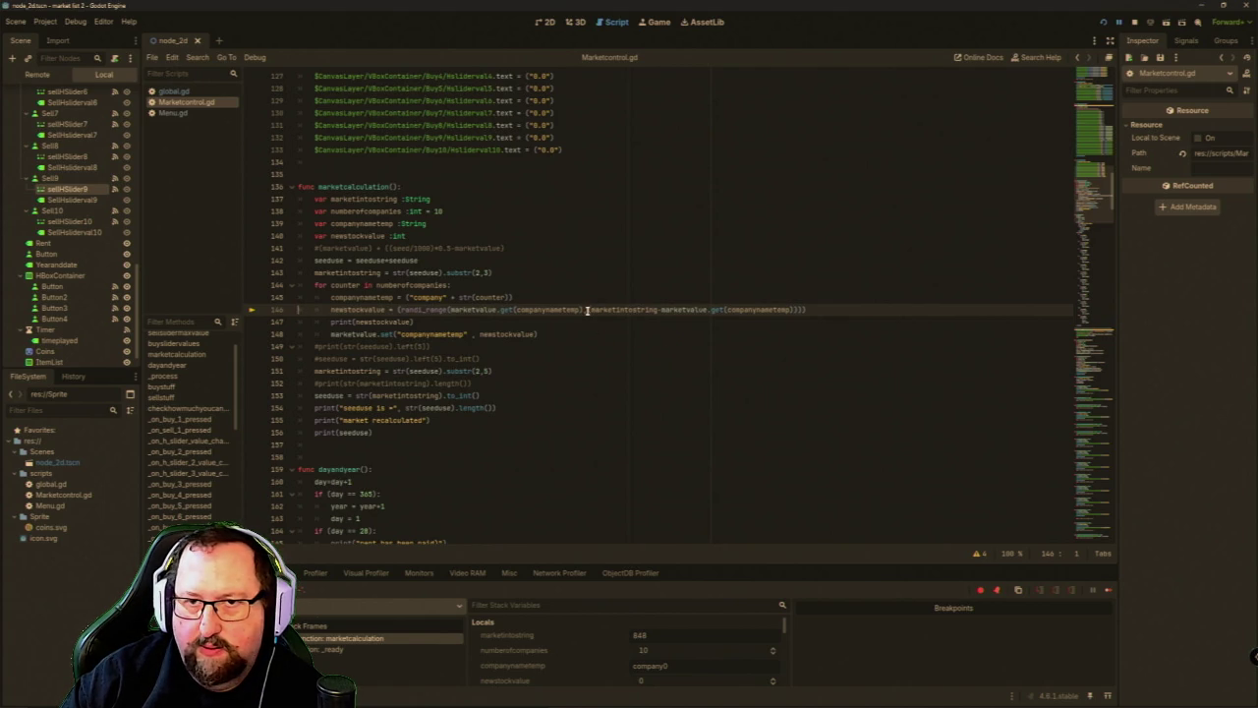
Wrap marketintostring on line 146 as str(marketintostring).to_int(), then resume the game.
{"action": "mouse_move", "coordinate": [759, 309]}
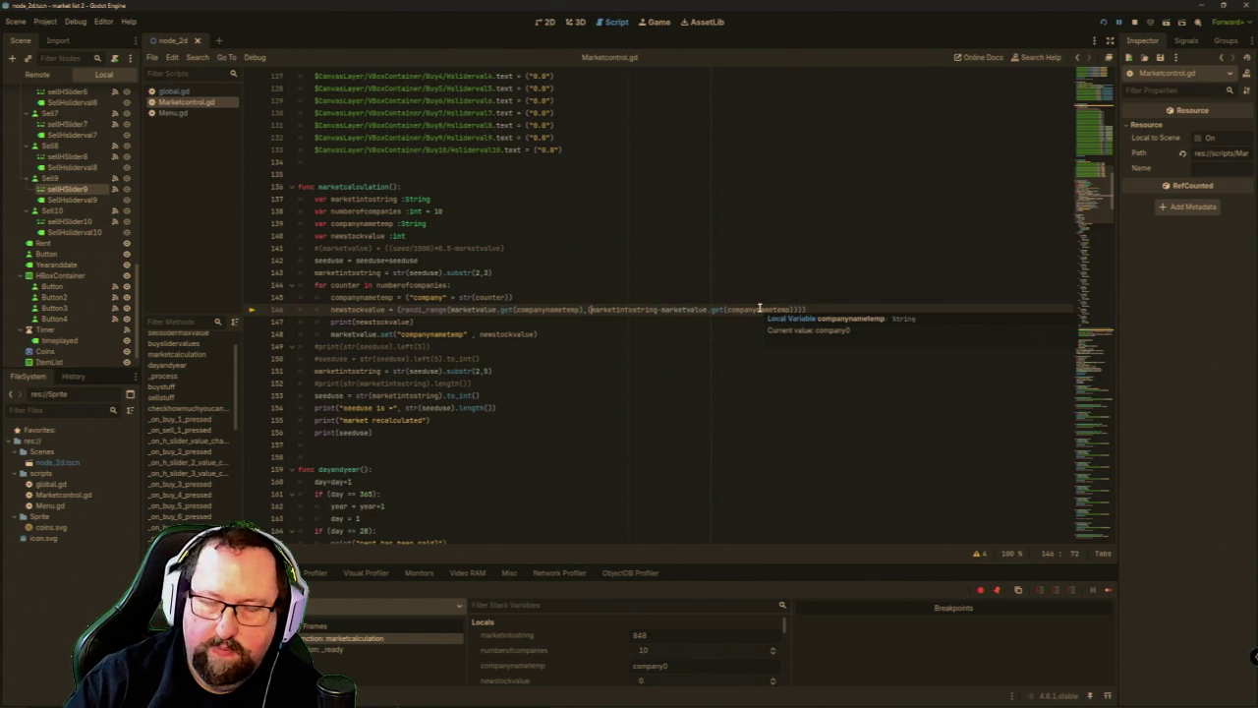
{"action": "type", "text": "str("}
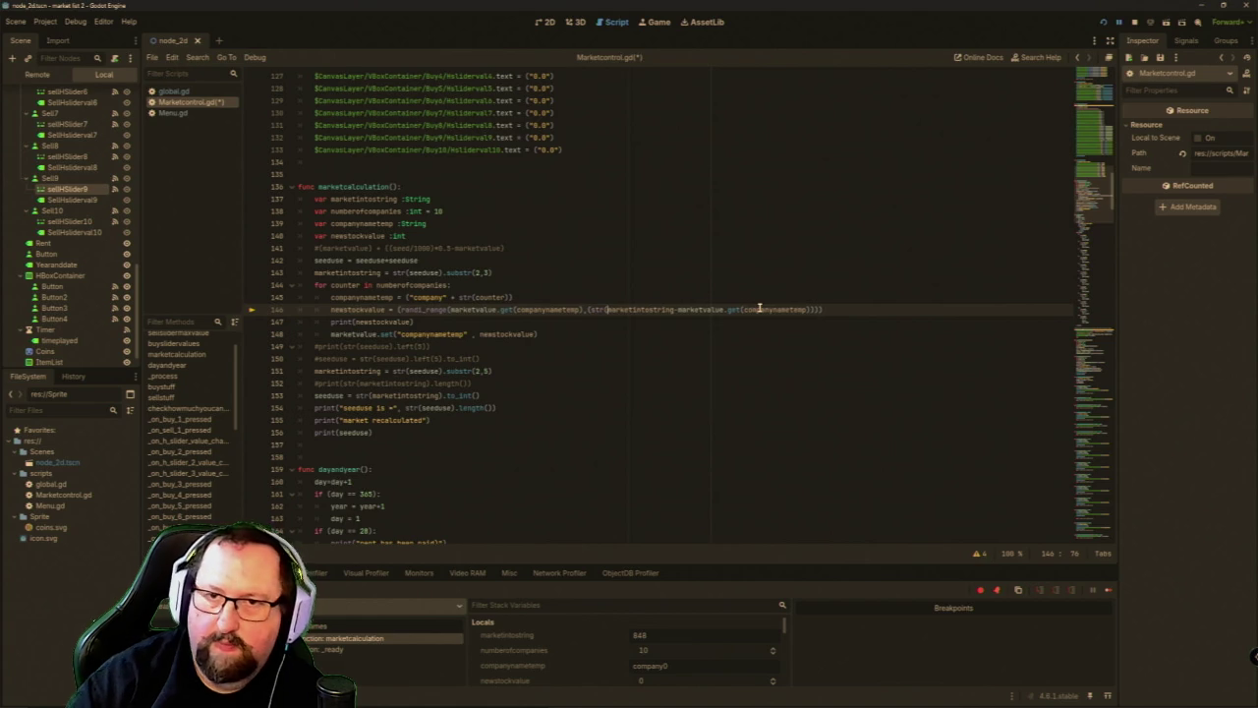
{"action": "key", "text": "ctrl+Right"}
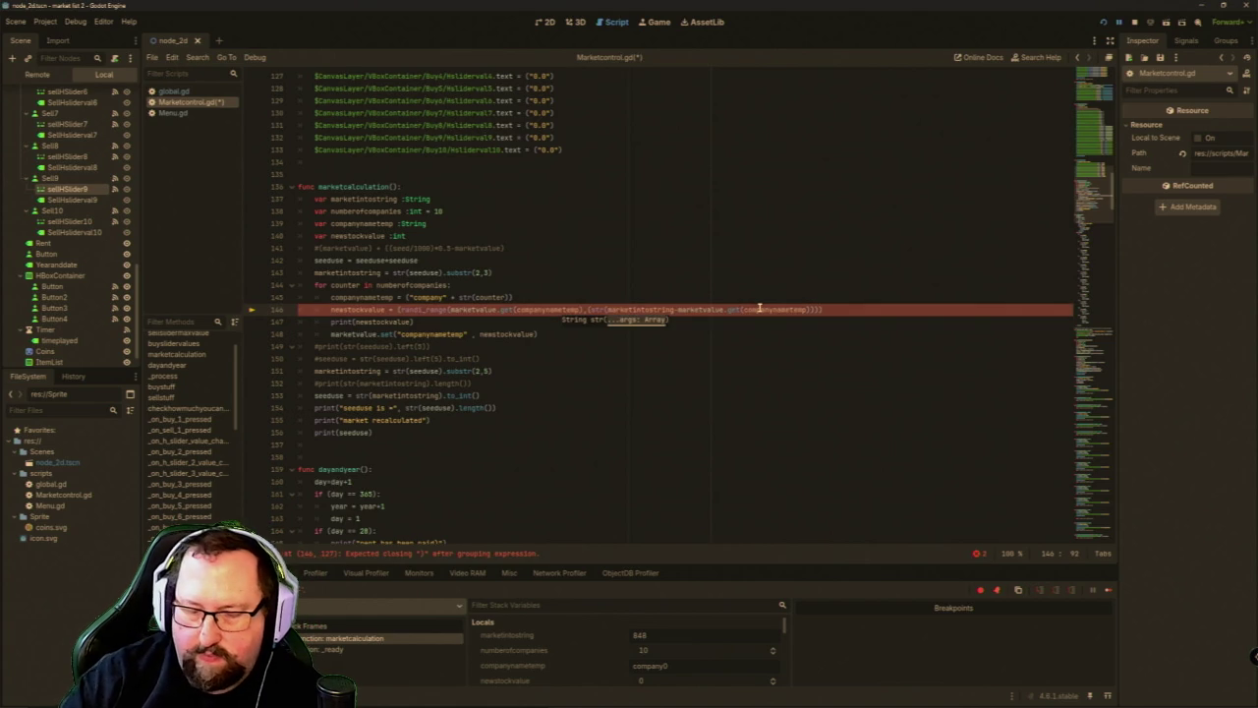
{"action": "type", "text": ").to"}
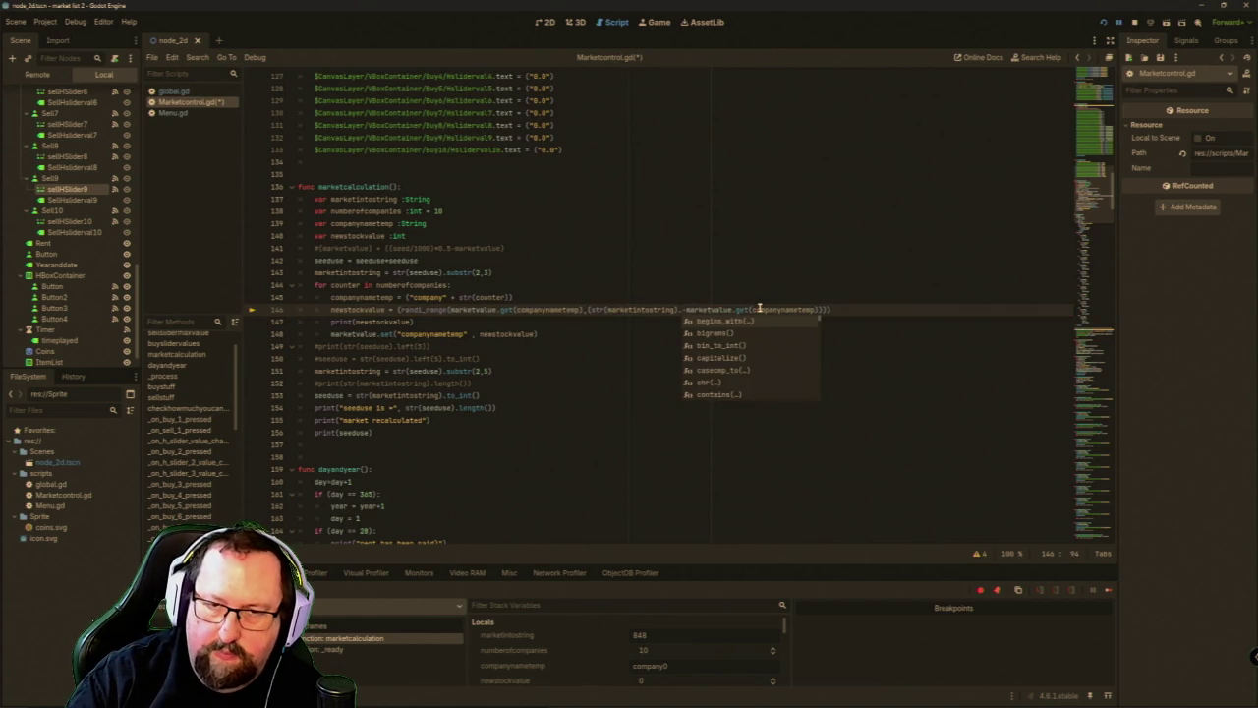
{"action": "type", "text": "_in"}
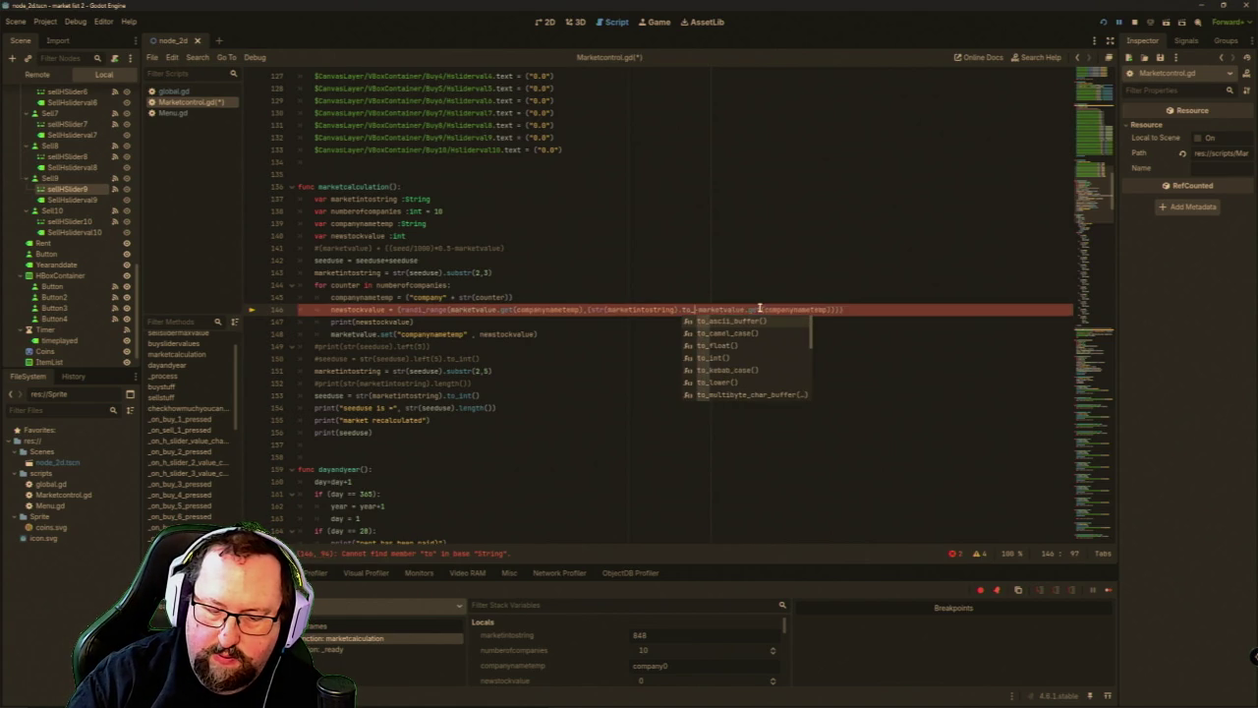
{"action": "key", "text": "Return"}
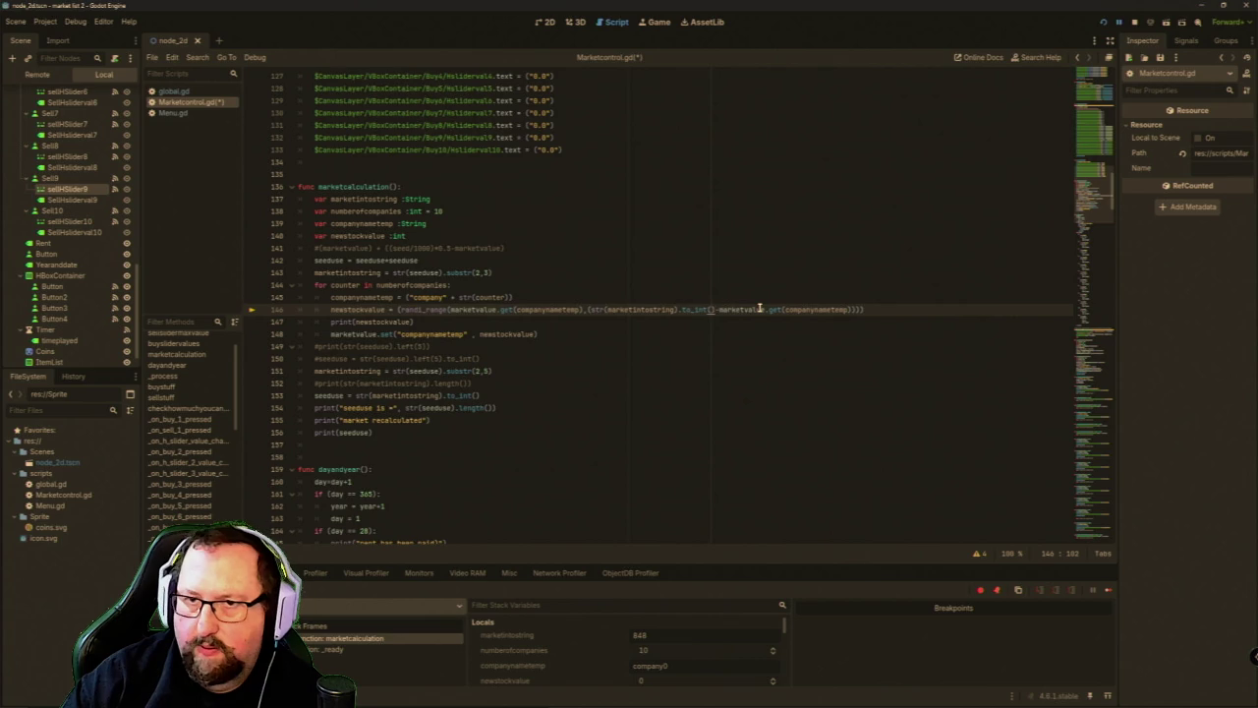
{"action": "left_click", "coordinate": [1103, 22]}
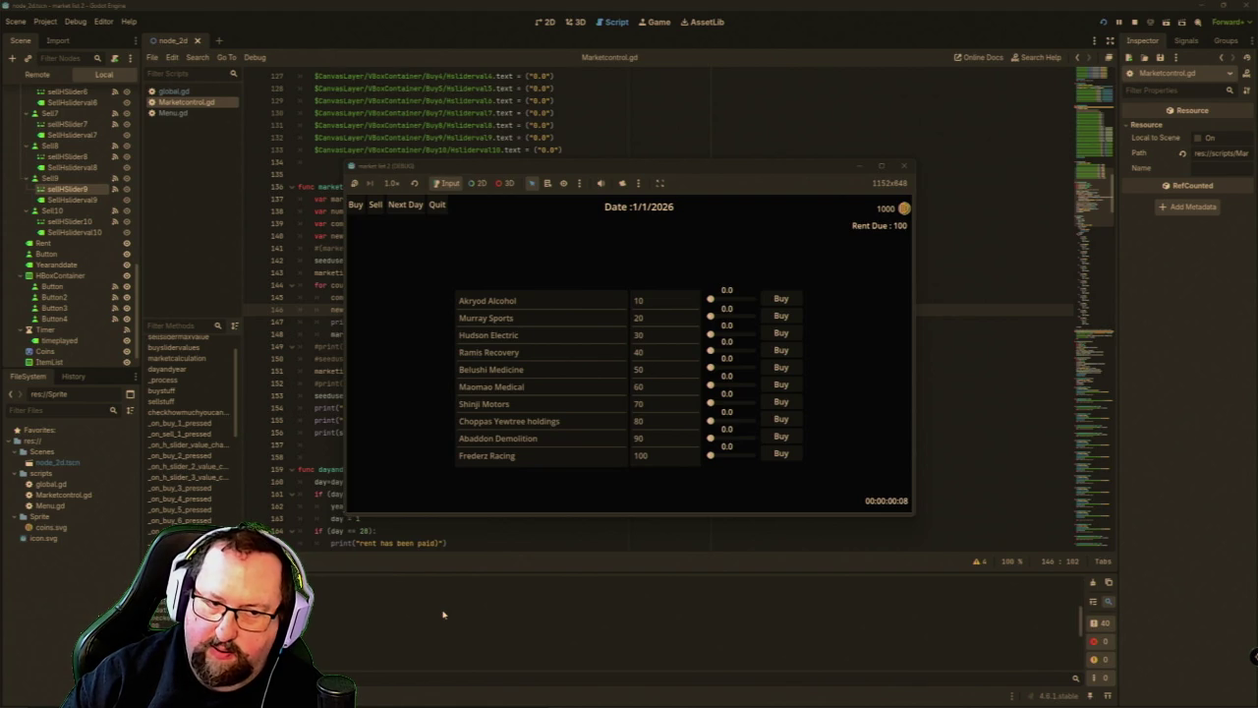
Advance the game to 16/2/2026 as rent drops coins to 900, then close it.
{"action": "left_click", "coordinate": [398, 212]}
{"action": "left_click", "coordinate": [398, 212]}
{"action": "left_click", "coordinate": [398, 212]}
{"action": "left_click", "coordinate": [398, 213]}
{"action": "left_click", "coordinate": [398, 212]}
{"action": "left_click", "coordinate": [398, 212]}
{"action": "left_click", "coordinate": [398, 212]}
{"action": "left_click", "coordinate": [398, 212]}
{"action": "left_click", "coordinate": [398, 213]}
{"action": "left_click", "coordinate": [398, 212]}
{"action": "left_click", "coordinate": [398, 213]}
{"action": "left_click", "coordinate": [398, 212]}
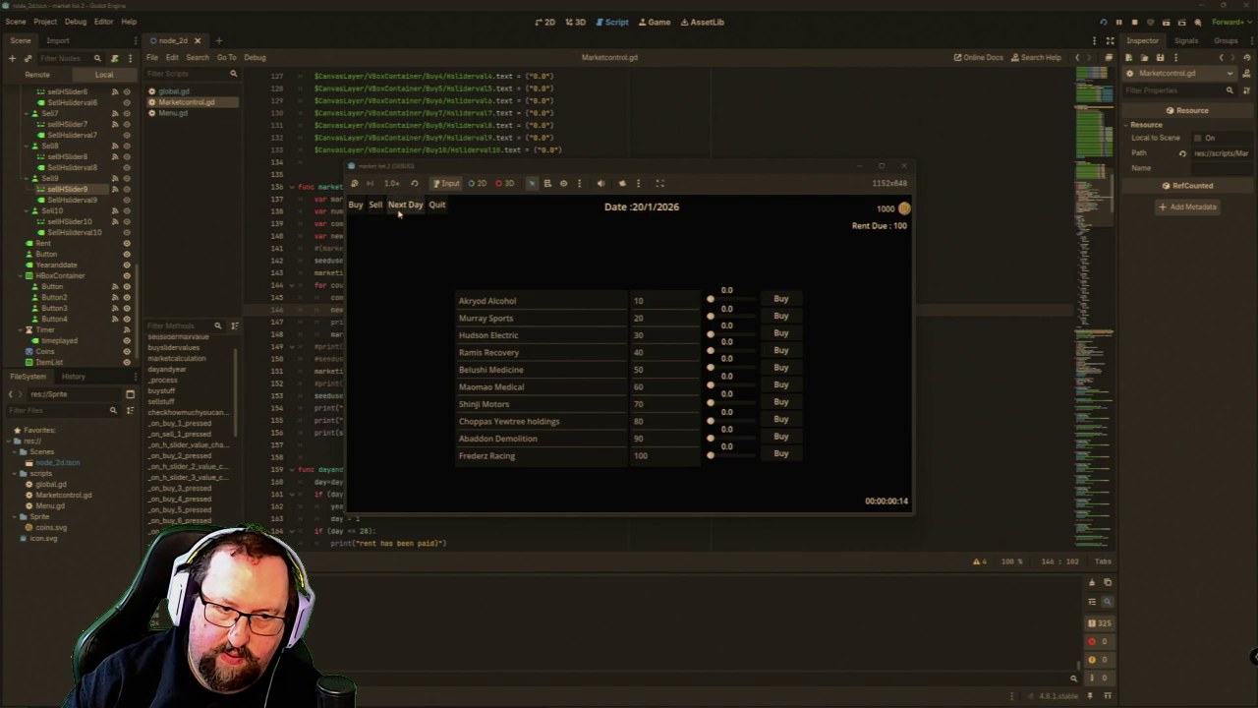
{"action": "left_click", "coordinate": [398, 212]}
{"action": "left_click", "coordinate": [398, 213]}
{"action": "left_click", "coordinate": [398, 212]}
{"action": "left_click", "coordinate": [398, 212]}
{"action": "left_click", "coordinate": [398, 212]}
{"action": "left_click", "coordinate": [398, 213]}
{"action": "left_click", "coordinate": [398, 213]}
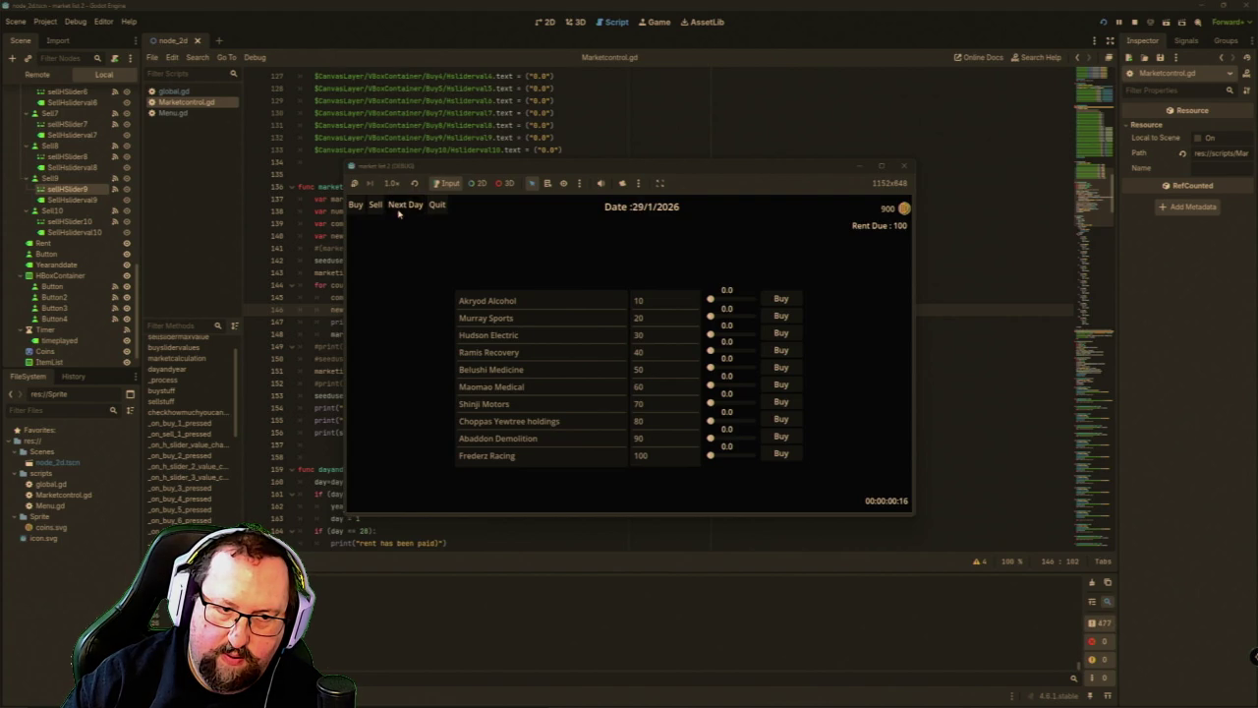
{"action": "left_click", "coordinate": [398, 212]}
{"action": "left_click", "coordinate": [398, 212]}
{"action": "left_click", "coordinate": [398, 212]}
{"action": "left_click", "coordinate": [398, 213]}
{"action": "left_click", "coordinate": [398, 212]}
{"action": "left_click", "coordinate": [398, 212]}
{"action": "left_click", "coordinate": [398, 212]}
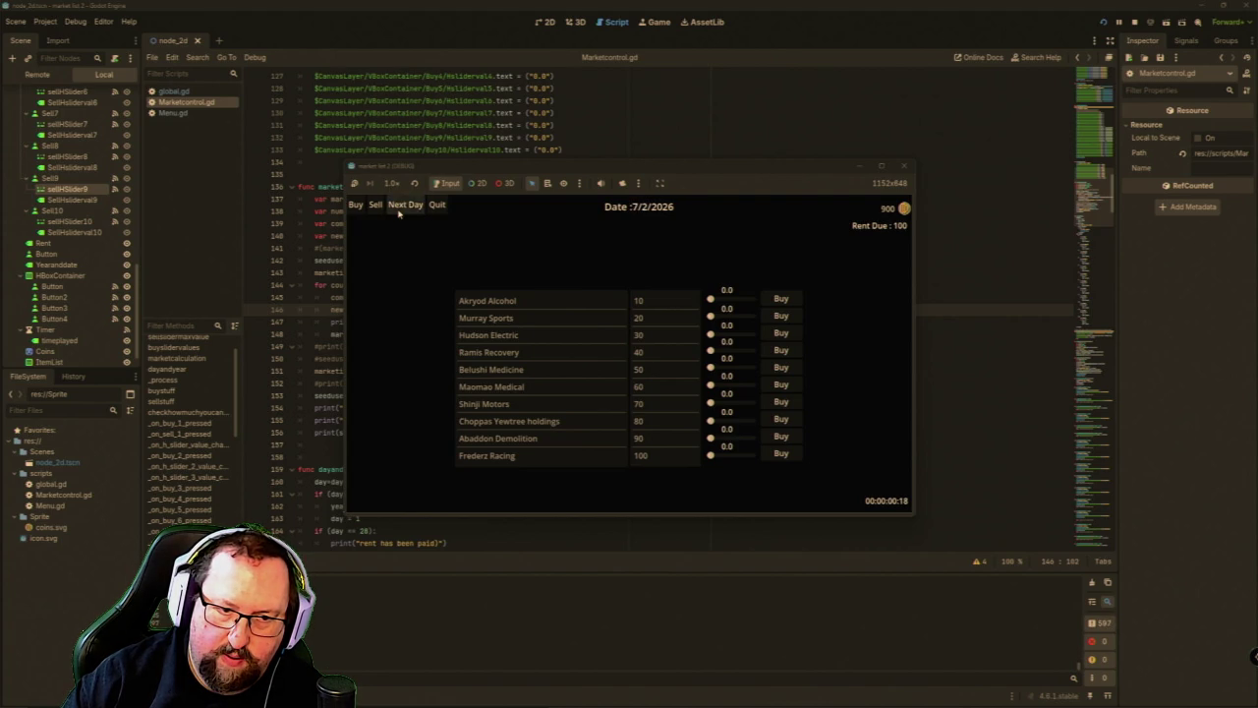
{"action": "left_click", "coordinate": [398, 212]}
{"action": "left_click", "coordinate": [398, 212]}
{"action": "left_click", "coordinate": [398, 212]}
{"action": "left_click", "coordinate": [398, 213]}
{"action": "left_click", "coordinate": [398, 213]}
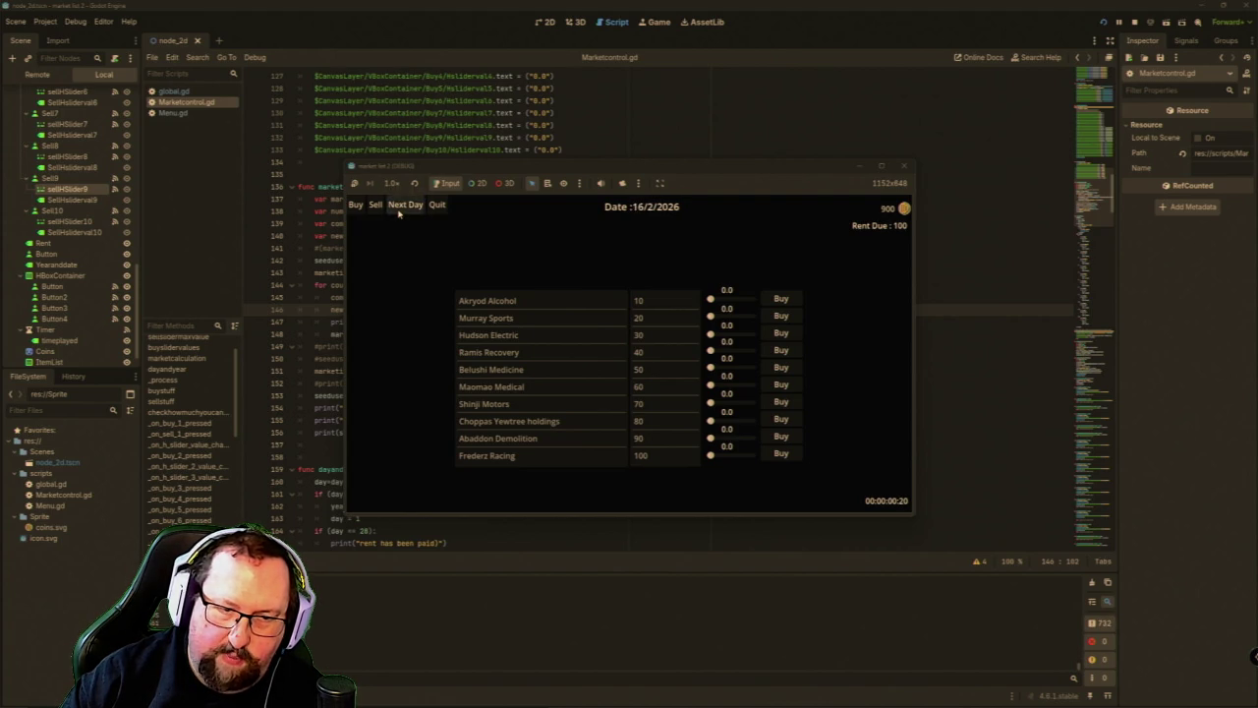
{"action": "left_click", "coordinate": [398, 213]}
{"action": "left_click", "coordinate": [903, 166]}
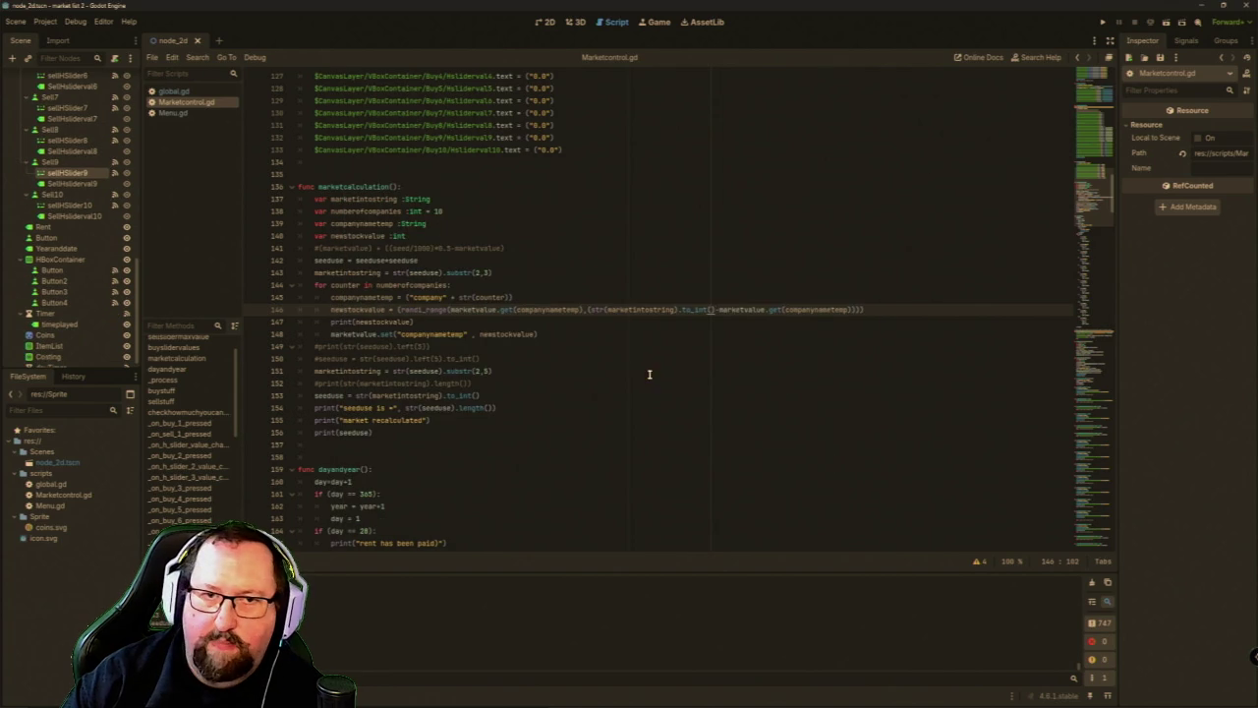
{"action": "left_click", "coordinate": [491, 272]}
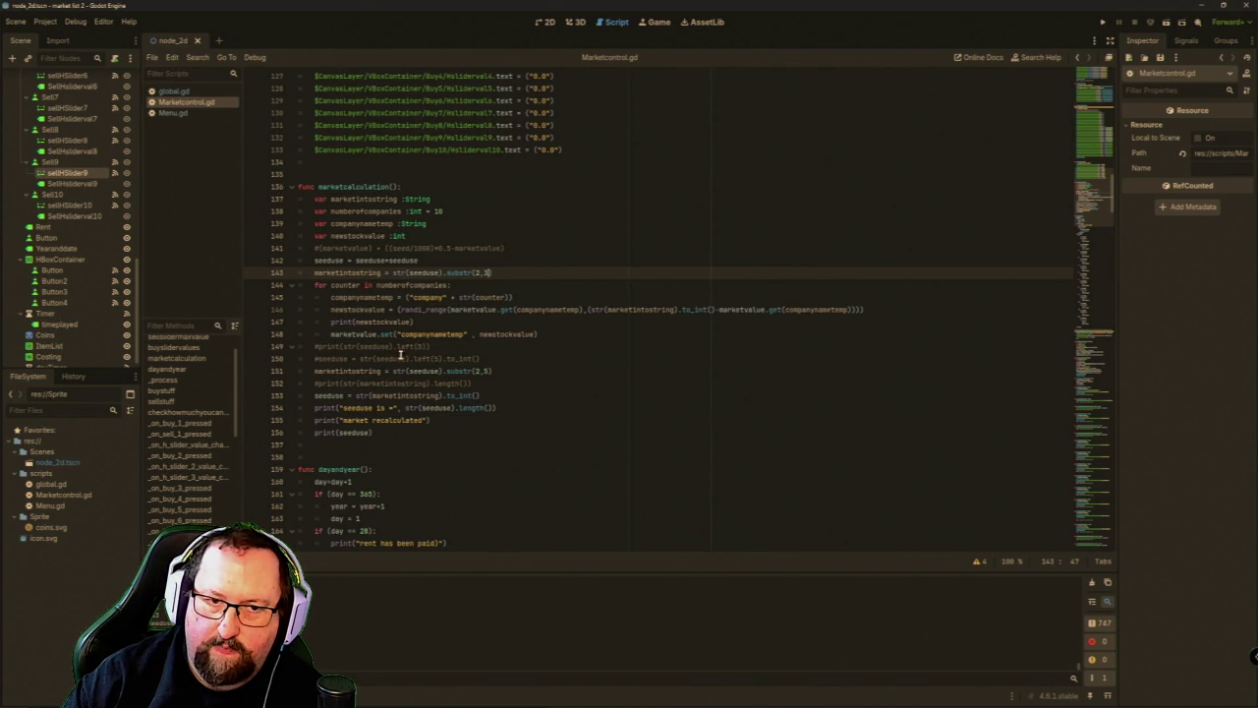
{"action": "scroll", "coordinate": [459, 406], "scroll_direction": "up", "scroll_amount": 15}
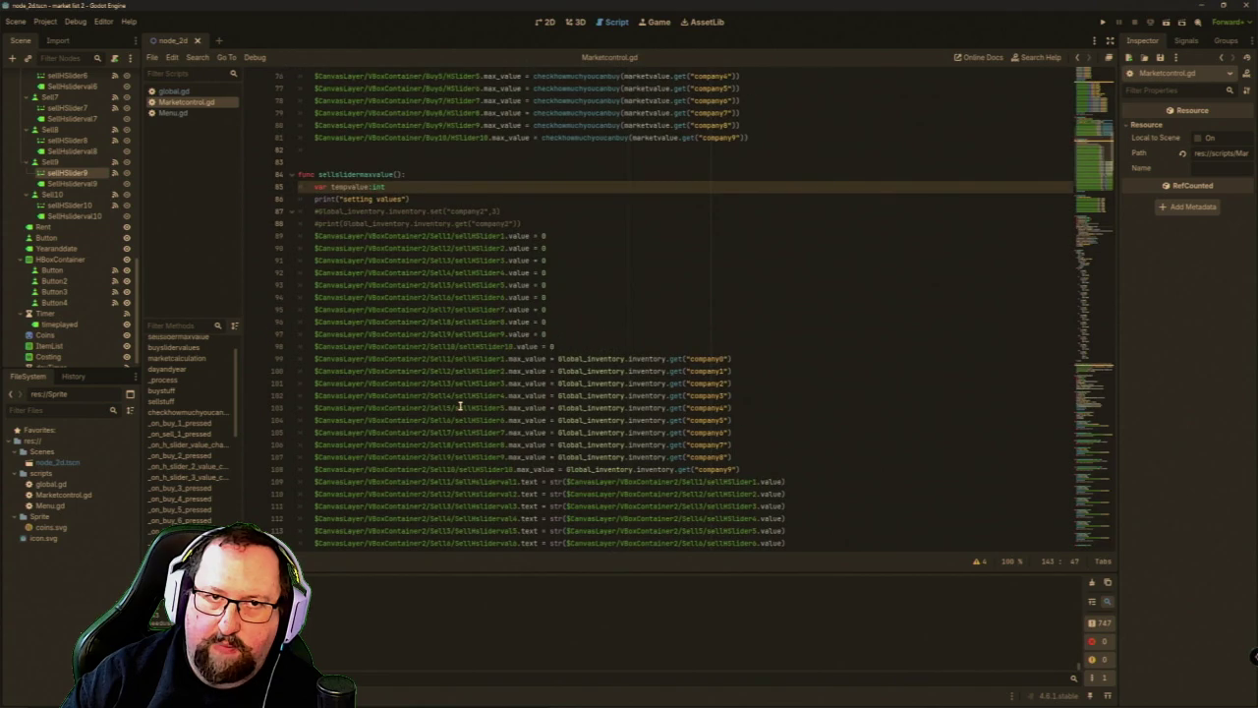
{"action": "scroll", "coordinate": [459, 406], "scroll_direction": "up", "scroll_amount": 5}
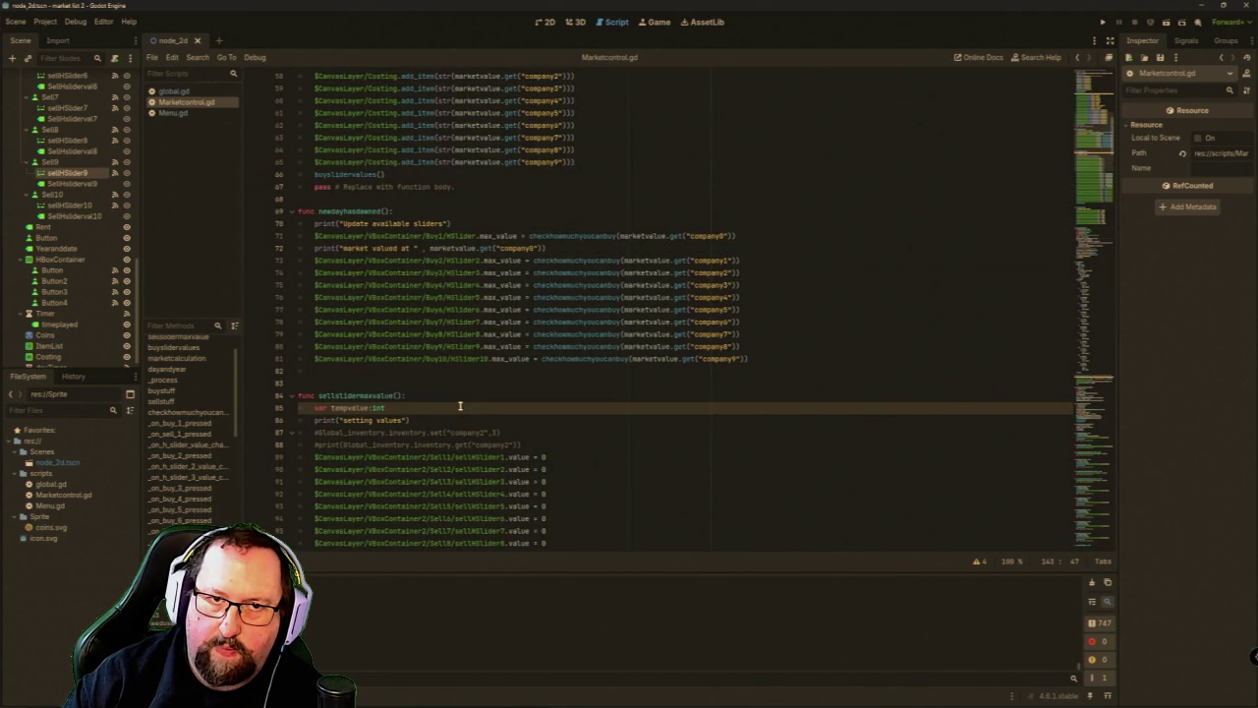
{"action": "scroll", "coordinate": [459, 406], "scroll_direction": "up", "scroll_amount": 10}
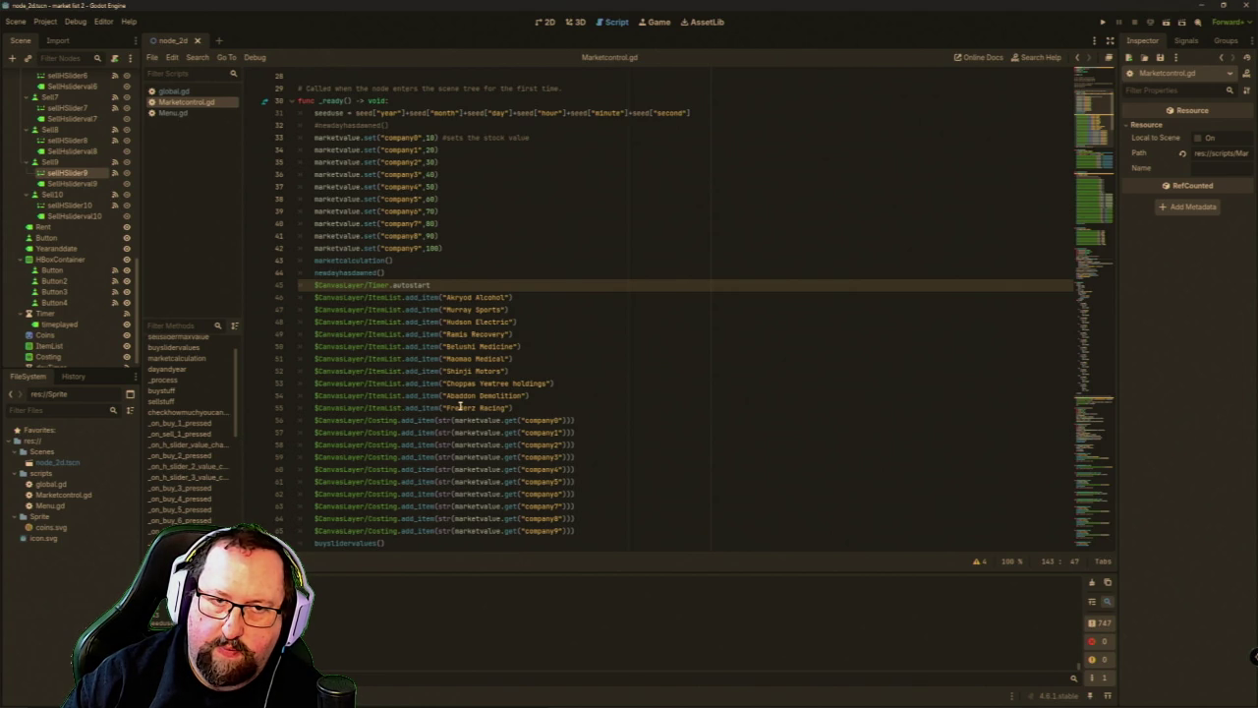
{"action": "scroll", "coordinate": [459, 406], "scroll_direction": "down", "scroll_amount": 10}
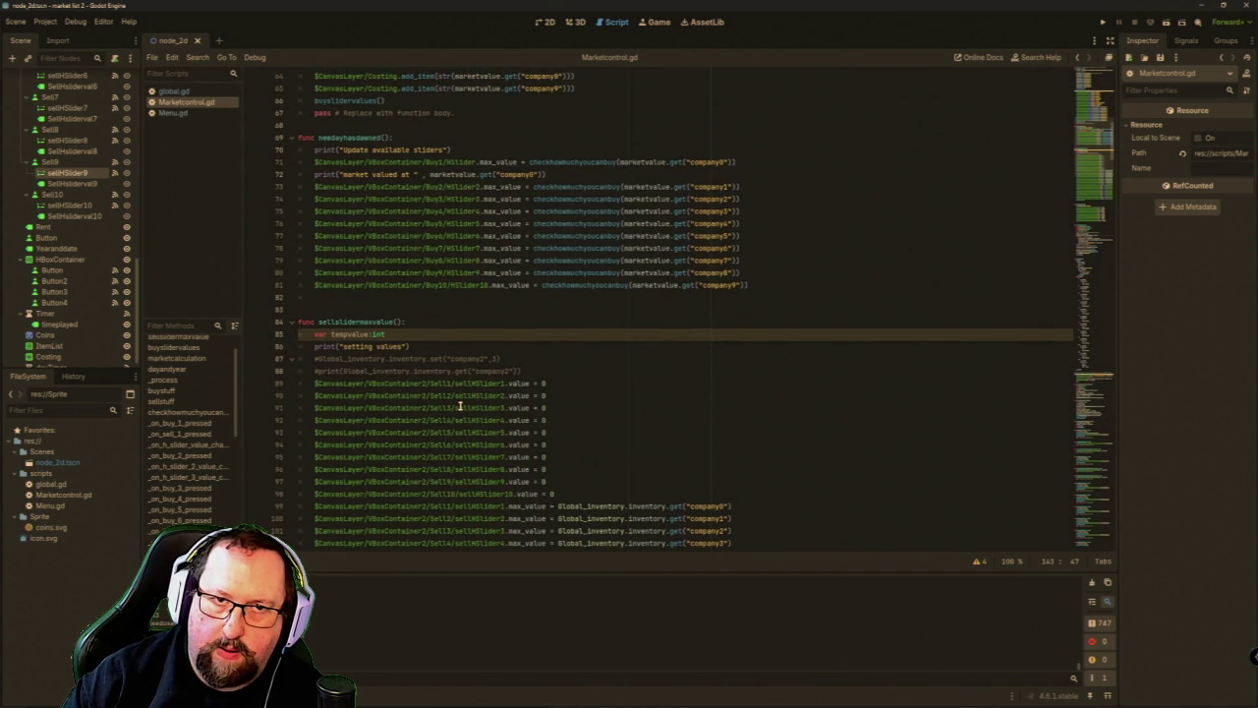
{"action": "scroll", "coordinate": [459, 406], "scroll_direction": "down", "scroll_amount": 15}
{"action": "scroll", "coordinate": [459, 406], "scroll_direction": "down", "scroll_amount": 7}
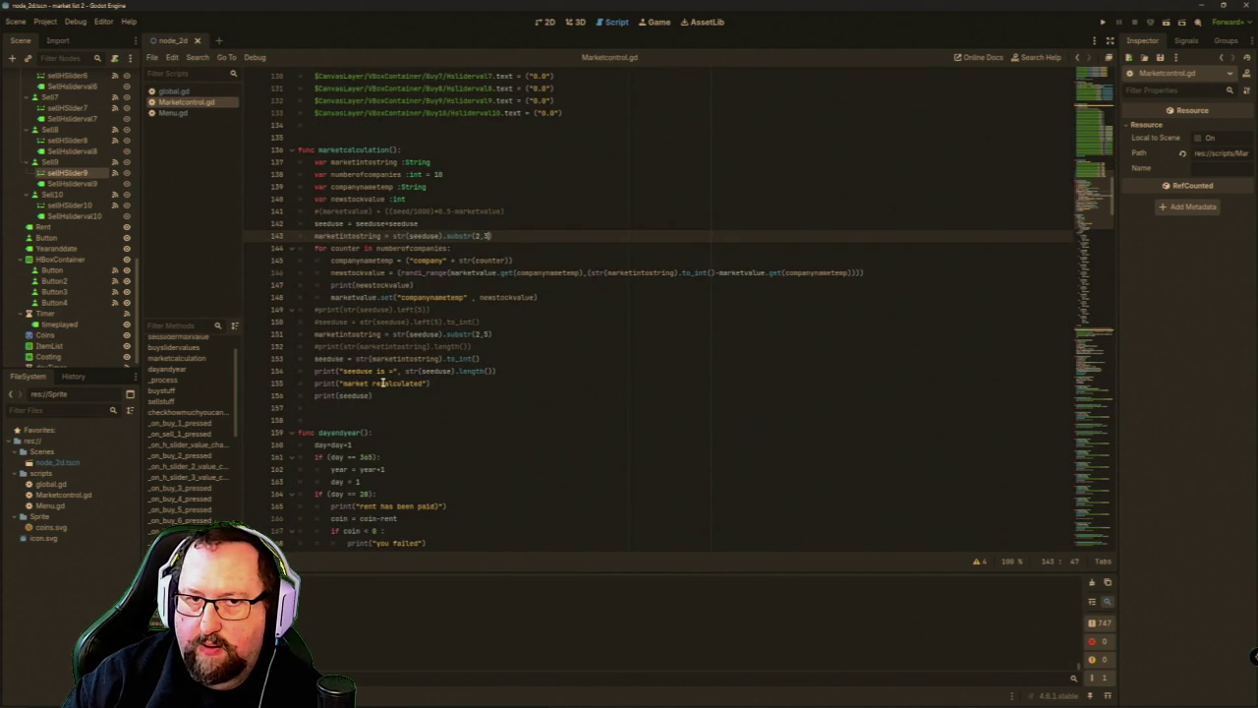
{"action": "left_click", "coordinate": [463, 382]}
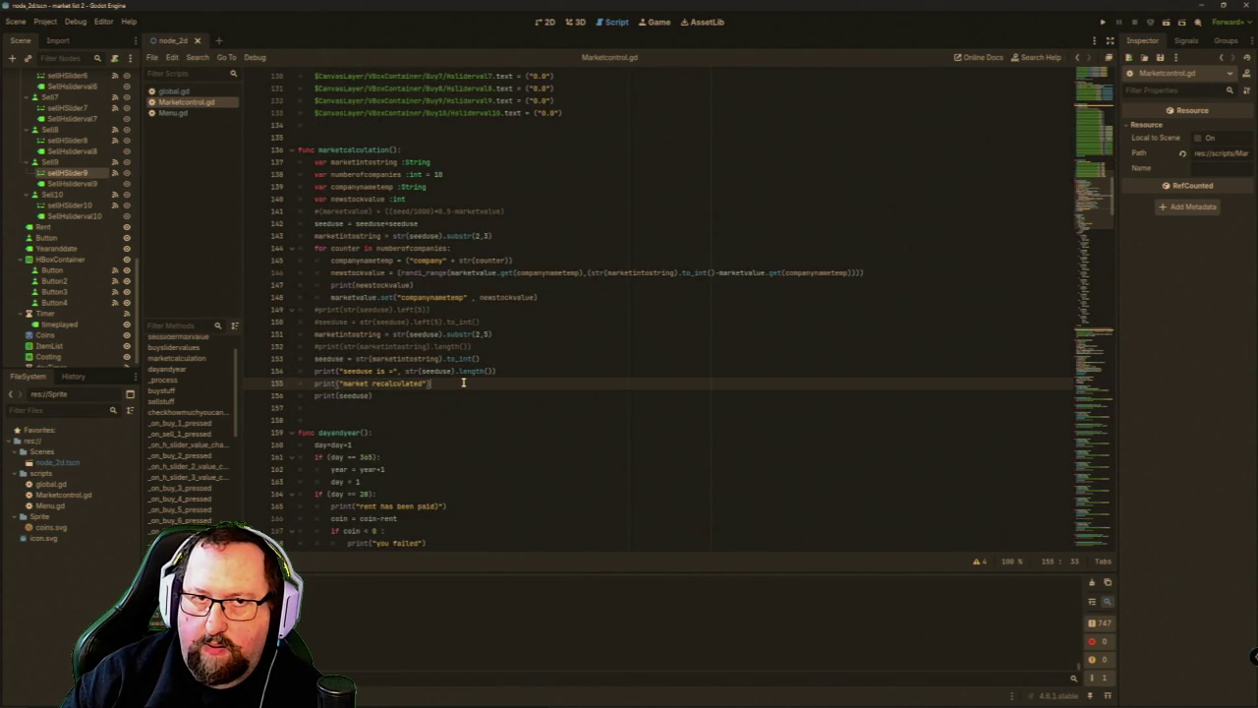
Add a newdayhasdawned() call on a new line after line 155.
{"action": "key", "text": "Return"}
{"action": "type", "text": "new"}
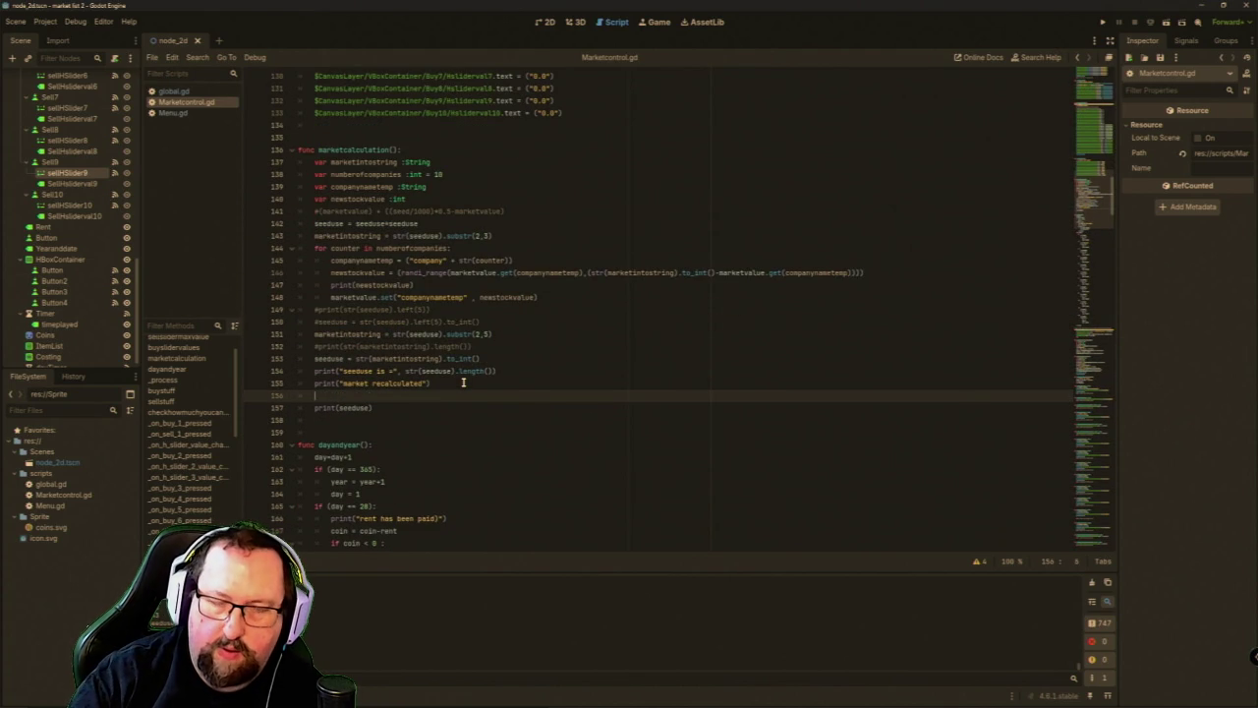
{"action": "key", "text": "Return"}
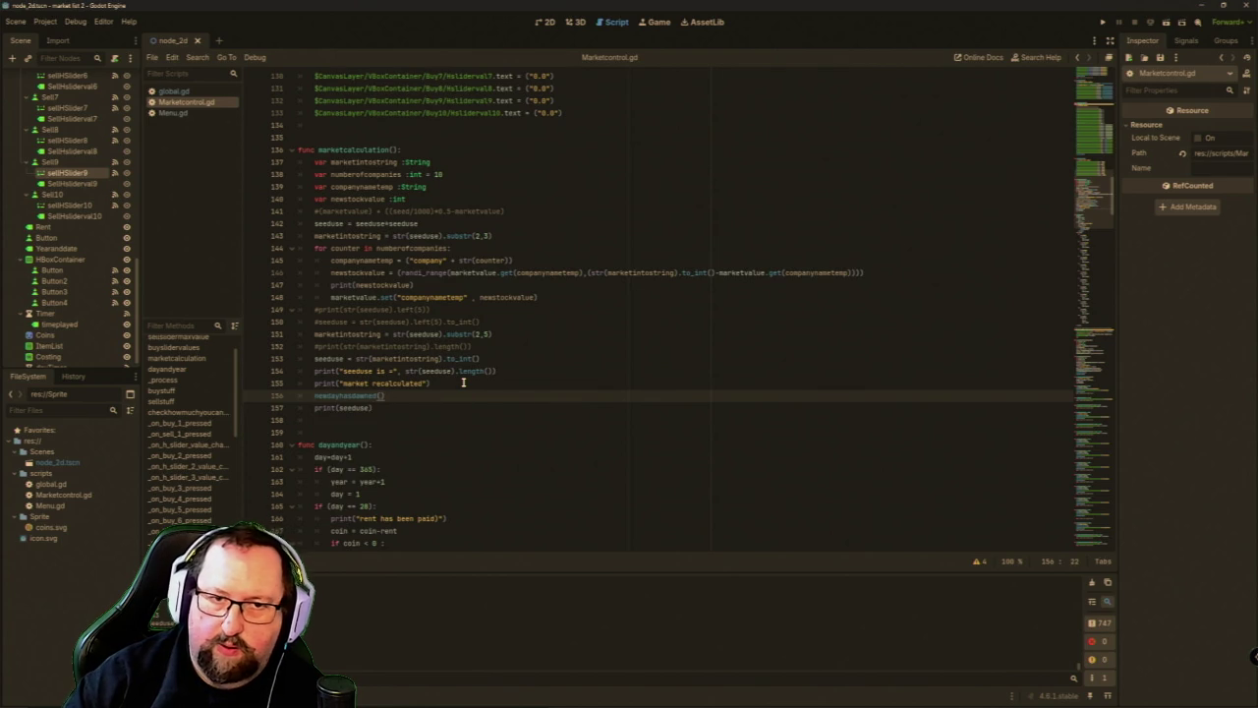
{"action": "scroll", "coordinate": [462, 382], "scroll_direction": "up", "scroll_amount": 15}
{"action": "scroll", "coordinate": [463, 382], "scroll_direction": "up", "scroll_amount": 10}
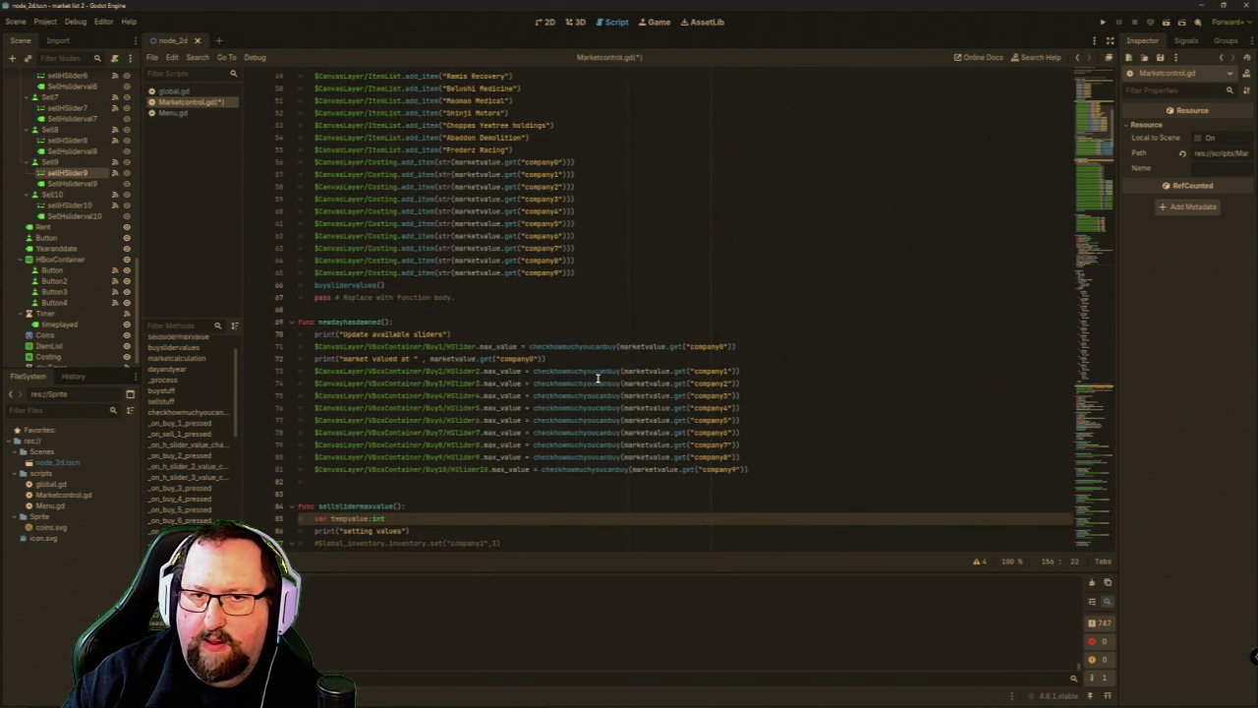
{"action": "scroll", "coordinate": [569, 443], "scroll_direction": "up", "scroll_amount": 7}
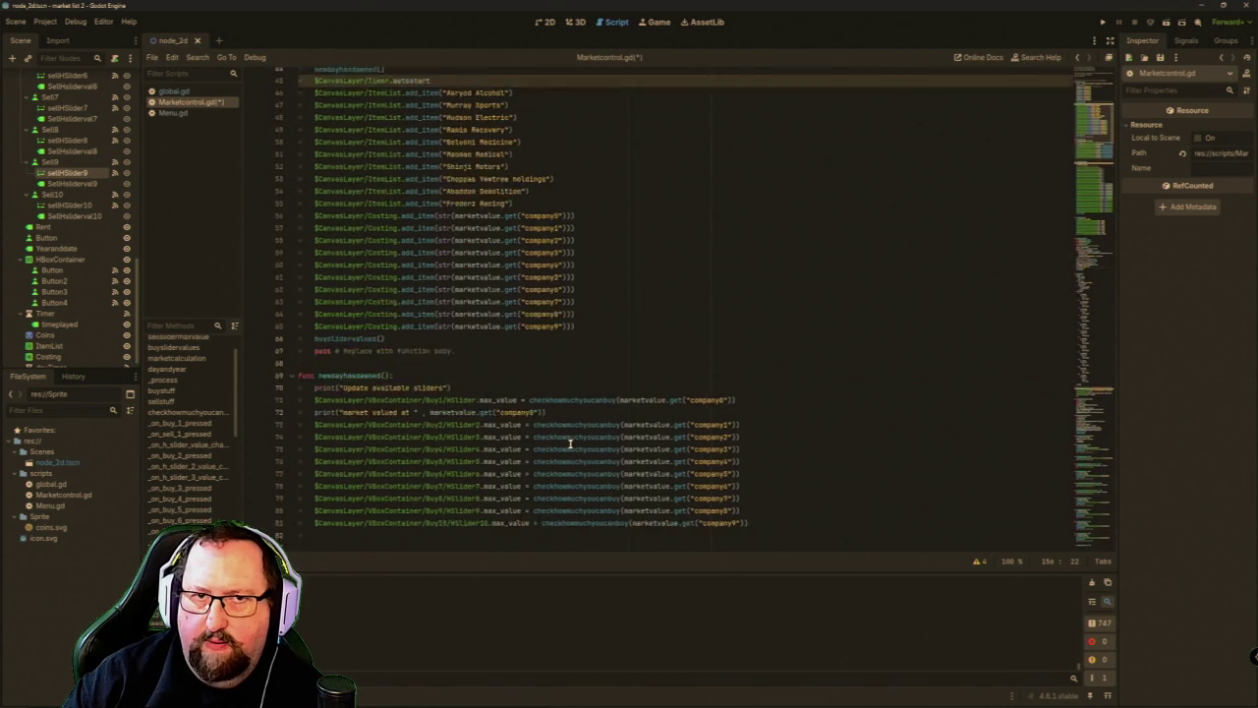
{"action": "scroll", "coordinate": [569, 443], "scroll_direction": "up", "scroll_amount": 3}
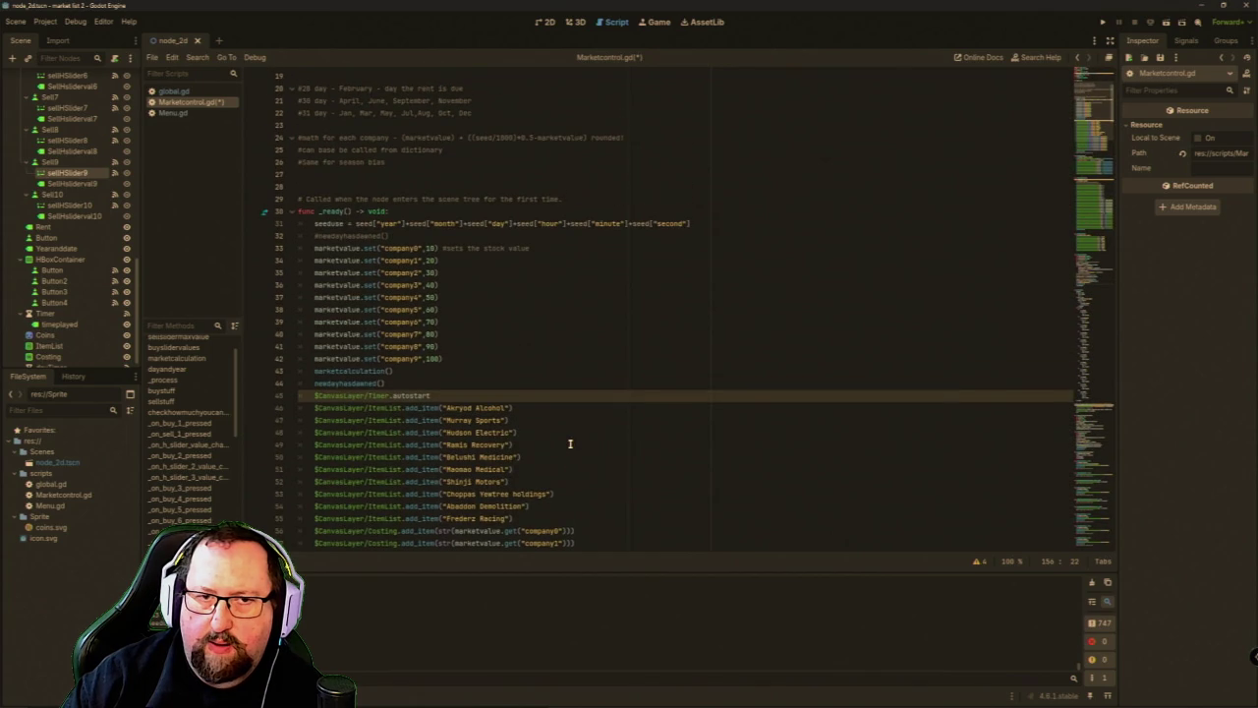
{"action": "scroll", "coordinate": [569, 444], "scroll_direction": "down", "scroll_amount": 17}
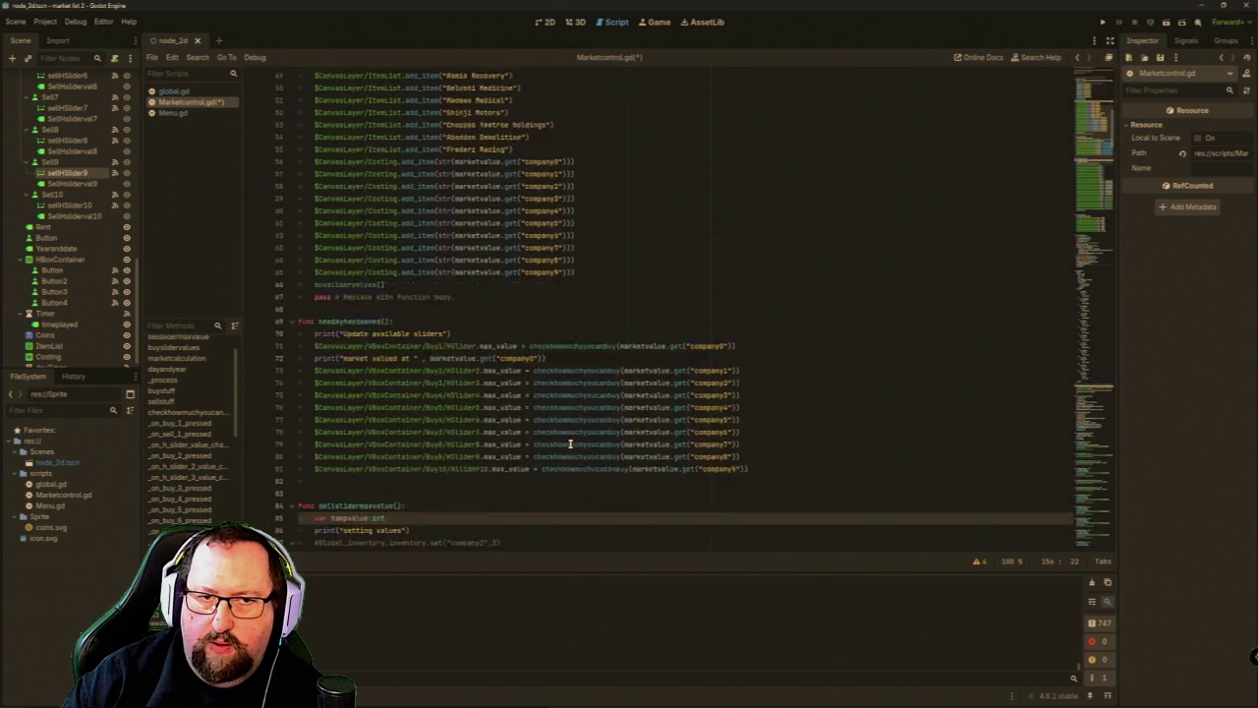
{"action": "scroll", "coordinate": [569, 443], "scroll_direction": "down", "scroll_amount": 2}
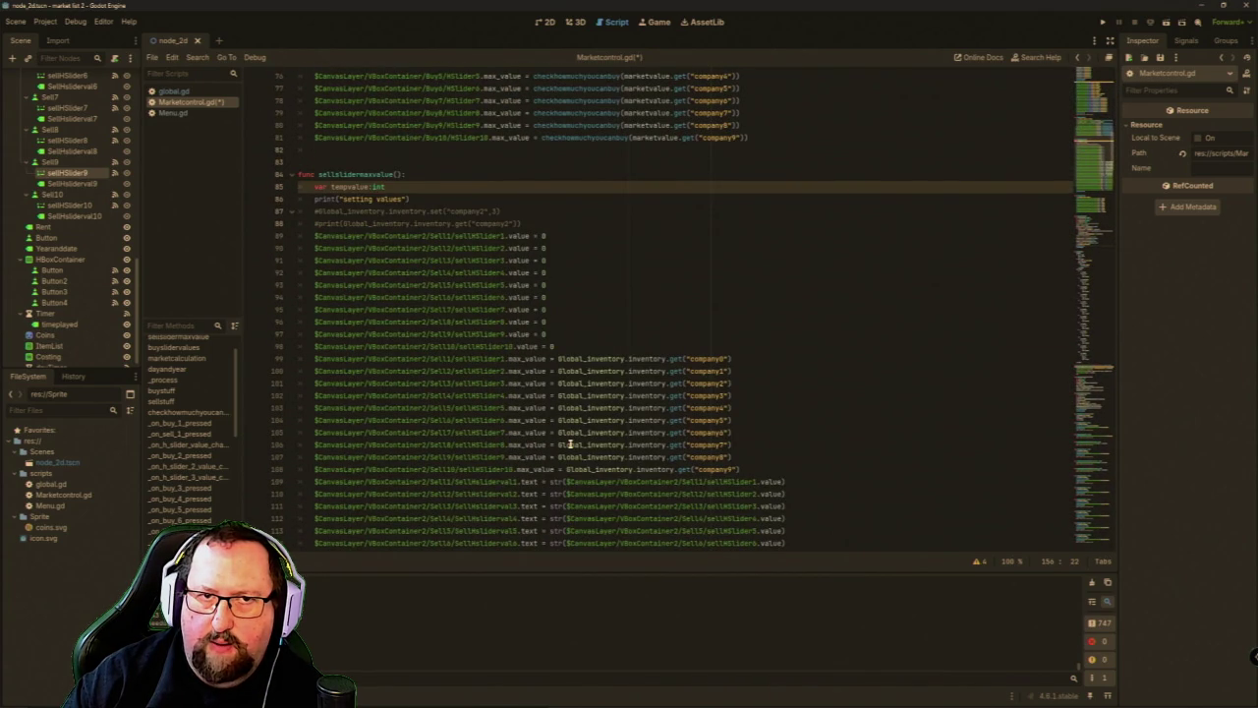
{"action": "scroll", "coordinate": [569, 443], "scroll_direction": "down", "scroll_amount": 3}
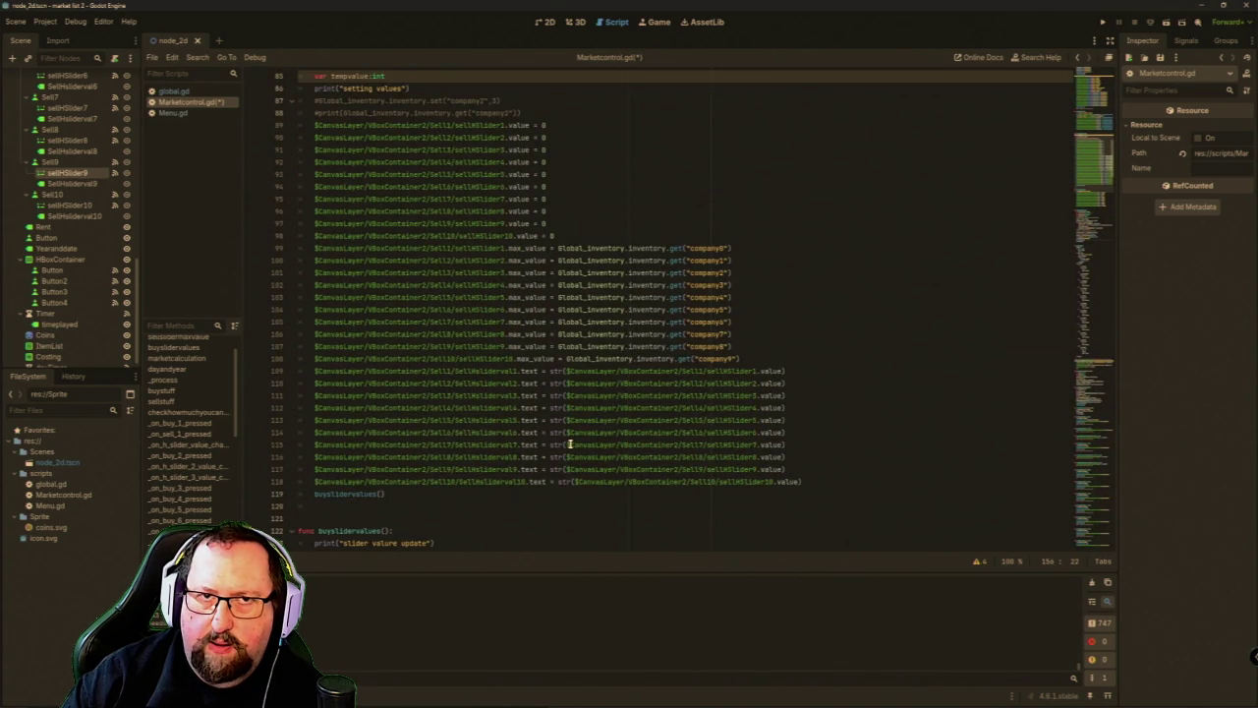
{"action": "scroll", "coordinate": [569, 443], "scroll_direction": "up", "scroll_amount": 1}
{"action": "scroll", "coordinate": [569, 443], "scroll_direction": "down", "scroll_amount": 17}
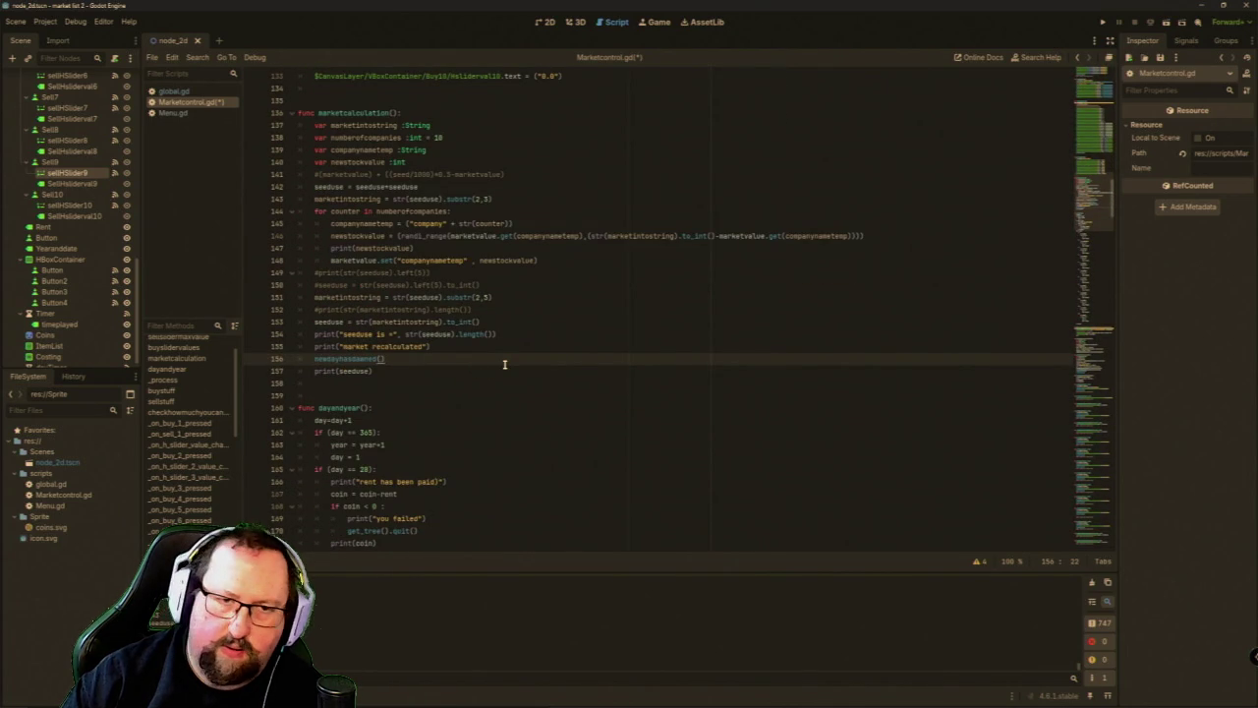
Add a sellslidermaxvalue() call below it, then save and run with F5.
{"action": "key", "text": "Return"}
{"action": "type", "text": "se"}
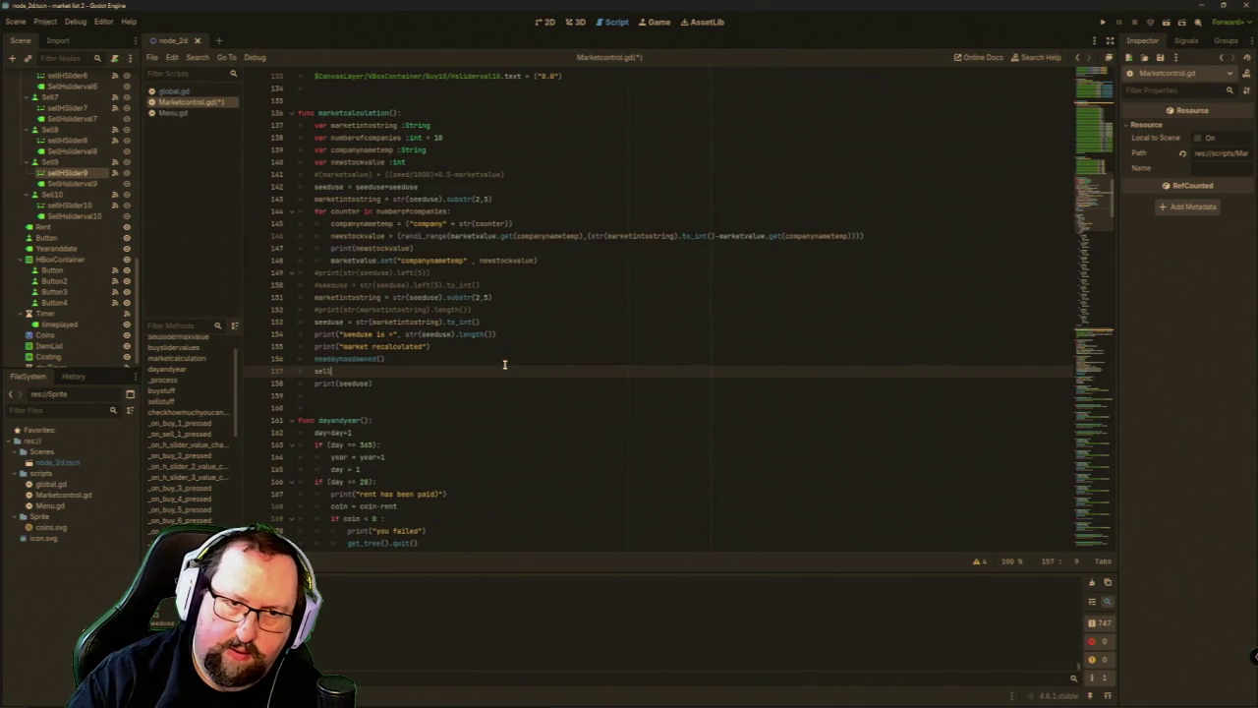
{"action": "type", "text": "ll"}
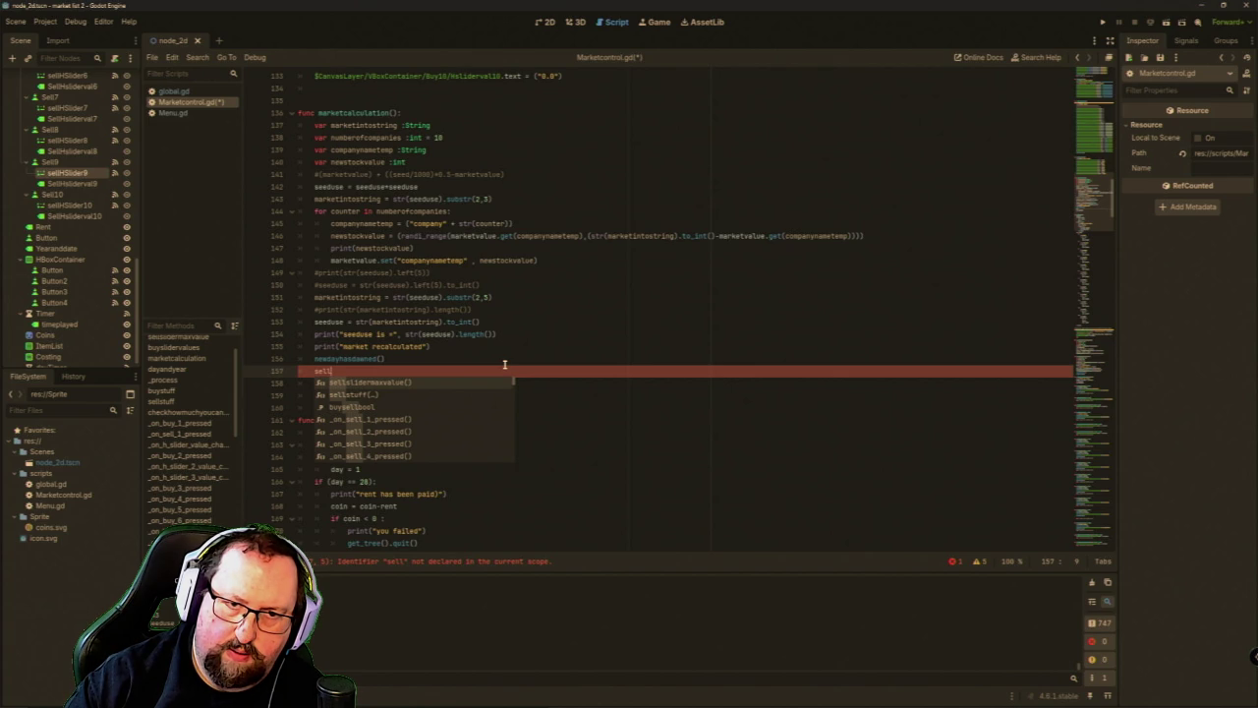
{"action": "key", "text": "Return"}
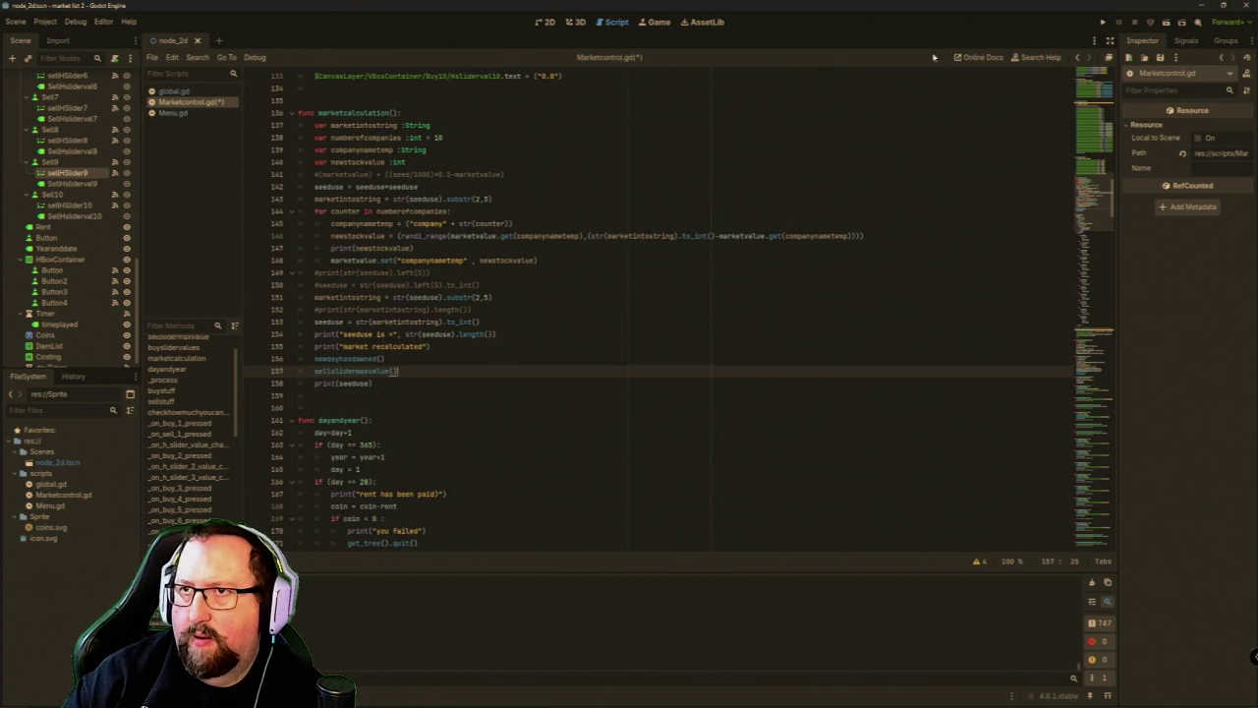
{"action": "key", "text": "F5"}
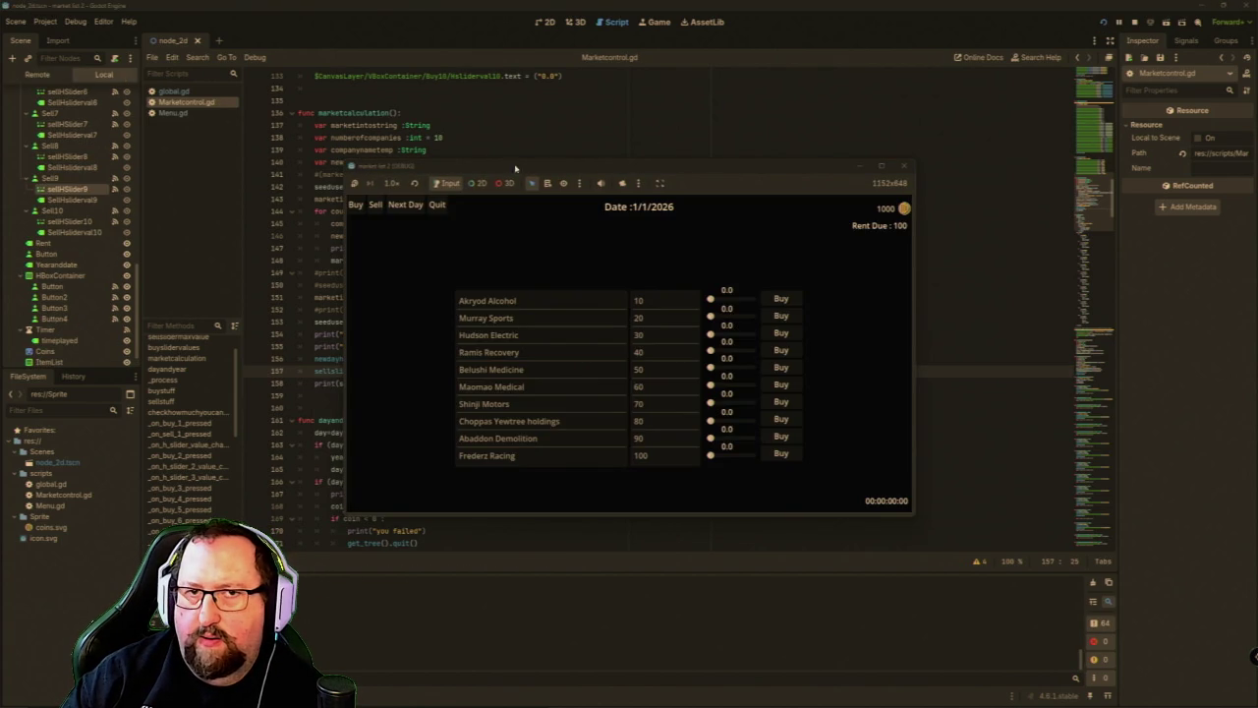
Advance the game three days, then close it and return to marketcalculation.
{"action": "left_click", "coordinate": [402, 206]}
{"action": "left_click", "coordinate": [403, 207]}
{"action": "left_click", "coordinate": [403, 206]}
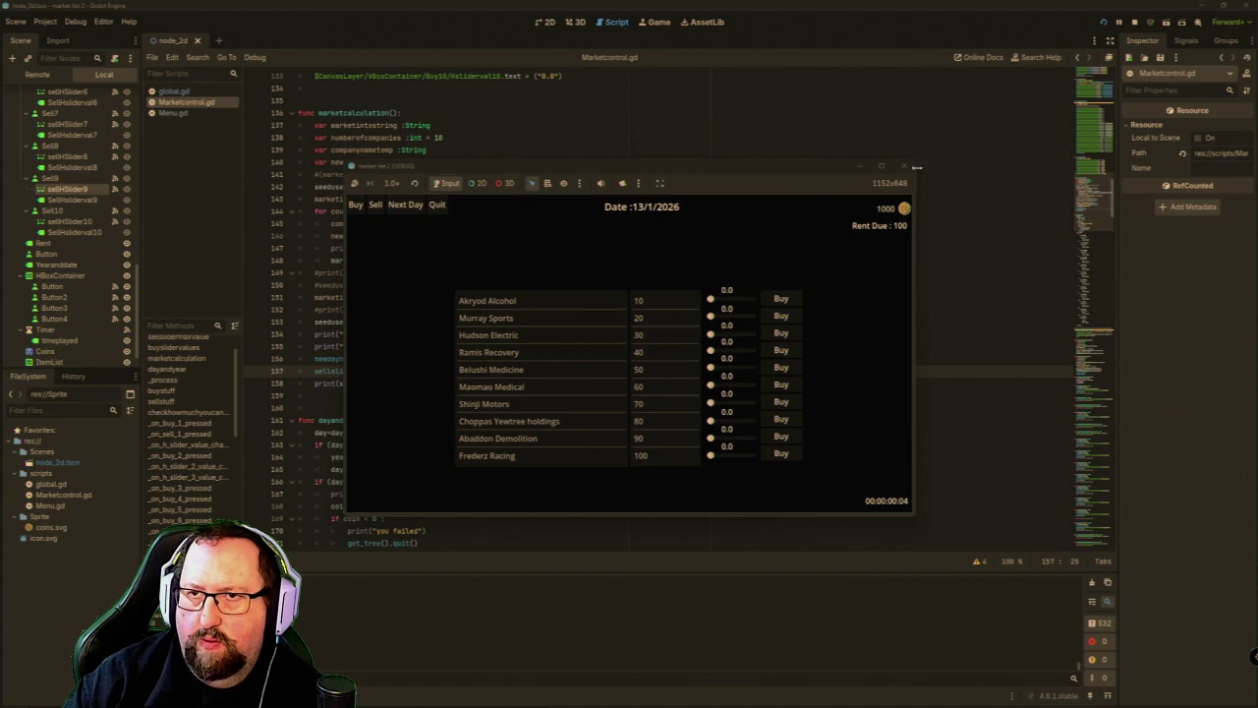
{"action": "left_click", "coordinate": [903, 165]}
{"action": "scroll", "coordinate": [496, 400], "scroll_direction": "up", "scroll_amount": 4}
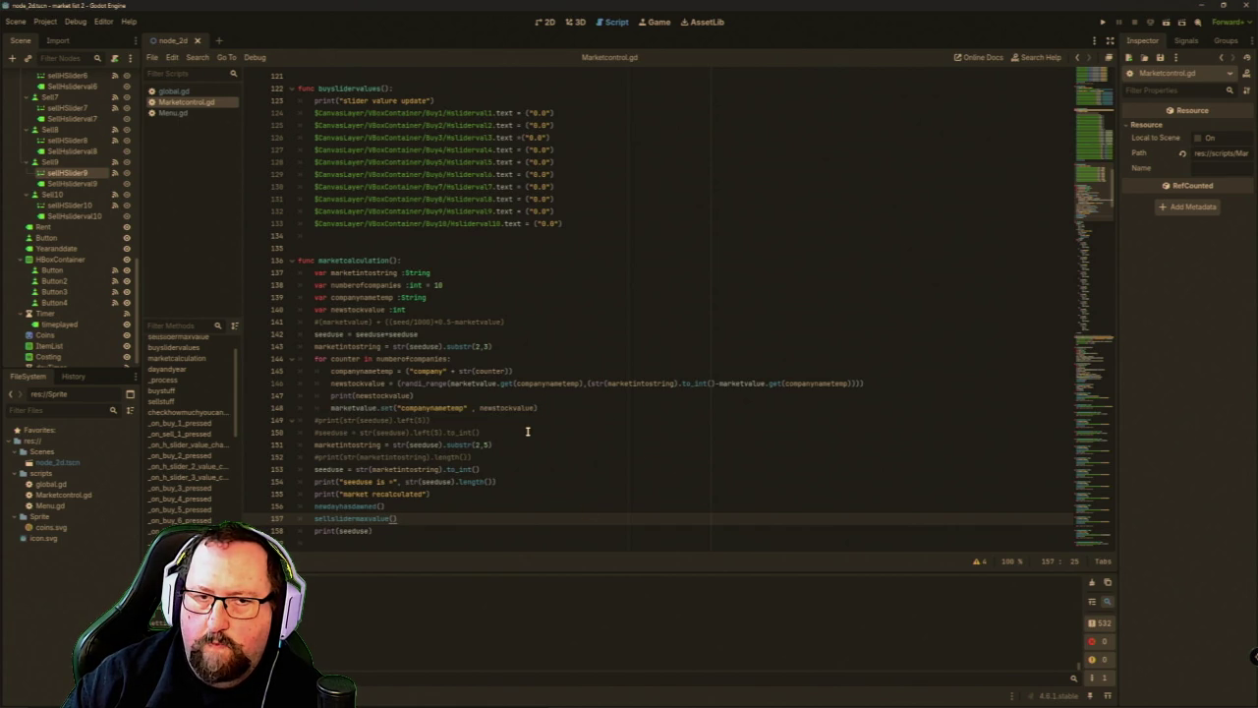
Review the sellslidermaxvalue and buysliderval functions, then run the project again.
{"action": "scroll", "coordinate": [526, 432], "scroll_direction": "up", "scroll_amount": 8}
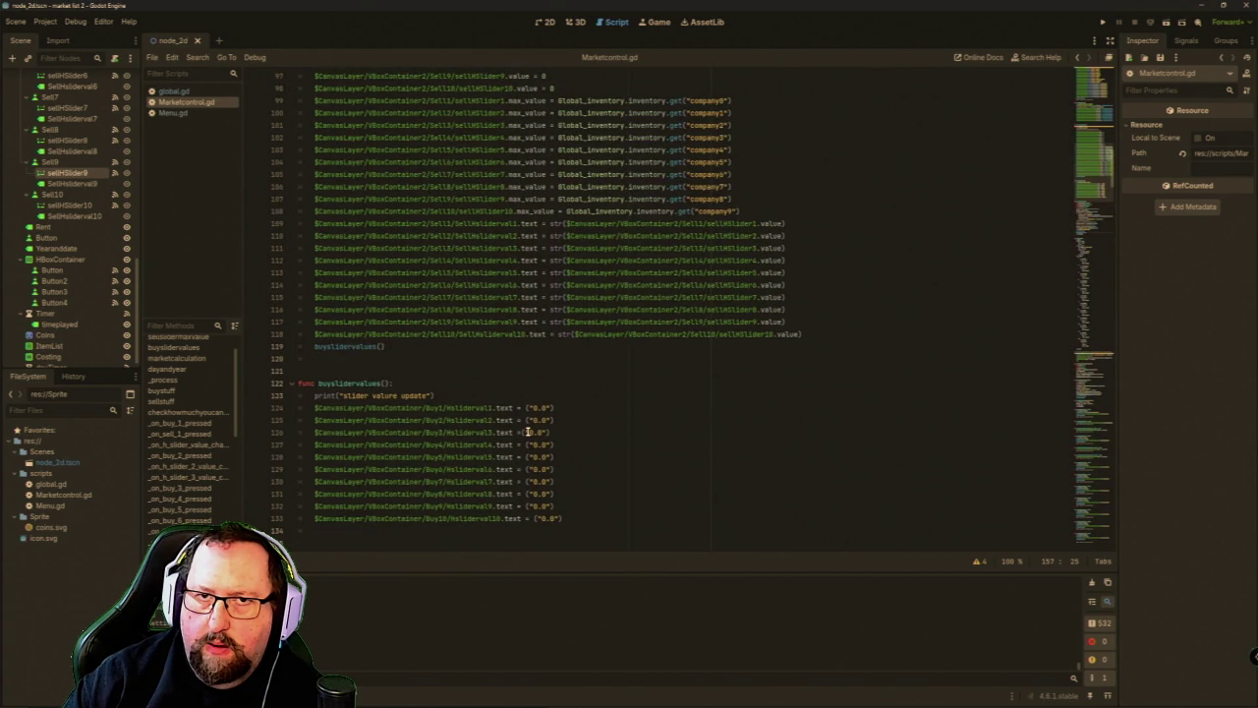
{"action": "scroll", "coordinate": [526, 431], "scroll_direction": "up", "scroll_amount": 5}
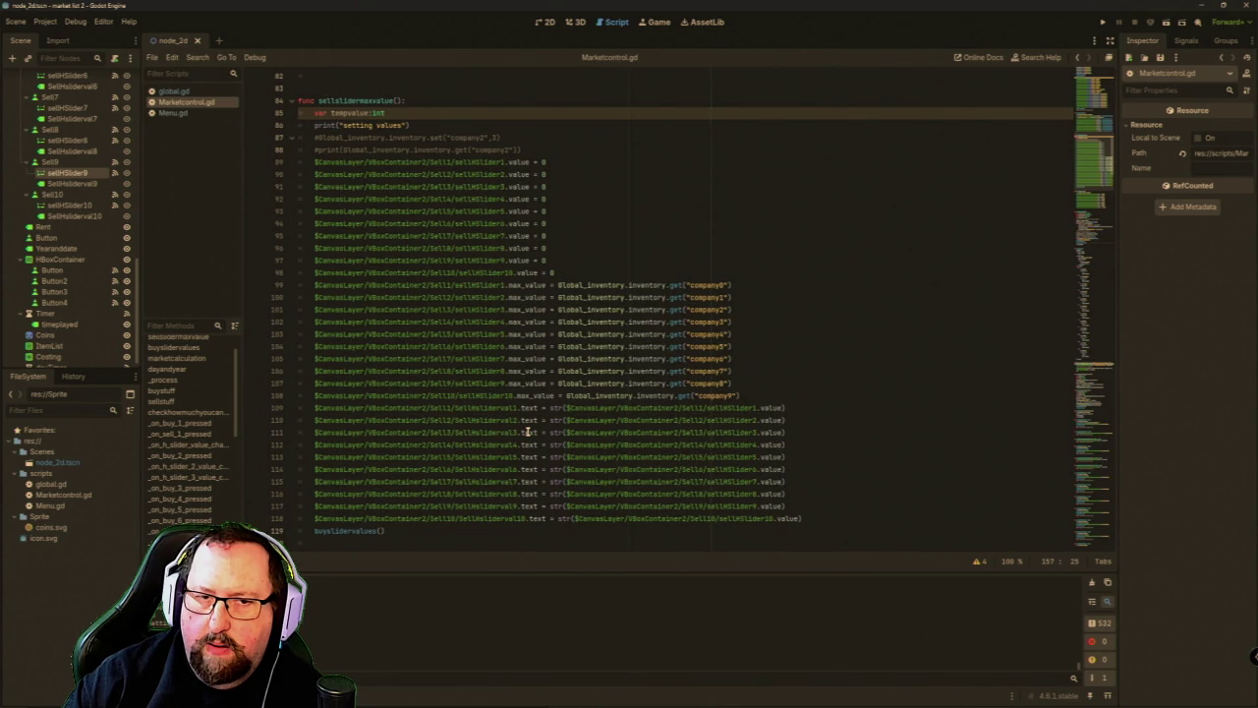
{"action": "scroll", "coordinate": [527, 432], "scroll_direction": "up", "scroll_amount": 6}
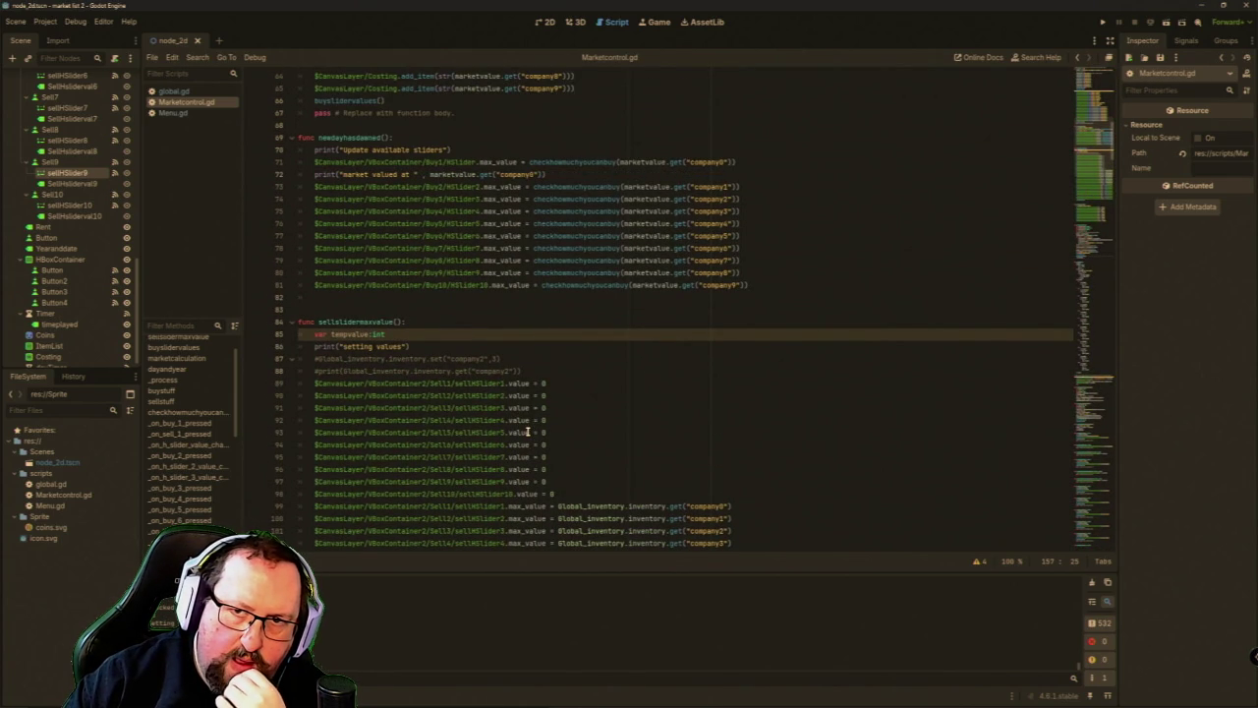
{"action": "scroll", "coordinate": [527, 431], "scroll_direction": "down", "scroll_amount": 15}
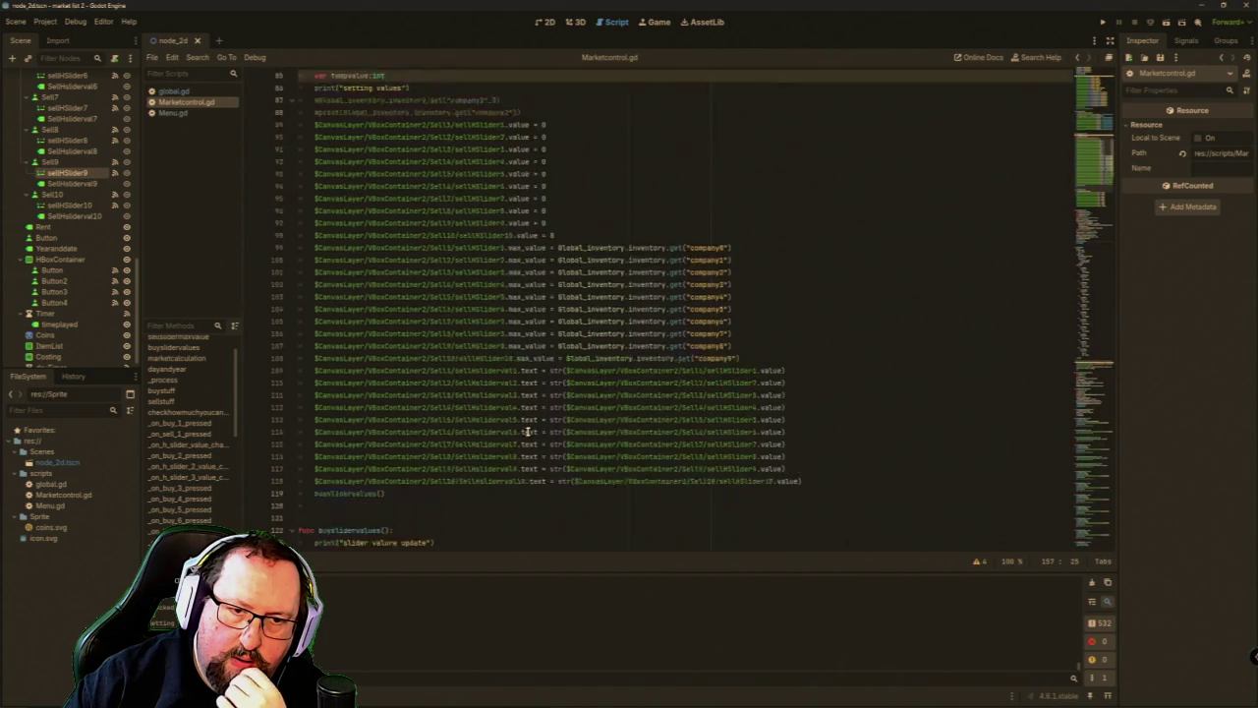
{"action": "left_click", "coordinate": [1103, 21]}
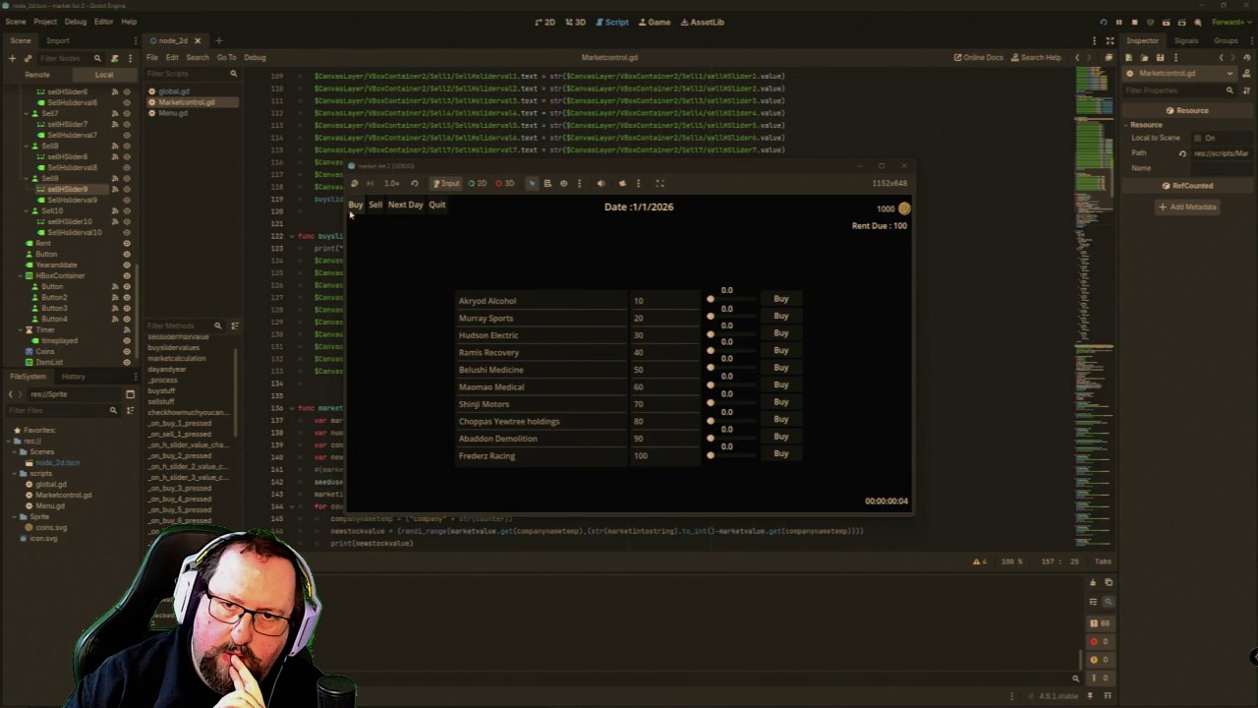
Advance one day, switch the market list to Sell, then close the game.
{"action": "left_click", "coordinate": [403, 205]}
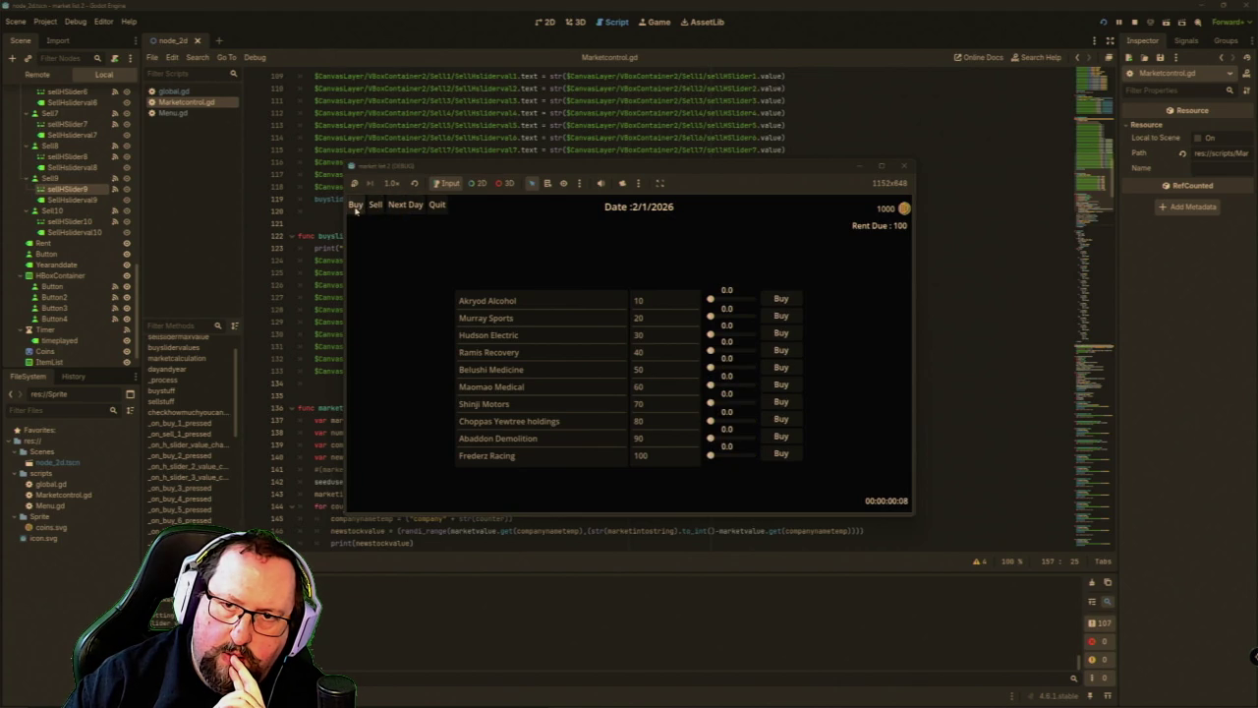
{"action": "left_click", "coordinate": [371, 208]}
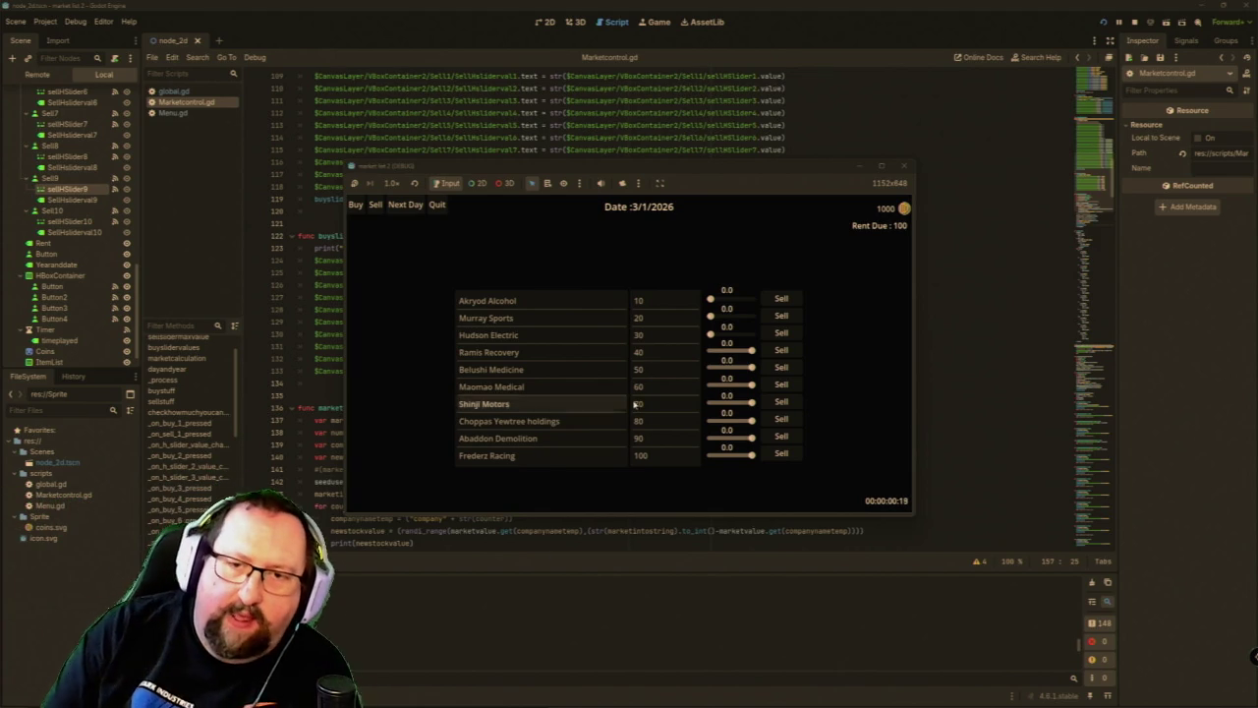
{"action": "left_click", "coordinate": [904, 166]}
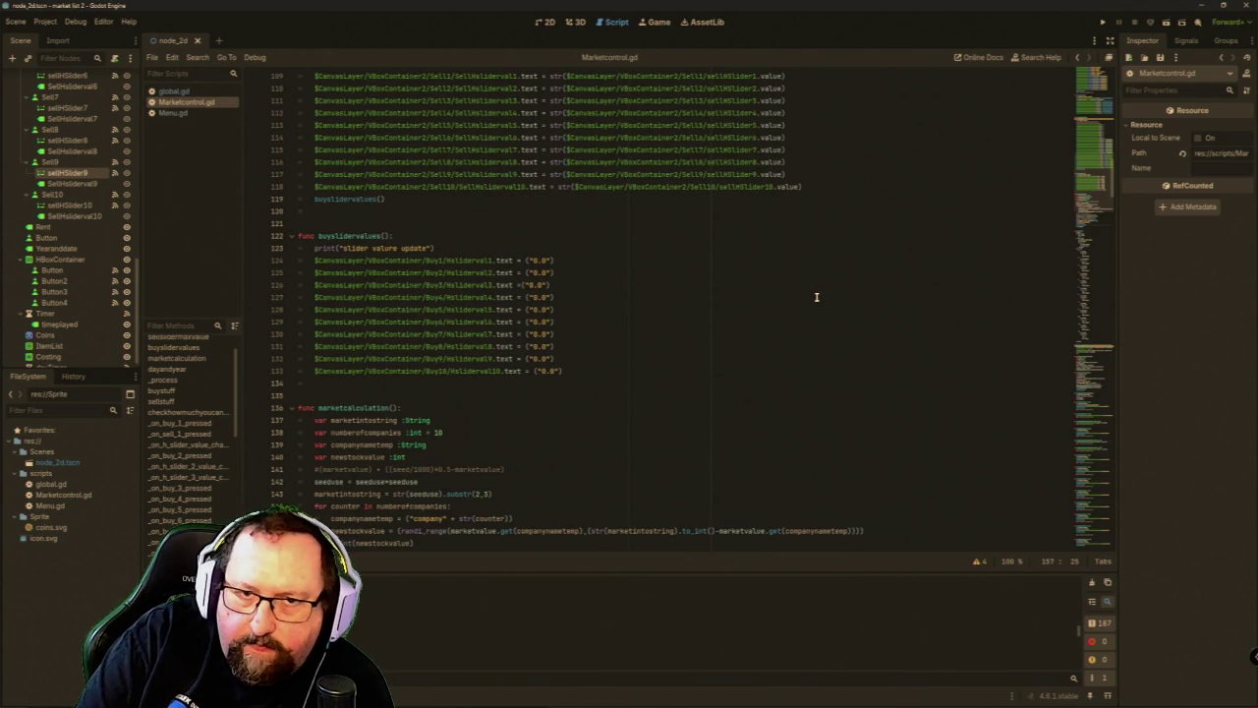
{"action": "scroll", "coordinate": [773, 324], "scroll_direction": "up", "scroll_amount": 3}
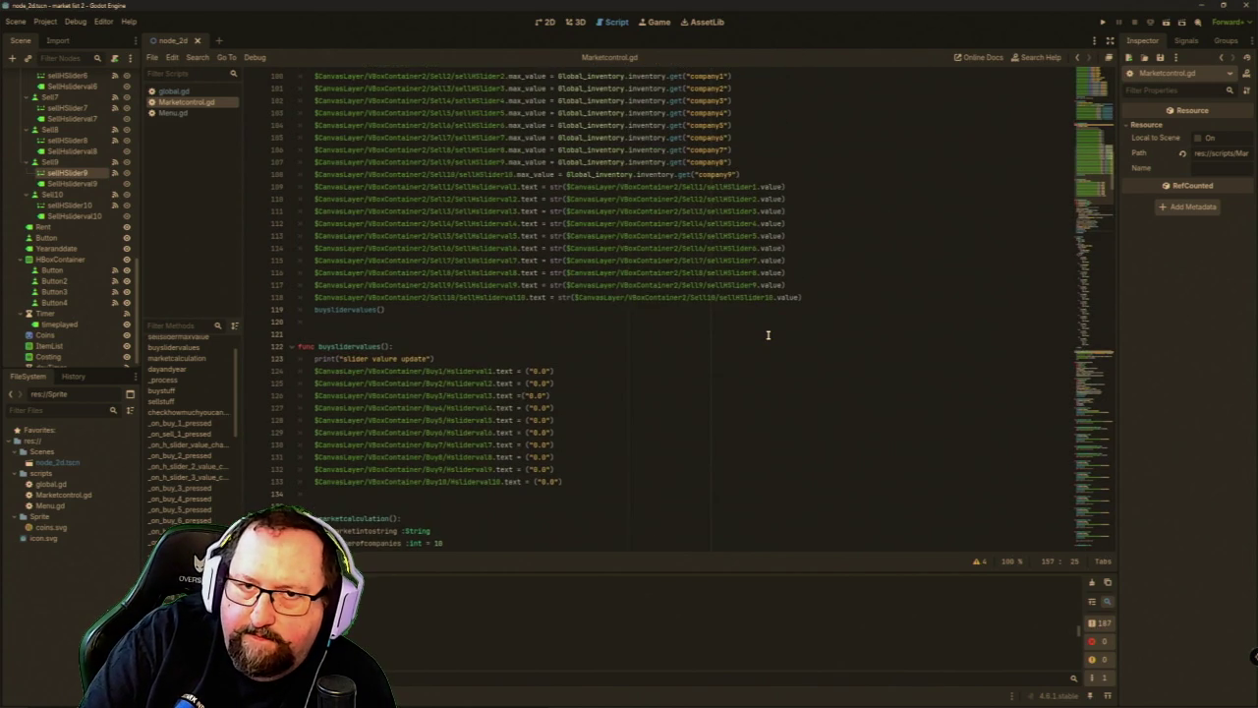
{"action": "scroll", "coordinate": [768, 335], "scroll_direction": "up", "scroll_amount": 3}
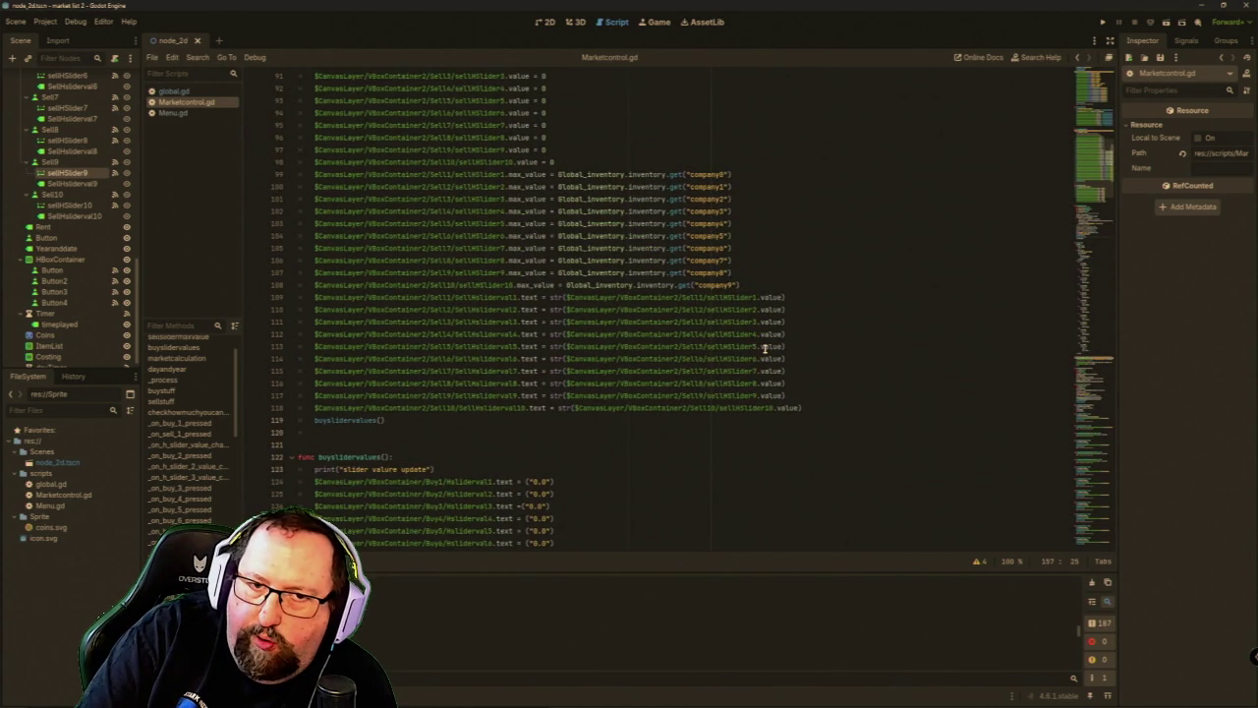
{"action": "scroll", "coordinate": [765, 347], "scroll_direction": "up", "scroll_amount": 5}
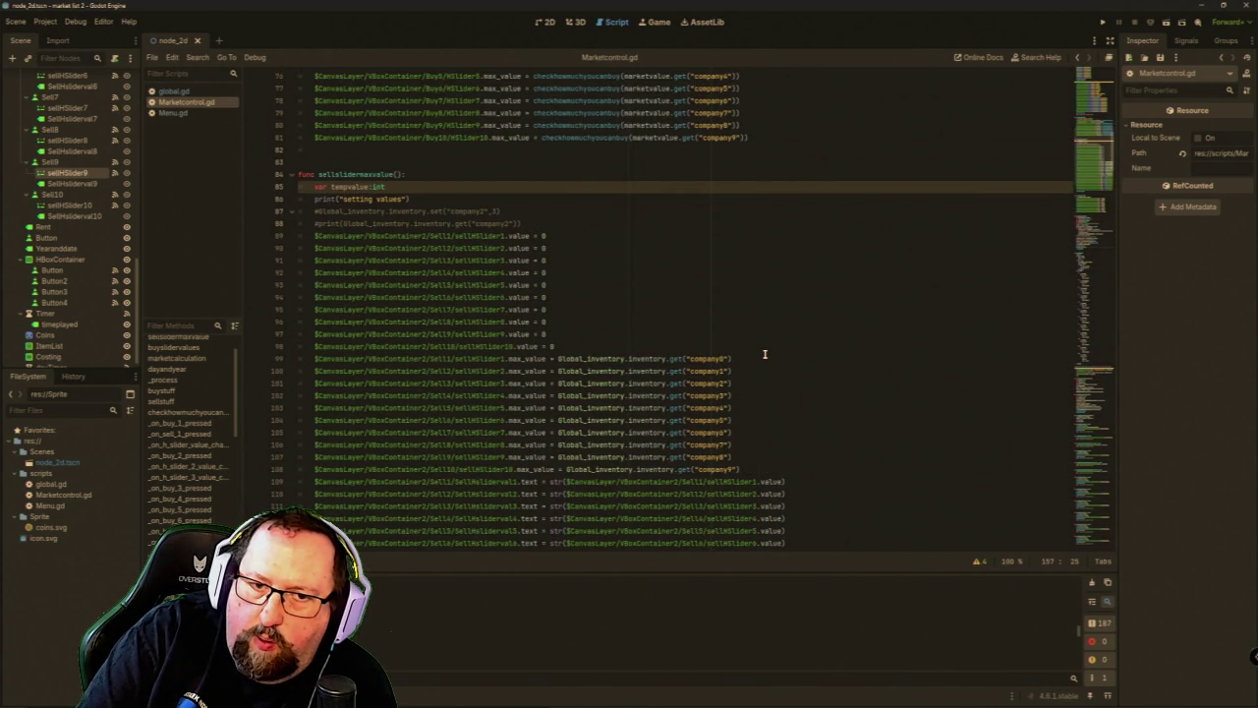
{"action": "scroll", "coordinate": [764, 349], "scroll_direction": "up", "scroll_amount": 2}
{"action": "scroll", "coordinate": [764, 352], "scroll_direction": "down", "scroll_amount": 4}
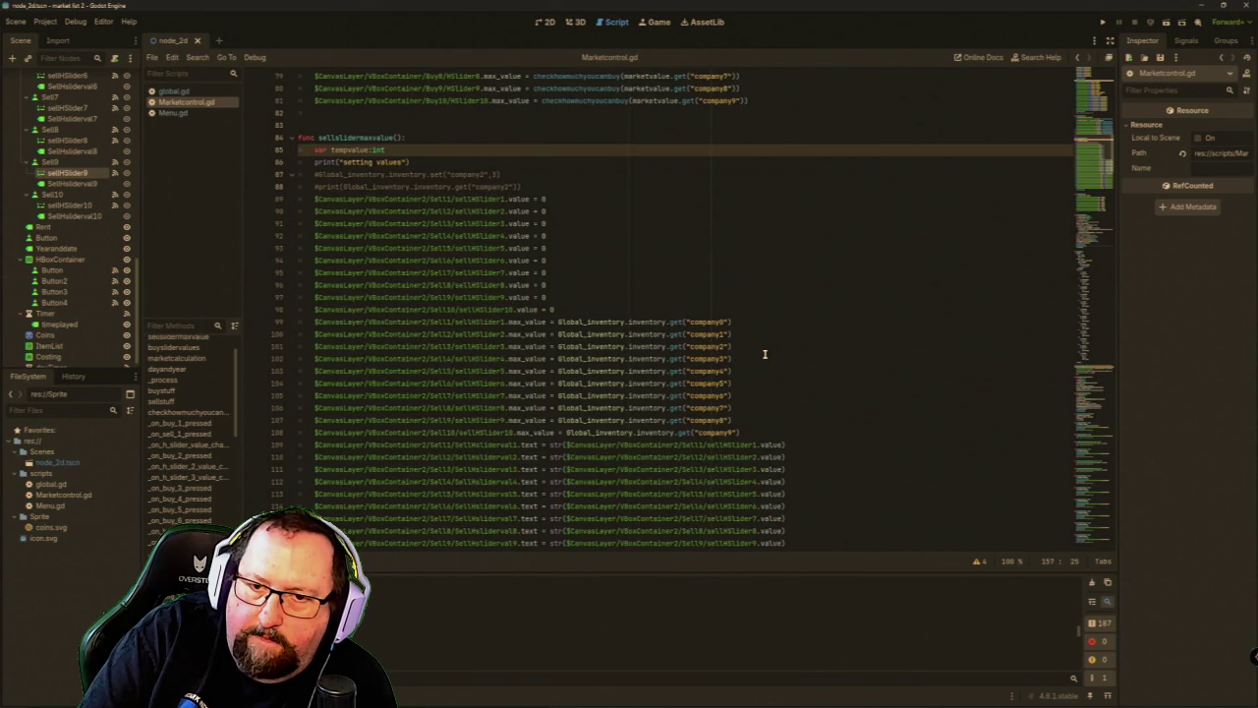
{"action": "scroll", "coordinate": [764, 353], "scroll_direction": "up", "scroll_amount": 2}
{"action": "scroll", "coordinate": [765, 354], "scroll_direction": "up", "scroll_amount": 4}
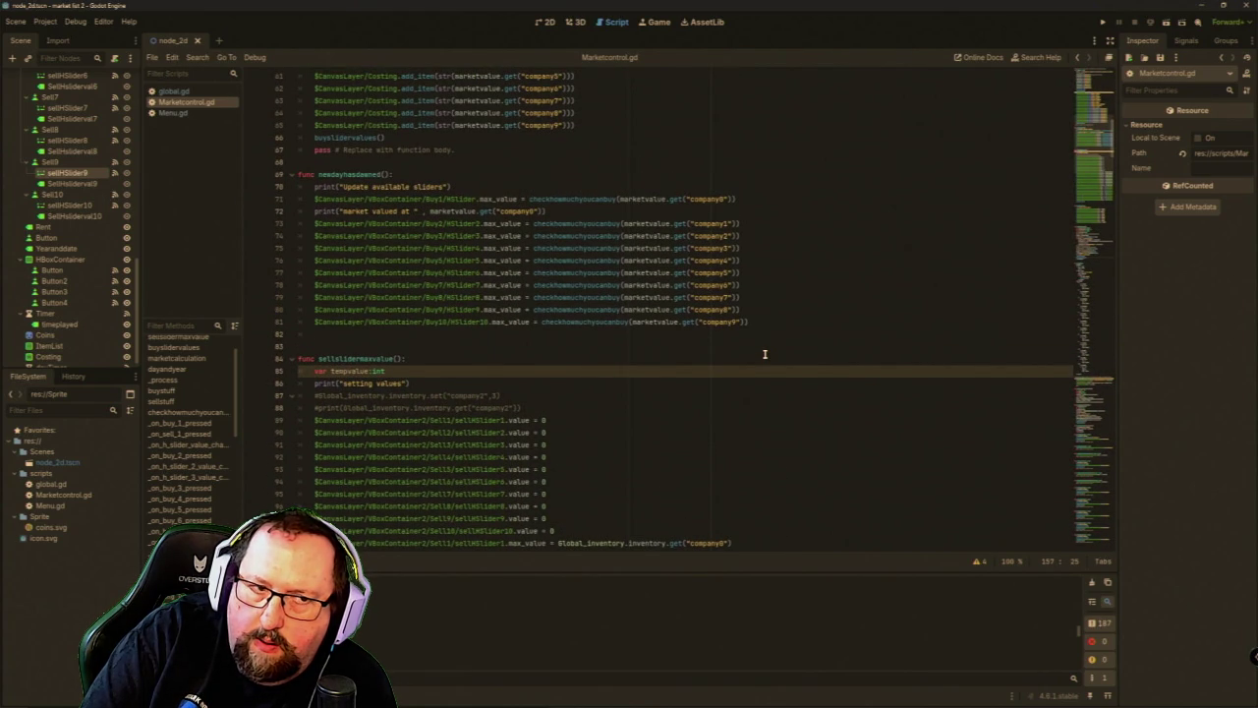
{"action": "scroll", "coordinate": [99, 258], "scroll_direction": "down", "scroll_amount": 1}
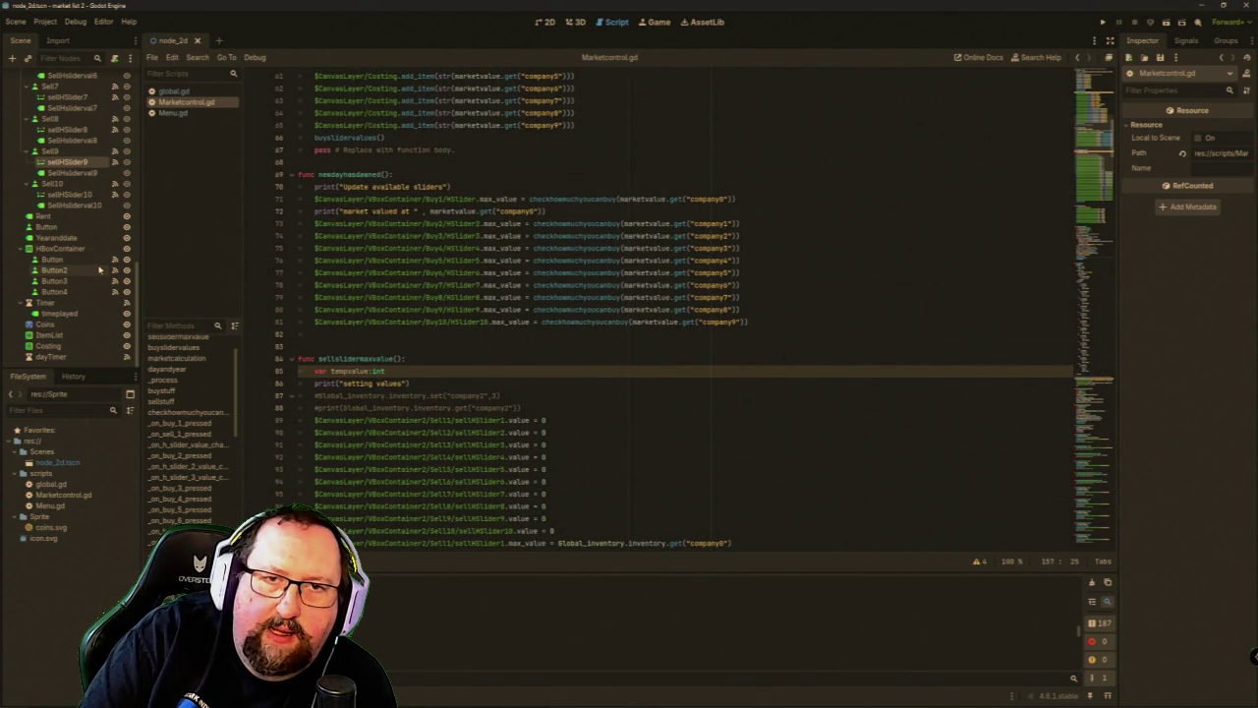
{"action": "scroll", "coordinate": [524, 309], "scroll_direction": "up", "scroll_amount": 6}
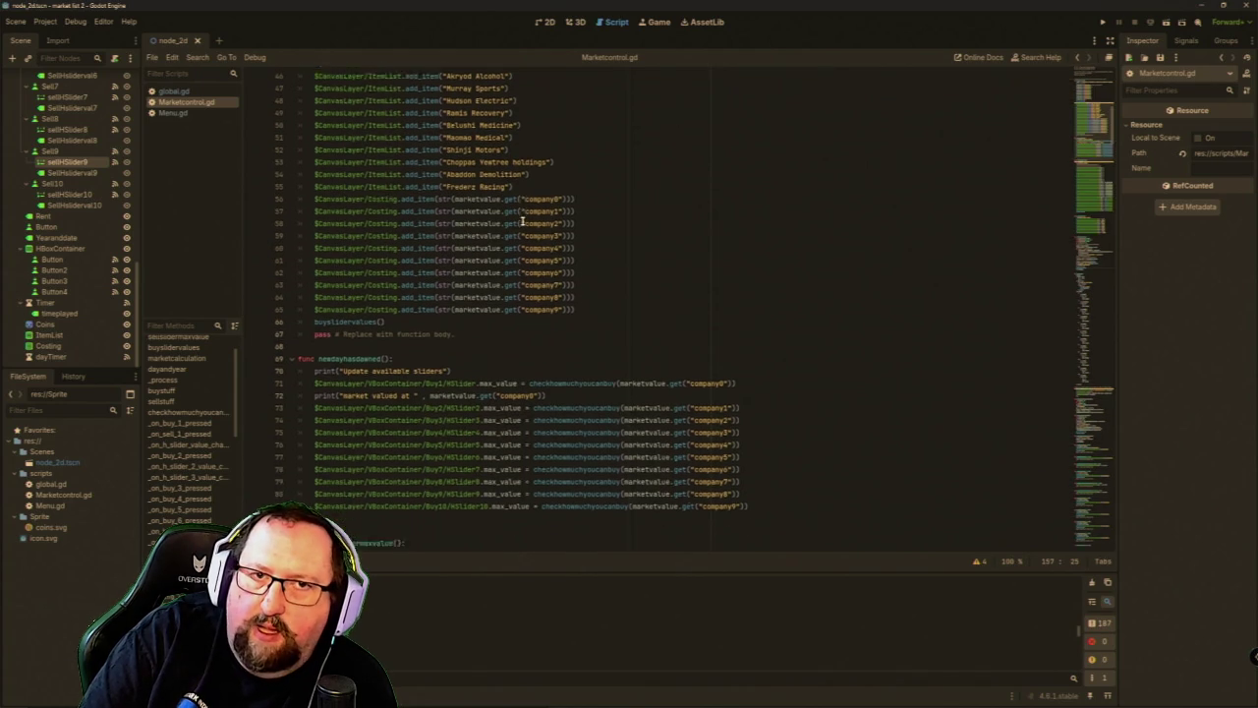
{"action": "scroll", "coordinate": [523, 222], "scroll_direction": "up", "scroll_amount": 2}
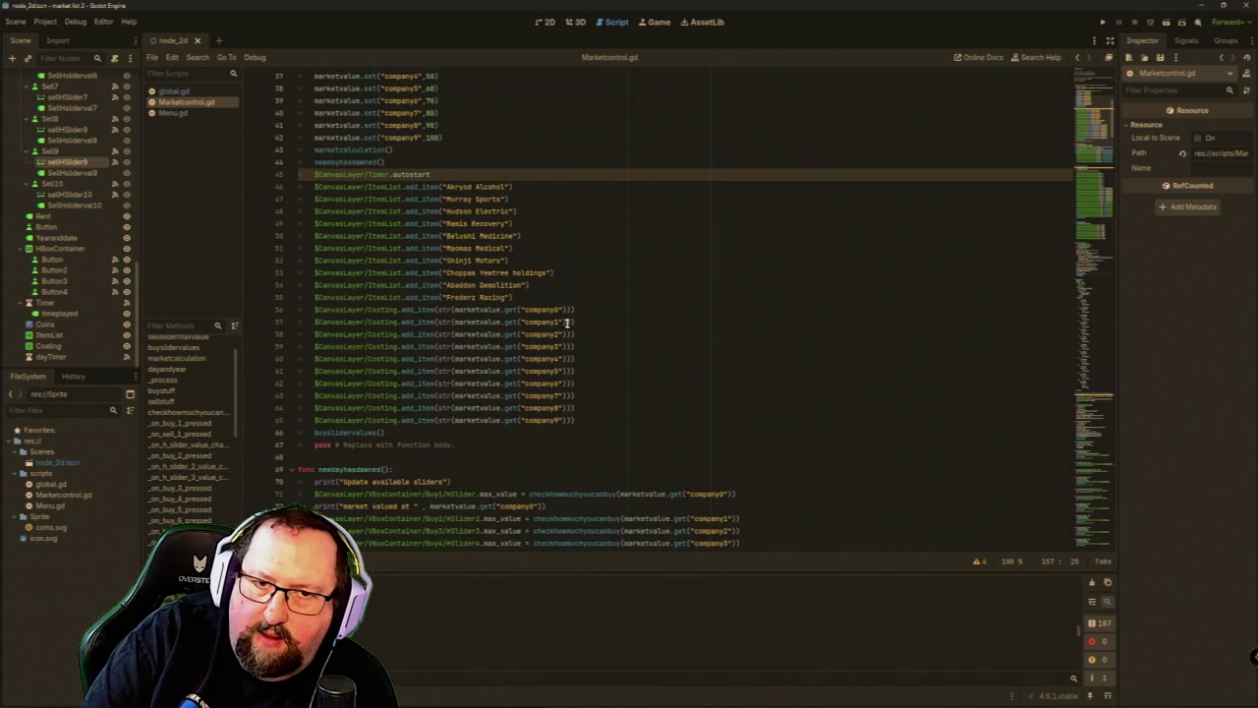
{"action": "scroll", "coordinate": [584, 389], "scroll_direction": "up", "scroll_amount": 1}
{"action": "scroll", "coordinate": [584, 393], "scroll_direction": "up", "scroll_amount": 6}
{"action": "scroll", "coordinate": [584, 394], "scroll_direction": "down", "scroll_amount": 7}
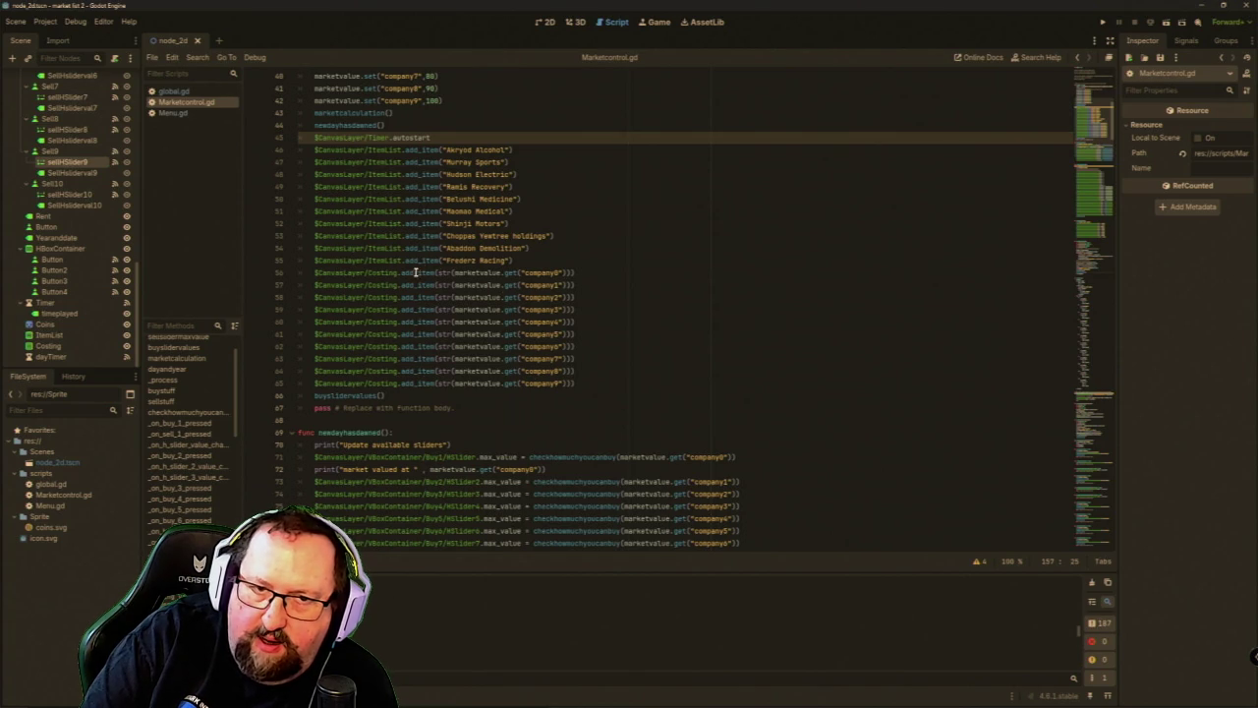
Select lines 56–65, the ten Costing.add_item price calls in Marketcontrol.gd.
{"action": "mouse_move", "coordinate": [584, 384]}
{"action": "left_mouse_down"}
{"action": "mouse_move", "coordinate": [416, 348]}
{"action": "mouse_move", "coordinate": [308, 300]}
{"action": "mouse_move", "coordinate": [303, 275]}
{"action": "left_mouse_up"}
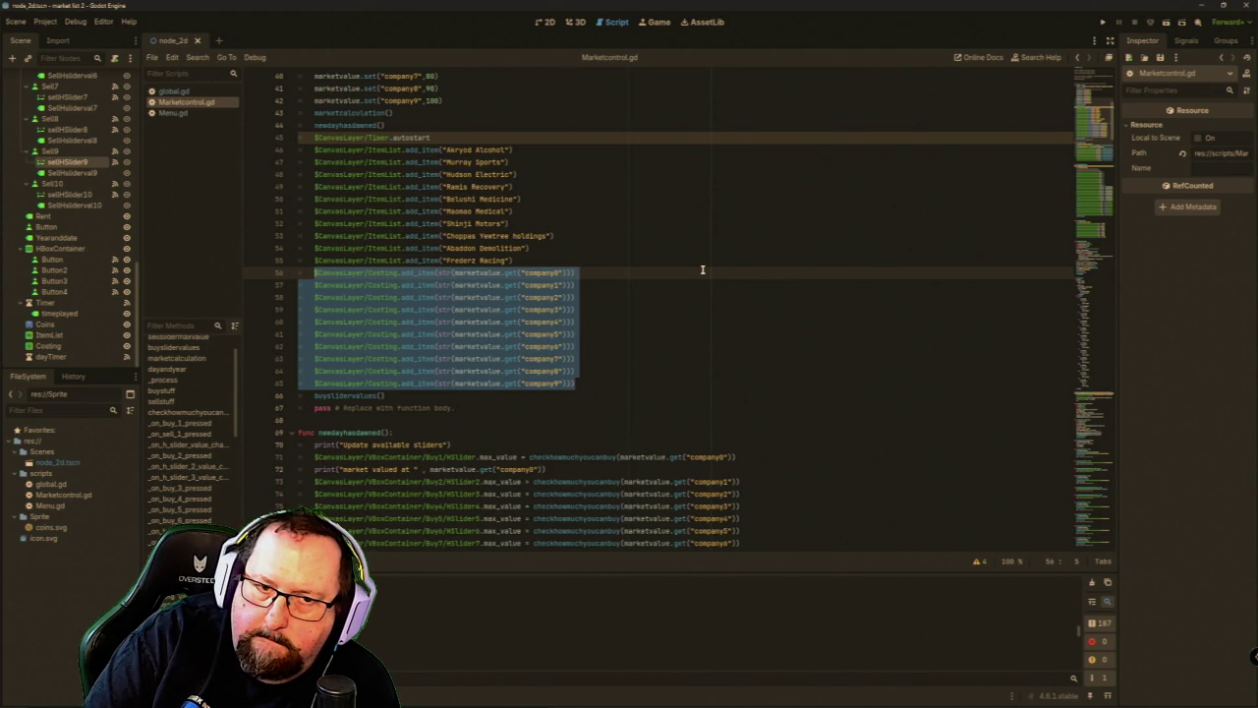
{"action": "scroll", "coordinate": [701, 269], "scroll_direction": "up", "scroll_amount": 1}
{"action": "scroll", "coordinate": [701, 269], "scroll_direction": "down", "scroll_amount": 10}
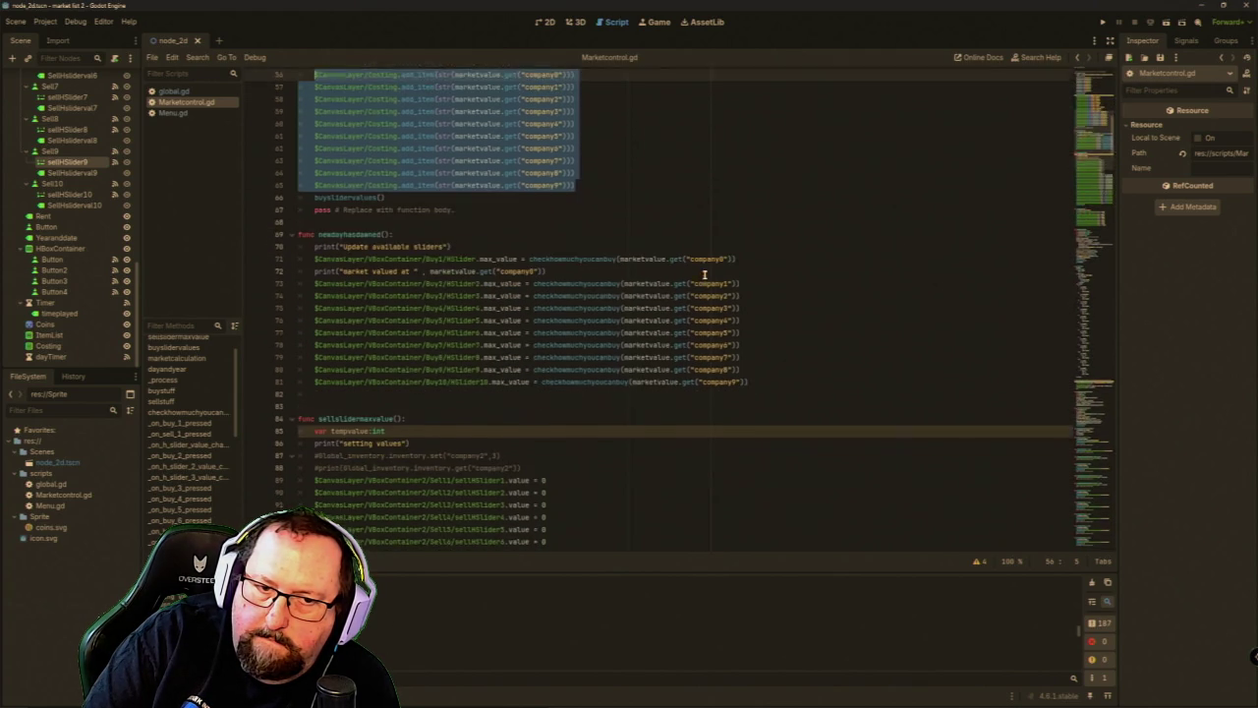
{"action": "scroll", "coordinate": [704, 272], "scroll_direction": "down", "scroll_amount": 15}
{"action": "scroll", "coordinate": [704, 270], "scroll_direction": "down", "scroll_amount": 5}
{"action": "scroll", "coordinate": [703, 269], "scroll_direction": "down", "scroll_amount": 18}
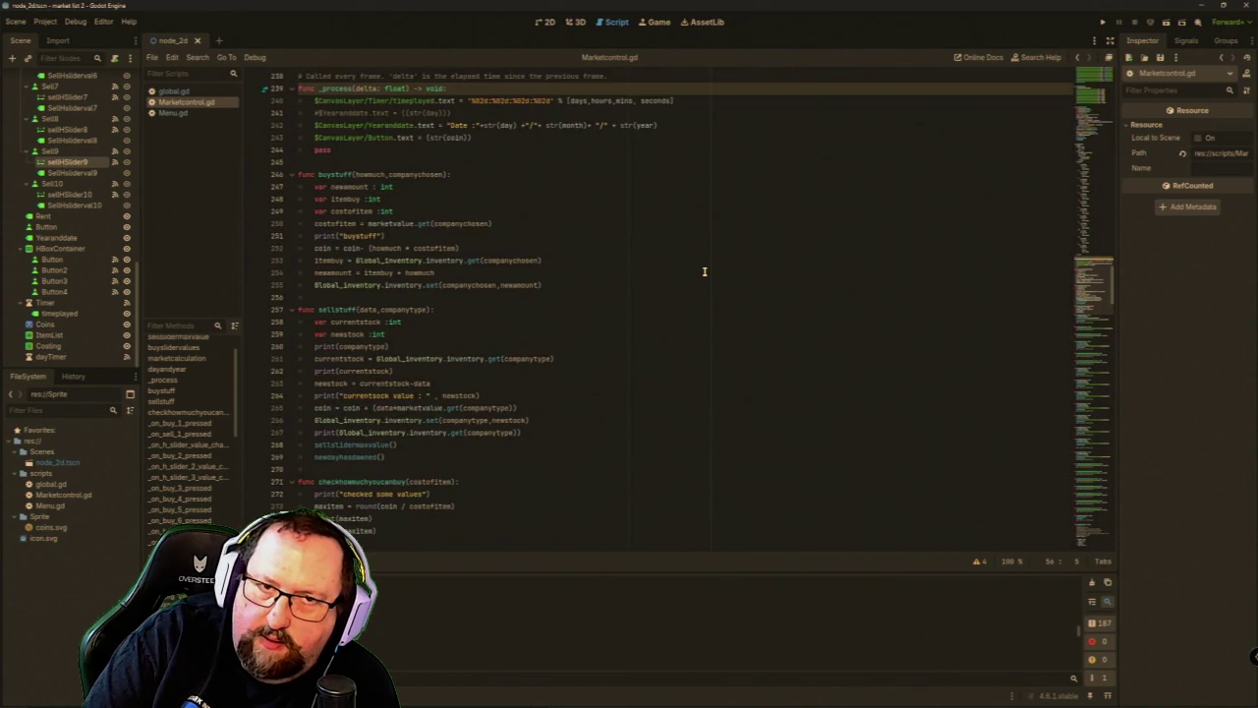
{"action": "scroll", "coordinate": [704, 285], "scroll_direction": "down", "scroll_amount": 20}
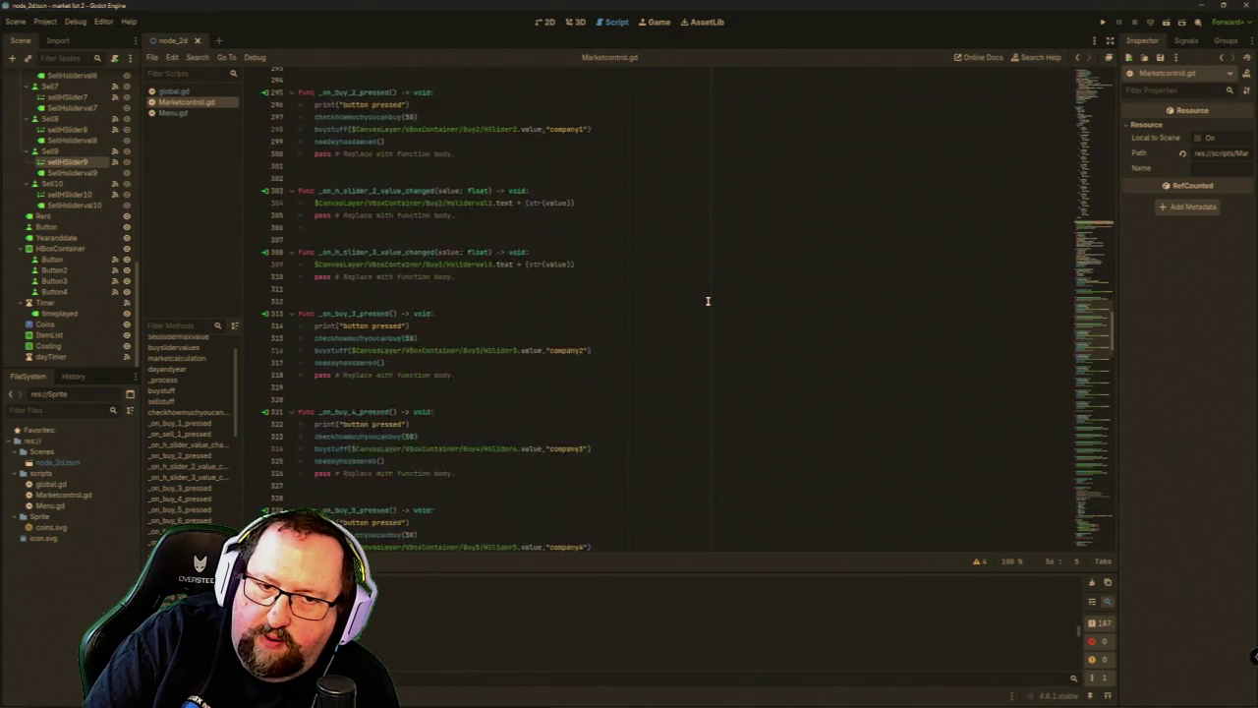
{"action": "scroll", "coordinate": [707, 301], "scroll_direction": "down", "scroll_amount": 6}
{"action": "scroll", "coordinate": [706, 299], "scroll_direction": "down", "scroll_amount": 5}
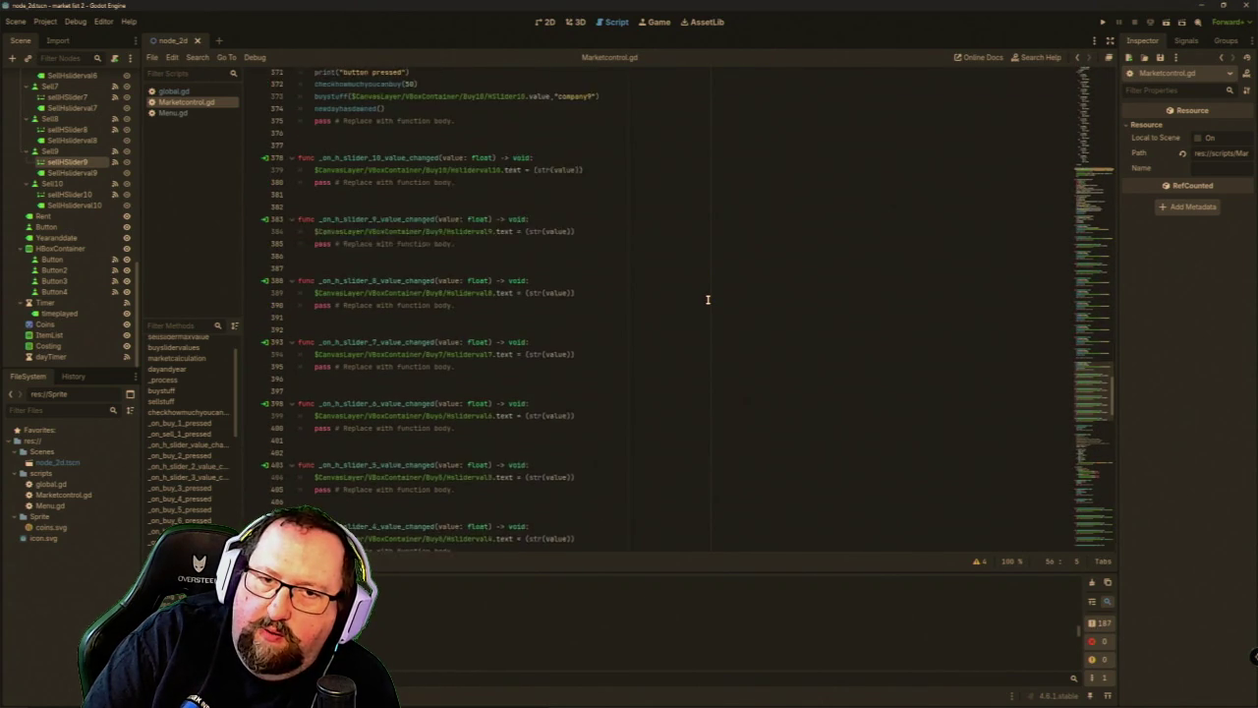
{"action": "scroll", "coordinate": [706, 299], "scroll_direction": "down", "scroll_amount": 19}
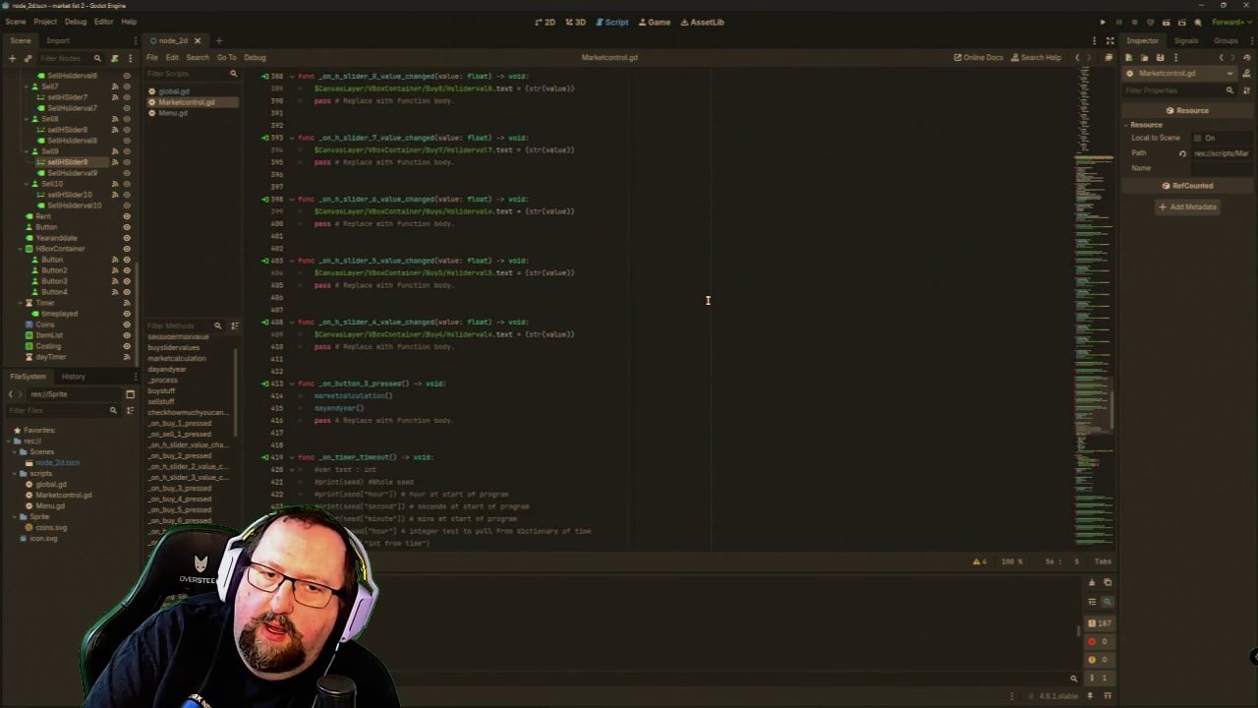
{"action": "scroll", "coordinate": [706, 300], "scroll_direction": "down", "scroll_amount": 20}
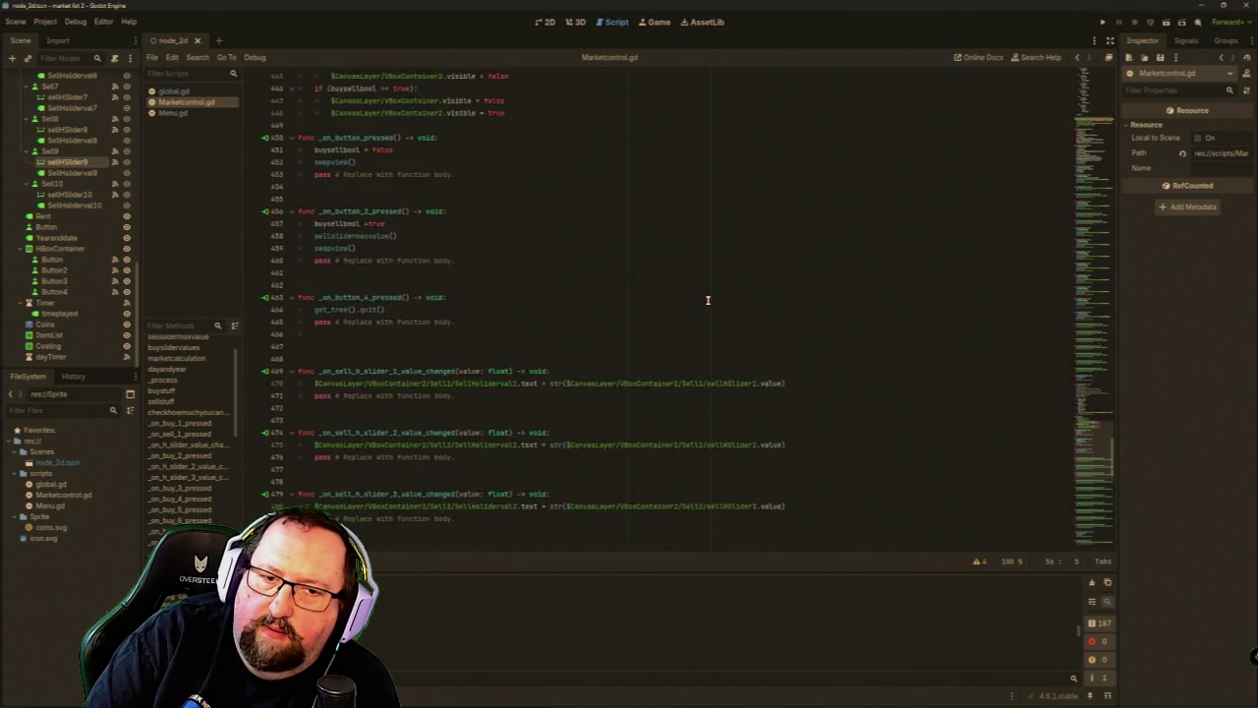
{"action": "scroll", "coordinate": [706, 299], "scroll_direction": "down", "scroll_amount": 13}
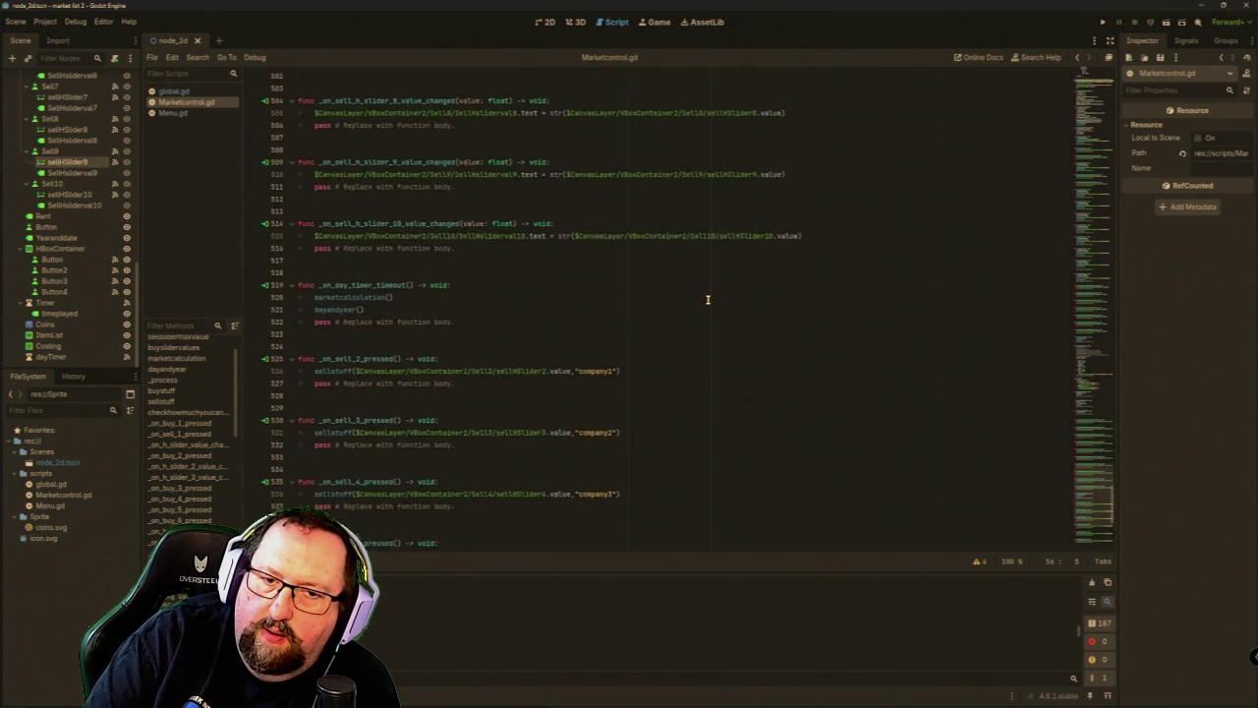
{"action": "scroll", "coordinate": [706, 298], "scroll_direction": "up", "scroll_amount": 20}
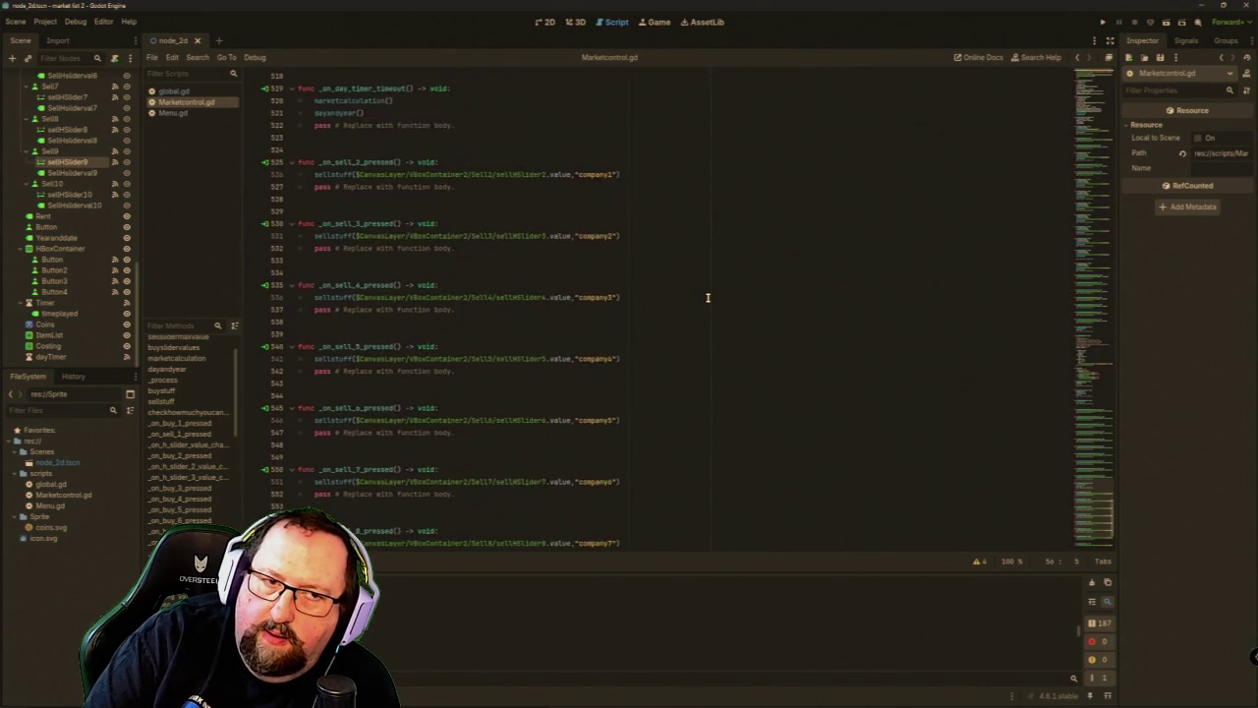
{"action": "scroll", "coordinate": [706, 296], "scroll_direction": "up", "scroll_amount": 20}
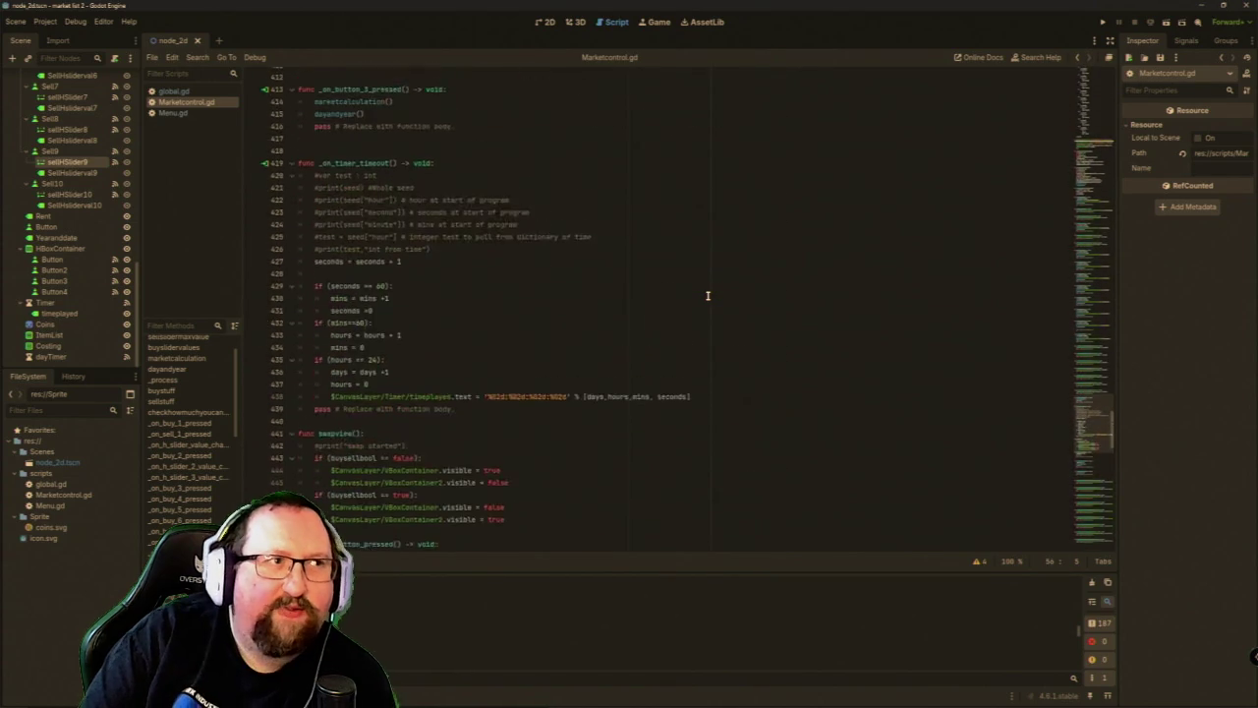
{"action": "scroll", "coordinate": [673, 305], "scroll_direction": "up", "scroll_amount": 20}
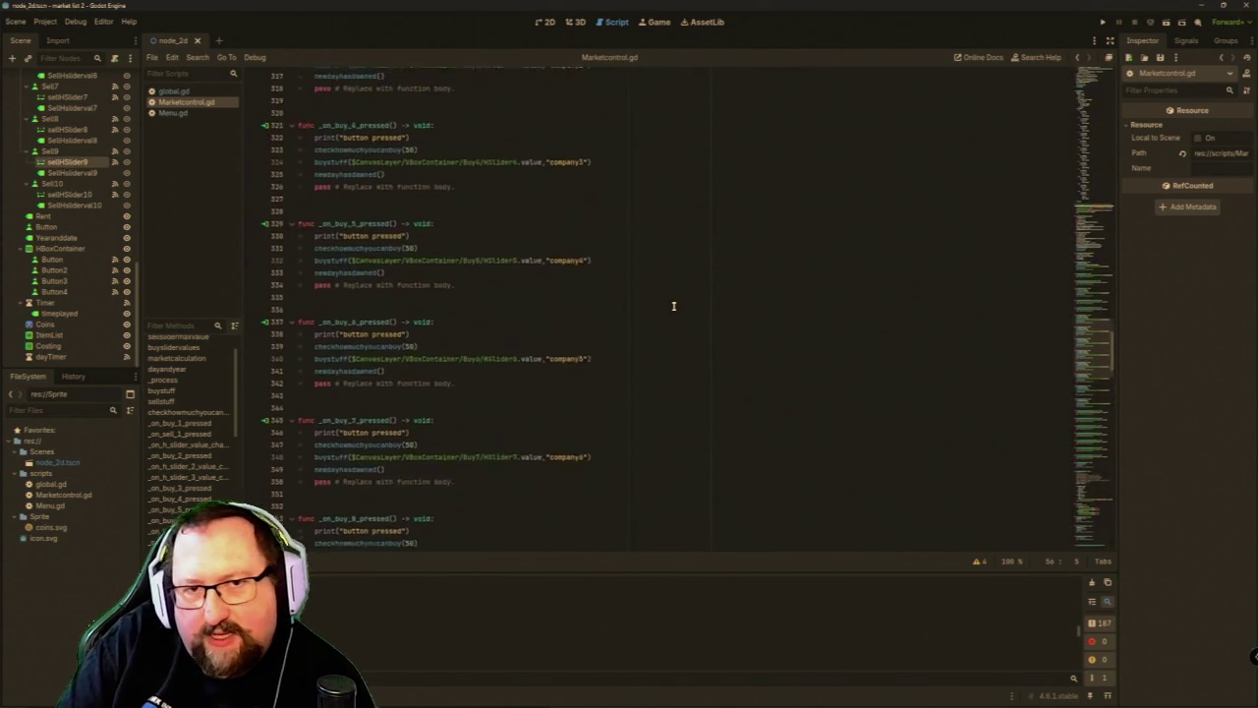
{"action": "scroll", "coordinate": [666, 306], "scroll_direction": "up", "scroll_amount": 20}
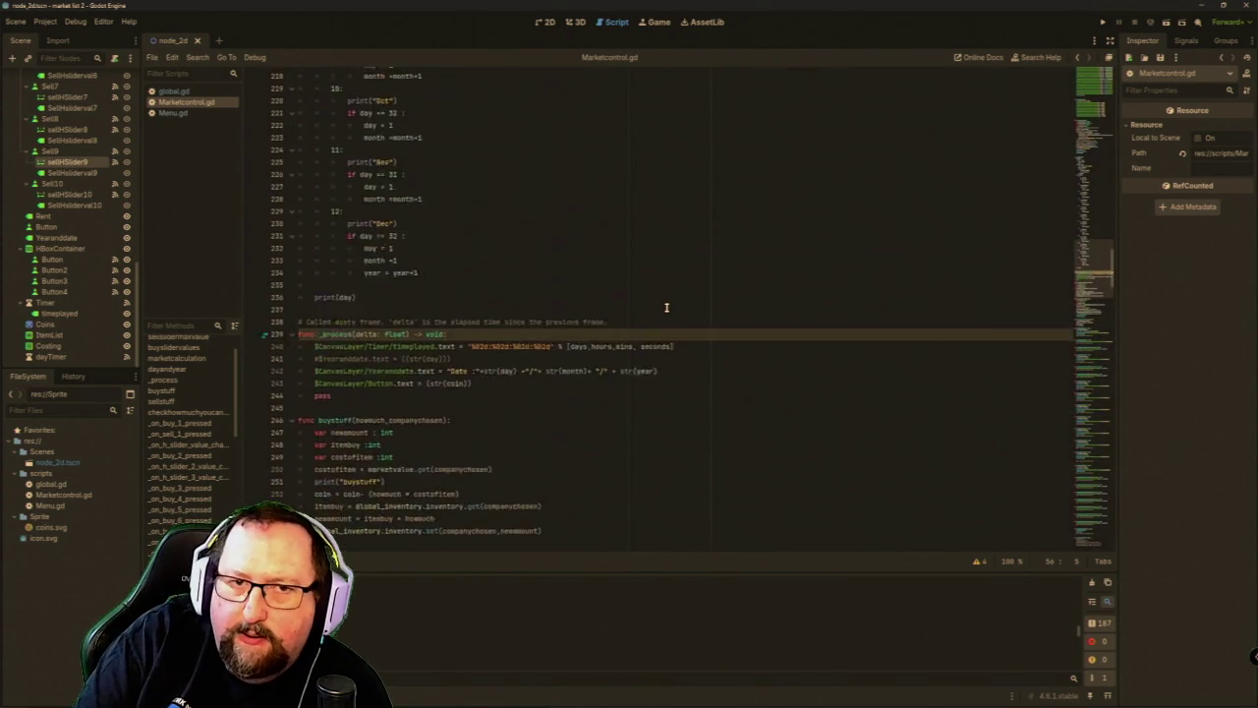
{"action": "scroll", "coordinate": [666, 306], "scroll_direction": "up", "scroll_amount": 20}
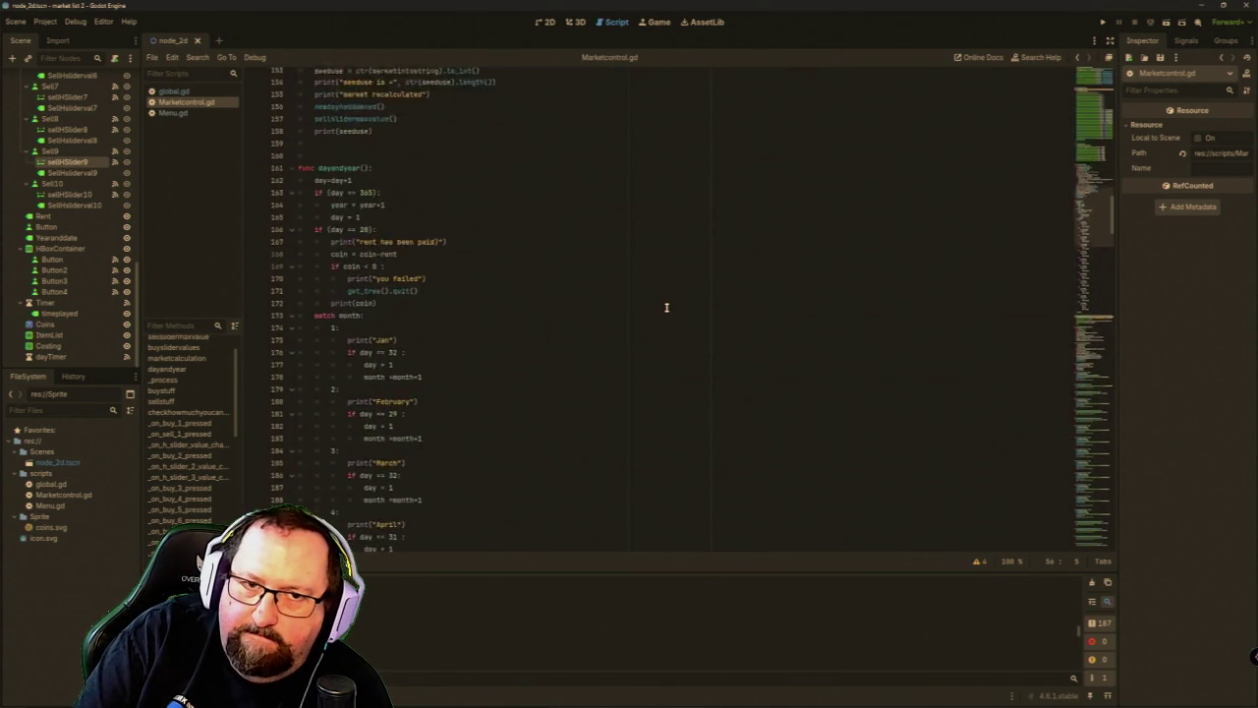
{"action": "scroll", "coordinate": [666, 307], "scroll_direction": "up", "scroll_amount": 6}
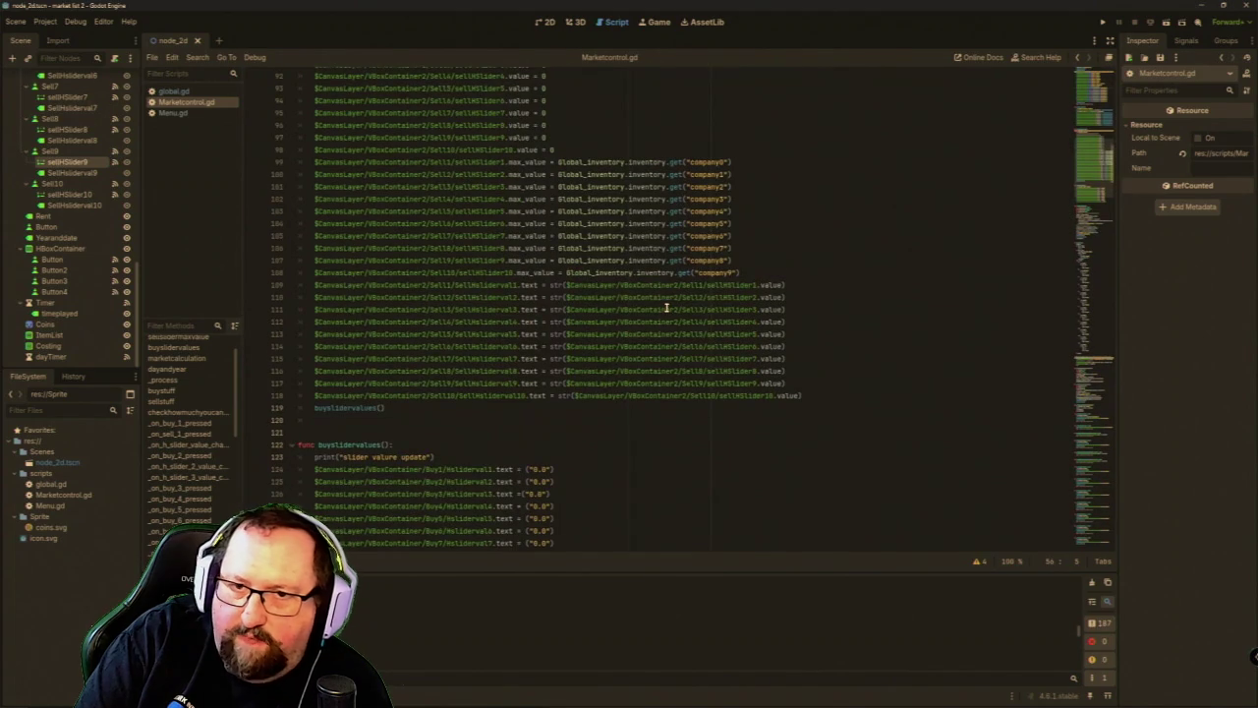
{"action": "scroll", "coordinate": [666, 308], "scroll_direction": "down", "scroll_amount": 1}
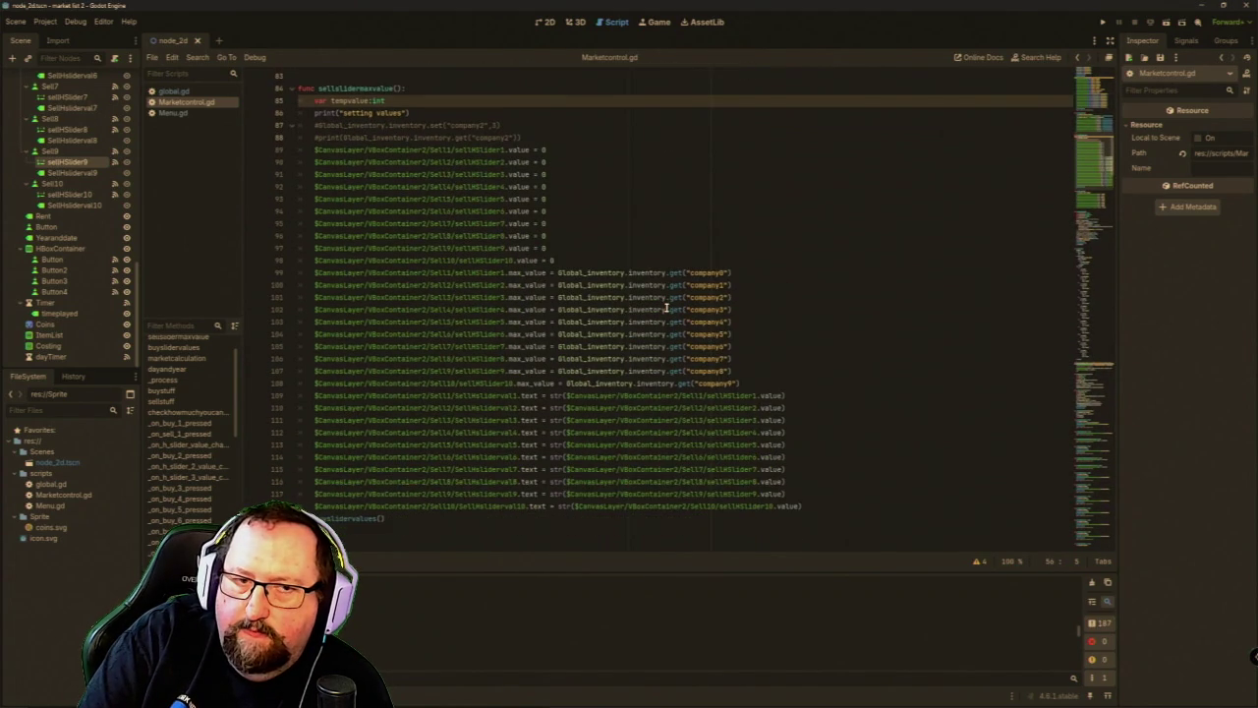
{"action": "scroll", "coordinate": [666, 308], "scroll_direction": "down", "scroll_amount": 1}
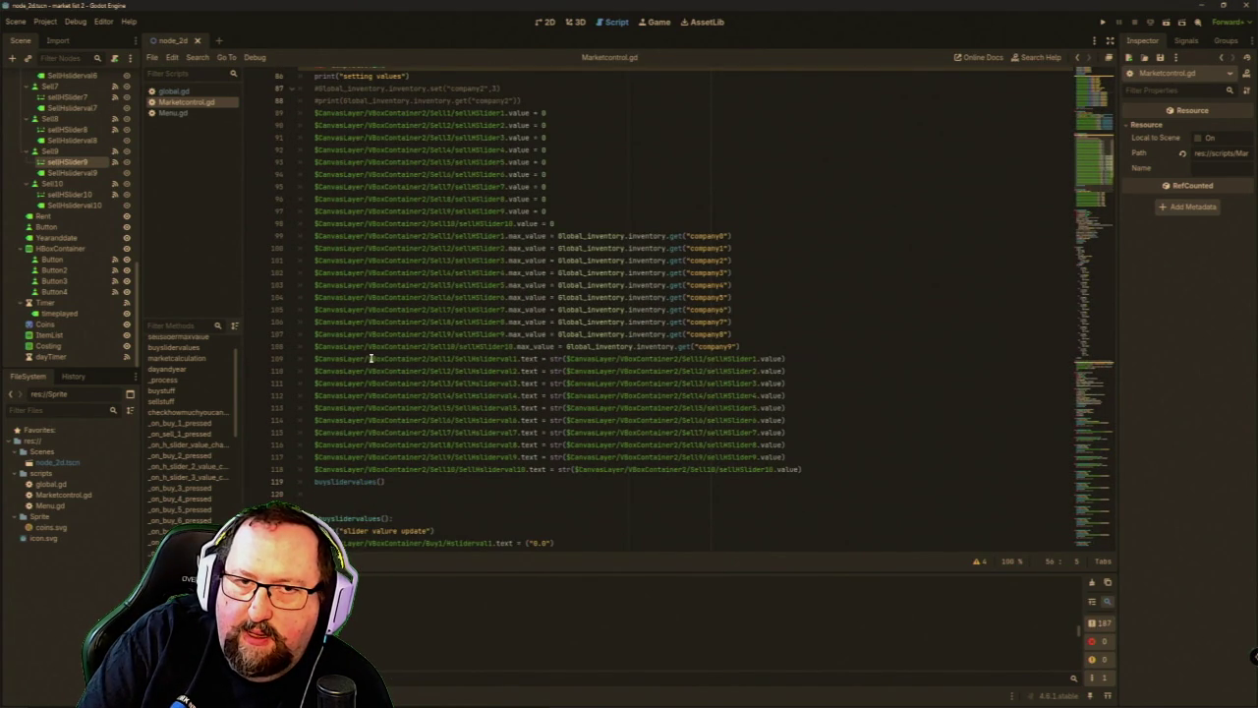
{"action": "scroll", "coordinate": [373, 327], "scroll_direction": "up", "scroll_amount": 12}
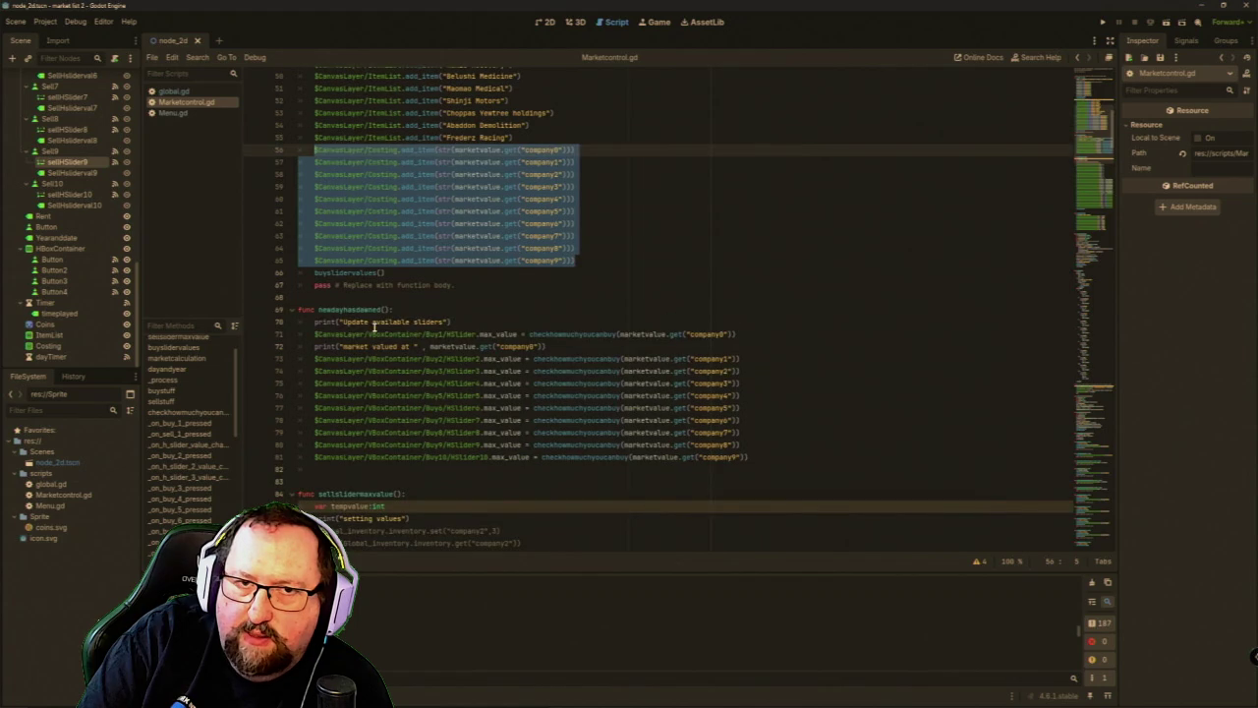
Copy the ten Costing add_item lines and paste them on a new line after line 81.
{"action": "right_click", "coordinate": [374, 151]}
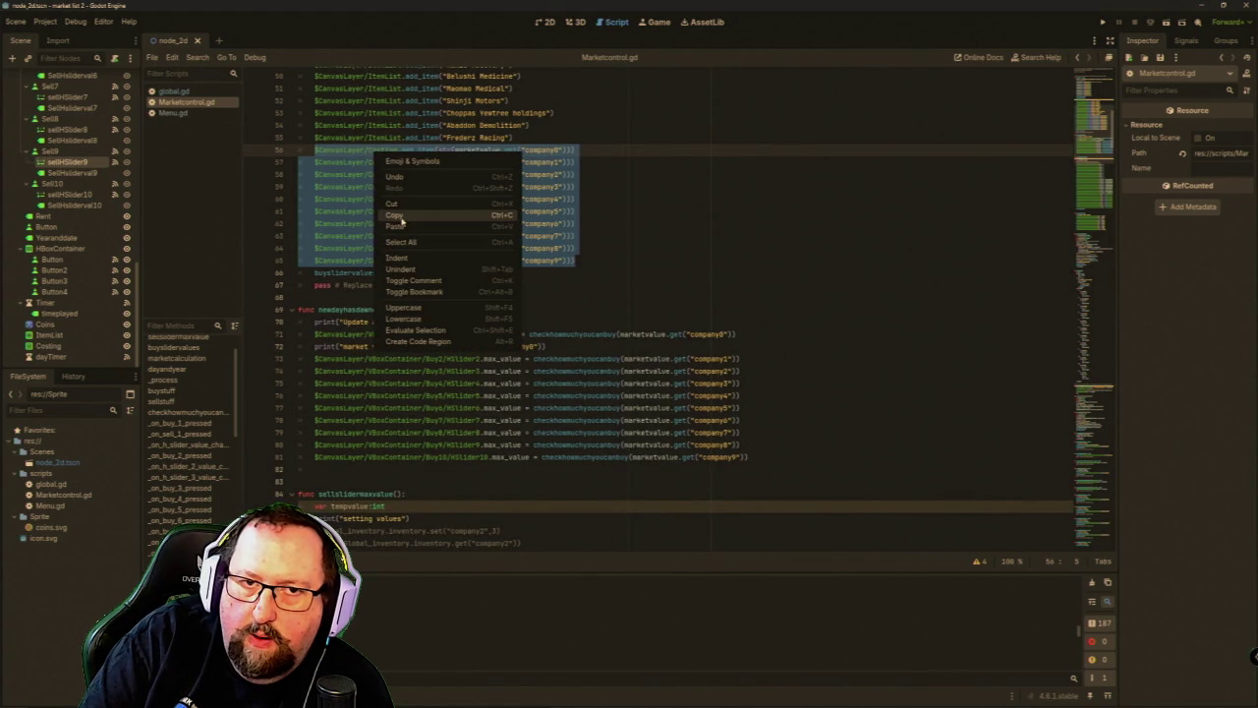
{"action": "left_click", "coordinate": [390, 215]}
{"action": "left_click", "coordinate": [752, 457]}
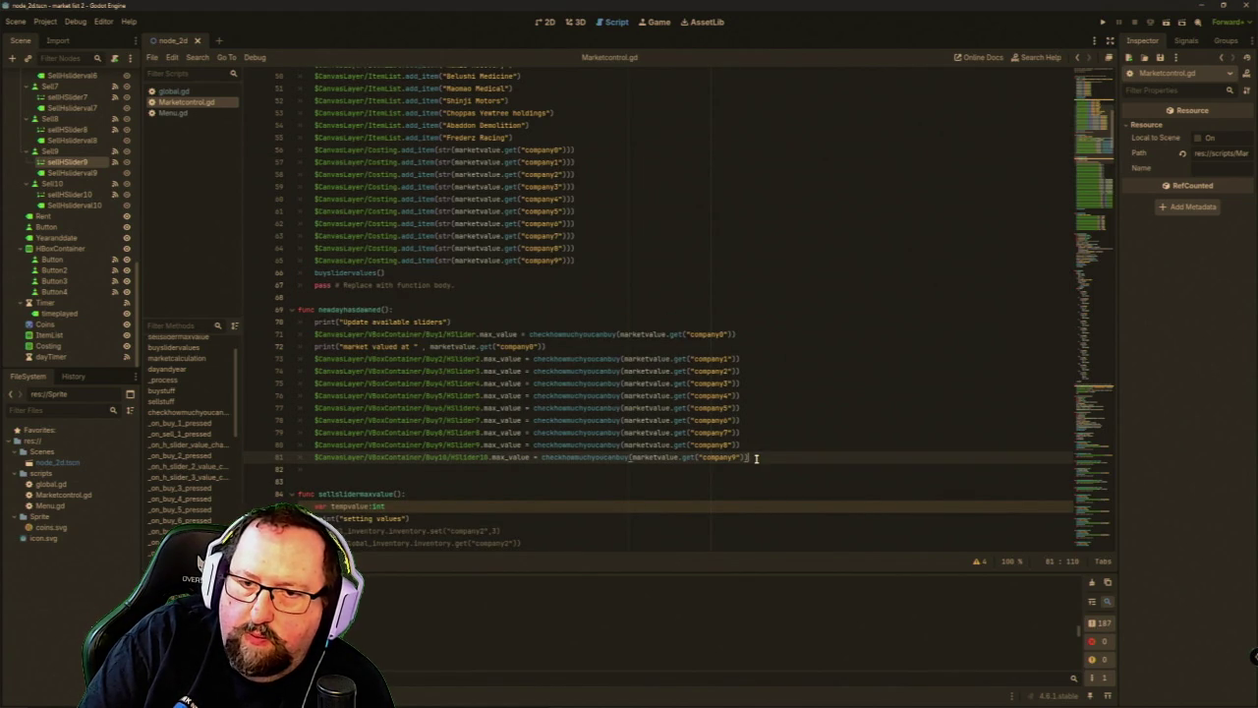
{"action": "key", "text": "Return"}
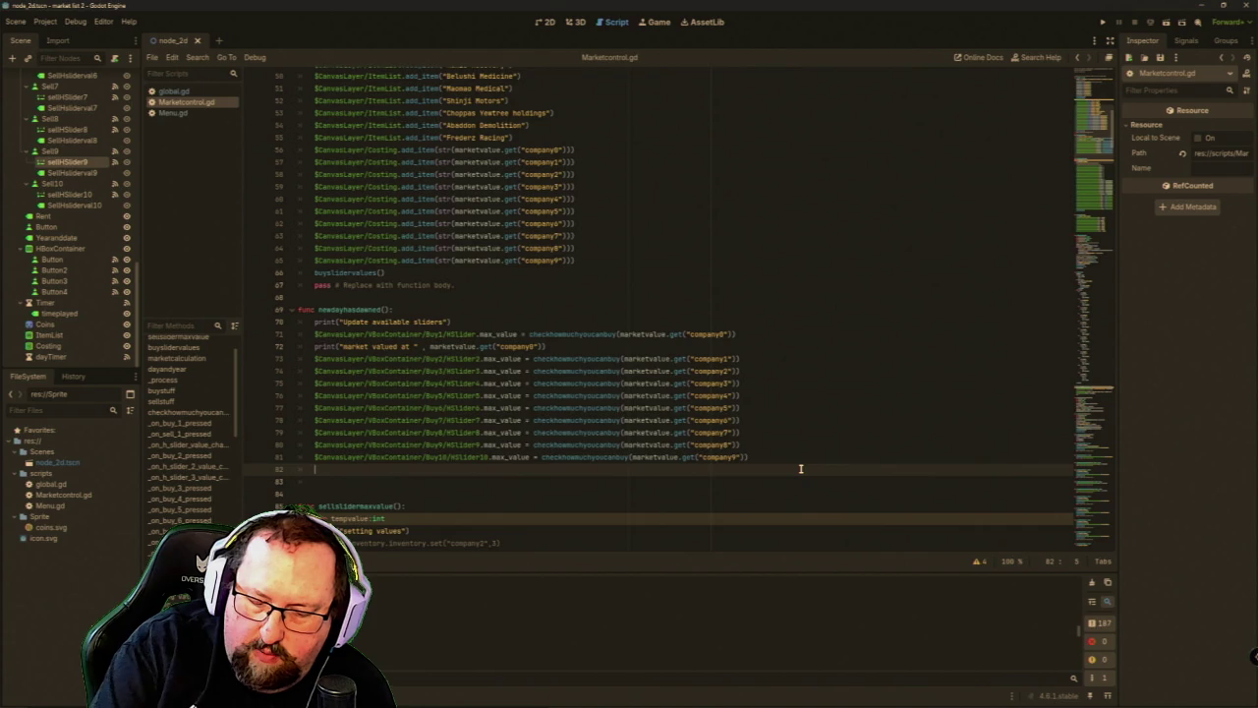
{"action": "type", "text": "$CanvasLayer/Costing.add_item(str(marketvalue.get(\"company0\"))) \t$CanvasLayer/Costing.add_item(str(marketvalue.get(\"company1\"))) \t$CanvasLayer/Costing.add_item(str(marketvalue.get(\"company2\"))) \t$CanvasLayer/Costing.add_item(str(marketvalue.get(\"company3\"))) \t$CanvasLayer/Costing.add_item(str(marketvalue.get(\"company4\"))) \t$CanvasLayer/Costing.add_item(str(marketvalue.get(\"company5\"))) \t$CanvasLayer/Costing.add_item(str(marketvalue.get(\"company6\"))) \t$CanvasLayer/Costing.add_item(str(marketvalue.get(\"company7\"))) \t$CanvasLayer/Costing.add_item(str(marketvalue.get(\"company8\"))) \t$CanvasLayer/Costing.add_item(str(marketvalue.get(\"company9\")))"}
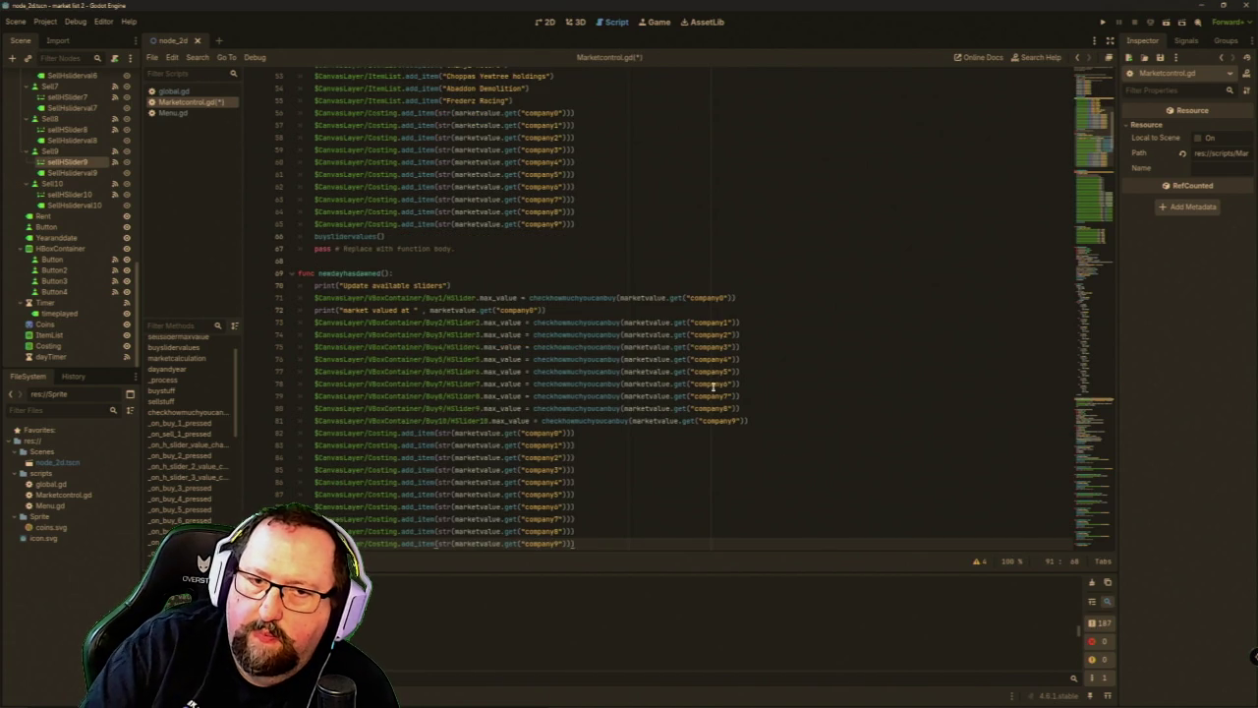
{"action": "scroll", "coordinate": [776, 412], "scroll_direction": "down", "scroll_amount": 2}
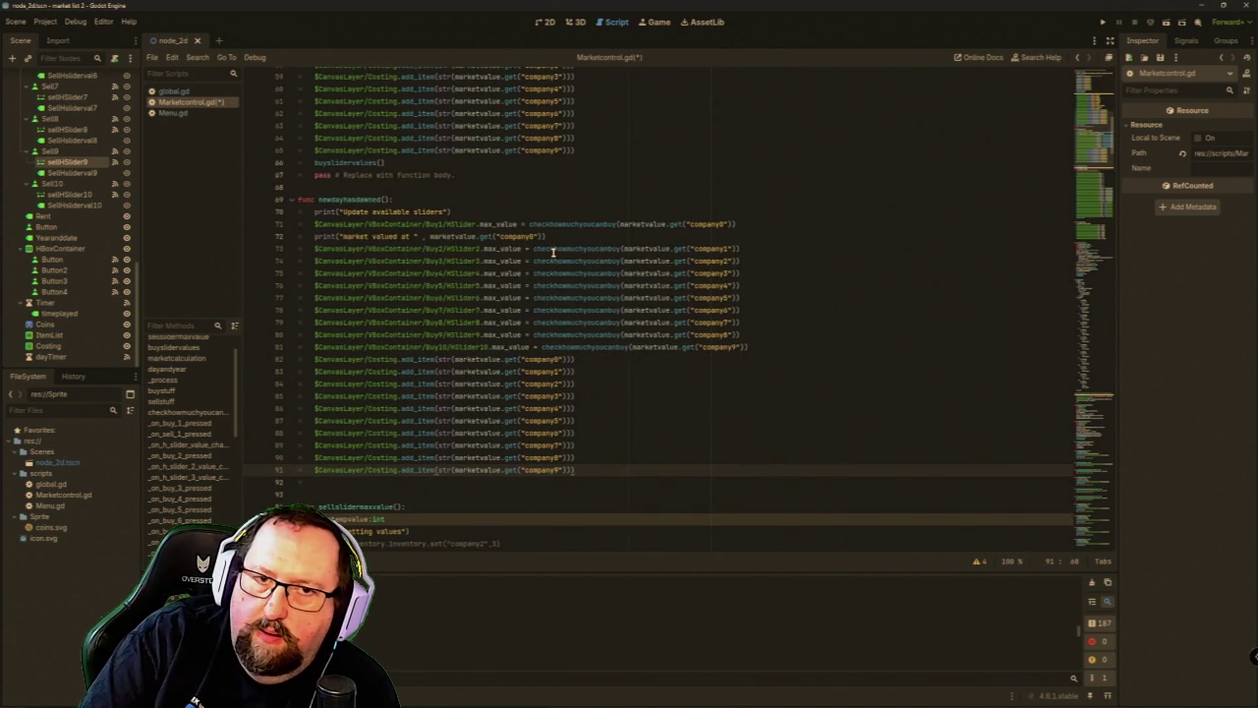
Run the game, advance four days to watch the Costing prices change, then close it.
{"action": "left_click", "coordinate": [1103, 22]}
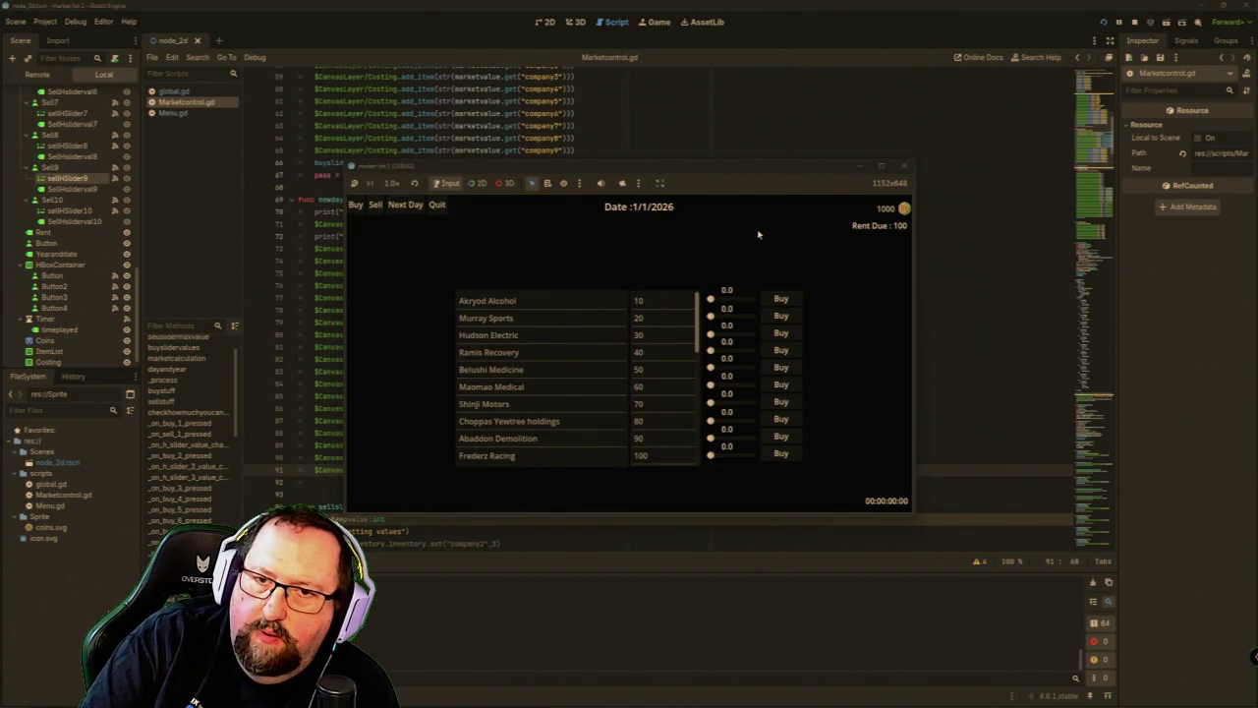
{"action": "left_click", "coordinate": [404, 205]}
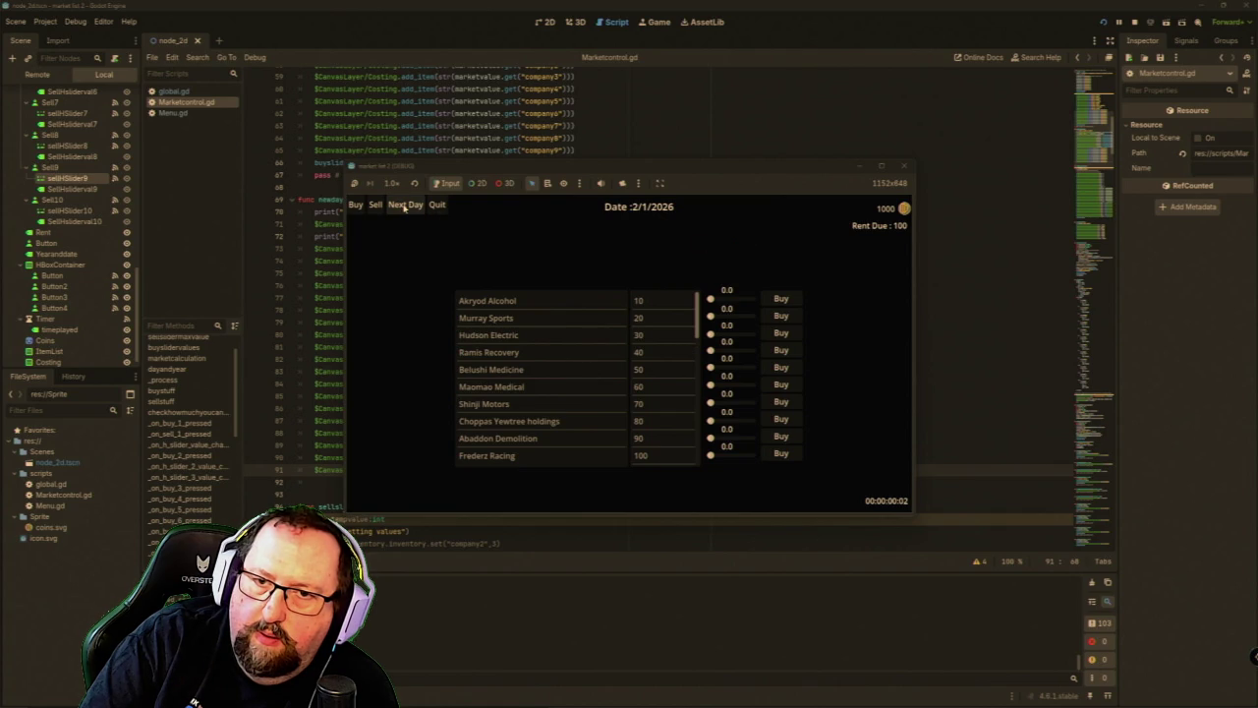
{"action": "left_click", "coordinate": [404, 205]}
{"action": "left_click", "coordinate": [404, 205]}
{"action": "left_click", "coordinate": [404, 205]}
{"action": "scroll", "coordinate": [657, 354], "scroll_direction": "down", "scroll_amount": 4}
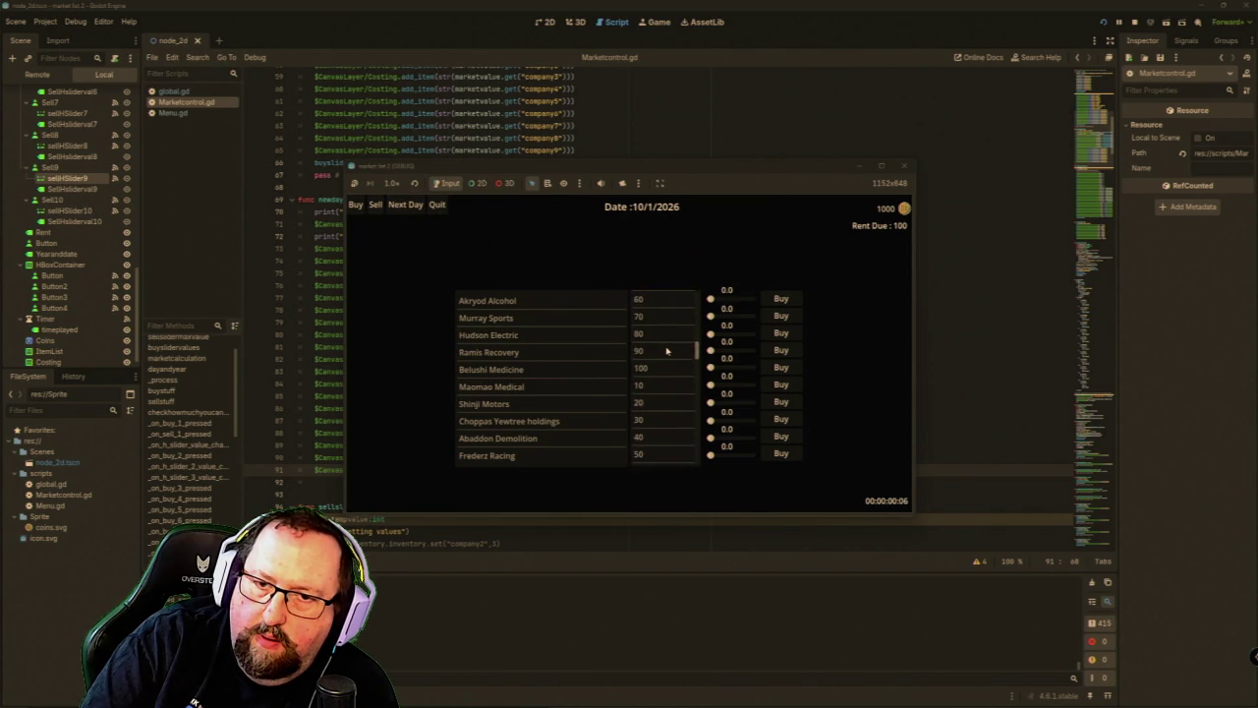
{"action": "scroll", "coordinate": [660, 358], "scroll_direction": "down", "scroll_amount": 2}
{"action": "scroll", "coordinate": [659, 356], "scroll_direction": "up", "scroll_amount": 3}
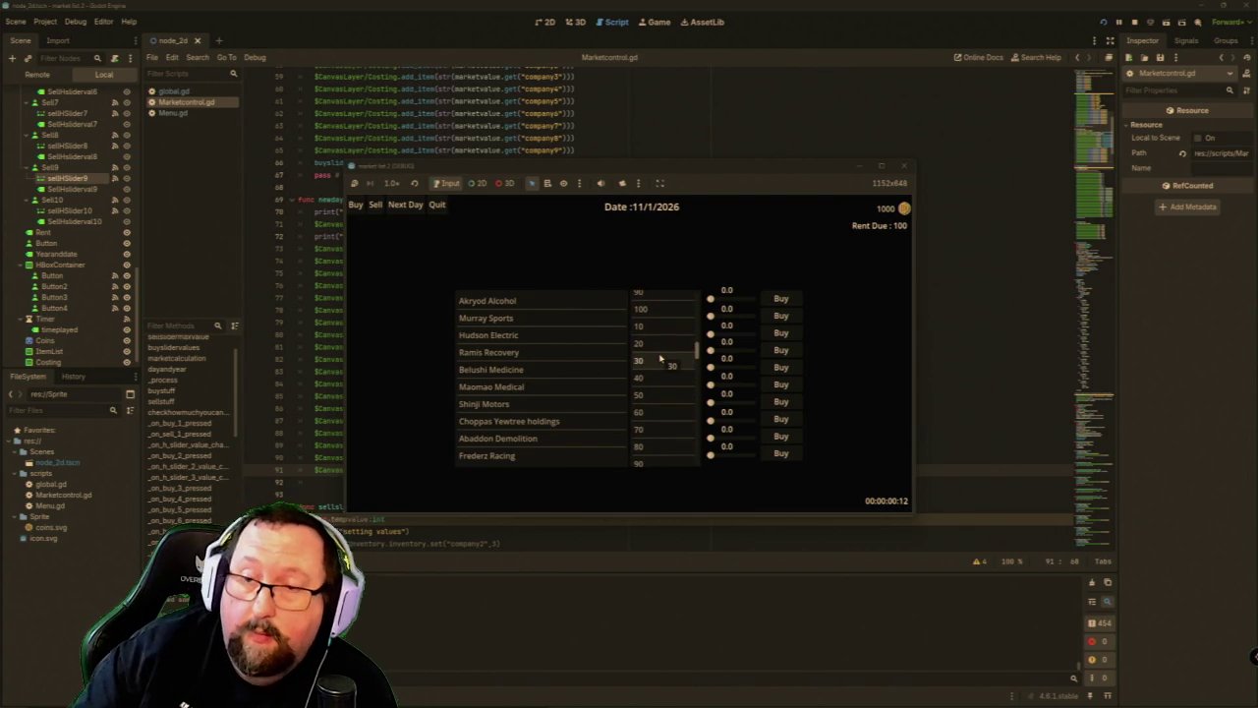
{"action": "left_click", "coordinate": [904, 165]}
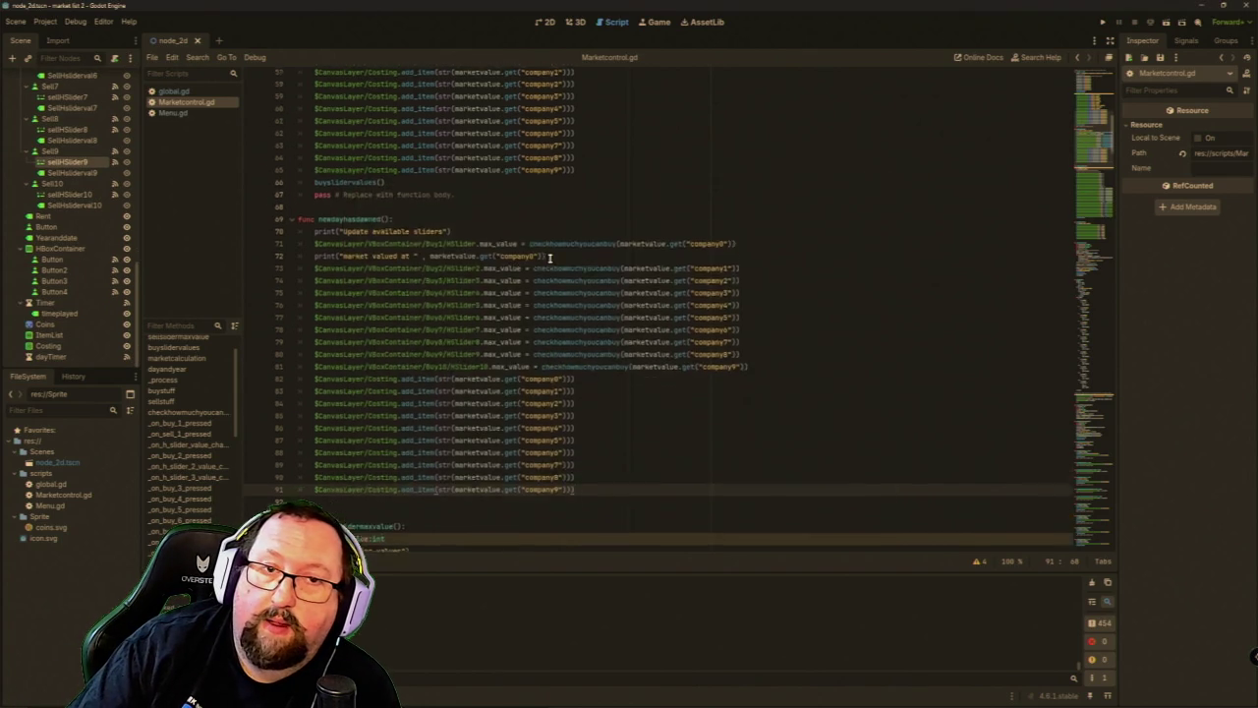
{"action": "scroll", "coordinate": [550, 258], "scroll_direction": "up", "scroll_amount": 10}
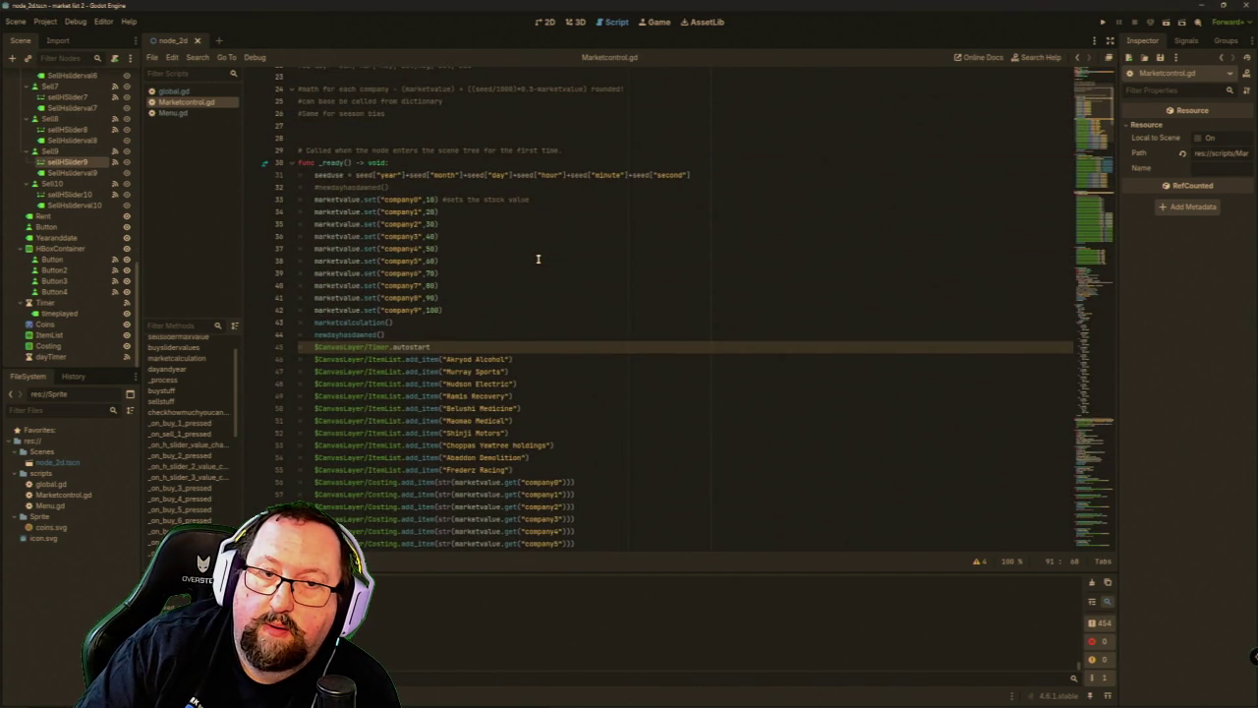
{"action": "scroll", "coordinate": [537, 259], "scroll_direction": "down", "scroll_amount": 7}
{"action": "scroll", "coordinate": [524, 265], "scroll_direction": "up", "scroll_amount": 6}
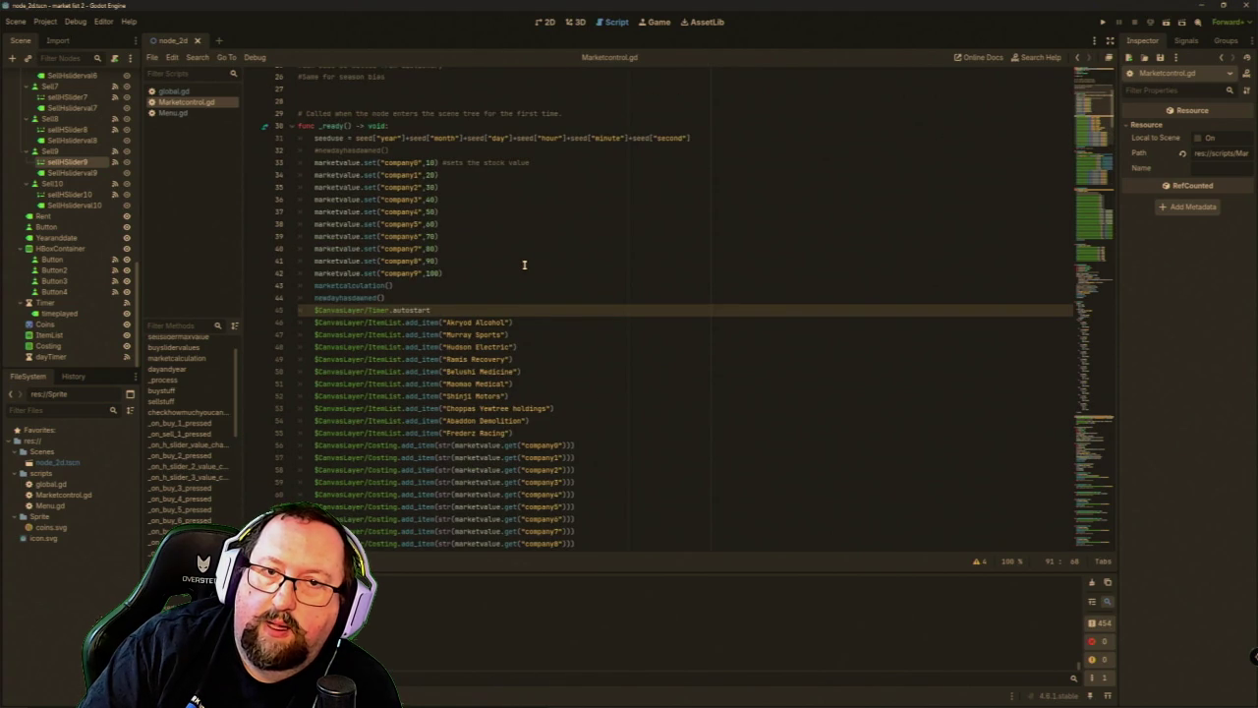
{"action": "scroll", "coordinate": [523, 264], "scroll_direction": "down", "scroll_amount": 12}
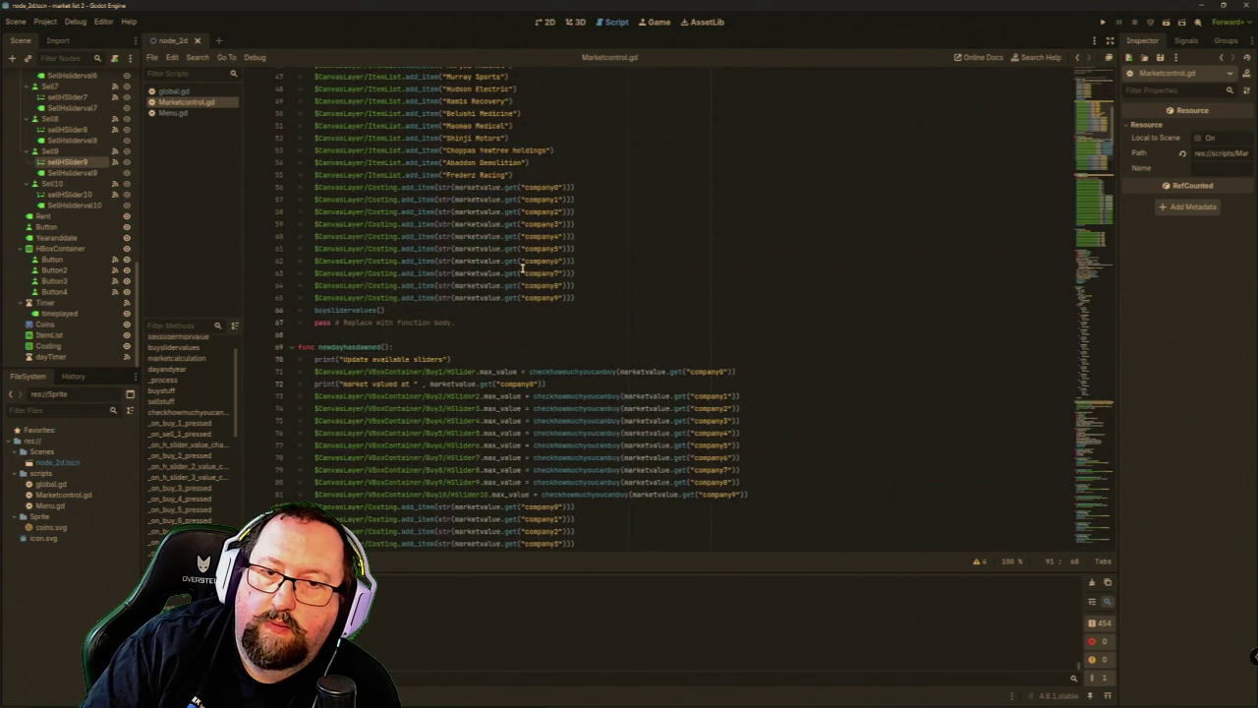
{"action": "scroll", "coordinate": [522, 268], "scroll_direction": "down", "scroll_amount": 6}
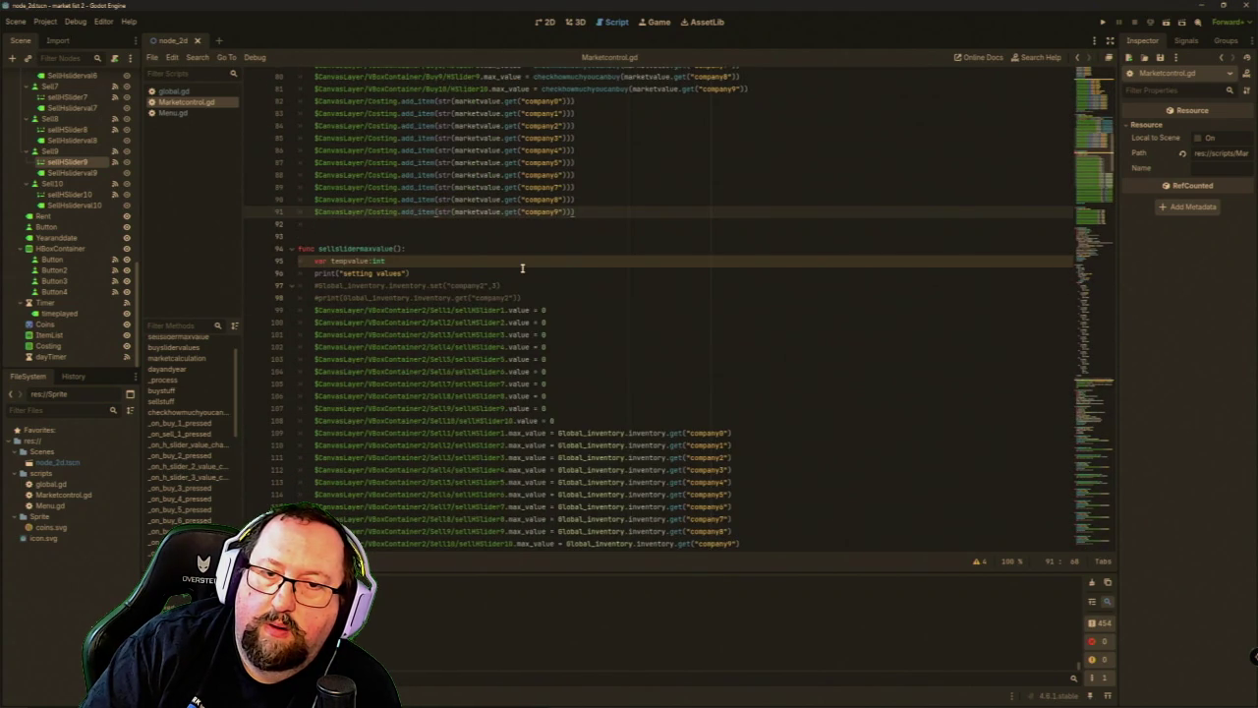
{"action": "scroll", "coordinate": [522, 268], "scroll_direction": "down", "scroll_amount": 11}
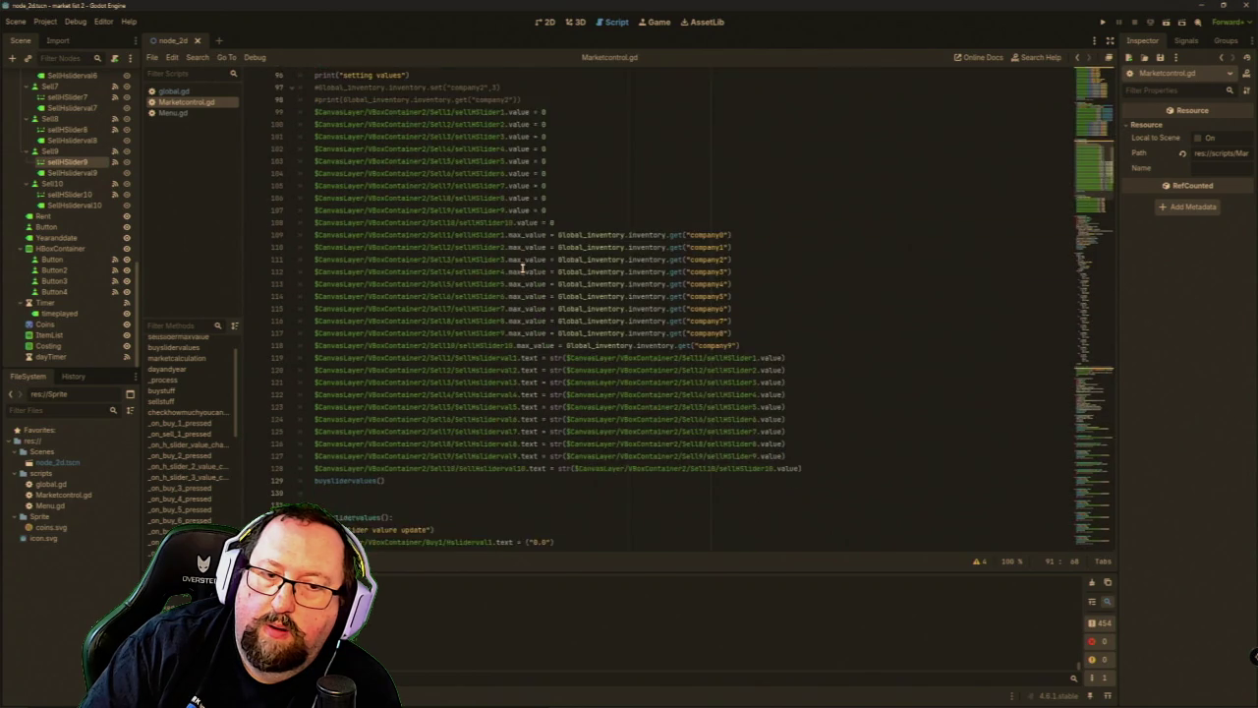
{"action": "scroll", "coordinate": [521, 267], "scroll_direction": "up", "scroll_amount": 4}
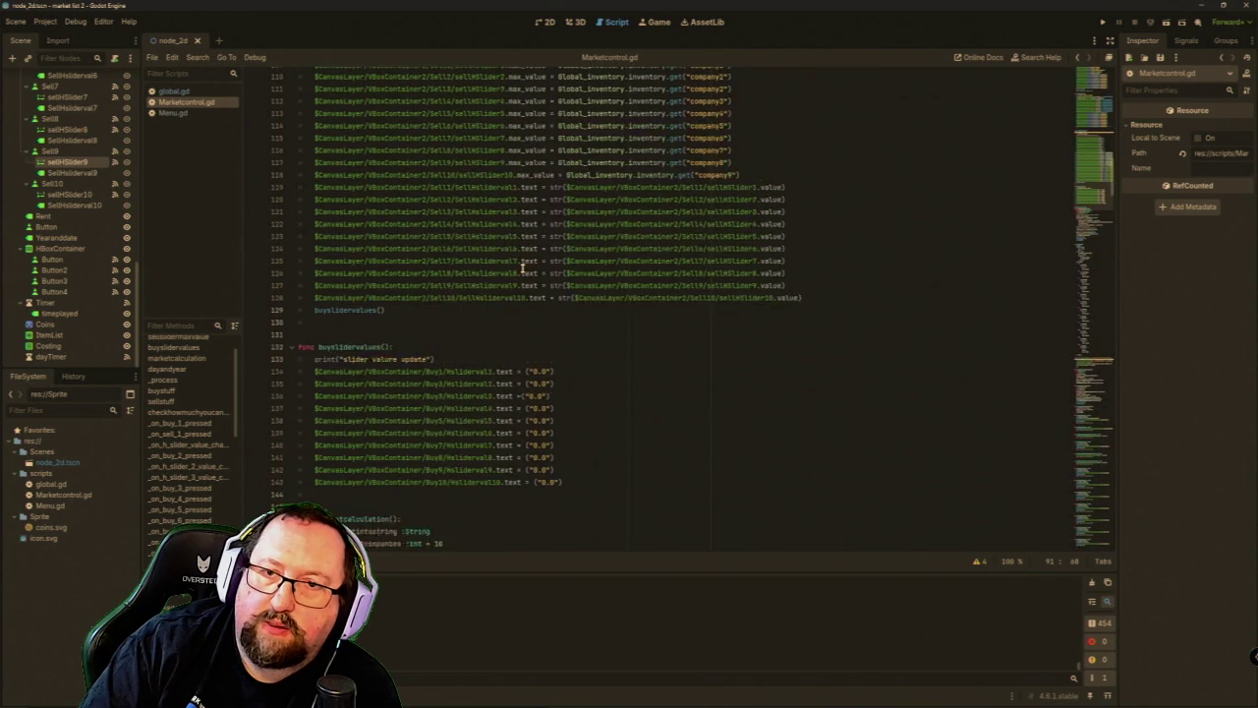
{"action": "scroll", "coordinate": [522, 267], "scroll_direction": "up", "scroll_amount": 4}
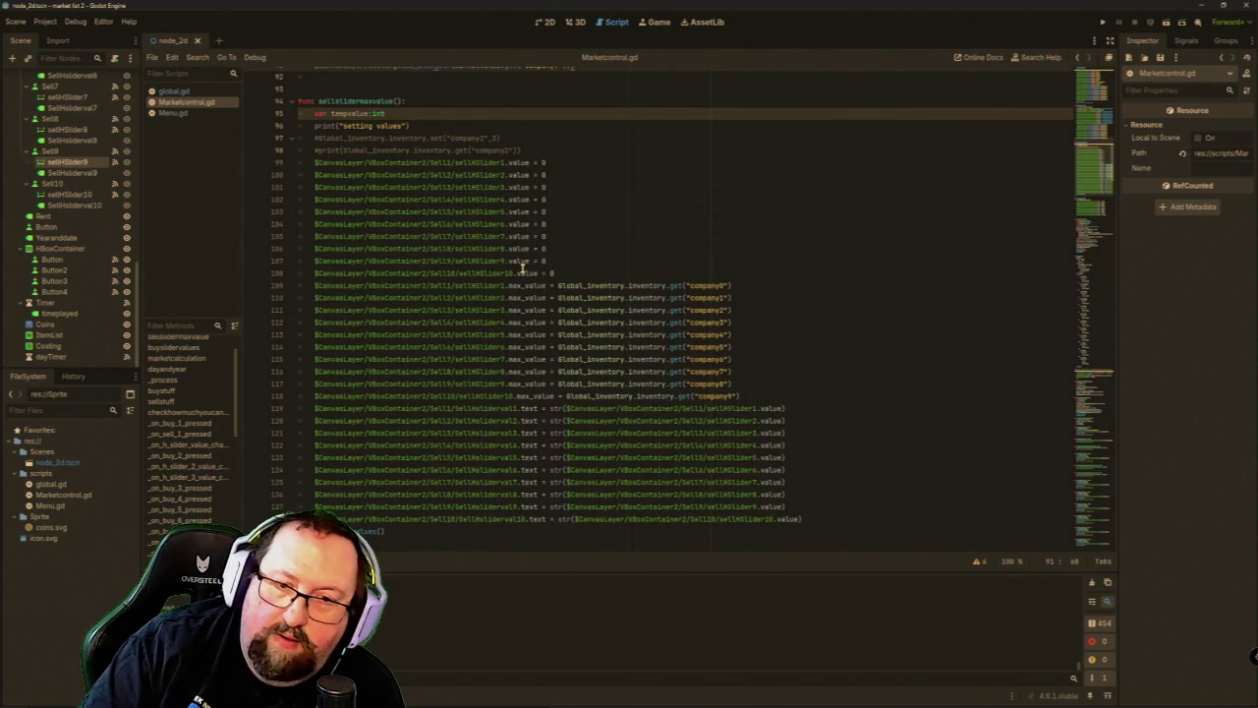
{"action": "scroll", "coordinate": [522, 268], "scroll_direction": "up", "scroll_amount": 3}
{"action": "scroll", "coordinate": [522, 267], "scroll_direction": "up", "scroll_amount": 2}
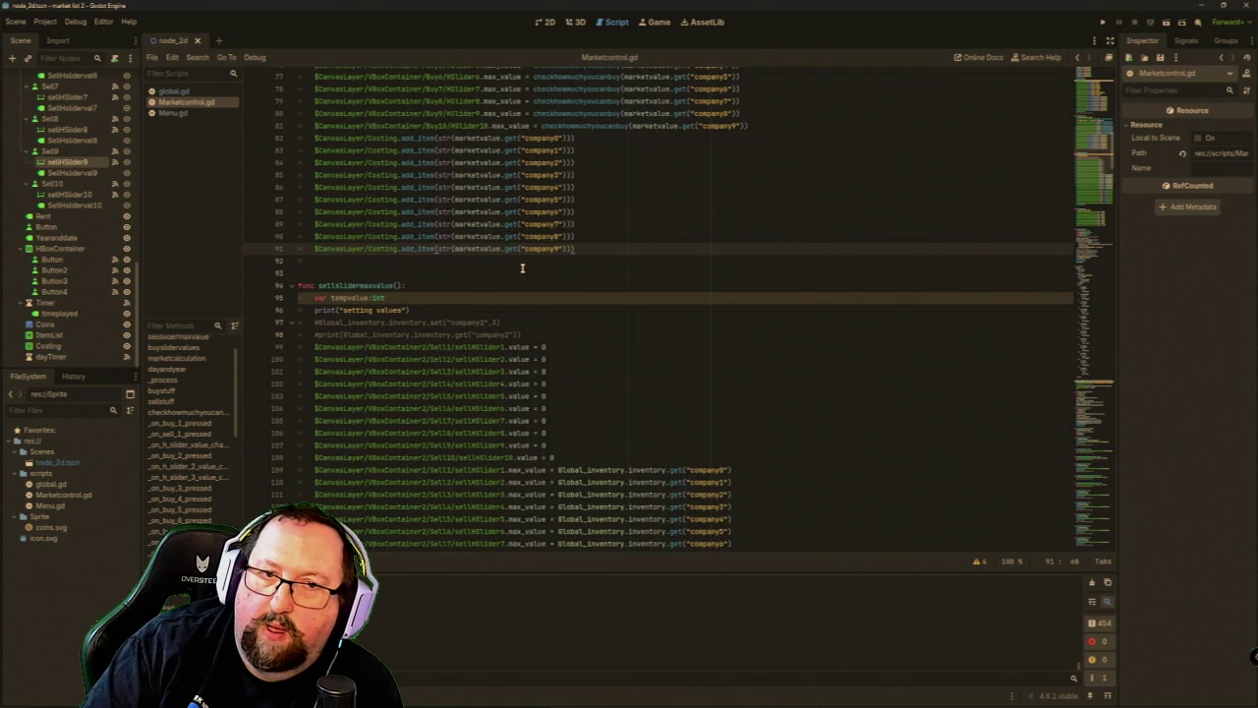
{"action": "scroll", "coordinate": [522, 268], "scroll_direction": "up", "scroll_amount": 6}
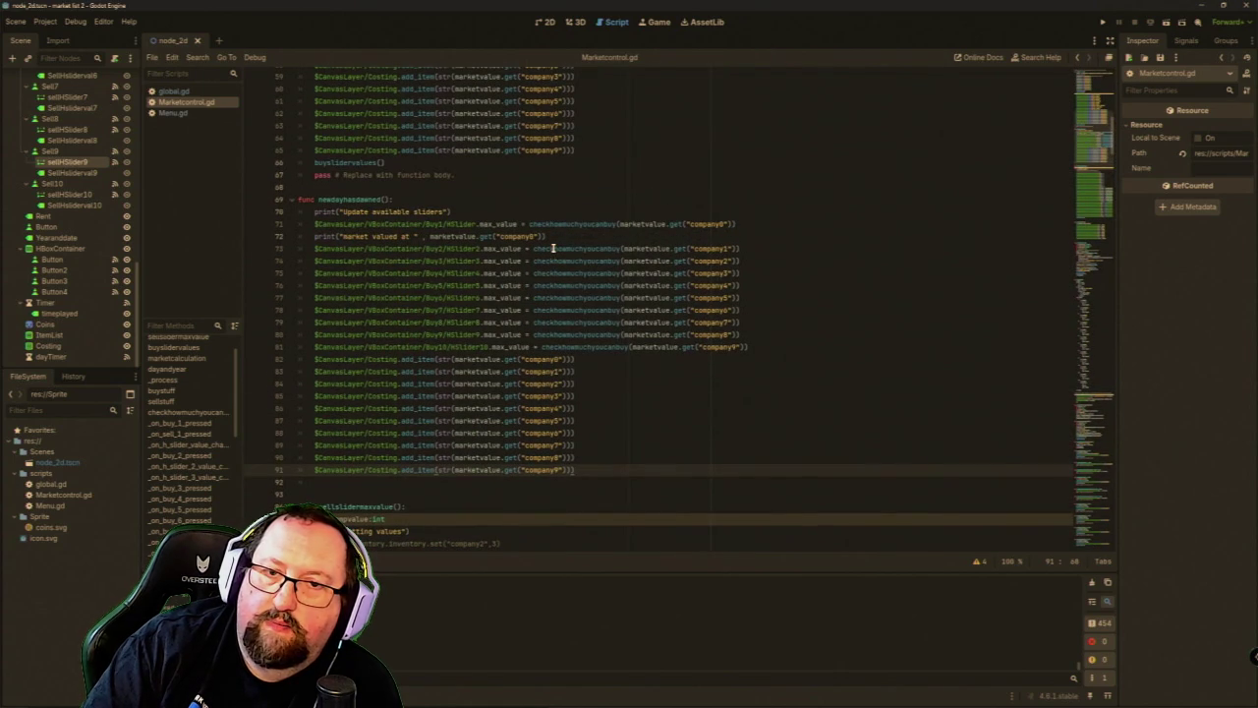
{"action": "mouse_move", "coordinate": [553, 248]}
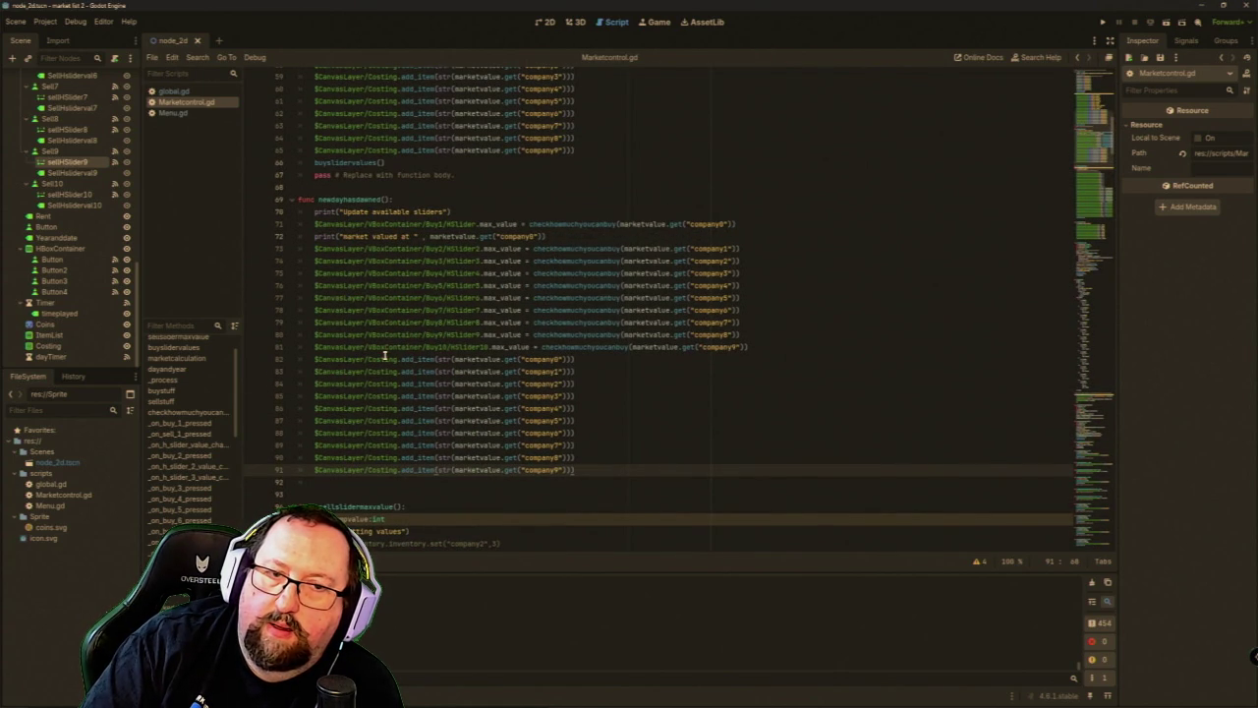
{"action": "scroll", "coordinate": [382, 356], "scroll_direction": "up", "scroll_amount": 6}
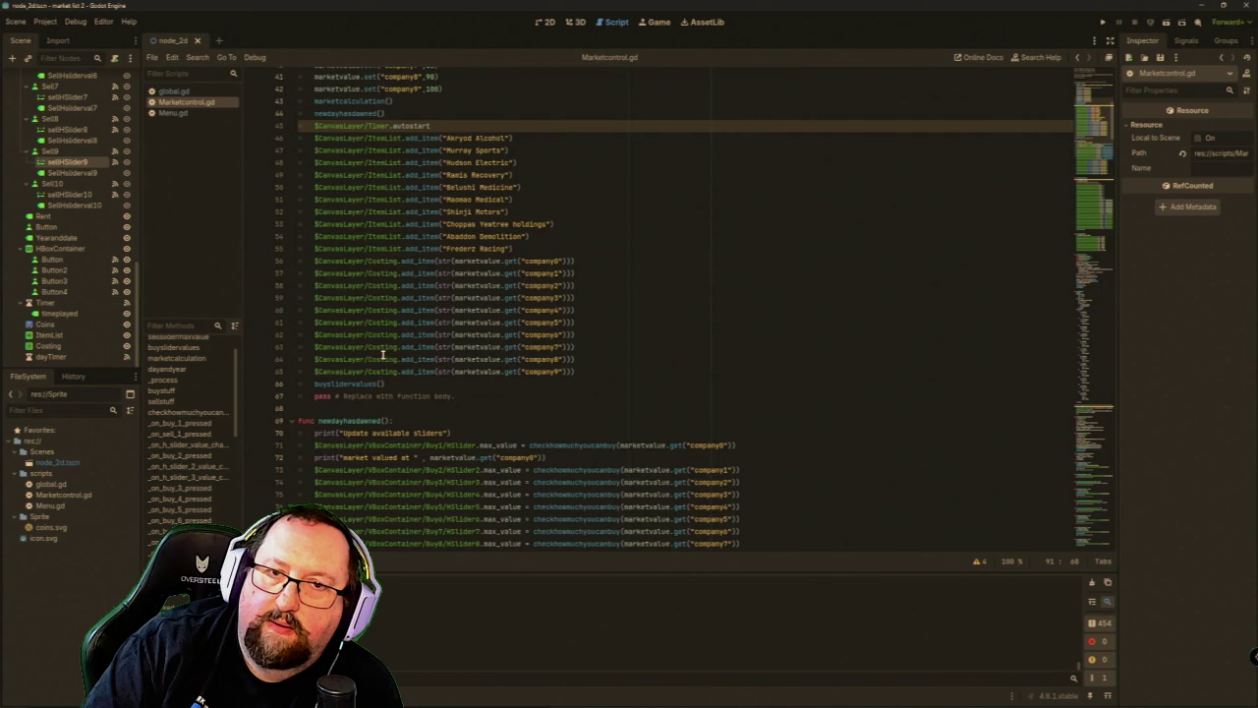
{"action": "scroll", "coordinate": [382, 356], "scroll_direction": "down", "scroll_amount": 6}
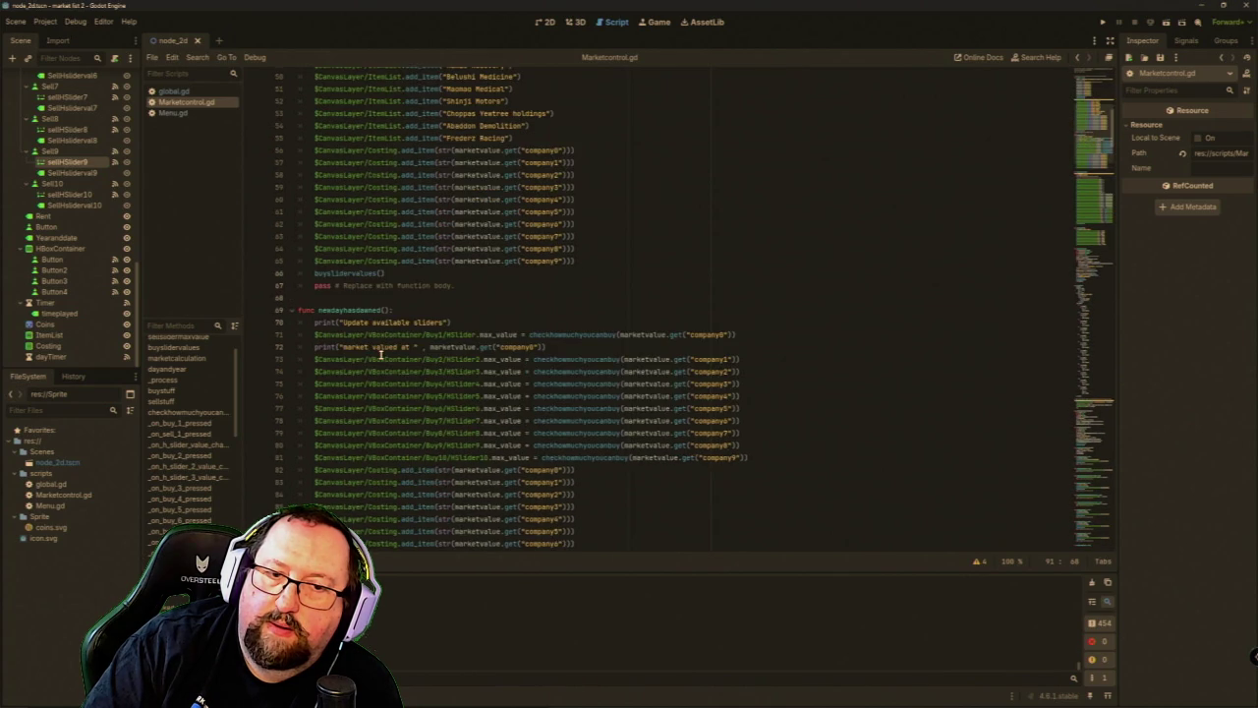
{"action": "scroll", "coordinate": [382, 355], "scroll_direction": "down", "scroll_amount": 6}
{"action": "scroll", "coordinate": [376, 363], "scroll_direction": "up", "scroll_amount": 4}
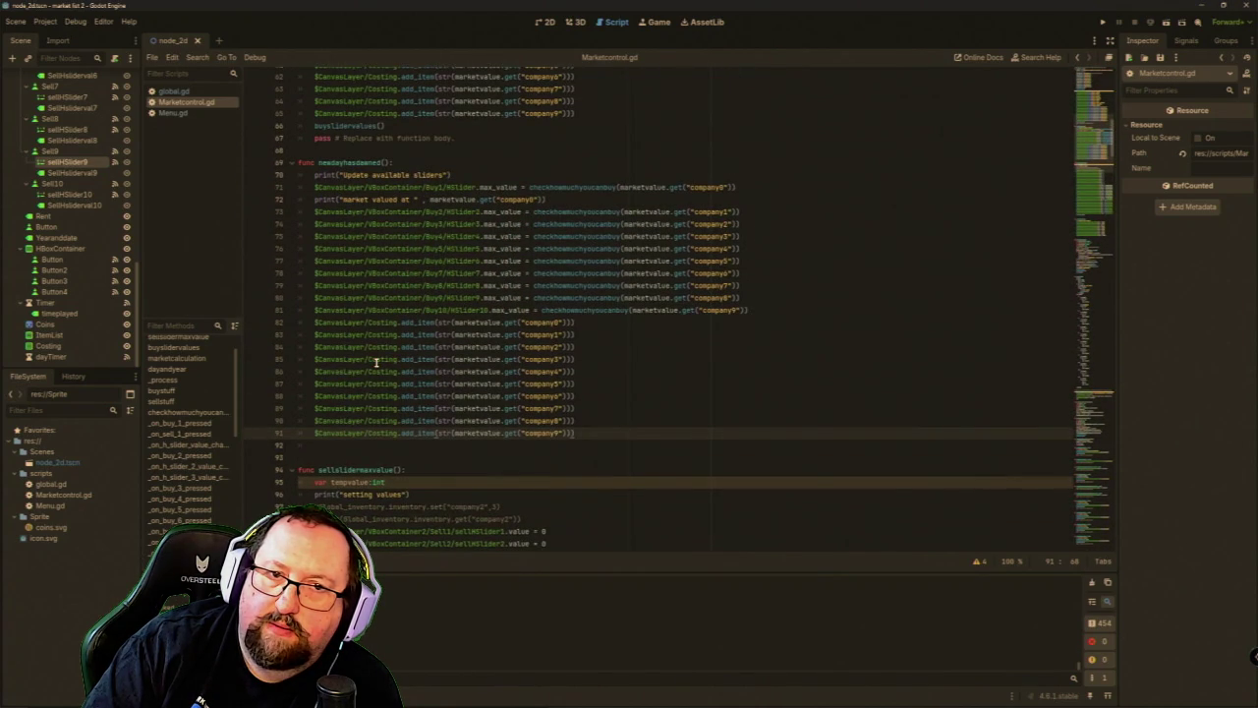
{"action": "scroll", "coordinate": [376, 363], "scroll_direction": "up", "scroll_amount": 1}
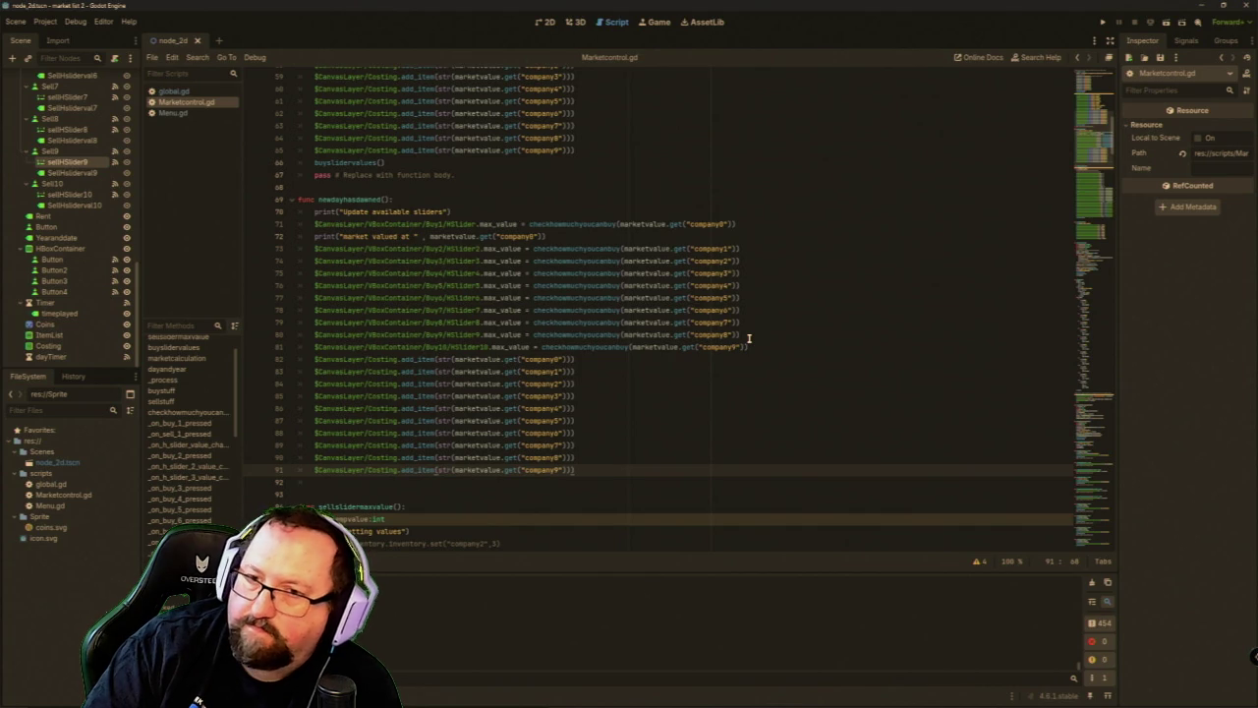
{"action": "left_click", "coordinate": [762, 348]}
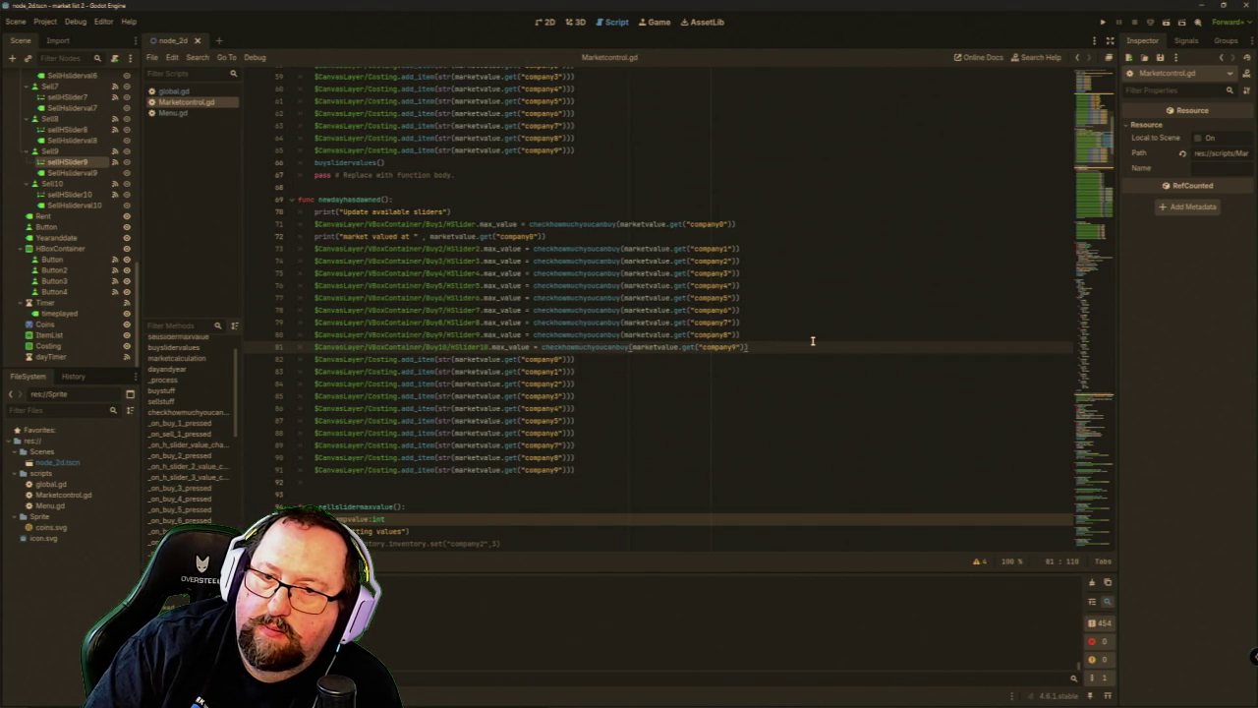
Copy the $CanvasLayer/Costing.add_item text and add a 'for x in 10:' line above the price lines.
{"action": "key", "text": "Return"}
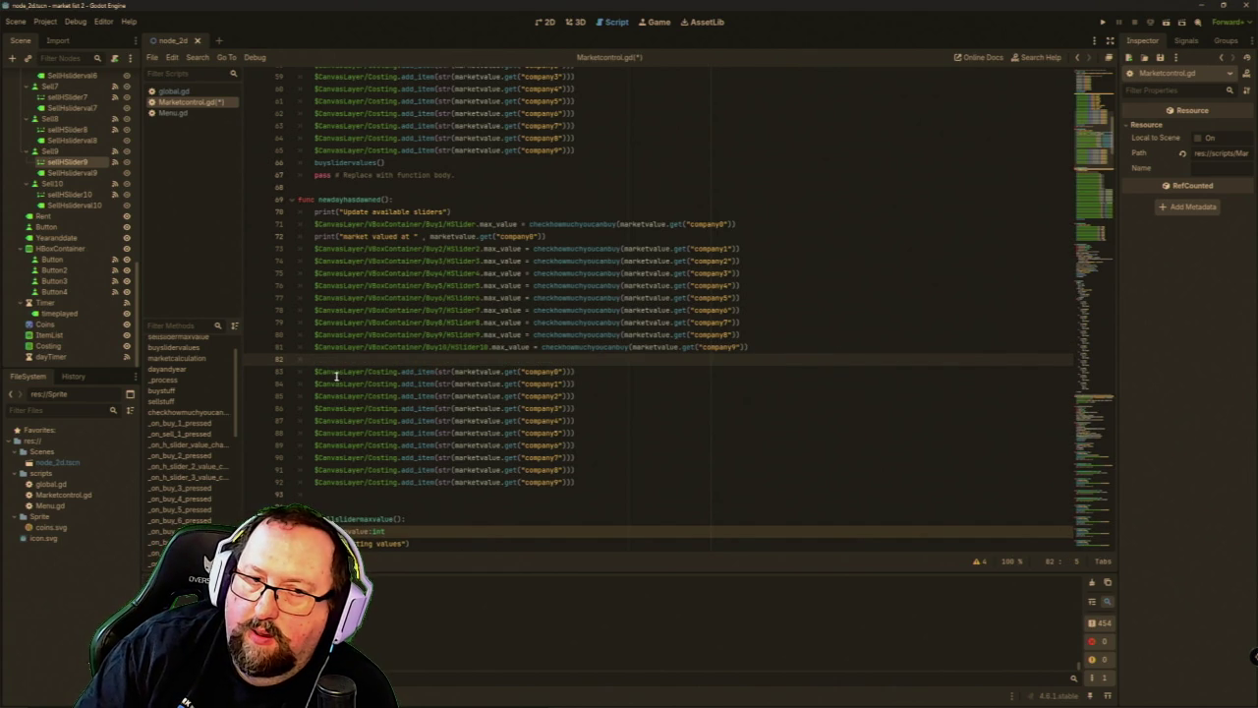
{"action": "left_click_drag", "start_coordinate": [317, 371], "coordinate": [434, 372]}
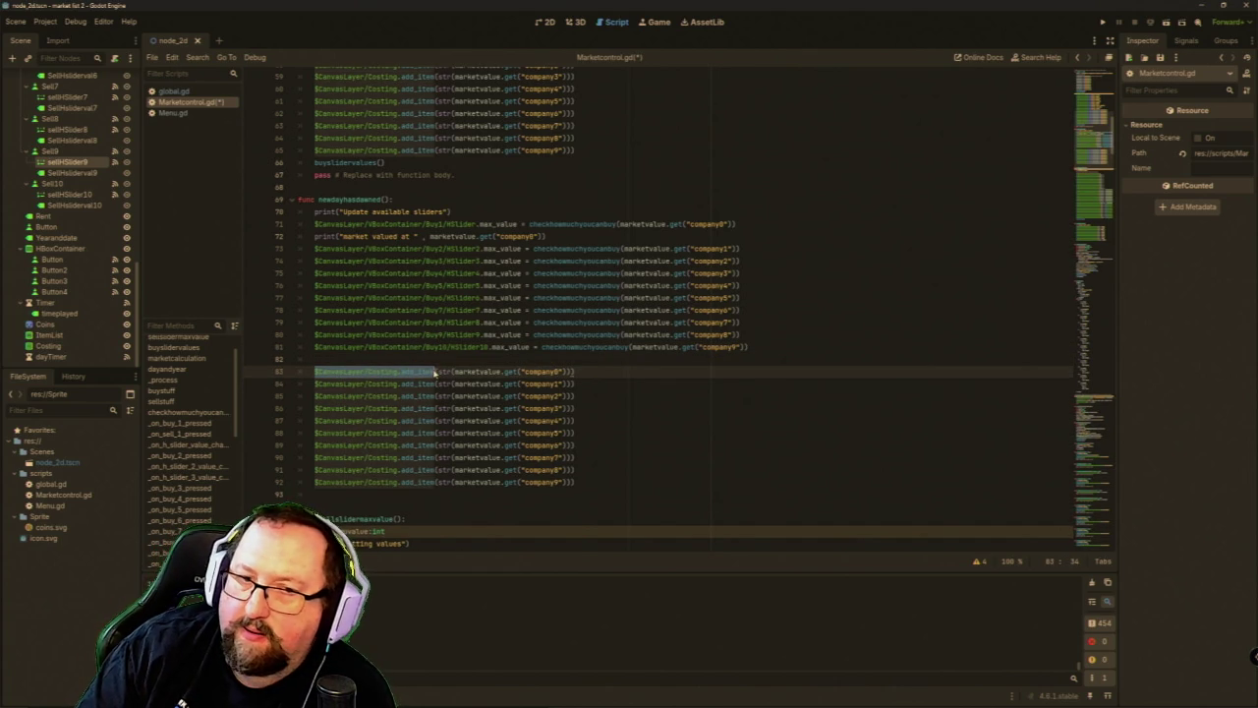
{"action": "right_click", "coordinate": [436, 374]}
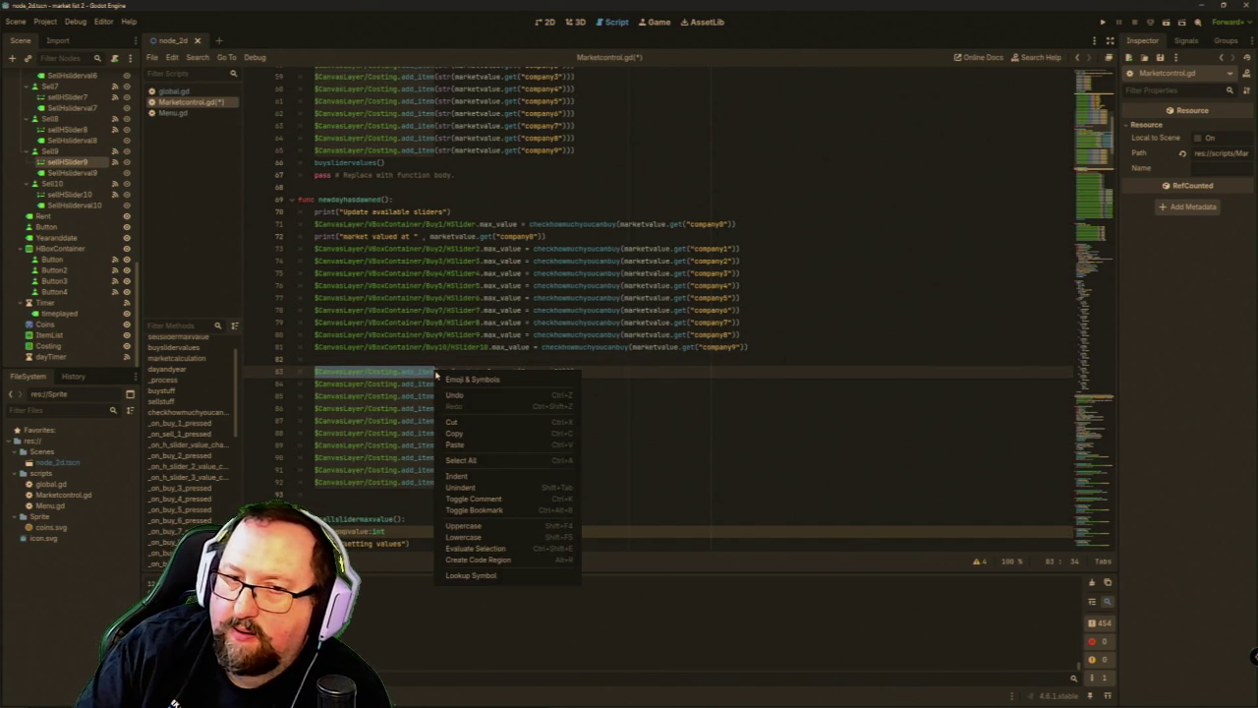
{"action": "left_click", "coordinate": [477, 433]}
{"action": "left_click", "coordinate": [377, 358]}
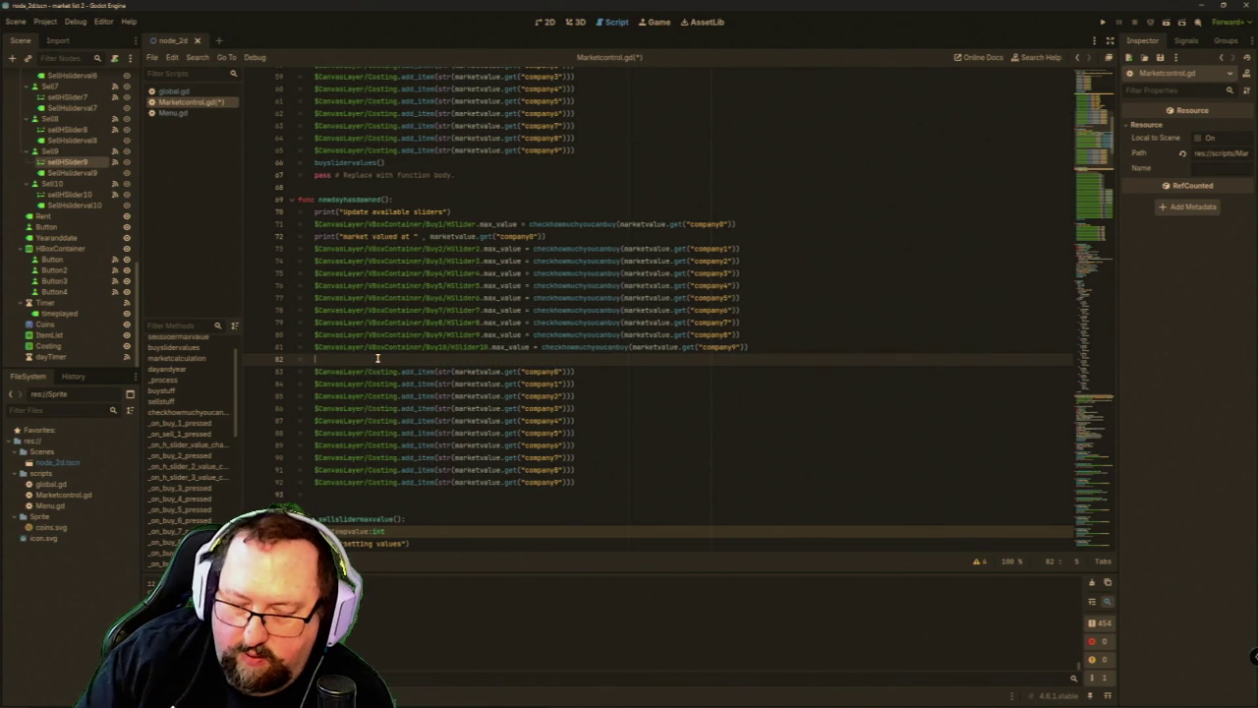
{"action": "type", "text": "# "}
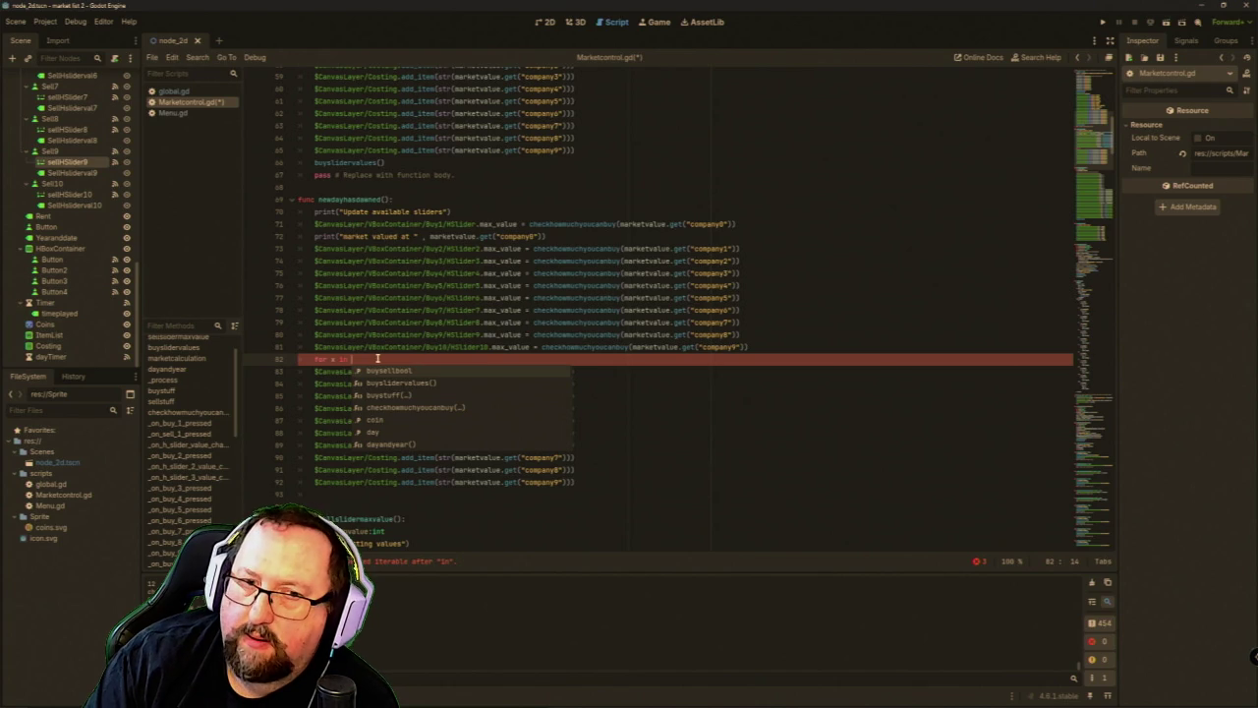
{"action": "type", "text": " 10"}
Call $CanvasLayer/Costing.remove_item() inside the loop and run the game to test it.
{"action": "key", "text": "Return"}
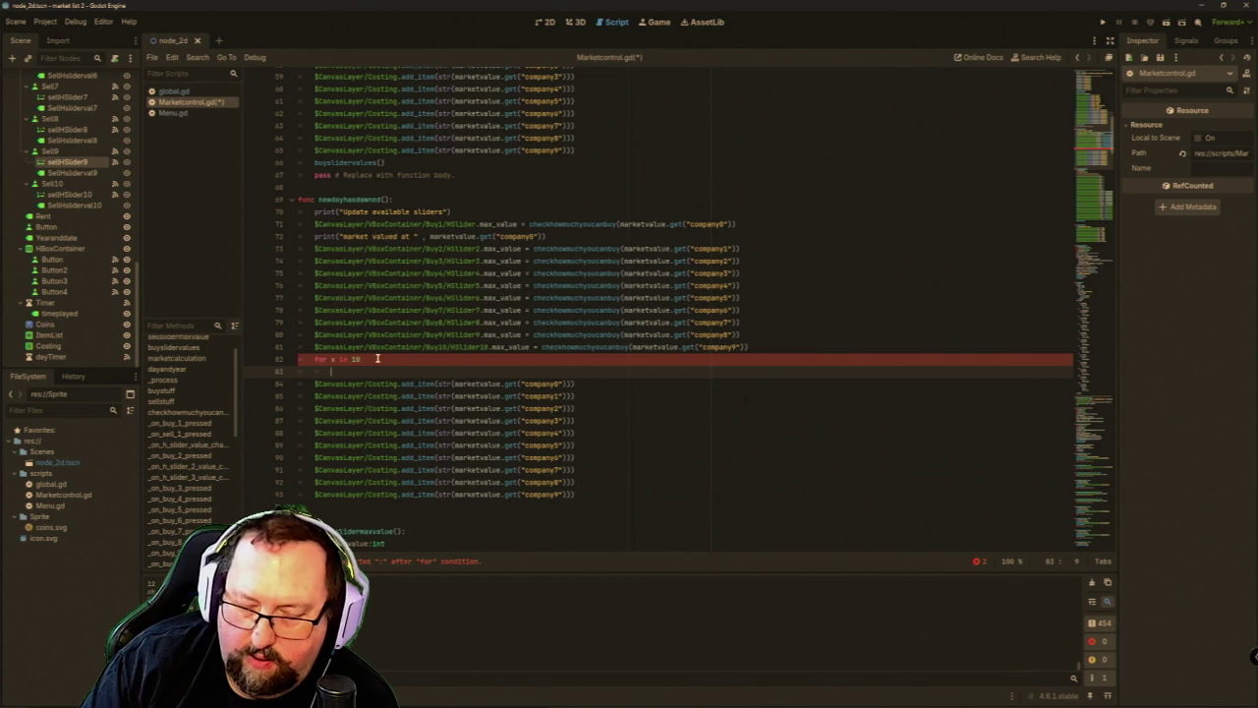
{"action": "key", "text": "ctrl+v"}
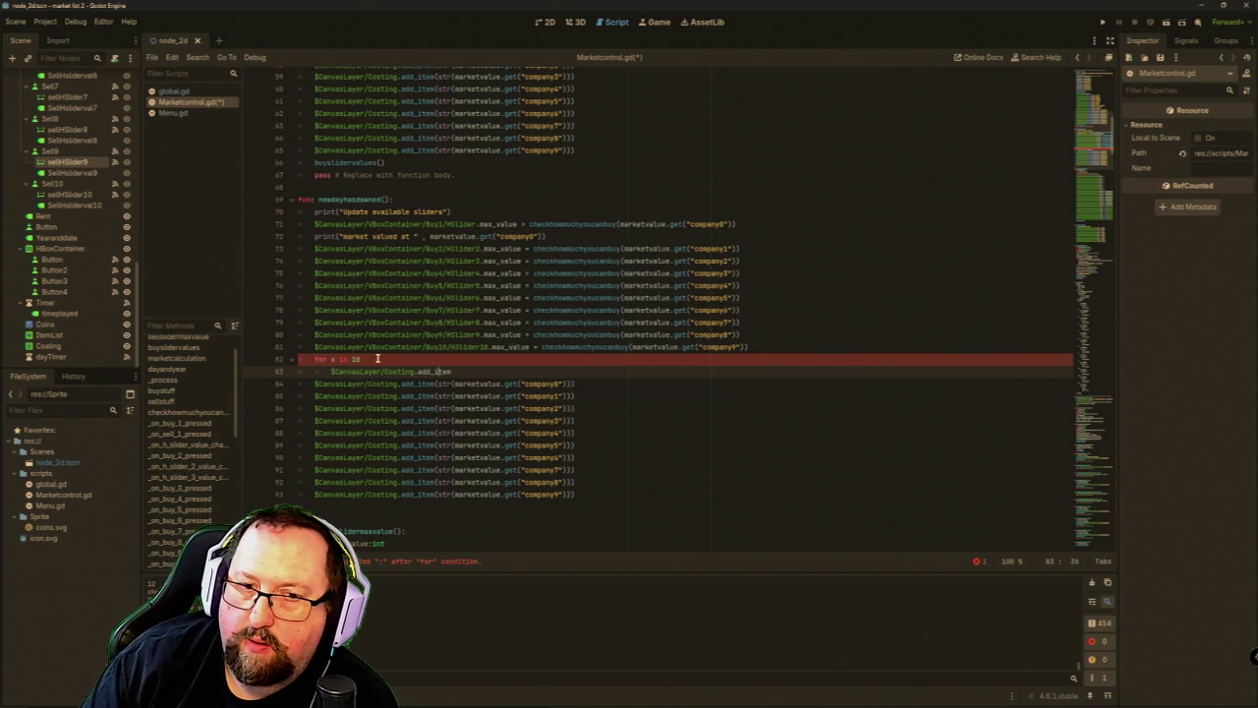
{"action": "type", "text": "remov"}
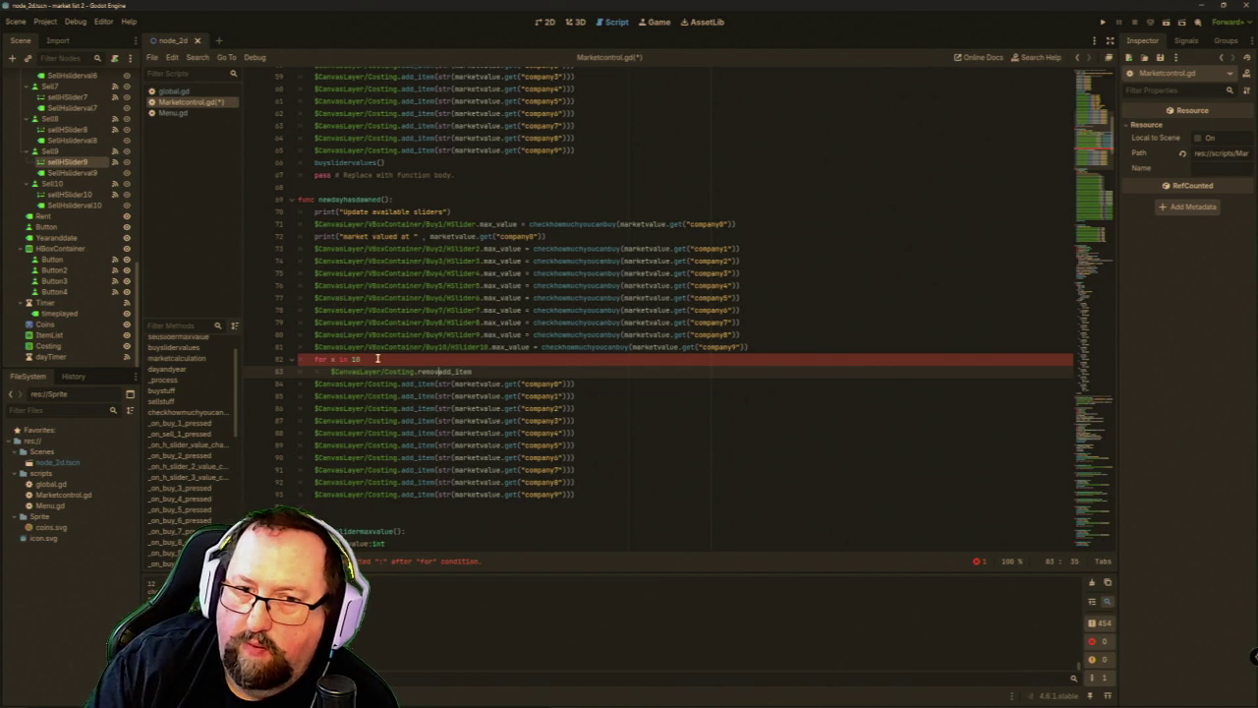
{"action": "key", "text": "Tab"}
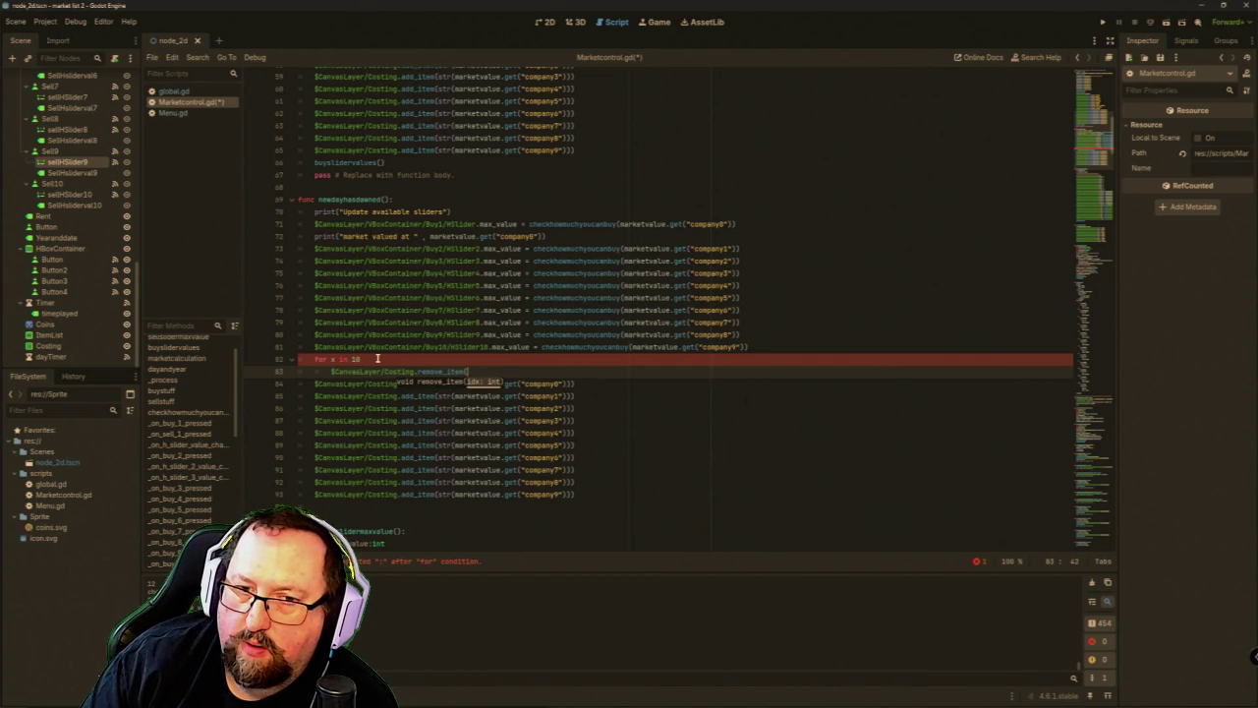
{"action": "type", "text": ")"}
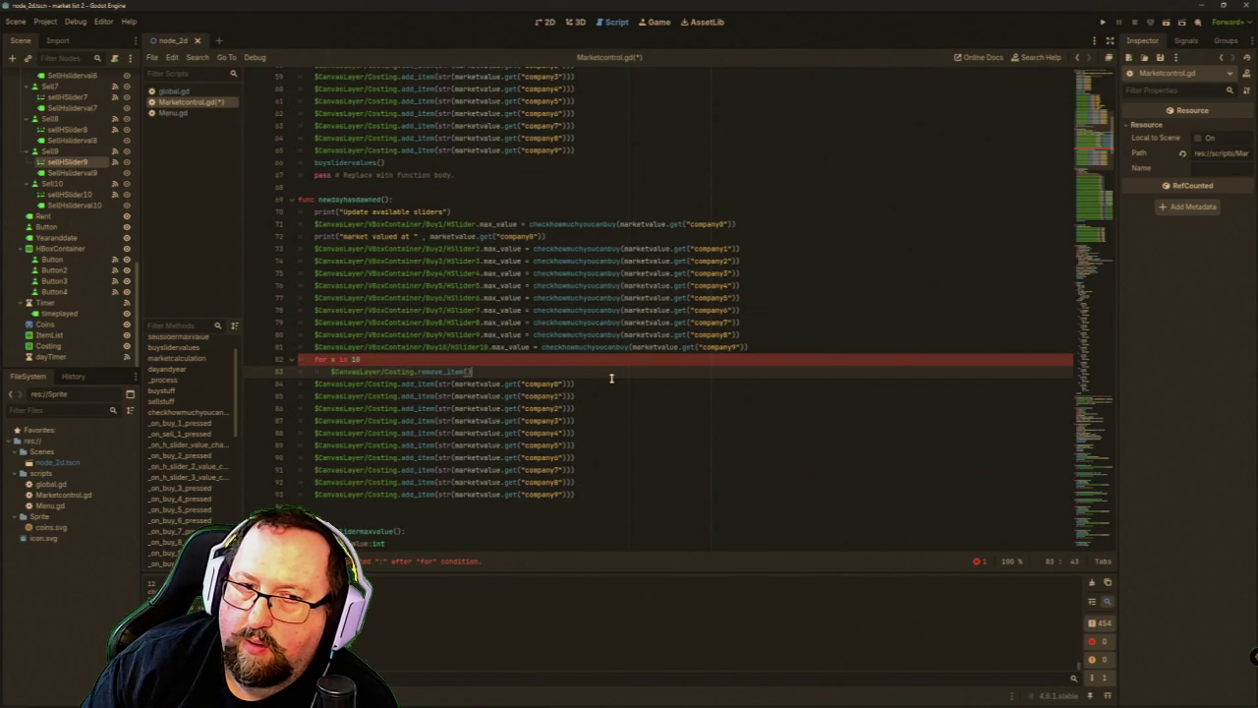
{"action": "key", "text": "Up"}
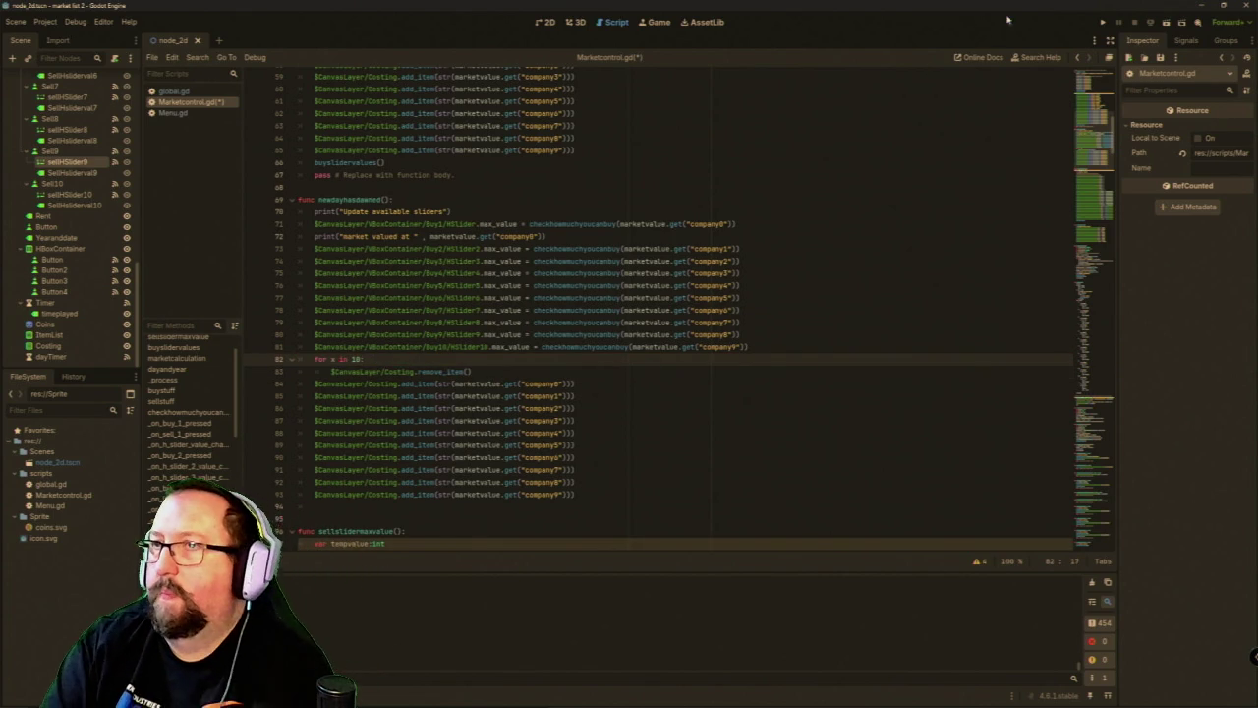
{"action": "left_click", "coordinate": [1101, 21]}
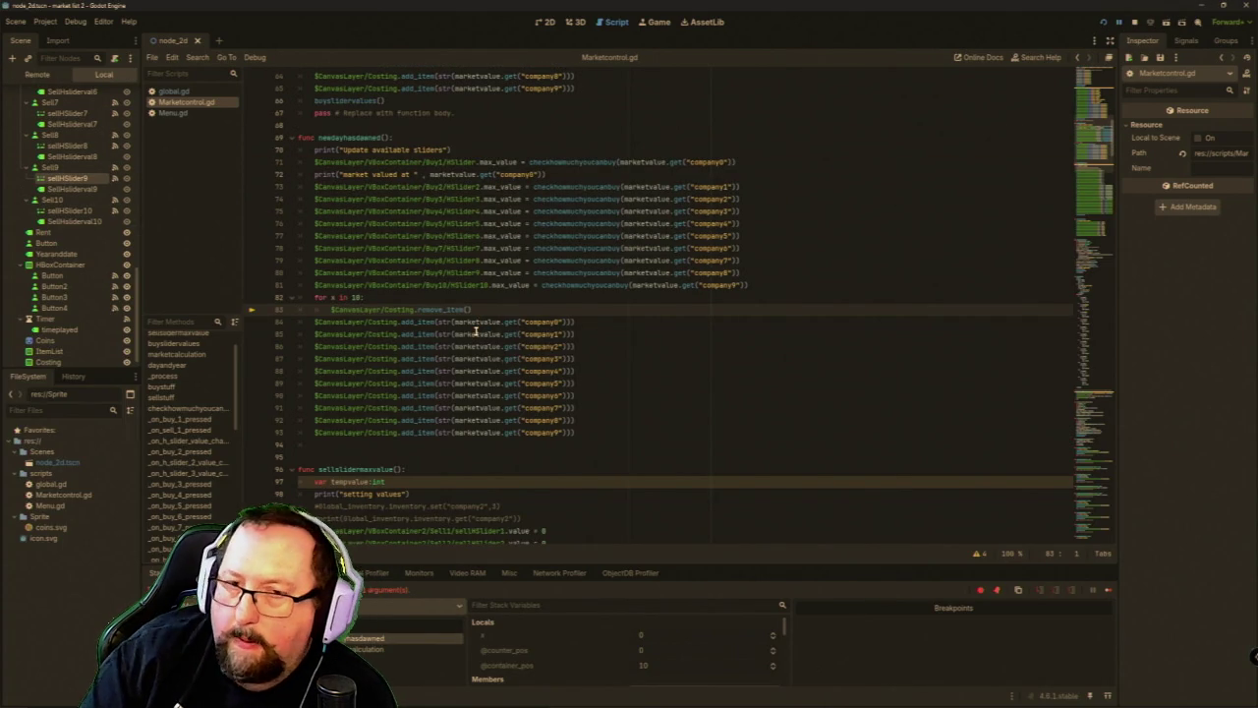
Pass the loop counter so line 83 reads remove_item(x).
{"action": "mouse_move", "coordinate": [476, 332]}
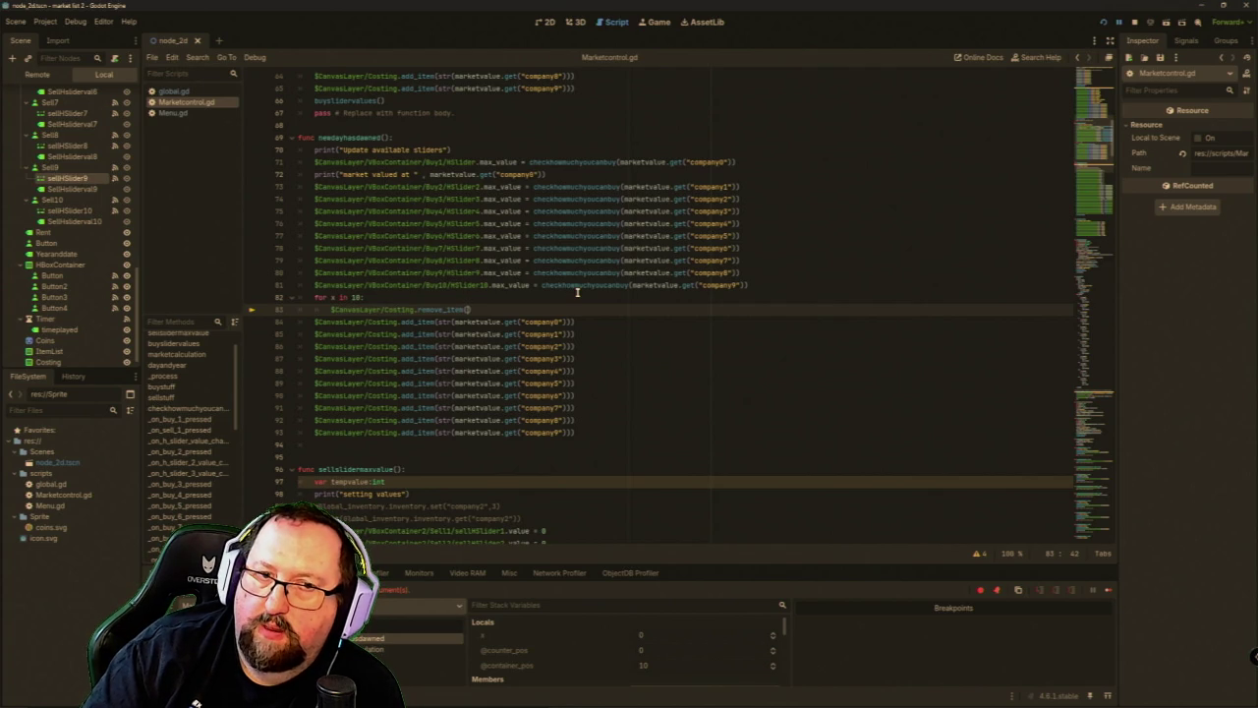
{"action": "type", "text": "x"}
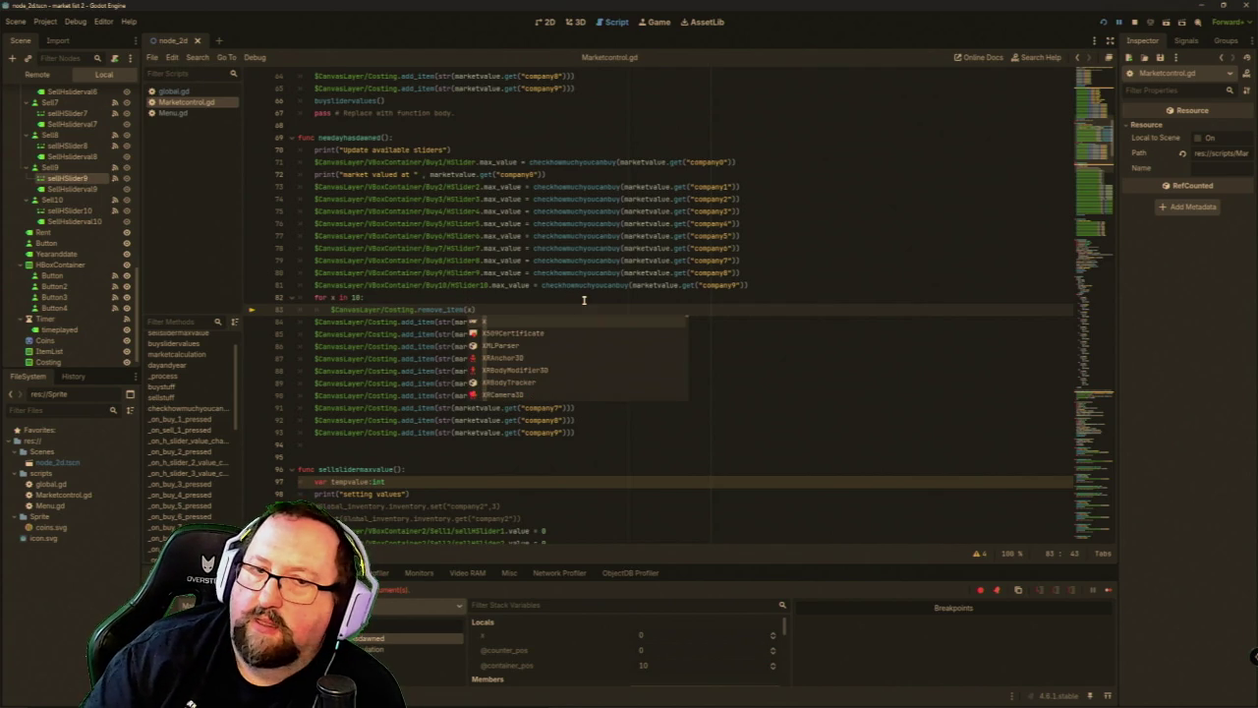
{"action": "left_click", "coordinate": [753, 296]}
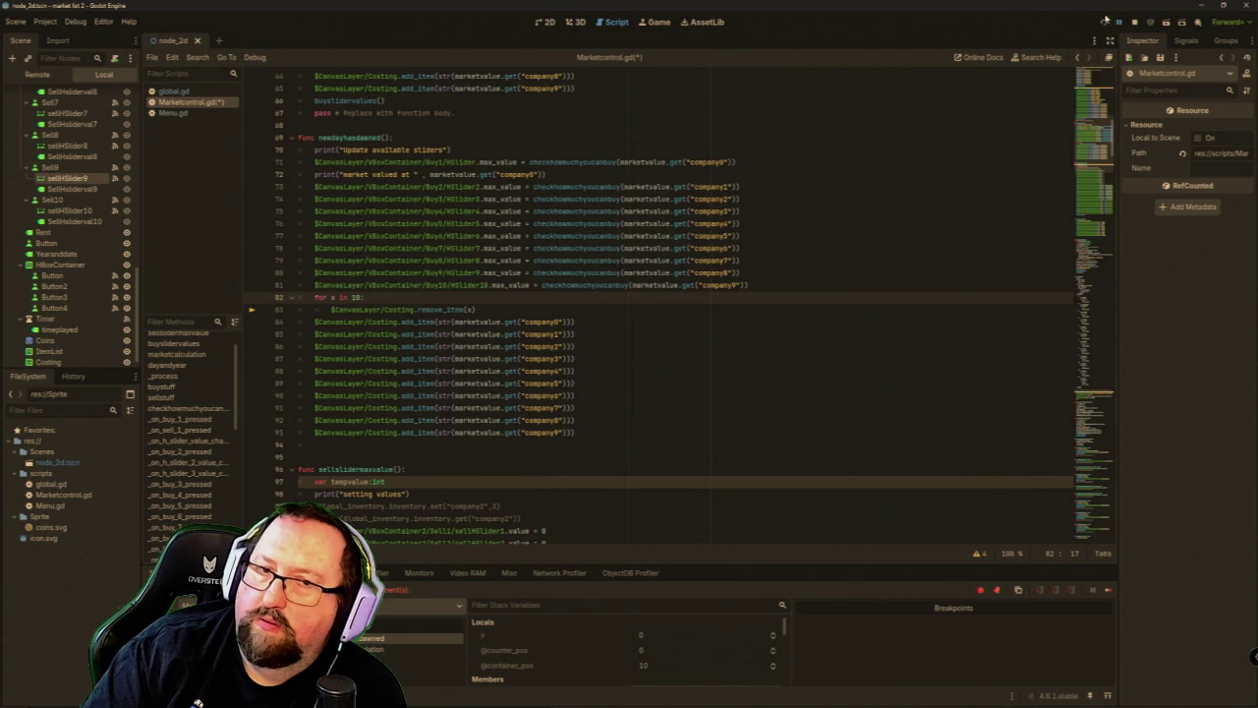
Launch the game, advance two days, and scroll through the Costing price list.
{"action": "left_click", "coordinate": [1104, 21]}
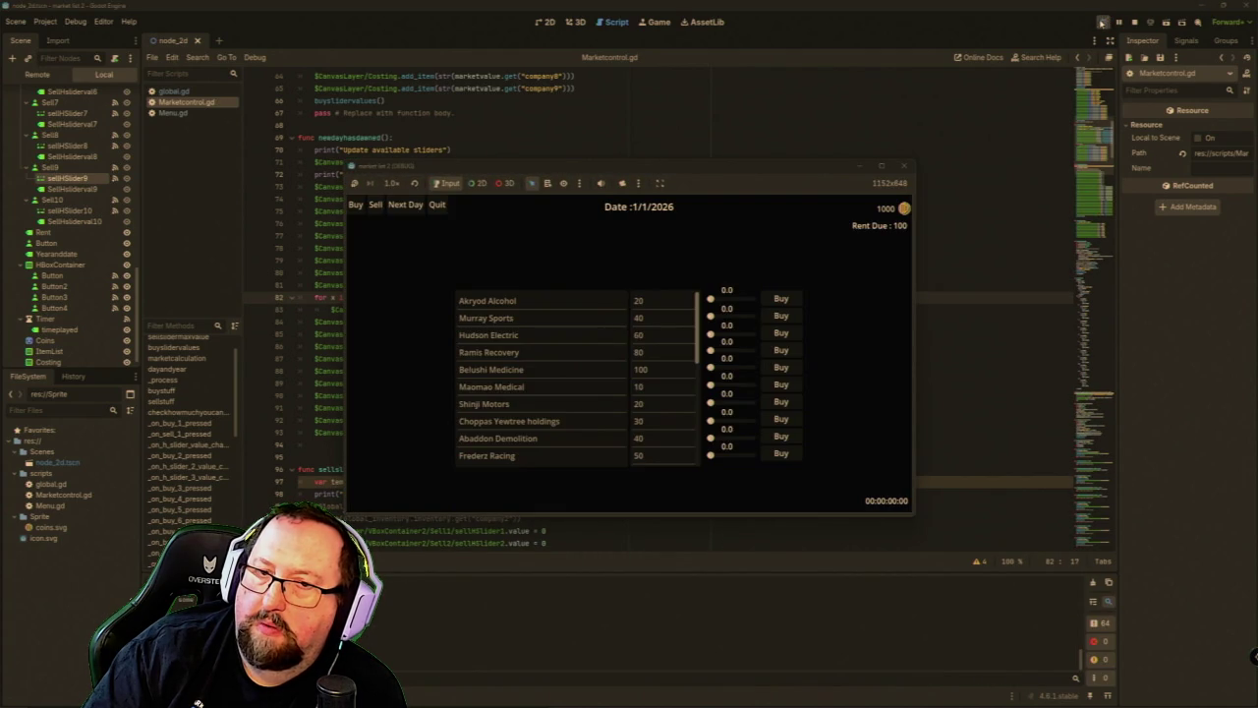
{"action": "left_click", "coordinate": [405, 207]}
{"action": "left_click", "coordinate": [405, 206]}
{"action": "scroll", "coordinate": [660, 392], "scroll_direction": "down", "scroll_amount": 5}
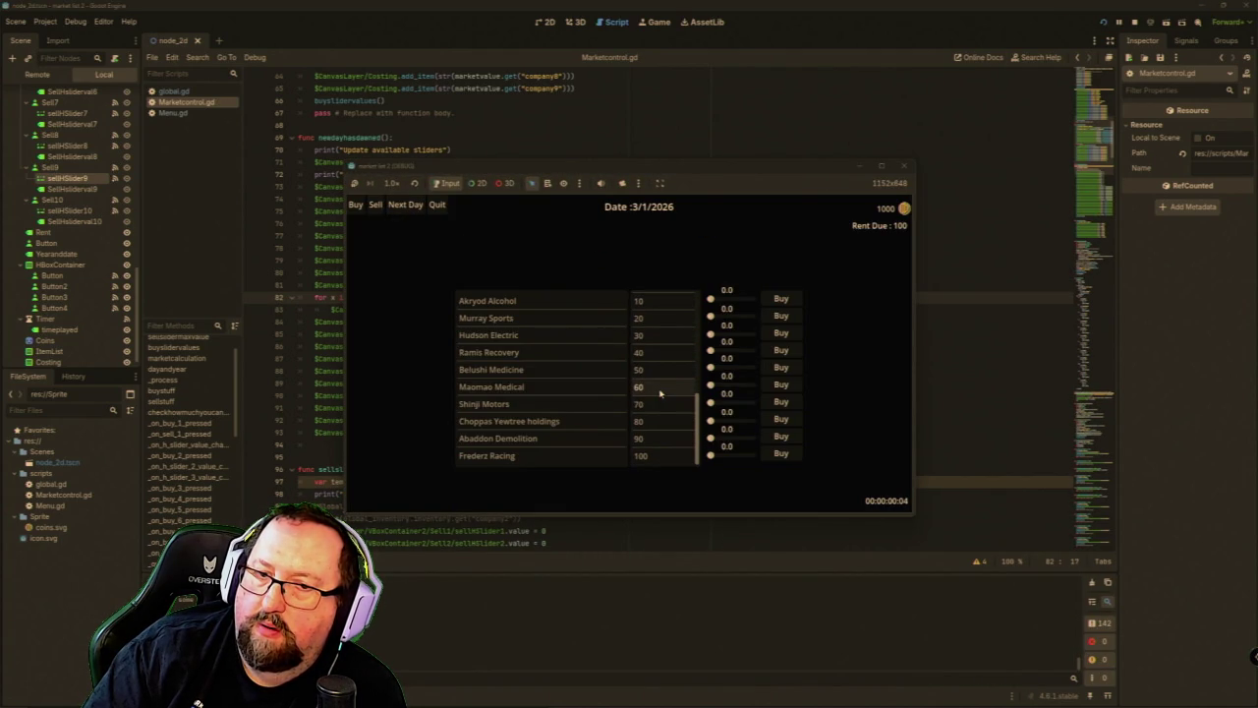
{"action": "scroll", "coordinate": [662, 428], "scroll_direction": "up", "scroll_amount": 3}
{"action": "scroll", "coordinate": [662, 428], "scroll_direction": "up", "scroll_amount": 3}
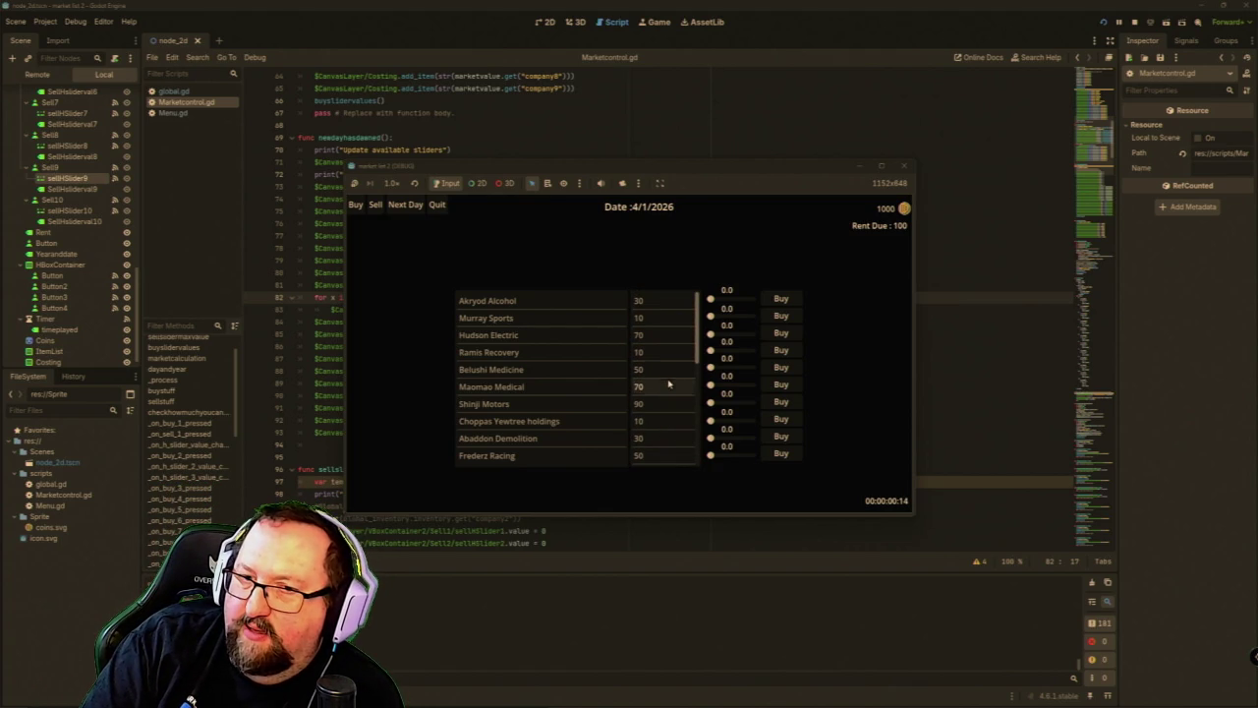
{"action": "scroll", "coordinate": [670, 431], "scroll_direction": "down", "scroll_amount": 3}
{"action": "scroll", "coordinate": [669, 431], "scroll_direction": "up", "scroll_amount": 5}
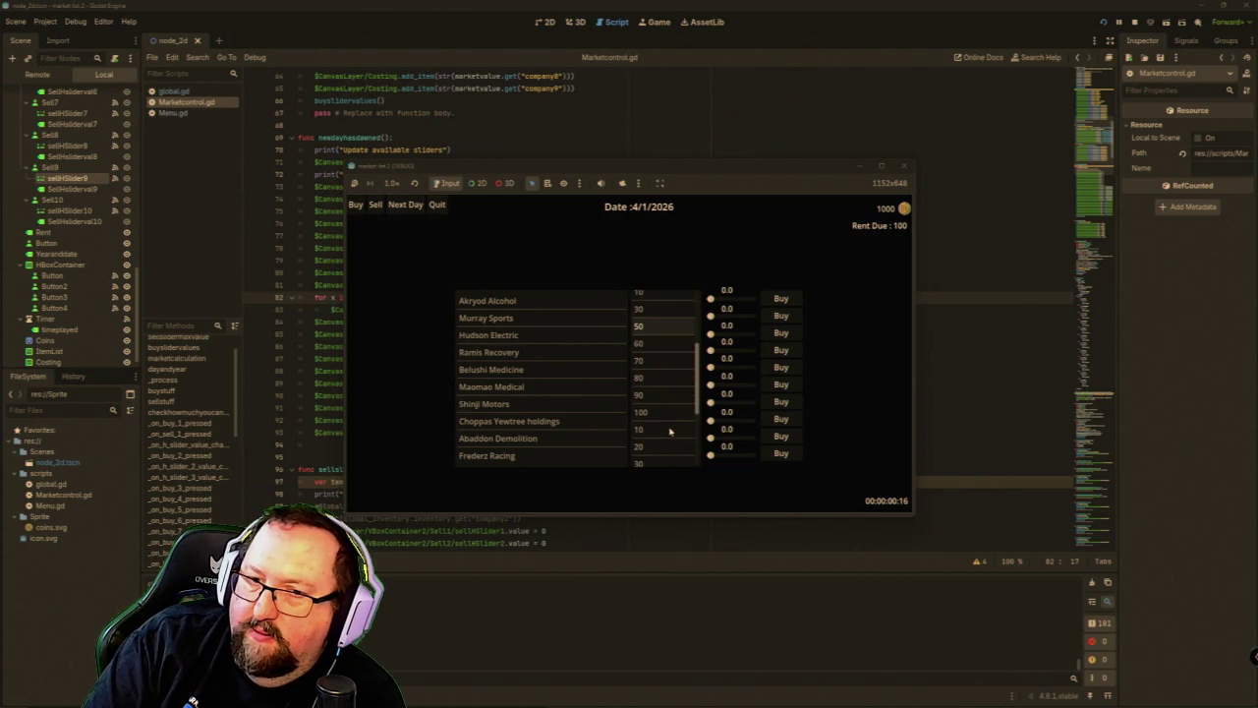
Advance eight more days to 17/1/2026 and check the Costing prices again.
{"action": "left_click", "coordinate": [406, 205]}
{"action": "left_click", "coordinate": [407, 205]}
{"action": "left_click", "coordinate": [408, 206]}
{"action": "left_click", "coordinate": [409, 207]}
{"action": "left_click", "coordinate": [409, 208]}
{"action": "left_click", "coordinate": [409, 207]}
{"action": "left_click", "coordinate": [409, 207]}
{"action": "left_click", "coordinate": [409, 207]}
{"action": "left_click", "coordinate": [409, 208]}
{"action": "left_click", "coordinate": [408, 207]}
{"action": "left_click", "coordinate": [409, 208]}
{"action": "left_click", "coordinate": [409, 208]}
{"action": "scroll", "coordinate": [666, 339], "scroll_direction": "down", "scroll_amount": 5}
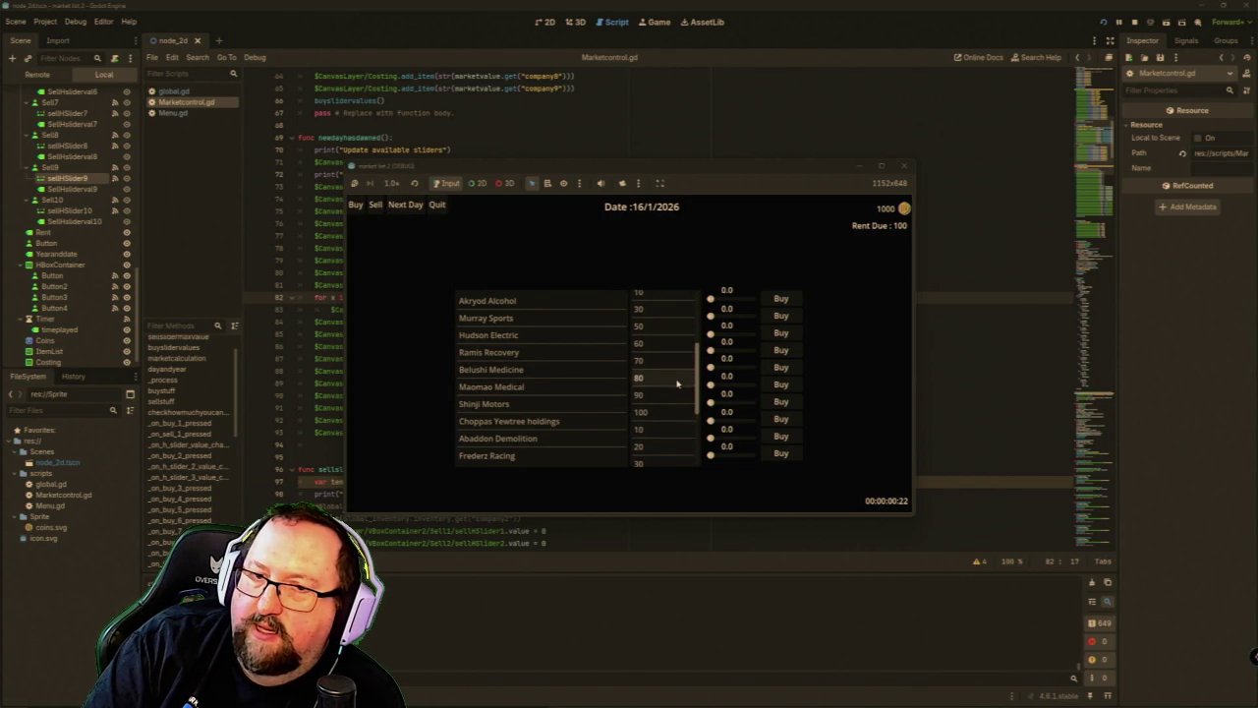
{"action": "scroll", "coordinate": [675, 413], "scroll_direction": "up", "scroll_amount": 5}
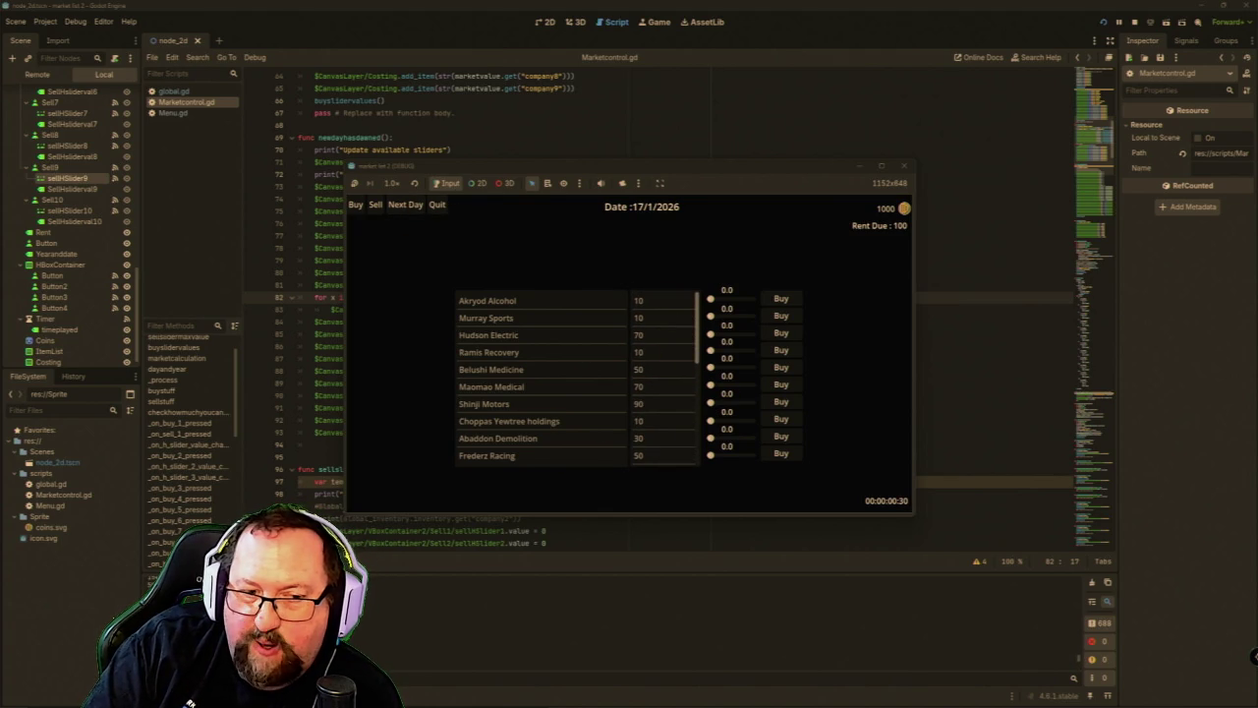
{"action": "scroll", "coordinate": [644, 351], "scroll_direction": "down", "scroll_amount": 5}
{"action": "scroll", "coordinate": [644, 350], "scroll_direction": "up", "scroll_amount": 4}
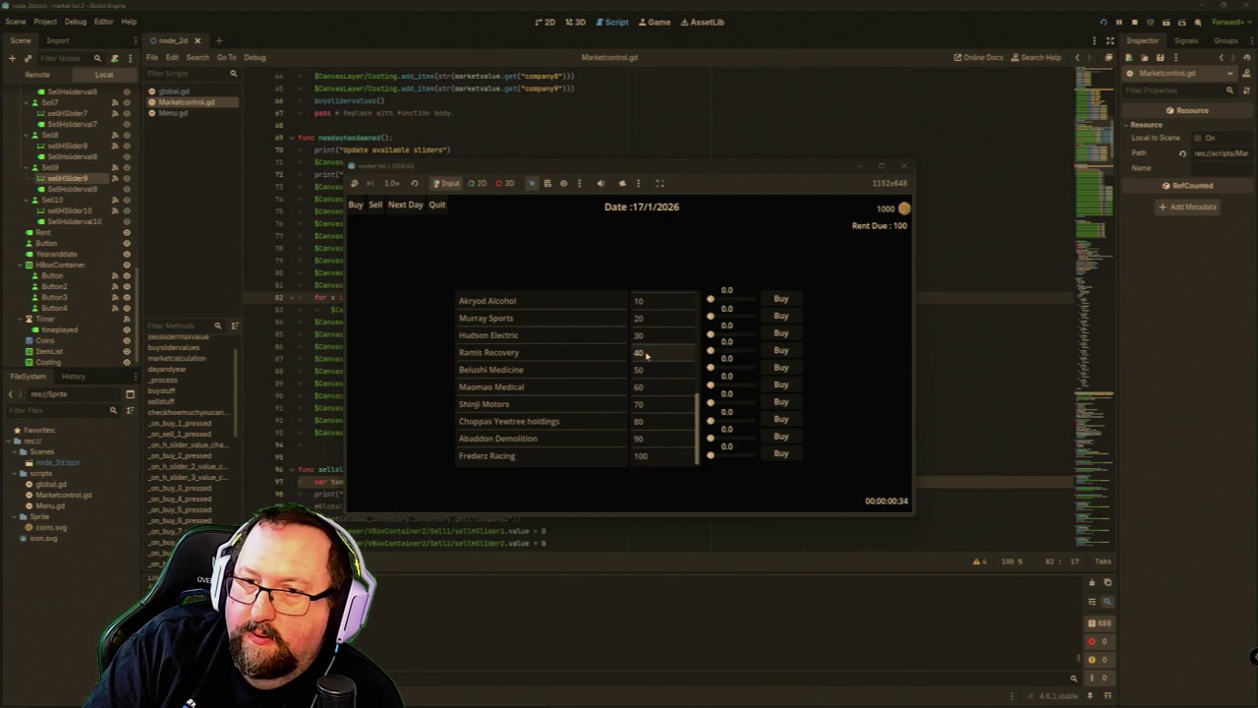
Buy 100 Akryod Alcohol with the first Buy slider, spending all 1000 coins.
{"action": "left_click_drag", "start_coordinate": [725, 305], "coordinate": [784, 305]}
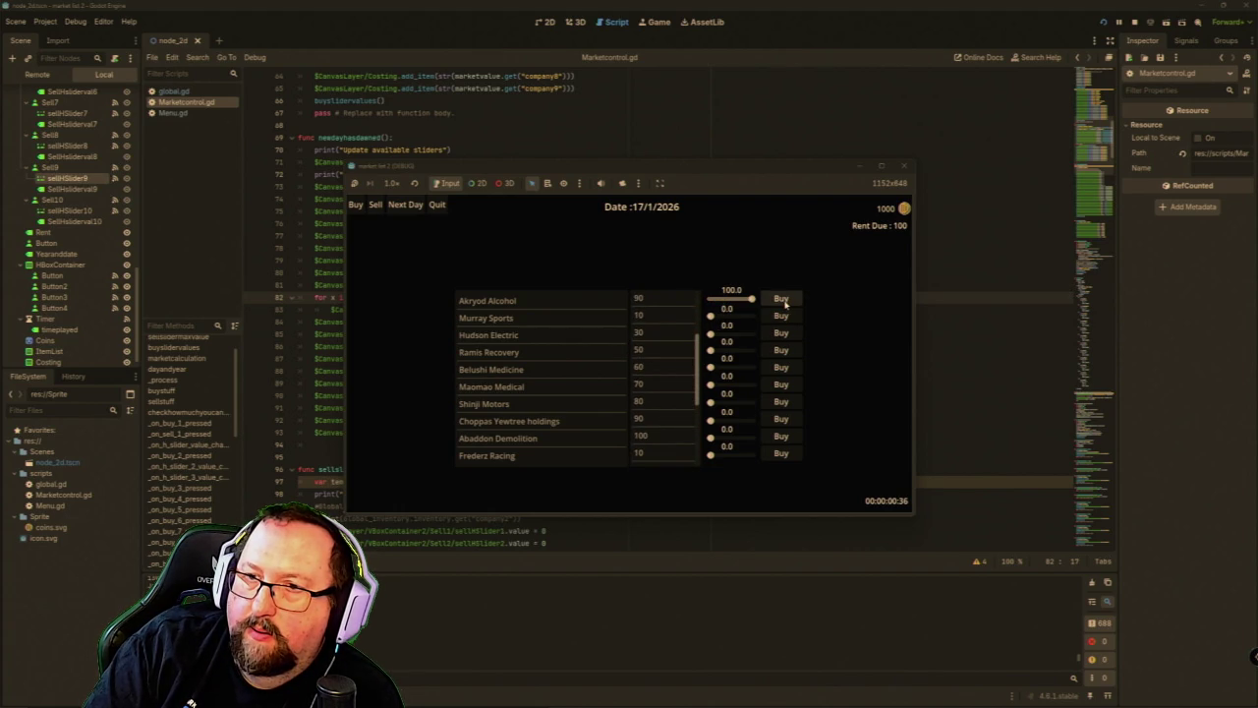
{"action": "left_click", "coordinate": [784, 302]}
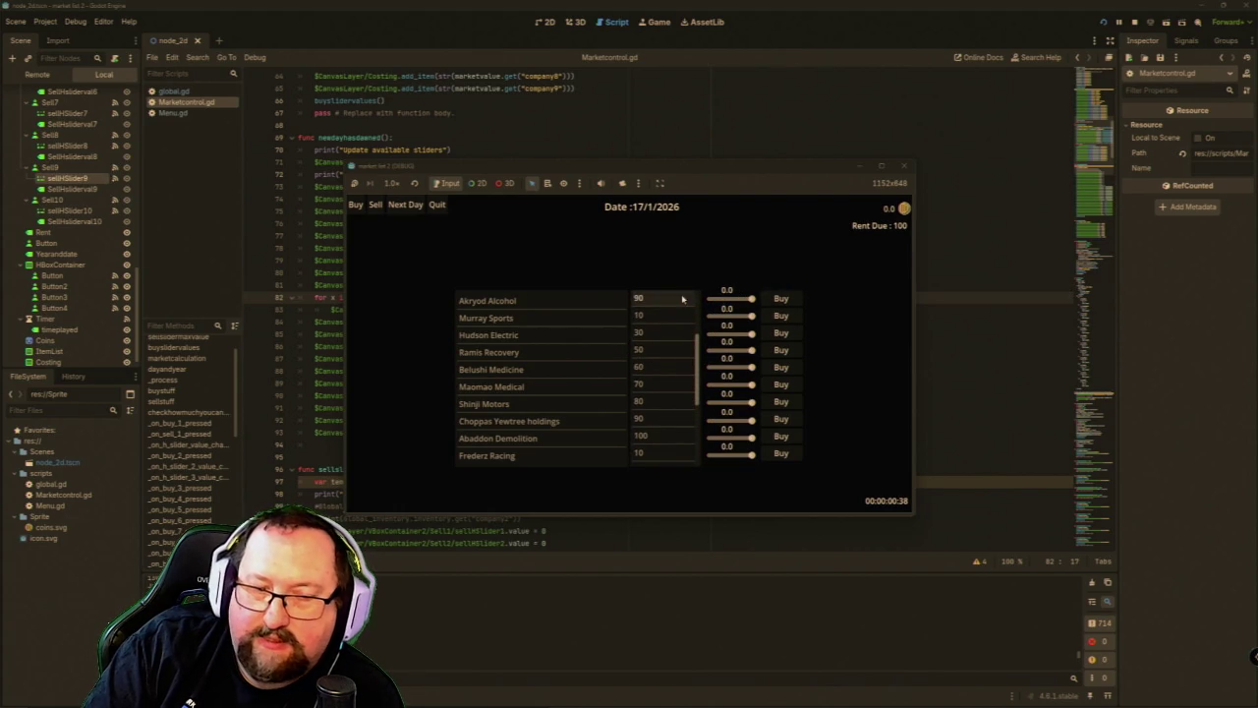
{"action": "scroll", "coordinate": [668, 390], "scroll_direction": "up", "scroll_amount": 3}
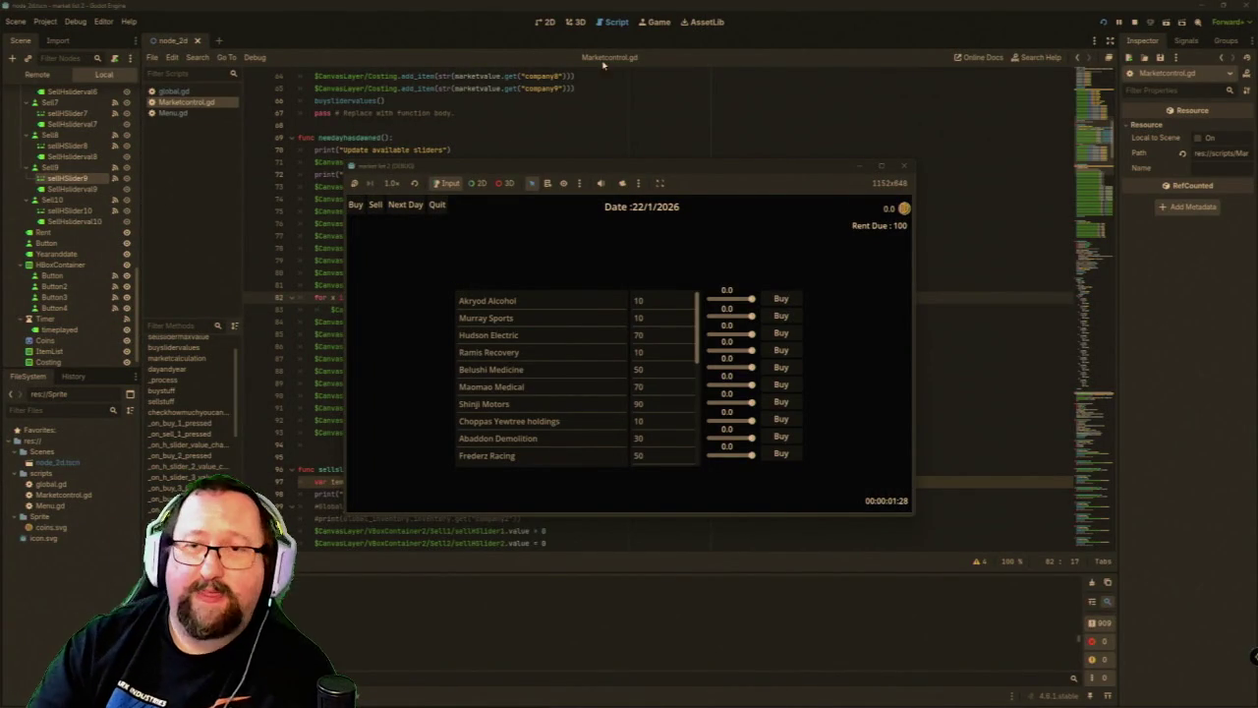
Close the game, change line 82 to 'for x in 20:', then save and run again.
{"action": "left_click", "coordinate": [904, 168]}
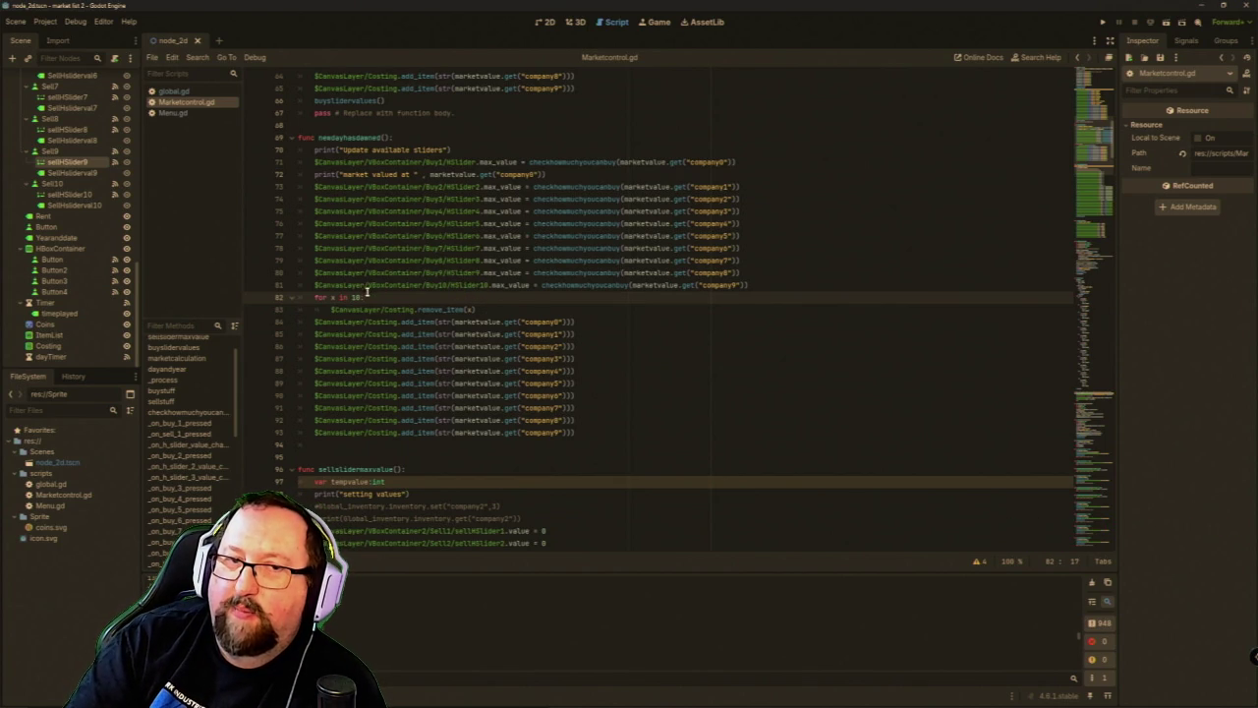
{"action": "mouse_move", "coordinate": [425, 286]}
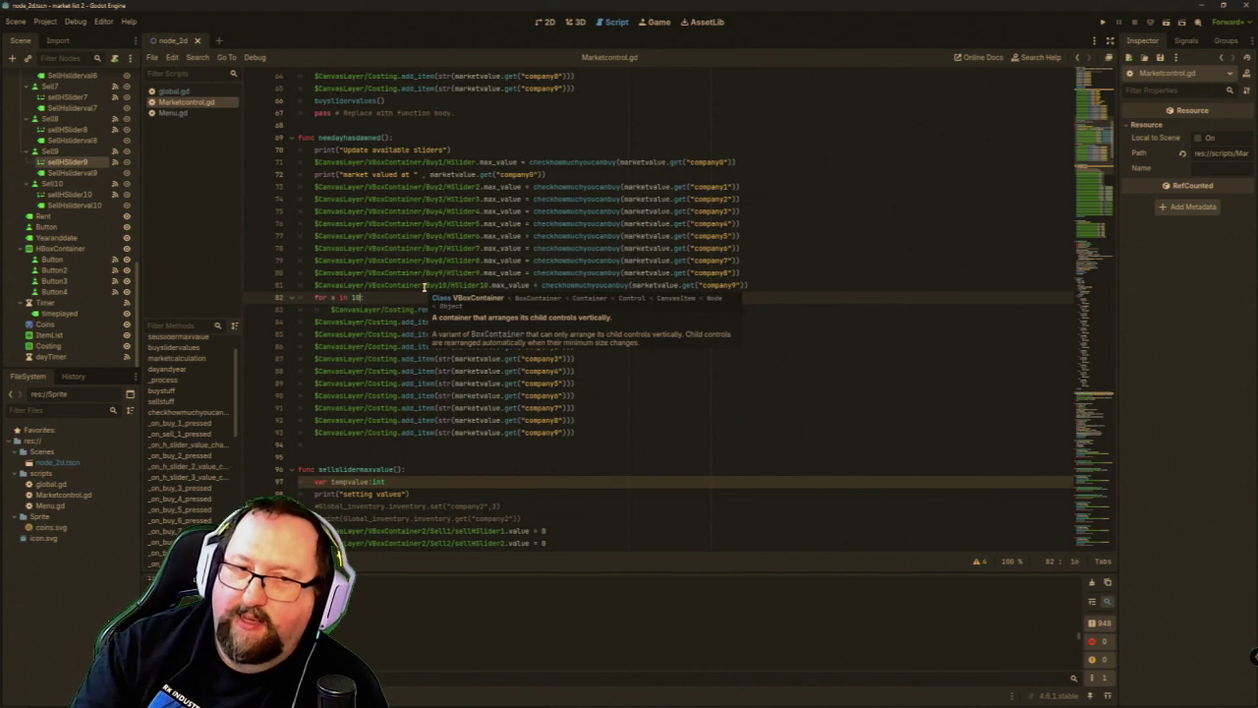
{"action": "key", "text": "Left"}
{"action": "key", "text": "Left"}
{"action": "key", "text": "BackSpace"}
{"action": "type", "text": "2"}
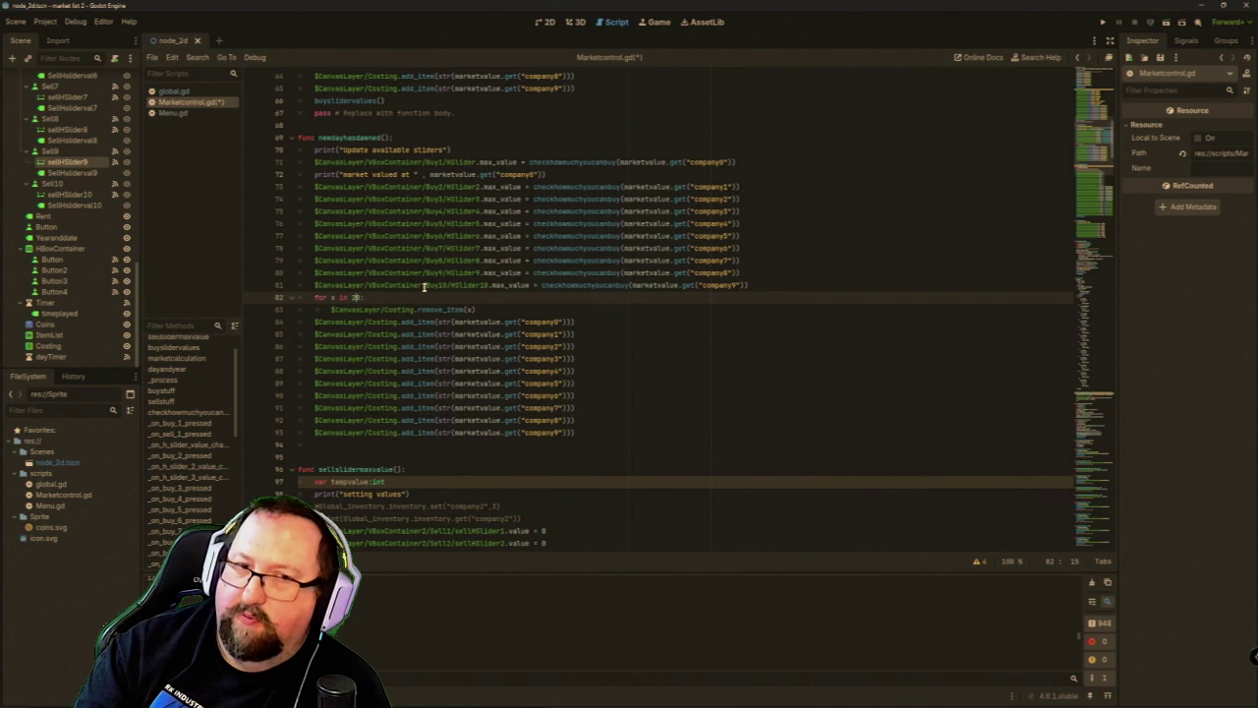
{"action": "left_click", "coordinate": [1102, 21]}
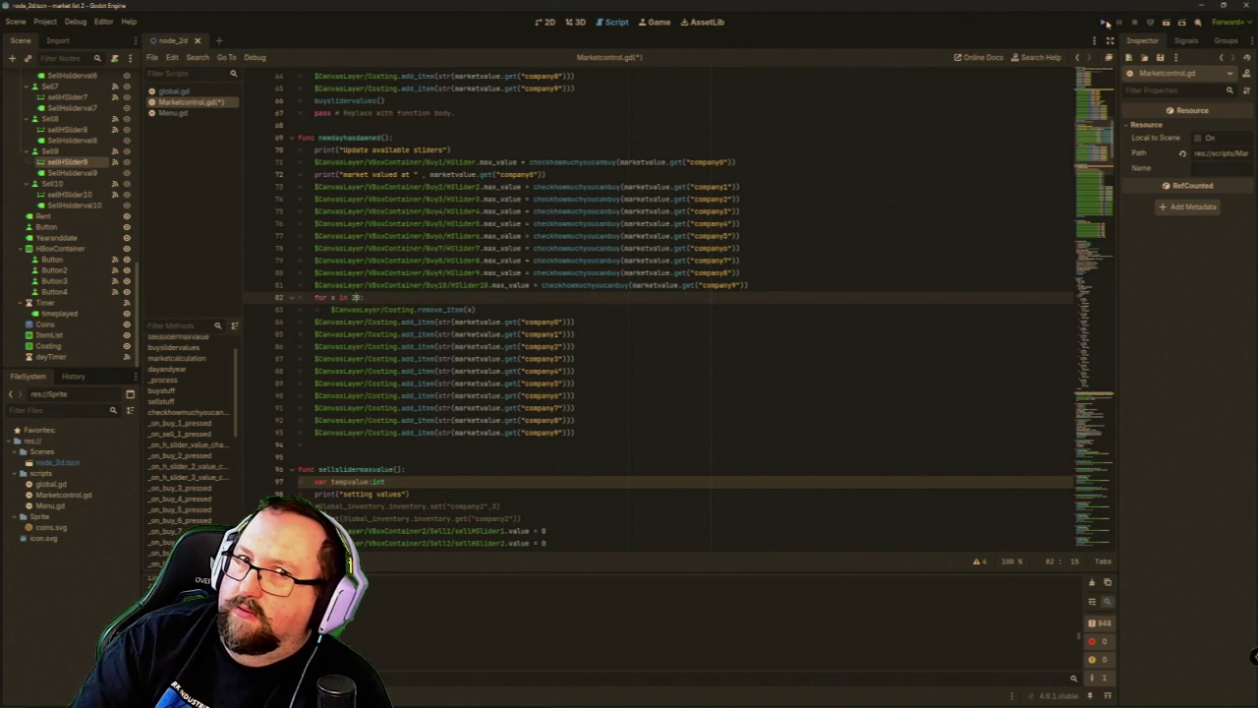
Check the Costing price list with the 20-pass loop, then close the game.
{"action": "scroll", "coordinate": [658, 326], "scroll_direction": "down", "scroll_amount": 5}
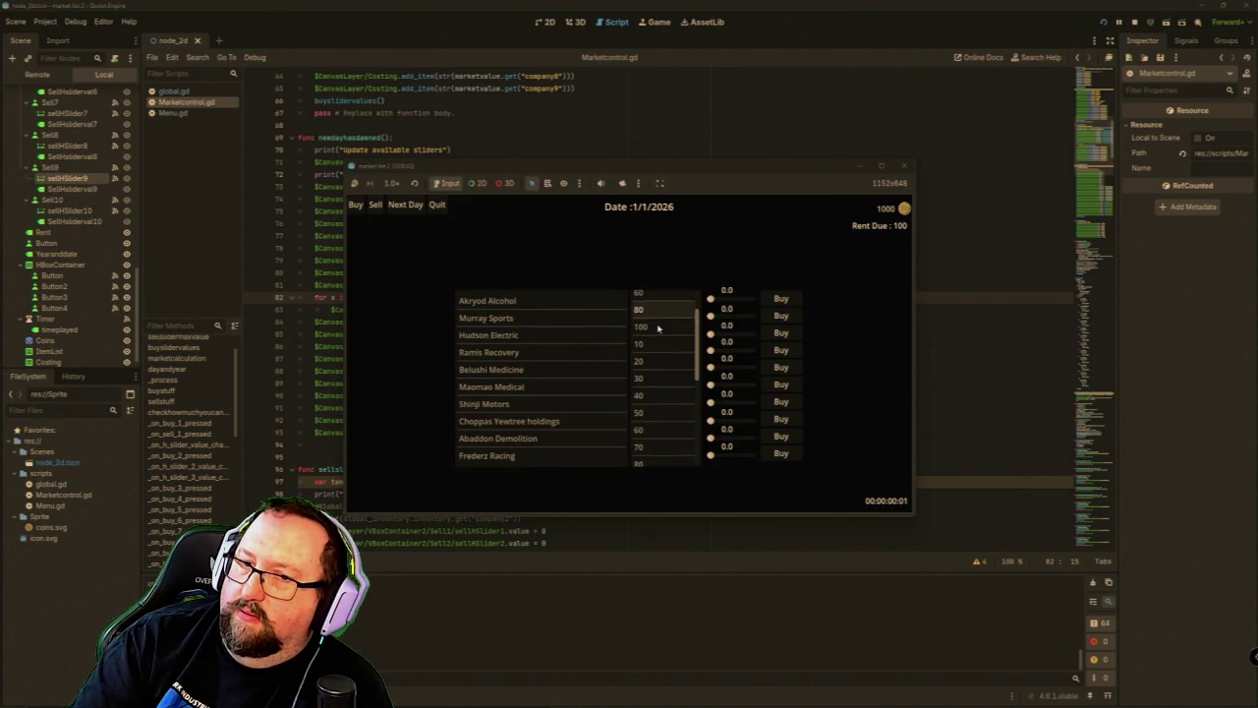
{"action": "scroll", "coordinate": [657, 330], "scroll_direction": "up", "scroll_amount": 5}
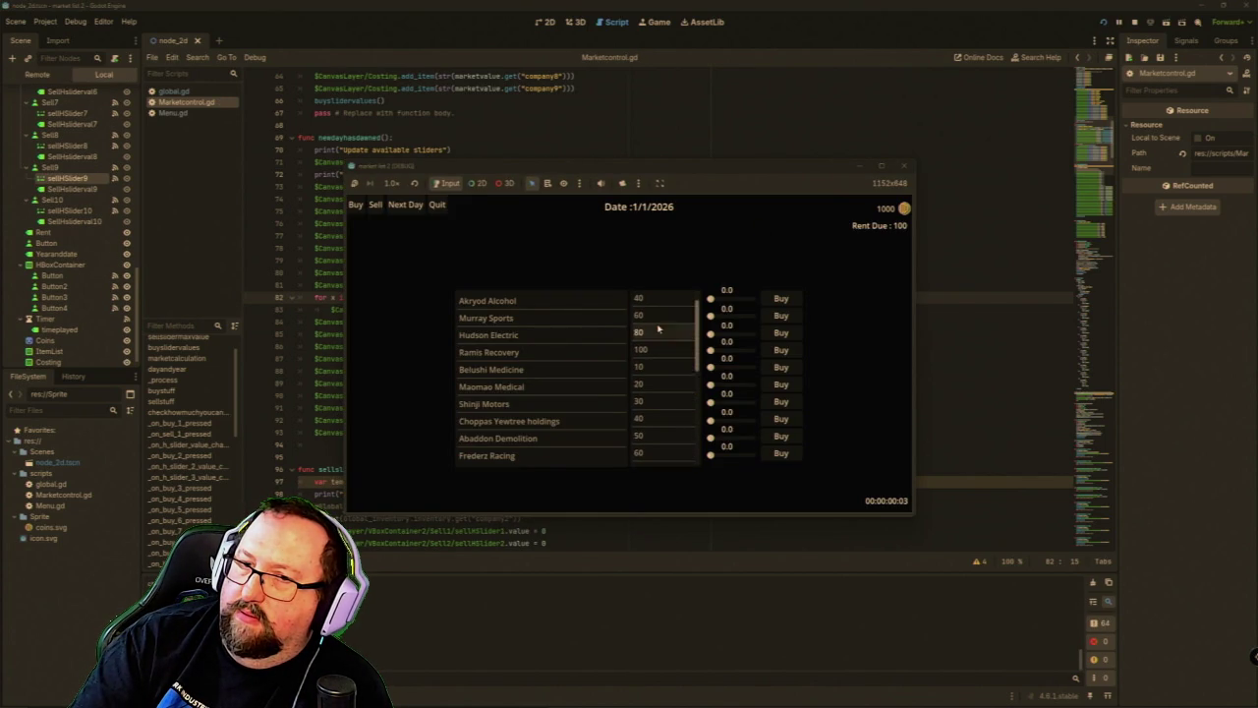
{"action": "scroll", "coordinate": [657, 329], "scroll_direction": "down", "scroll_amount": 5}
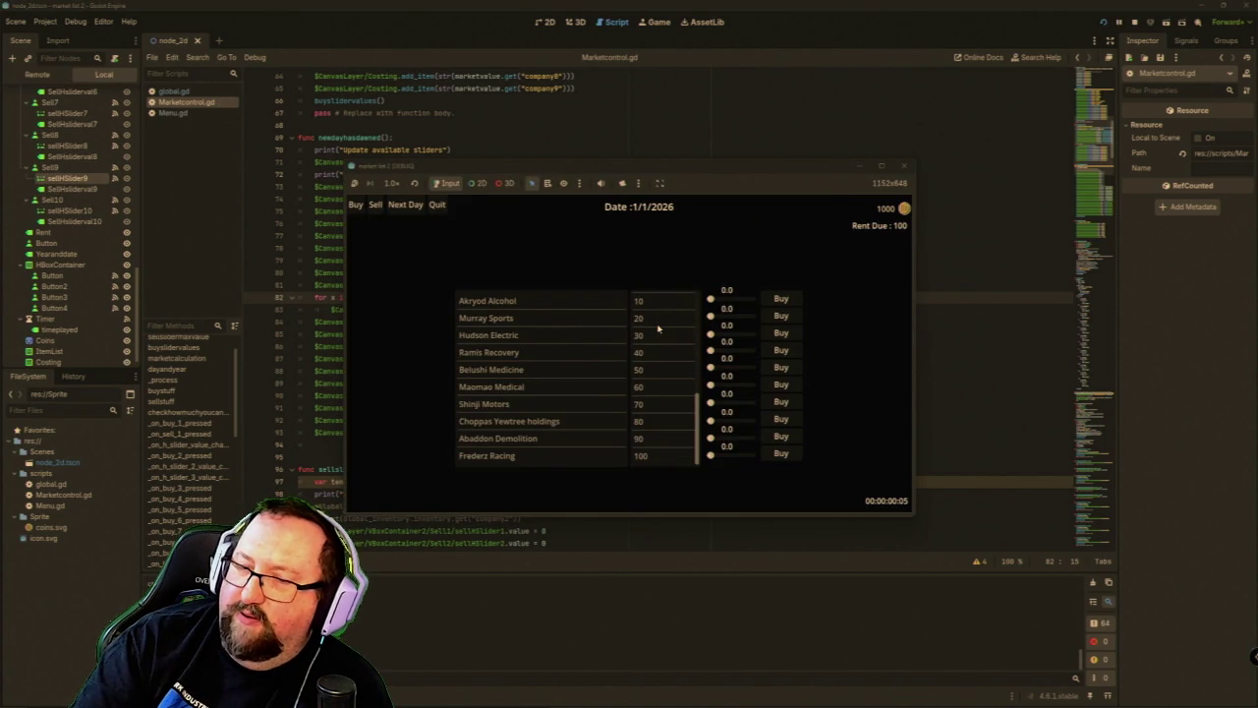
{"action": "scroll", "coordinate": [657, 330], "scroll_direction": "up", "scroll_amount": 5}
{"action": "scroll", "coordinate": [660, 338], "scroll_direction": "down", "scroll_amount": 4}
{"action": "scroll", "coordinate": [661, 338], "scroll_direction": "up", "scroll_amount": 3}
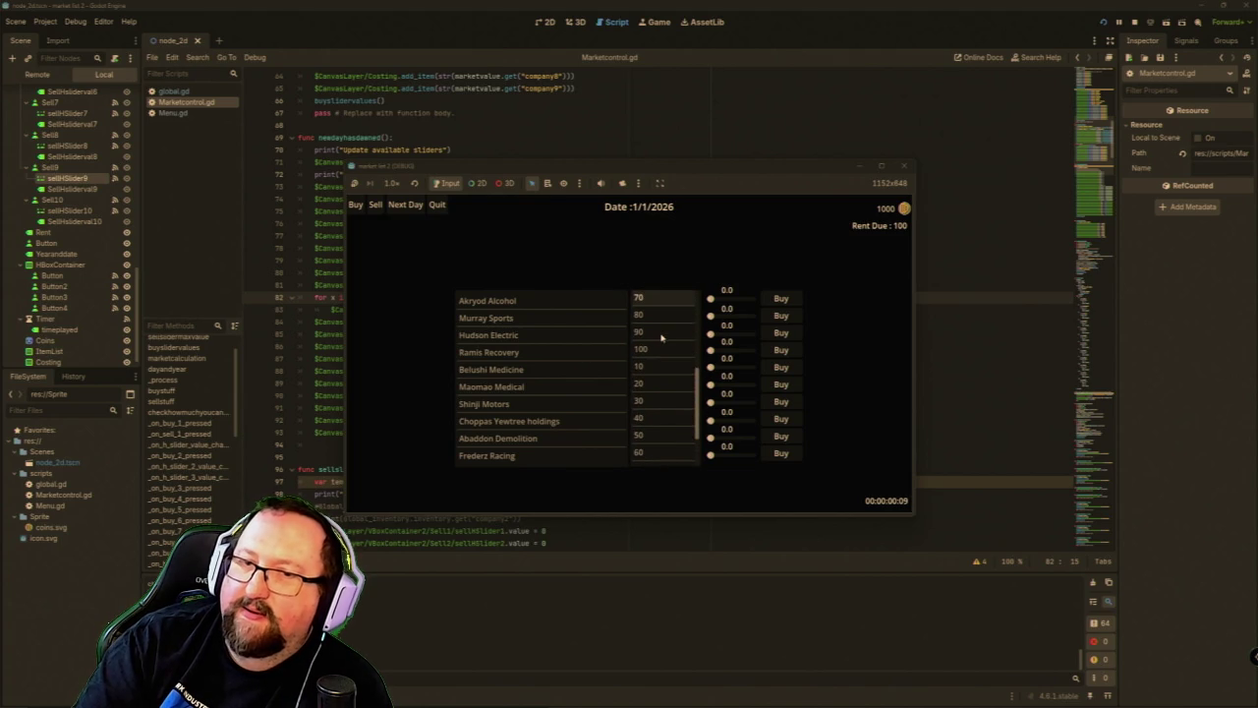
{"action": "scroll", "coordinate": [660, 337], "scroll_direction": "down", "scroll_amount": 3}
{"action": "scroll", "coordinate": [661, 337], "scroll_direction": "up", "scroll_amount": 10}
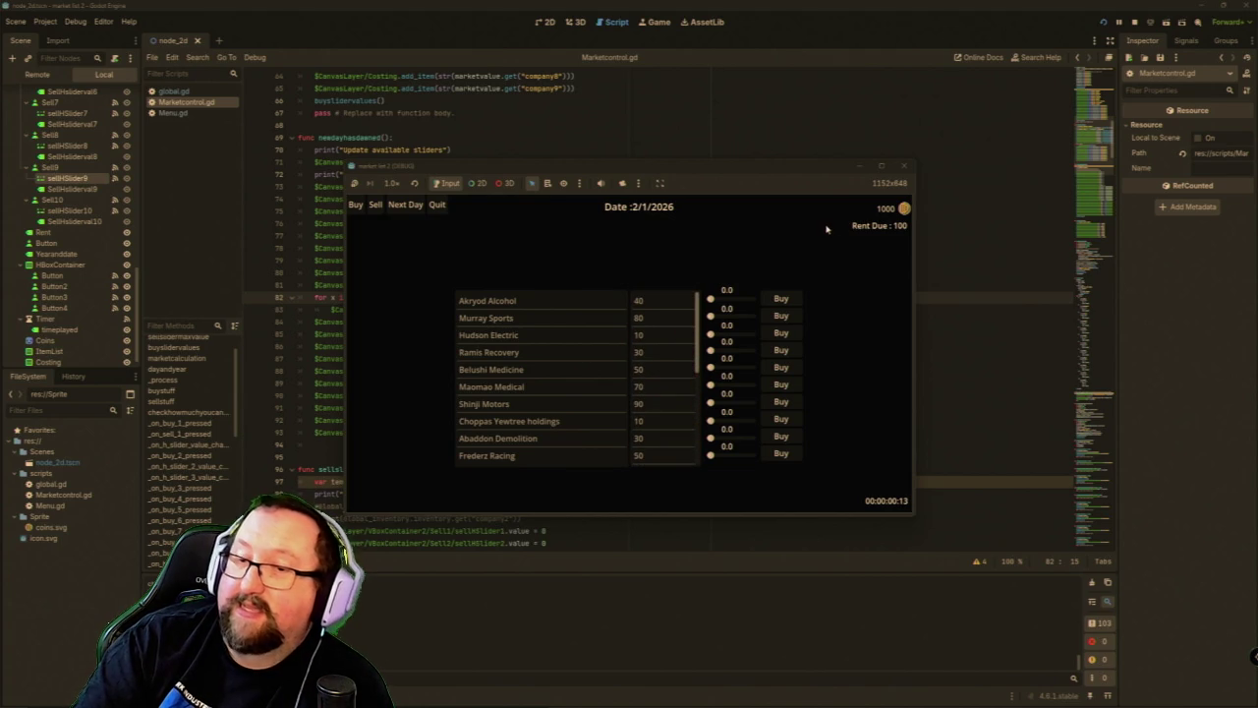
{"action": "left_click", "coordinate": [904, 166]}
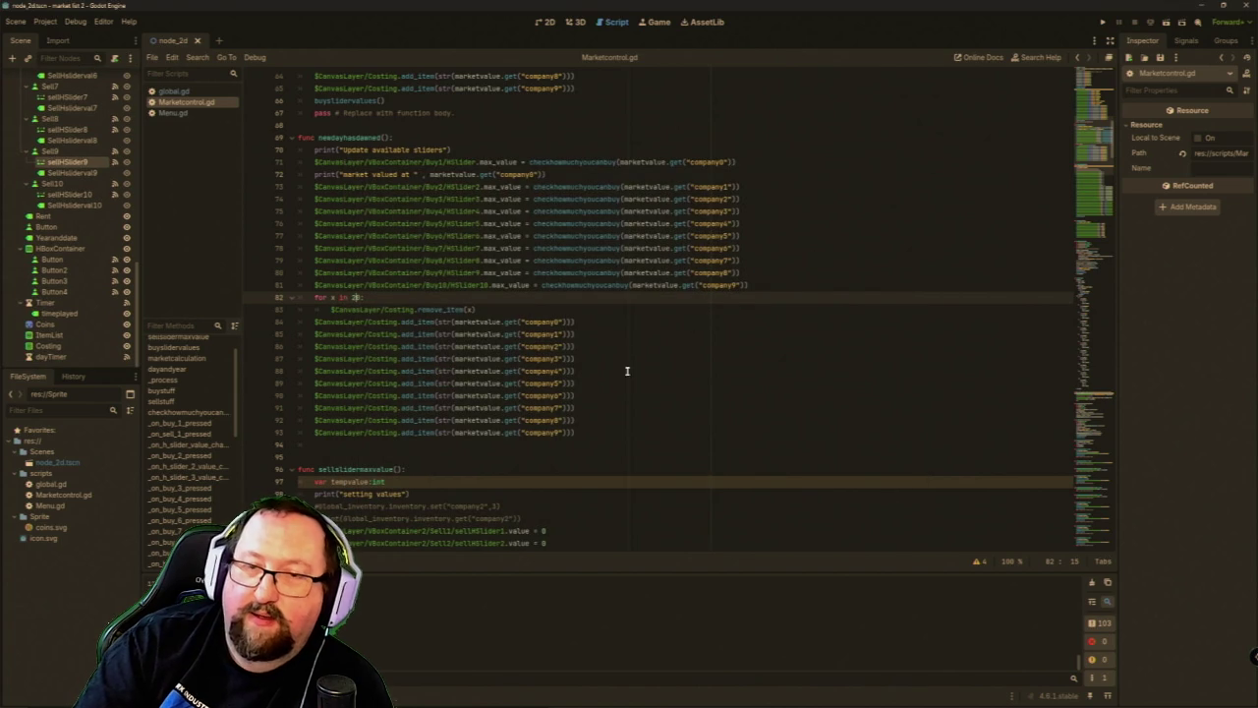
Select and delete the Costing add_item lines directly after the remove_item loop.
{"action": "scroll", "coordinate": [624, 442], "scroll_direction": "up", "scroll_amount": 5}
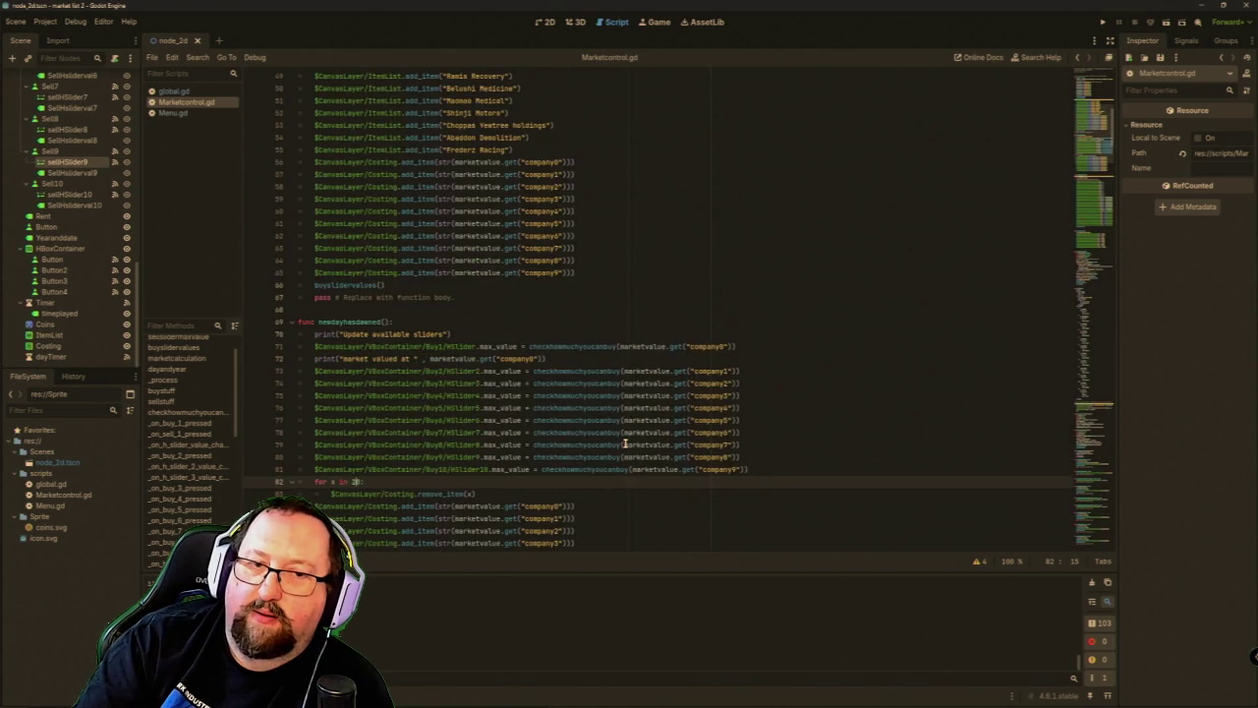
{"action": "scroll", "coordinate": [624, 442], "scroll_direction": "down", "scroll_amount": 4}
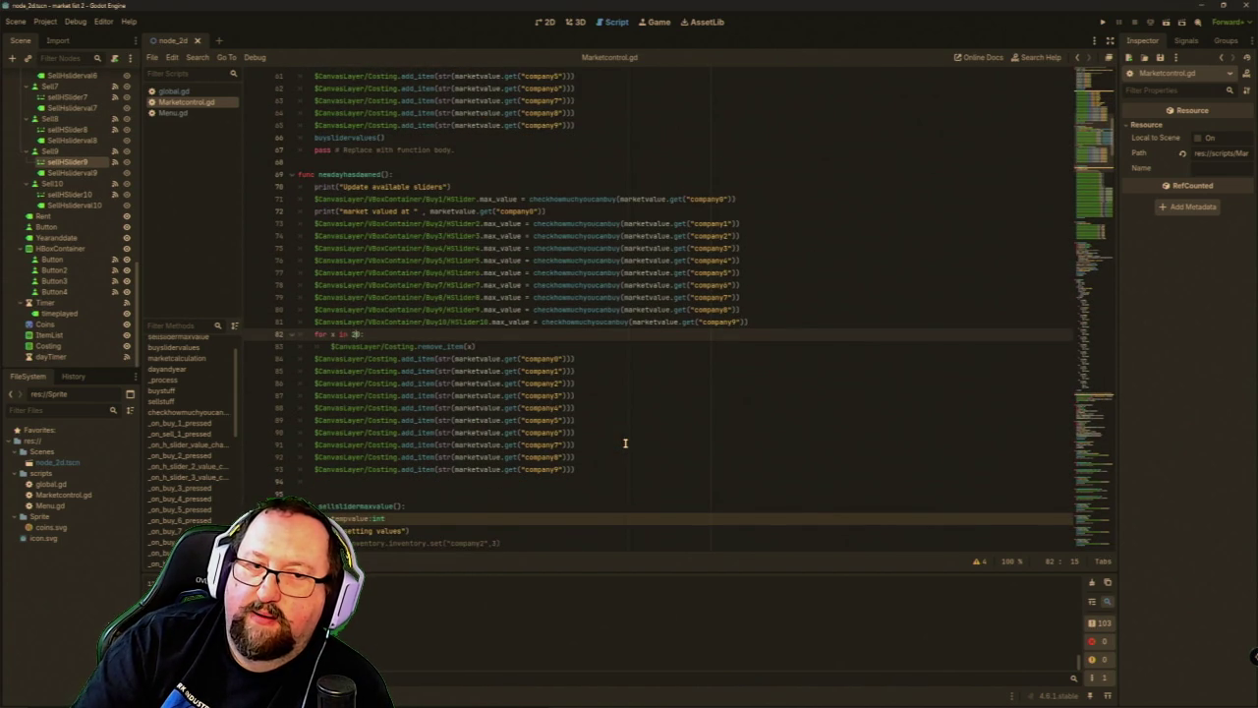
{"action": "mouse_move", "coordinate": [576, 469]}
{"action": "left_mouse_down"}
{"action": "mouse_move", "coordinate": [312, 445]}
{"action": "mouse_move", "coordinate": [302, 358]}
{"action": "left_mouse_up"}
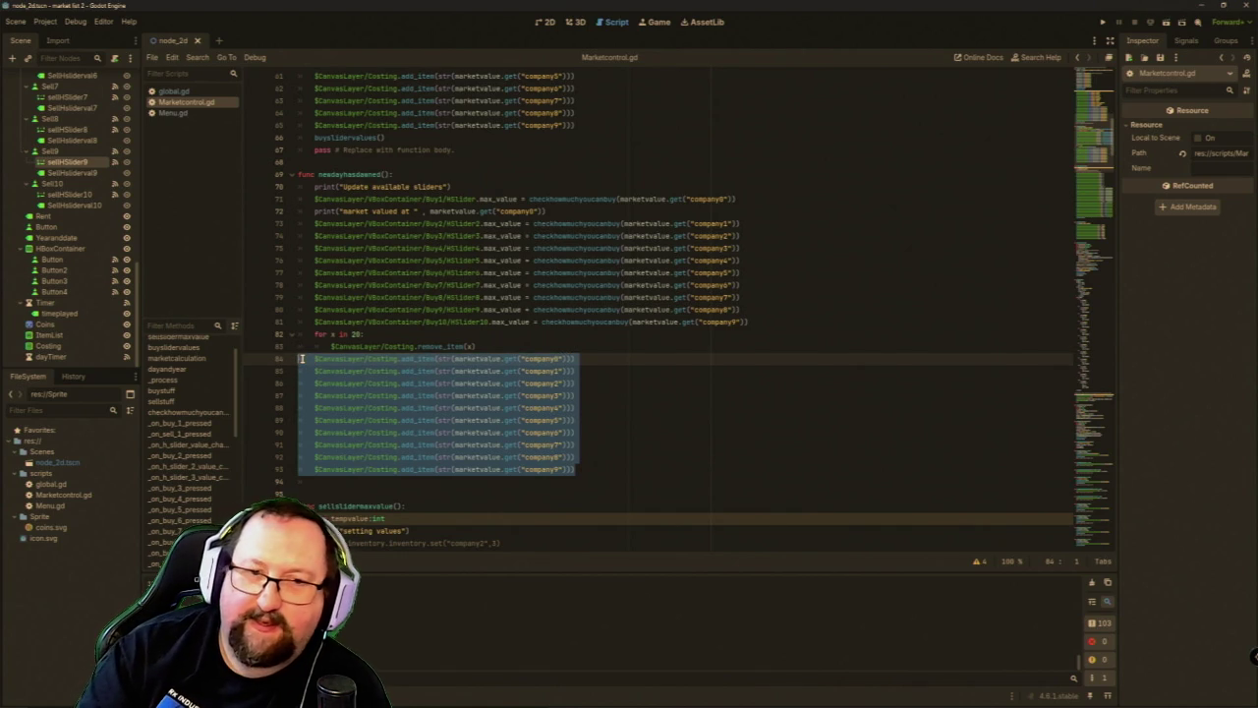
{"action": "key", "text": "Delete"}
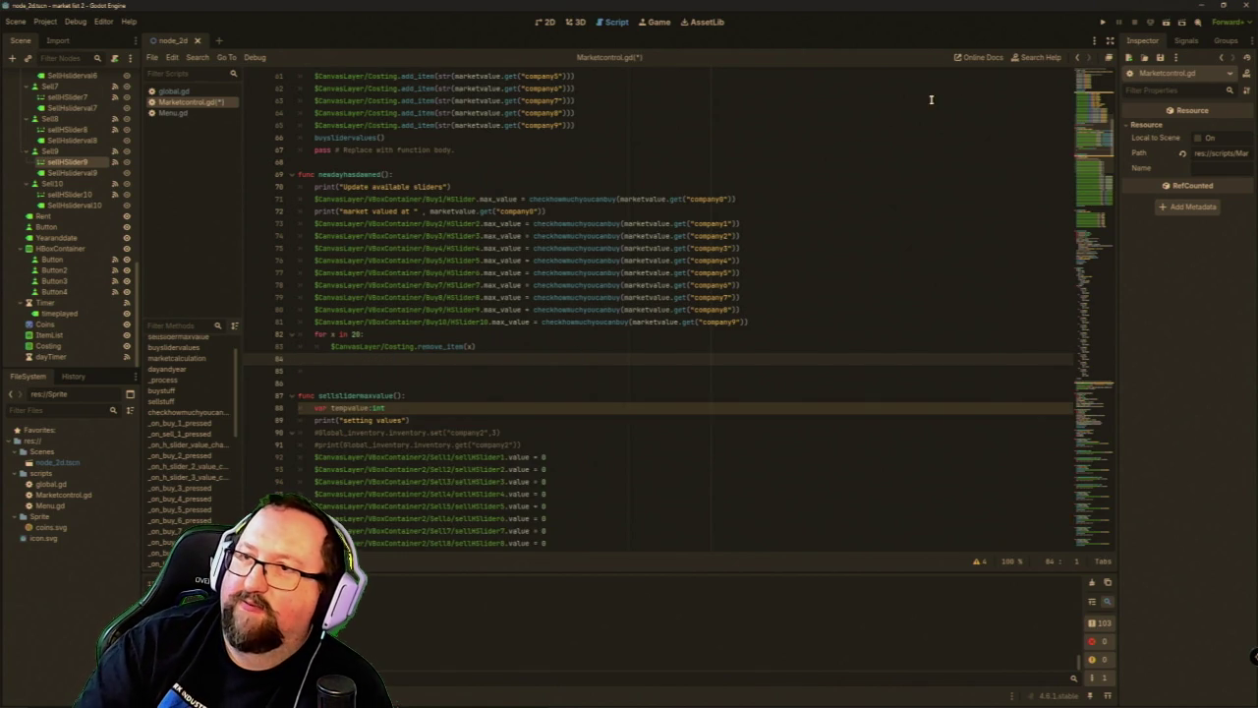
Run the game, advance four days until the Costing prices are empty by 5/1/2026, then close it.
{"action": "left_click", "coordinate": [1103, 21]}
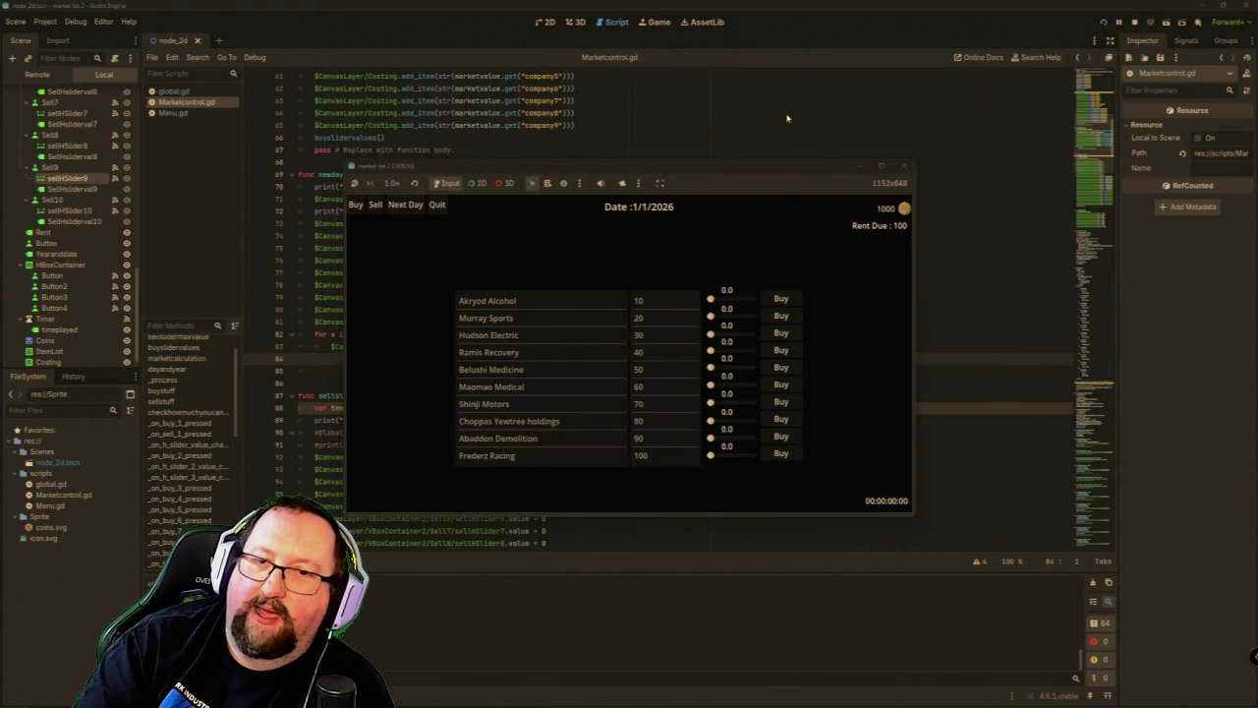
{"action": "left_click", "coordinate": [404, 203]}
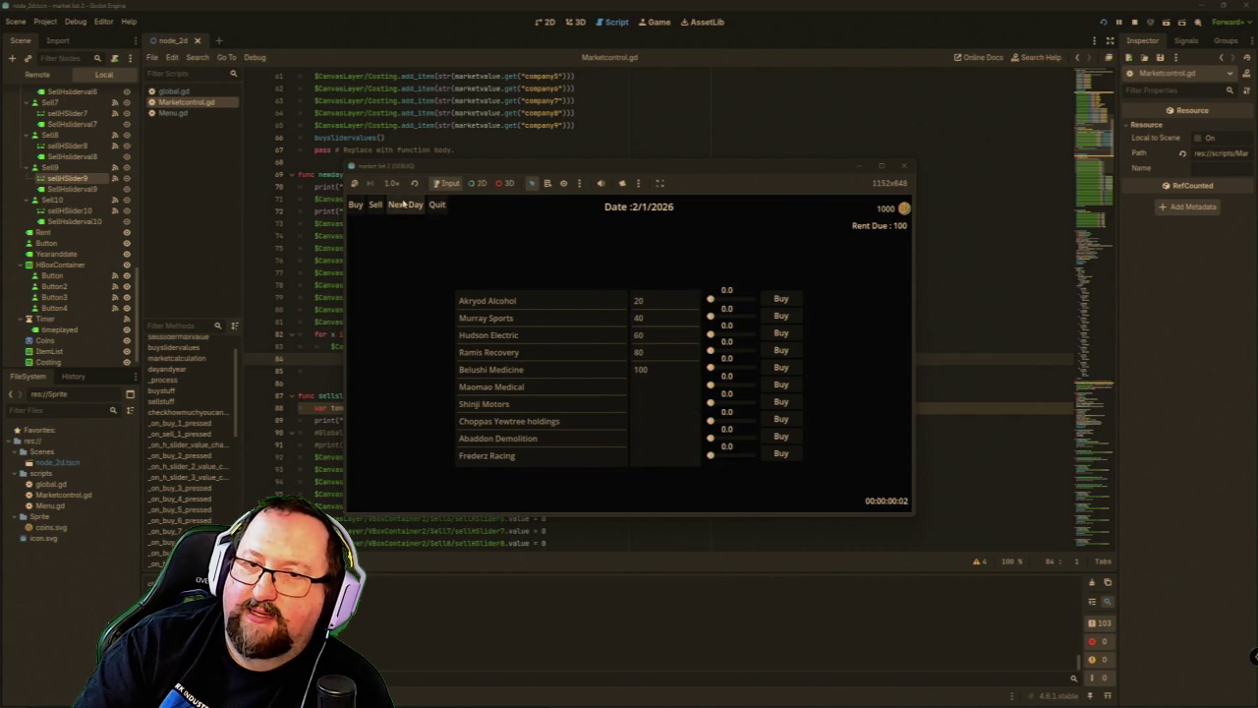
{"action": "left_click", "coordinate": [402, 205]}
{"action": "left_click", "coordinate": [402, 205]}
{"action": "left_click", "coordinate": [402, 205]}
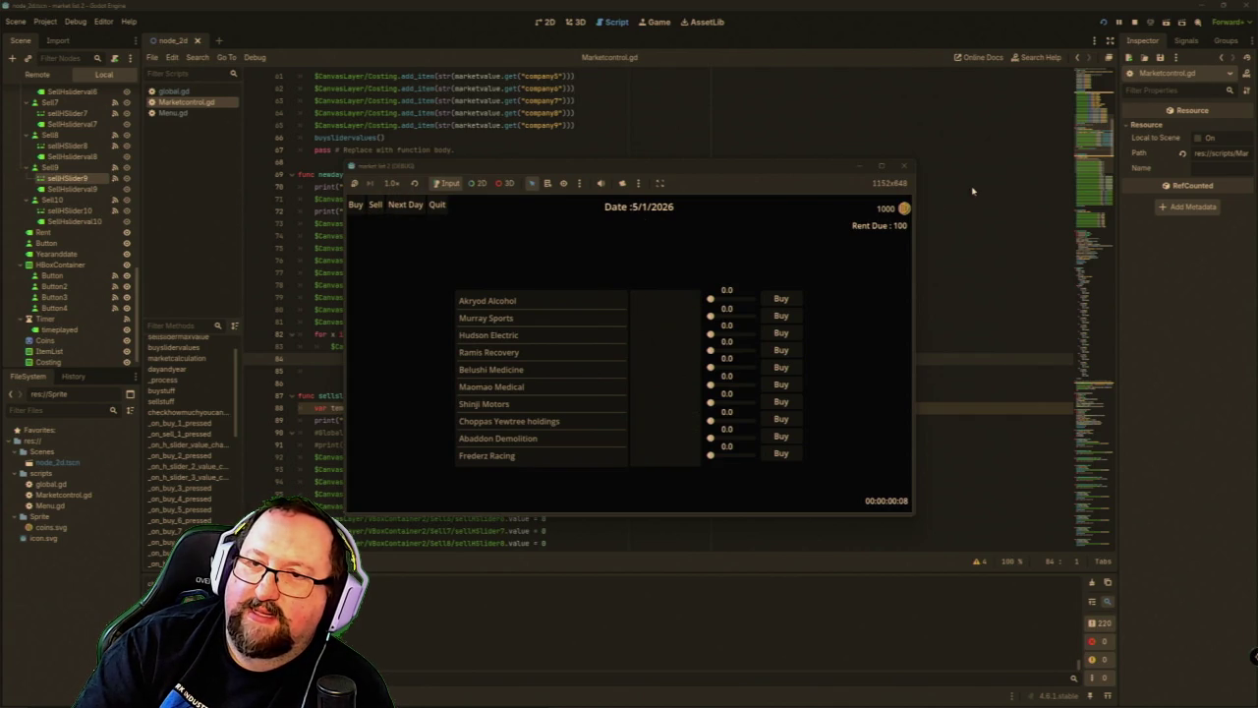
{"action": "left_click", "coordinate": [904, 166]}
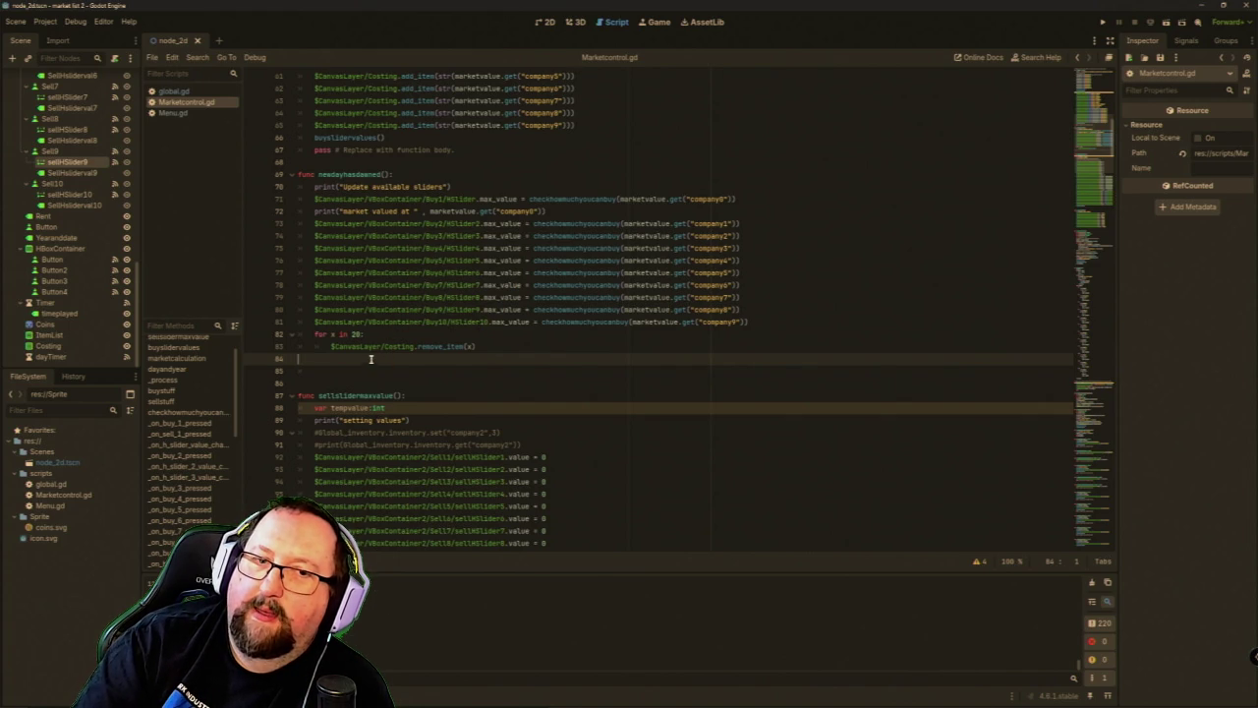
{"action": "mouse_move", "coordinate": [345, 347]}
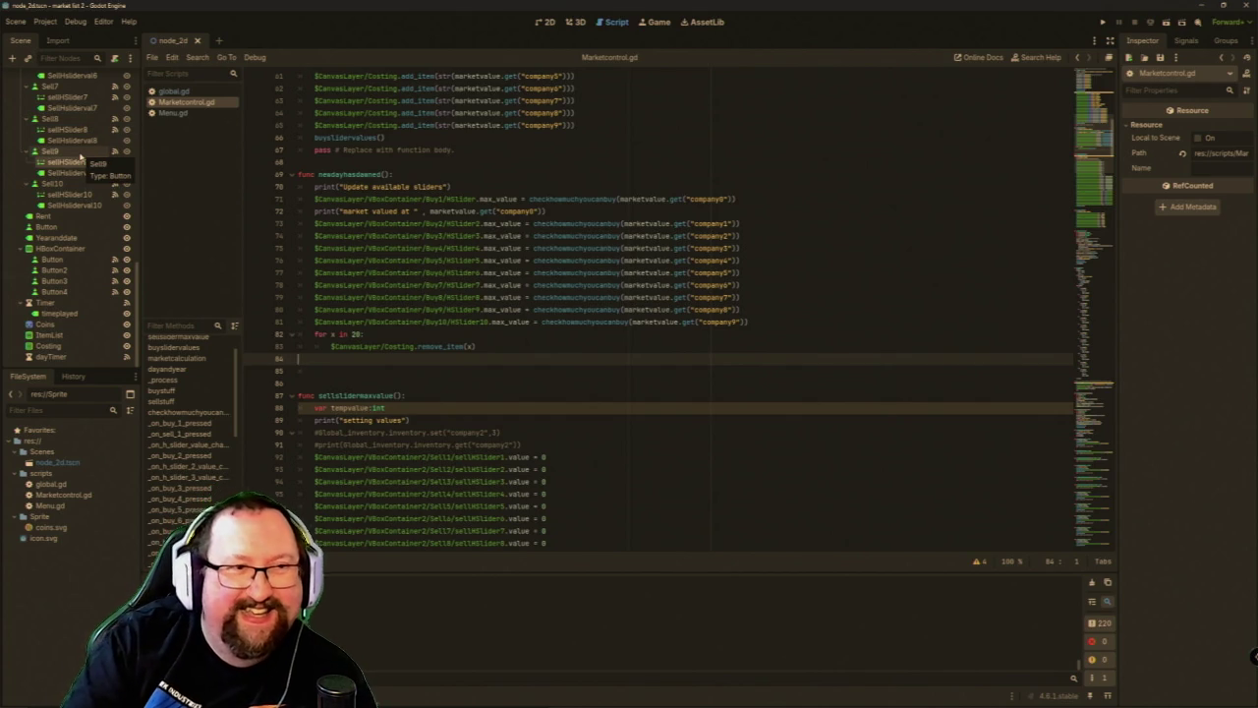
{"action": "left_click", "coordinate": [74, 161]}
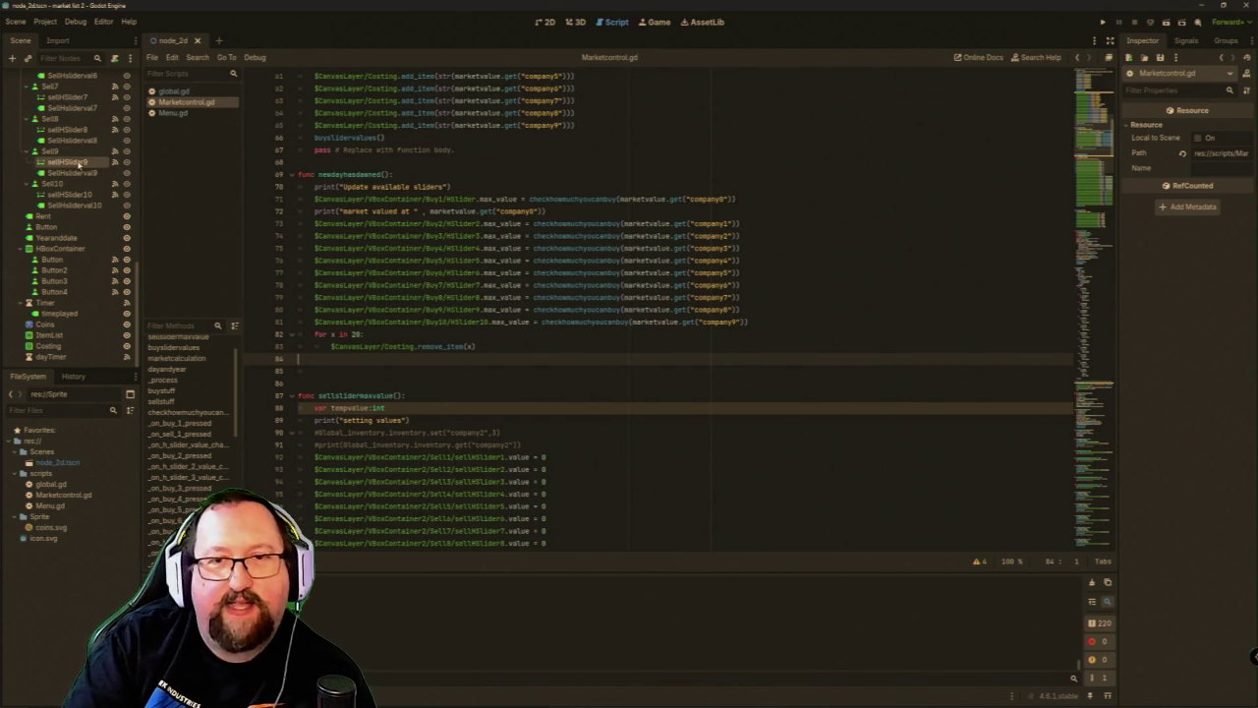
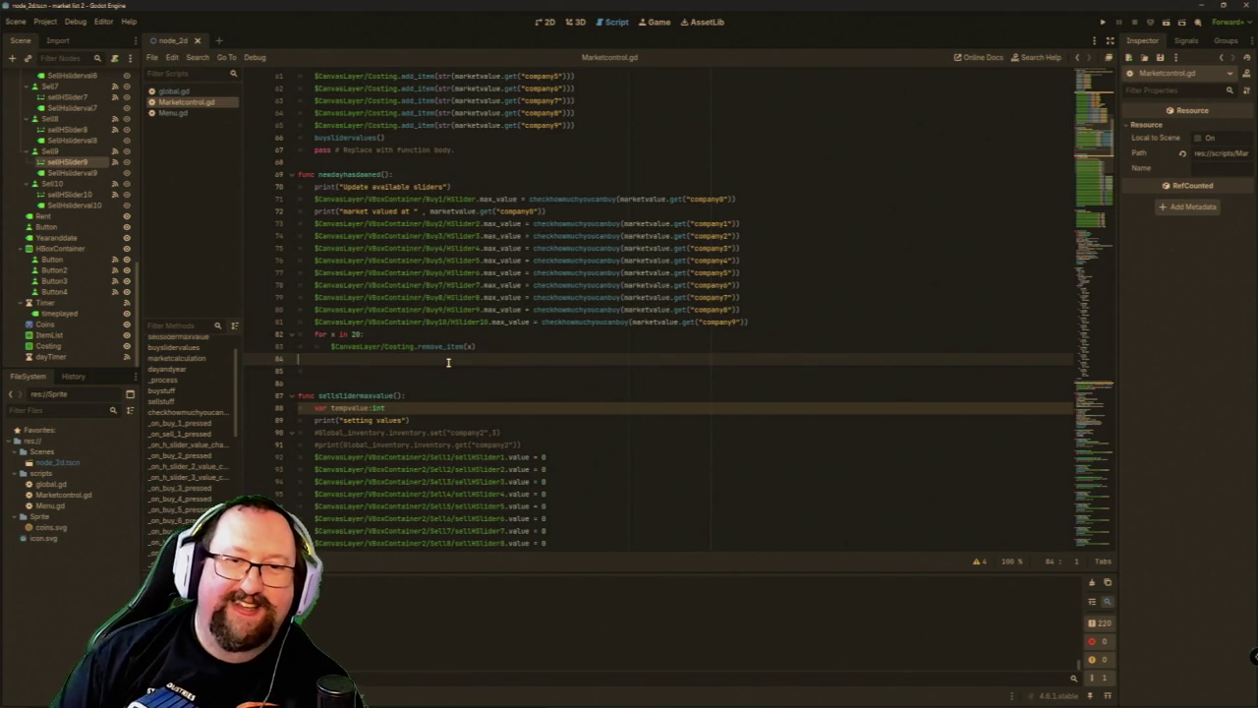
Delete the 'for x in 20:' header, change remove_item's argument to 1, and run the game.
{"action": "left_click", "coordinate": [356, 344]}
{"action": "left_click", "coordinate": [358, 333]}
{"action": "type", "text": ":"}
{"action": "key", "text": "Left"}
{"action": "key", "text": "Left"}
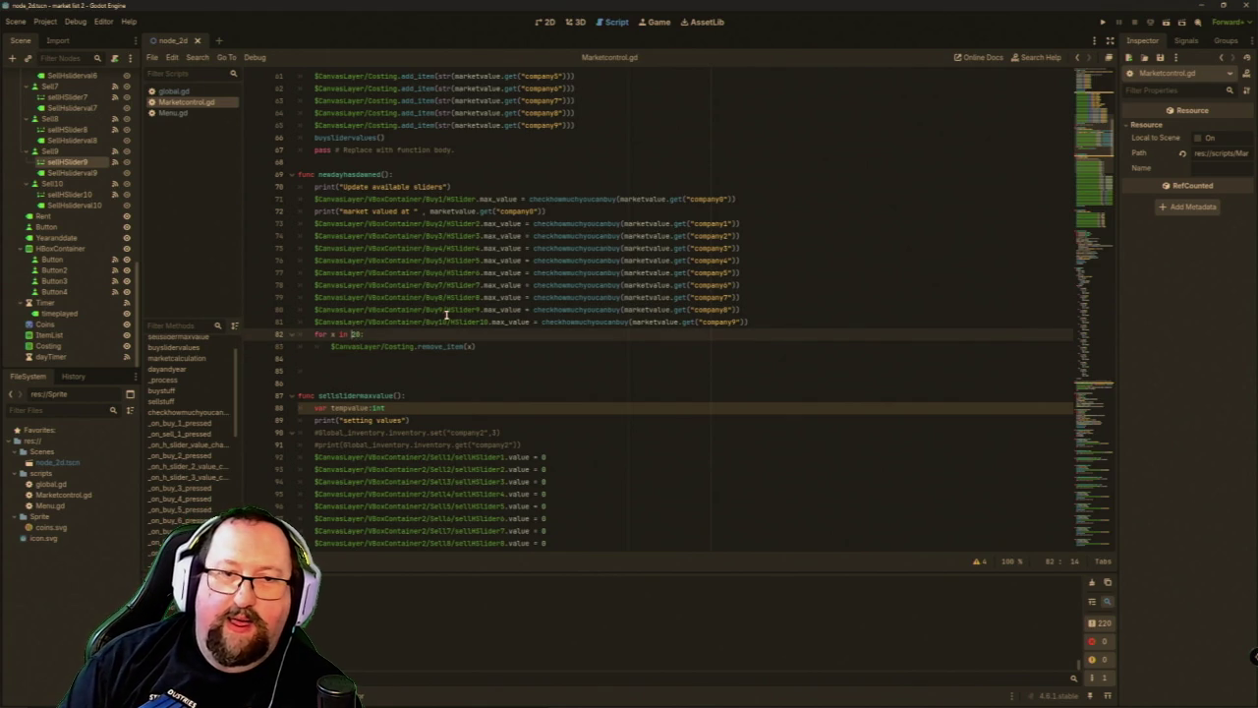
{"action": "key", "text": "Left"}
{"action": "key", "text": "Left"}
{"action": "key", "text": "Left"}
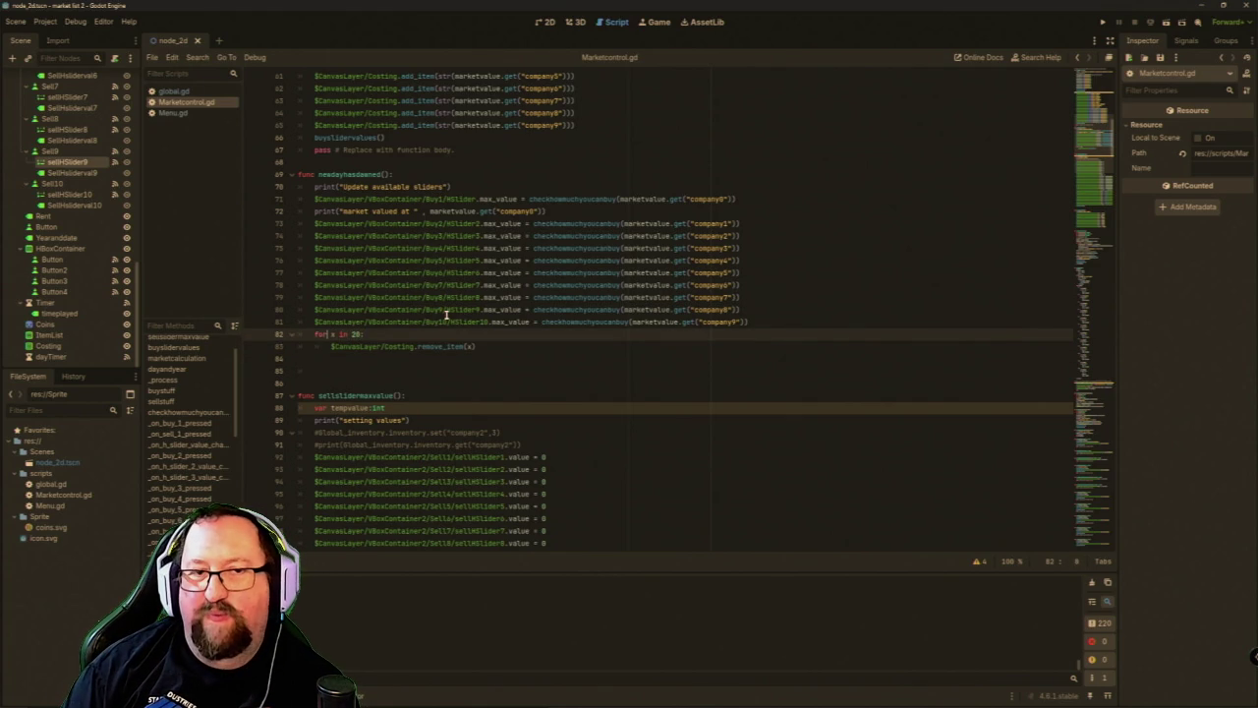
{"action": "key", "text": "Delete"}
{"action": "key", "text": "Delete"}
{"action": "key", "text": "Delete"}
{"action": "key", "text": "Delete"}
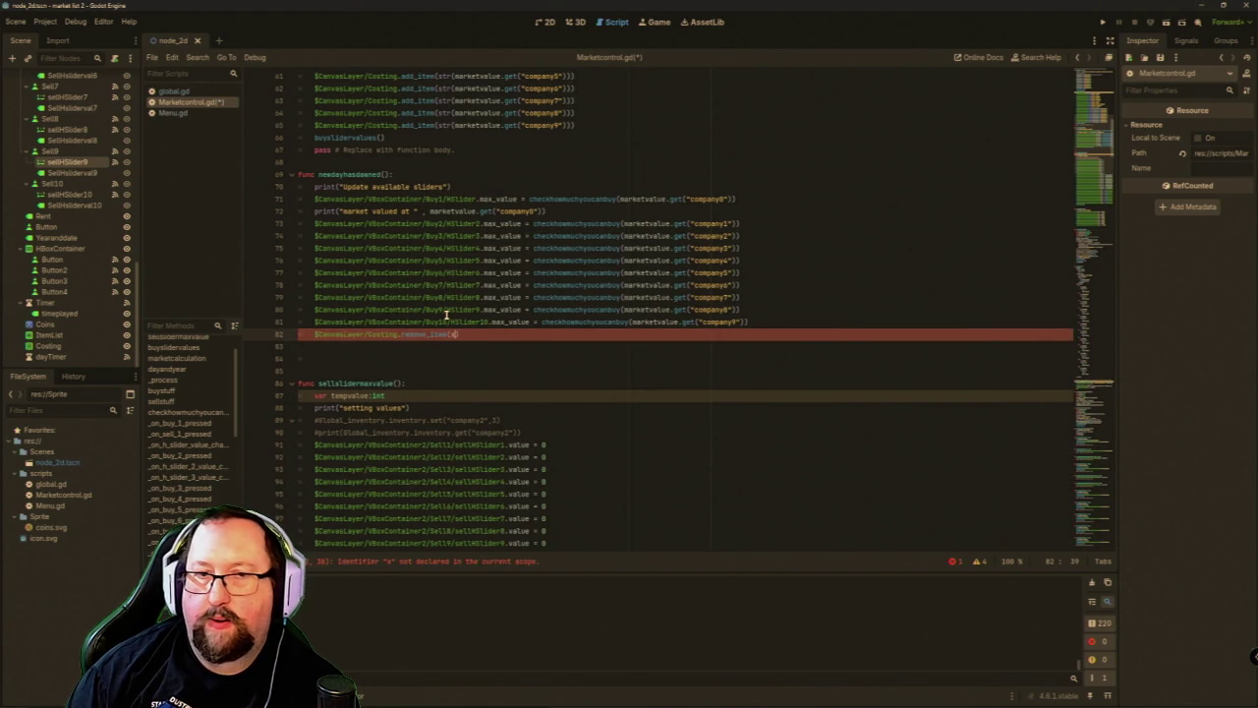
{"action": "type", "text": "1"}
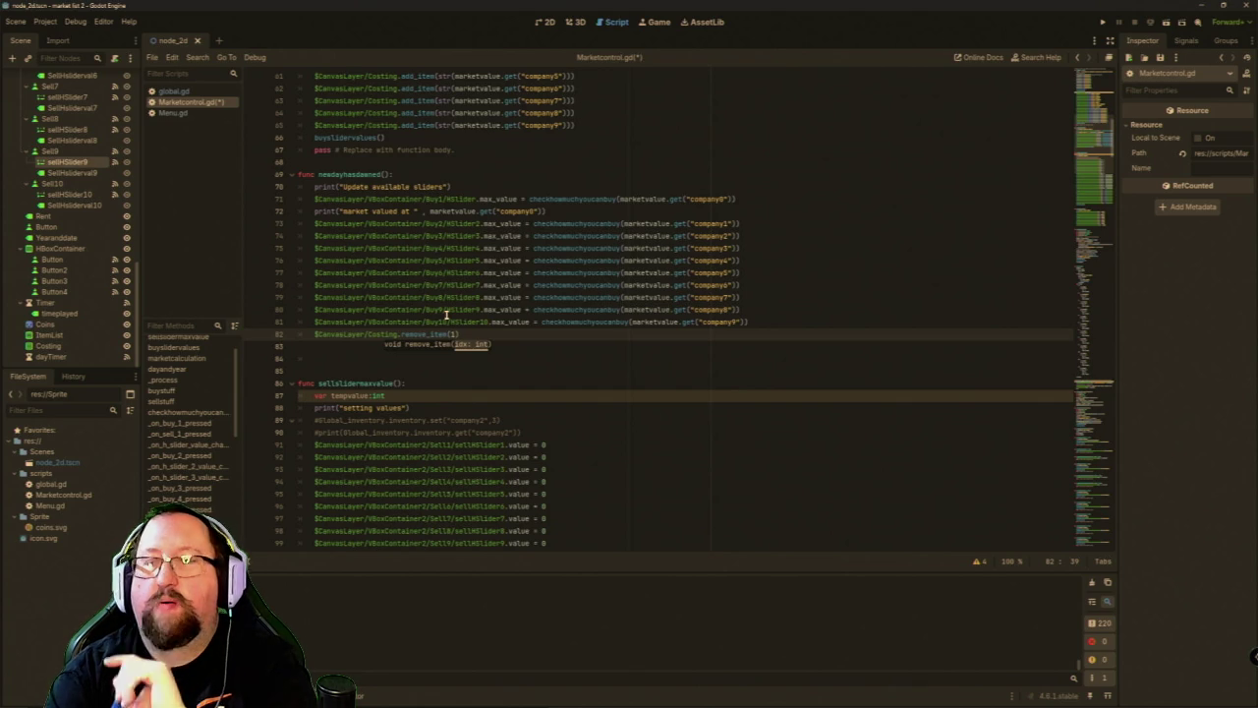
{"action": "left_click", "coordinate": [1095, 20]}
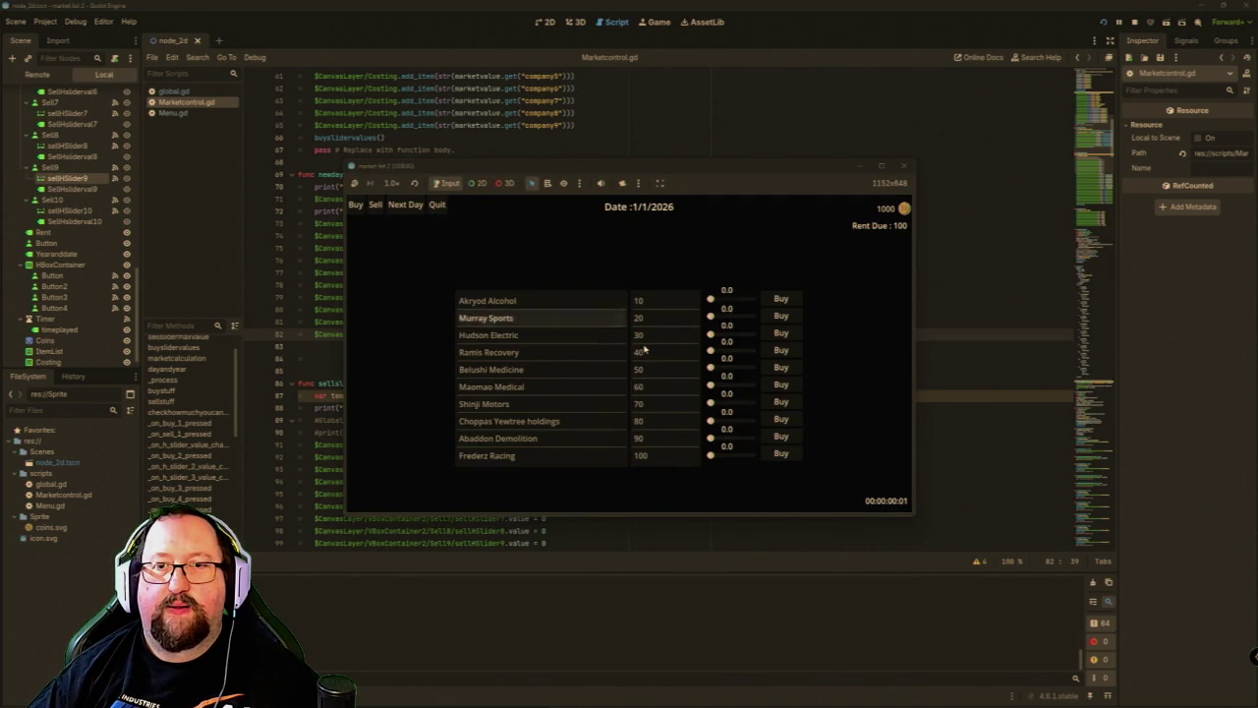
{"action": "left_click", "coordinate": [393, 208]}
{"action": "left_click", "coordinate": [393, 209]}
{"action": "left_click", "coordinate": [393, 208]}
{"action": "left_click", "coordinate": [393, 208]}
{"action": "left_click", "coordinate": [393, 209]}
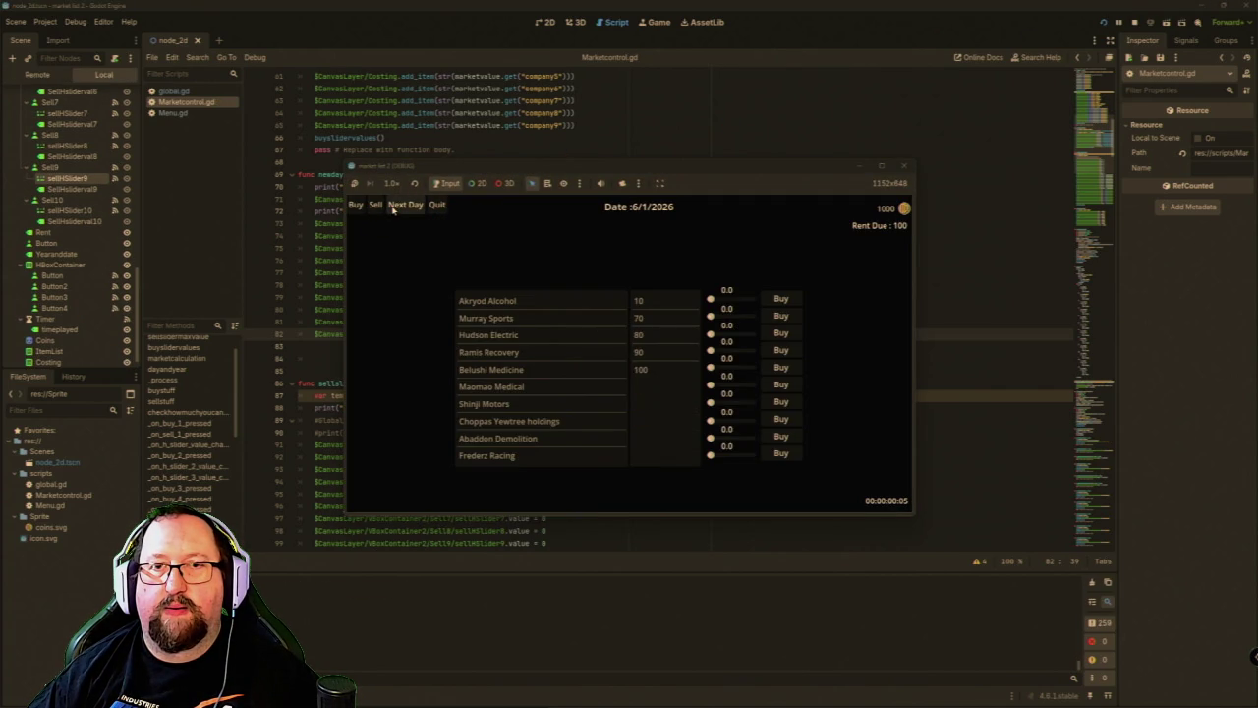
{"action": "left_click", "coordinate": [393, 209]}
{"action": "left_click", "coordinate": [393, 208]}
{"action": "left_click", "coordinate": [394, 208]}
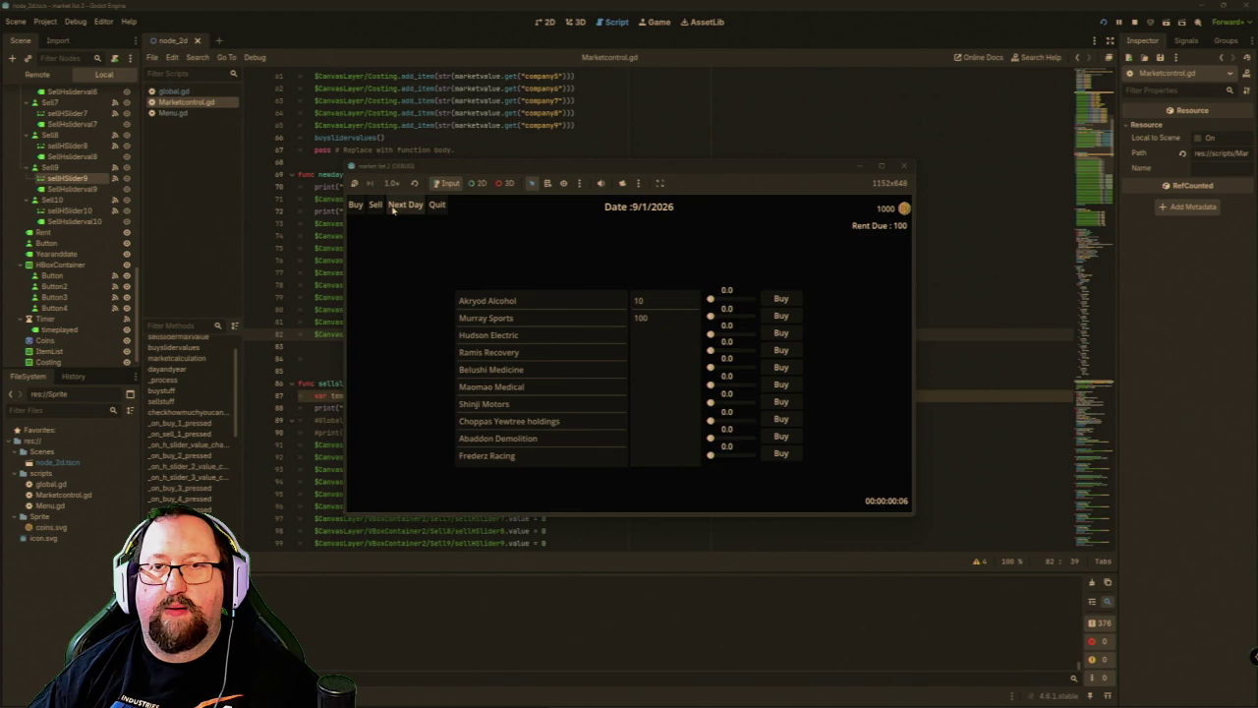
{"action": "left_click", "coordinate": [900, 165]}
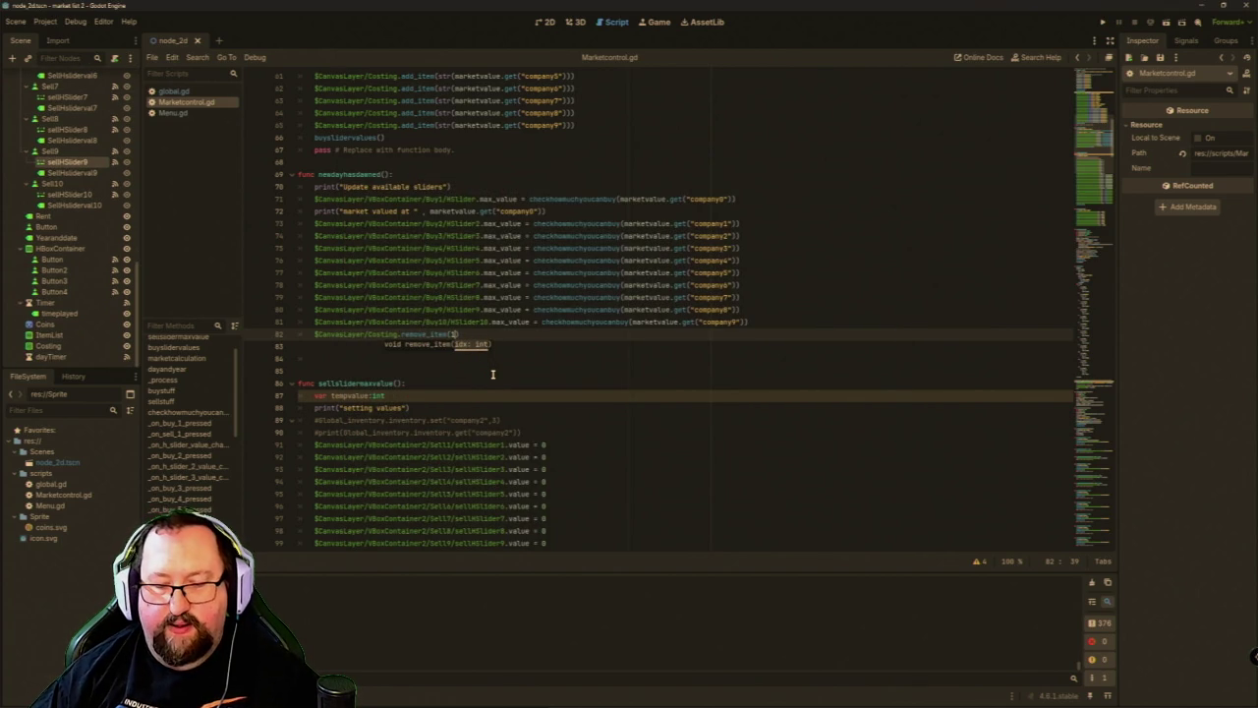
Undo back to the original for loop, then delete the loop and its remove_item line.
{"action": "type", "text": "0)"}
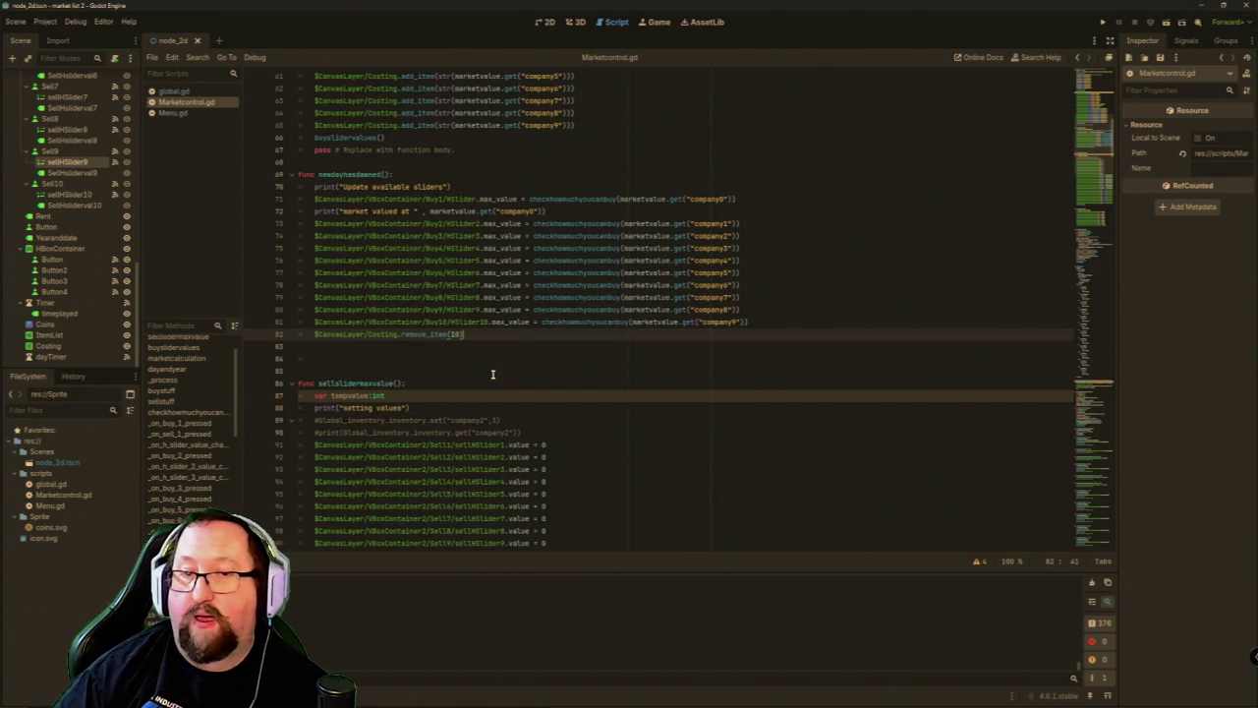
{"action": "key", "text": "shift+Home"}
{"action": "key", "text": "ctrl+c"}
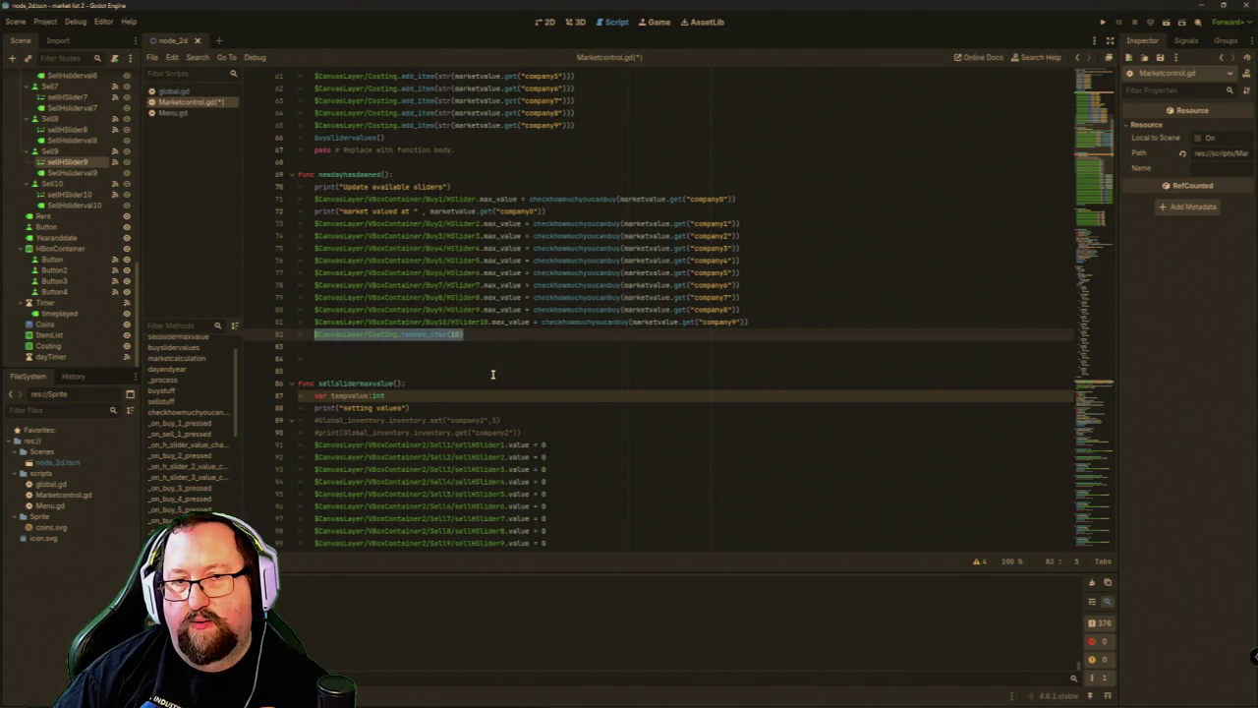
{"action": "key", "text": "ctrl+z"}
{"action": "key", "text": "ctrl+z"}
{"action": "key", "text": "ctrl+z"}
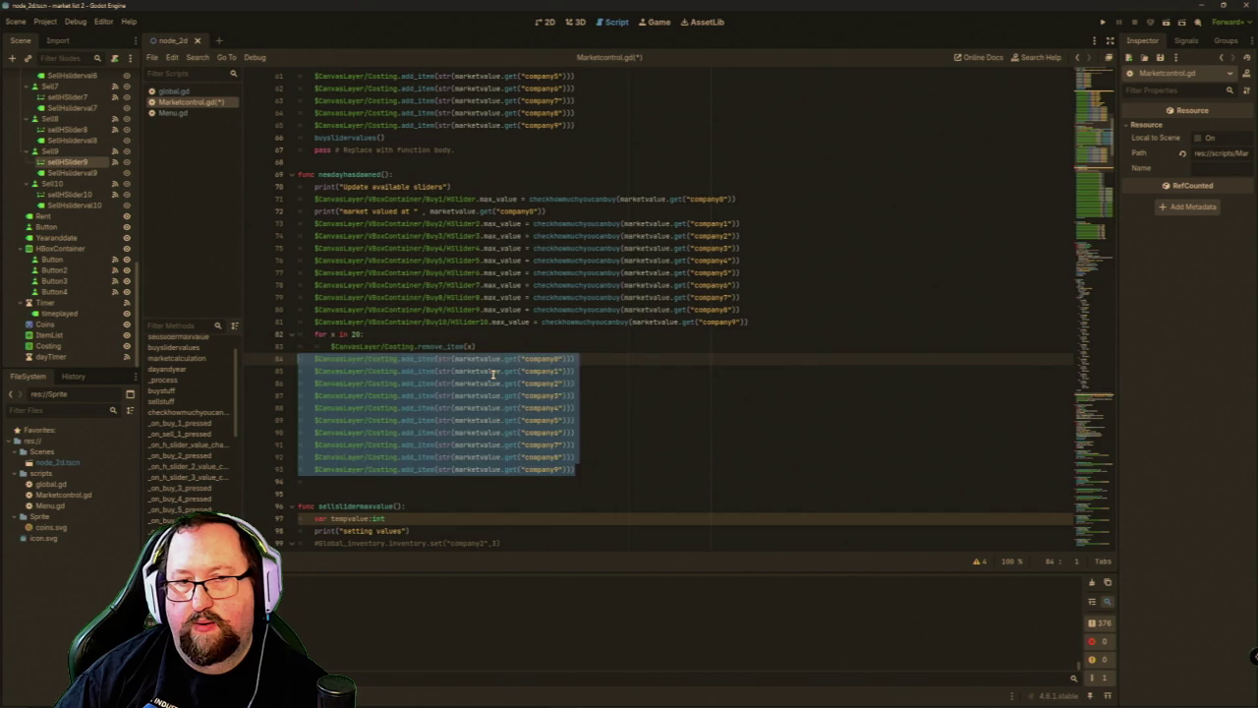
{"action": "key", "text": "Up"}
{"action": "key", "text": "Up"}
{"action": "key", "text": "shift+Down"}
{"action": "key", "text": "shift+Down"}
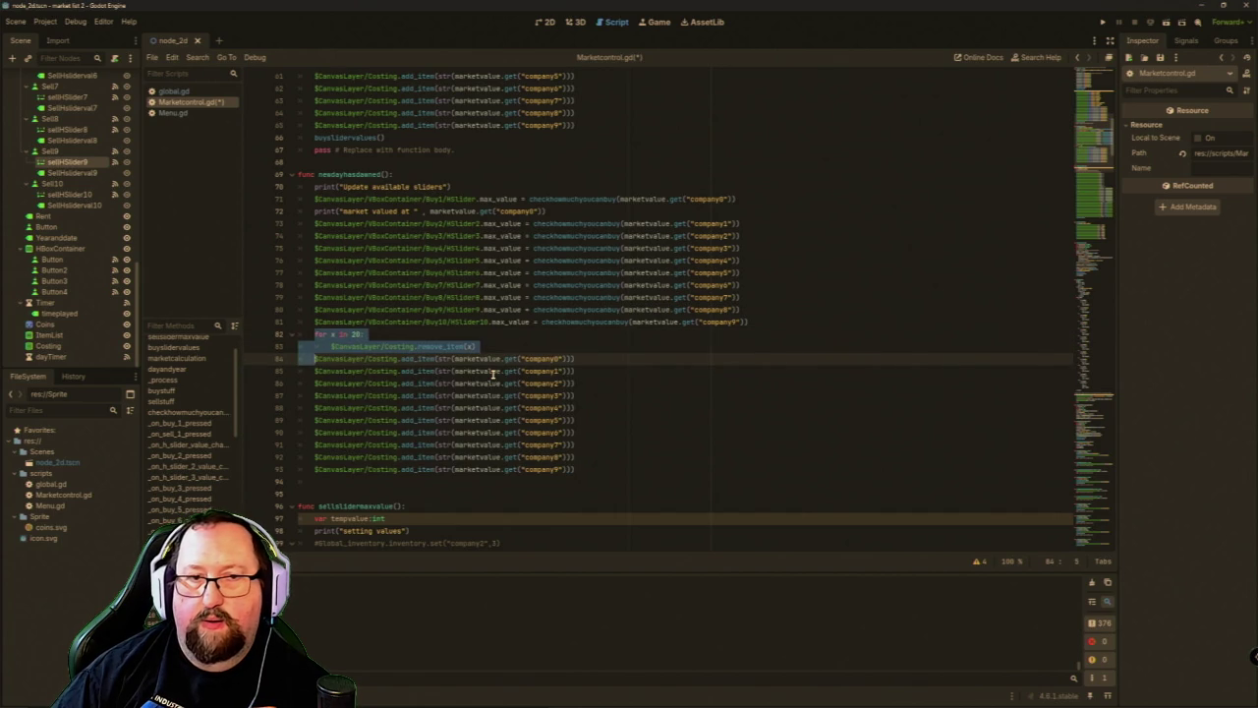
{"action": "key", "text": "BackSpace"}
{"action": "key", "text": "Return"}
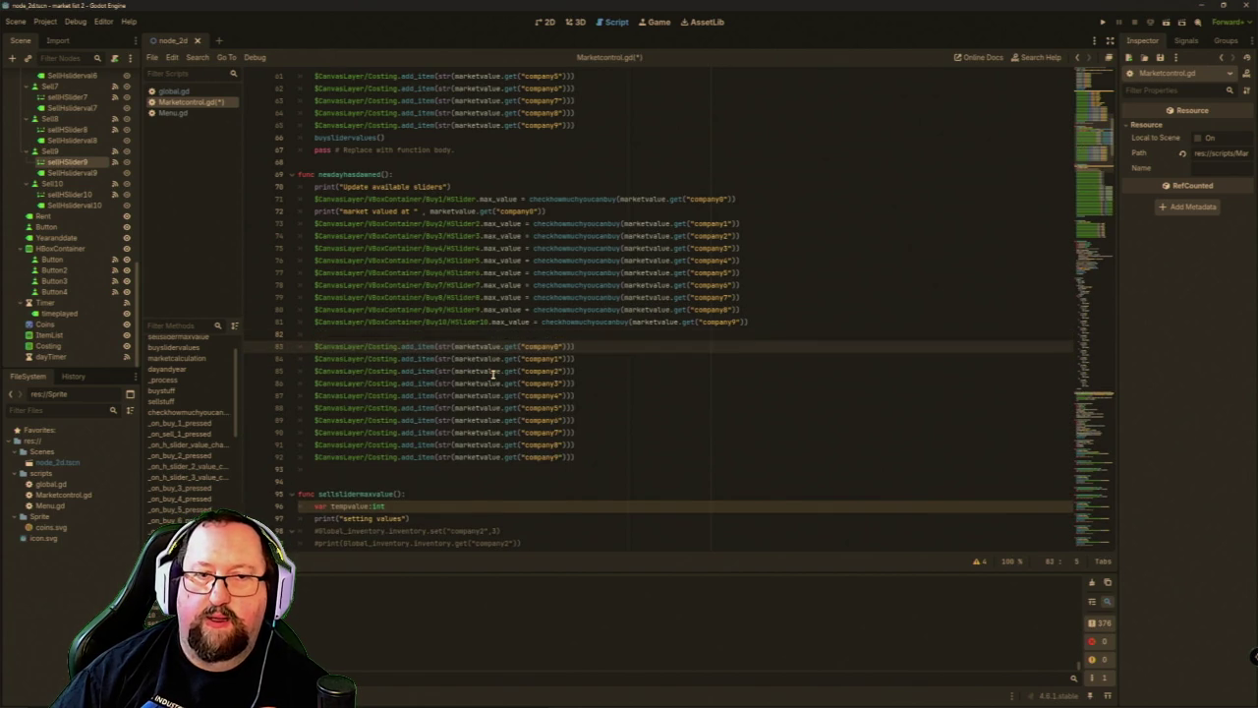
Paste ten Costing.remove_item(10) lines starting at line 82.
{"action": "key", "text": "ctrl+v"}
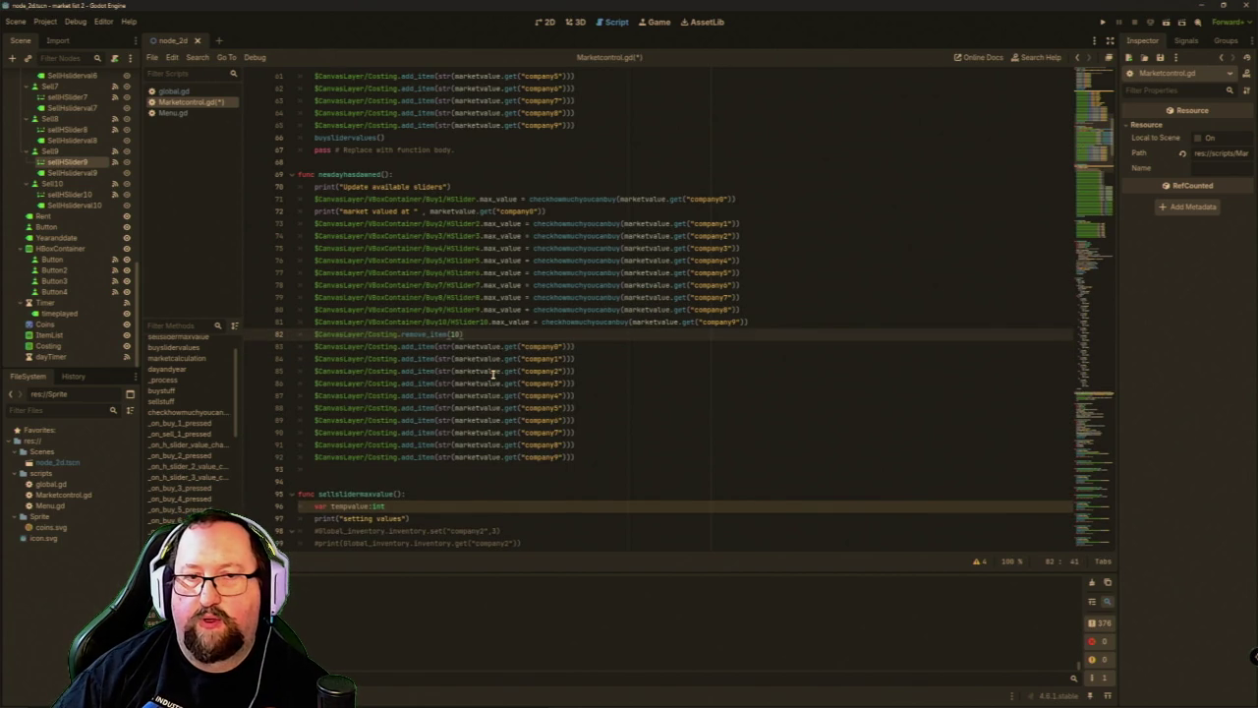
{"action": "key", "text": "Return"}
{"action": "key", "text": "ctrl+v"}
{"action": "key", "text": "Return"}
{"action": "key", "text": "ctrl+v"}
{"action": "key", "text": "Return"}
{"action": "key", "text": "ctrl+v"}
{"action": "key", "text": "Return"}
{"action": "key", "text": "Return"}
{"action": "key", "text": "ctrl+v"}
{"action": "key", "text": "Return"}
{"action": "key", "text": "ctrl+v"}
{"action": "key", "text": "Up"}
{"action": "key", "text": "Up"}
{"action": "key", "text": "ctrl+v"}
{"action": "key", "text": "Down"}
{"action": "key", "text": "Down"}
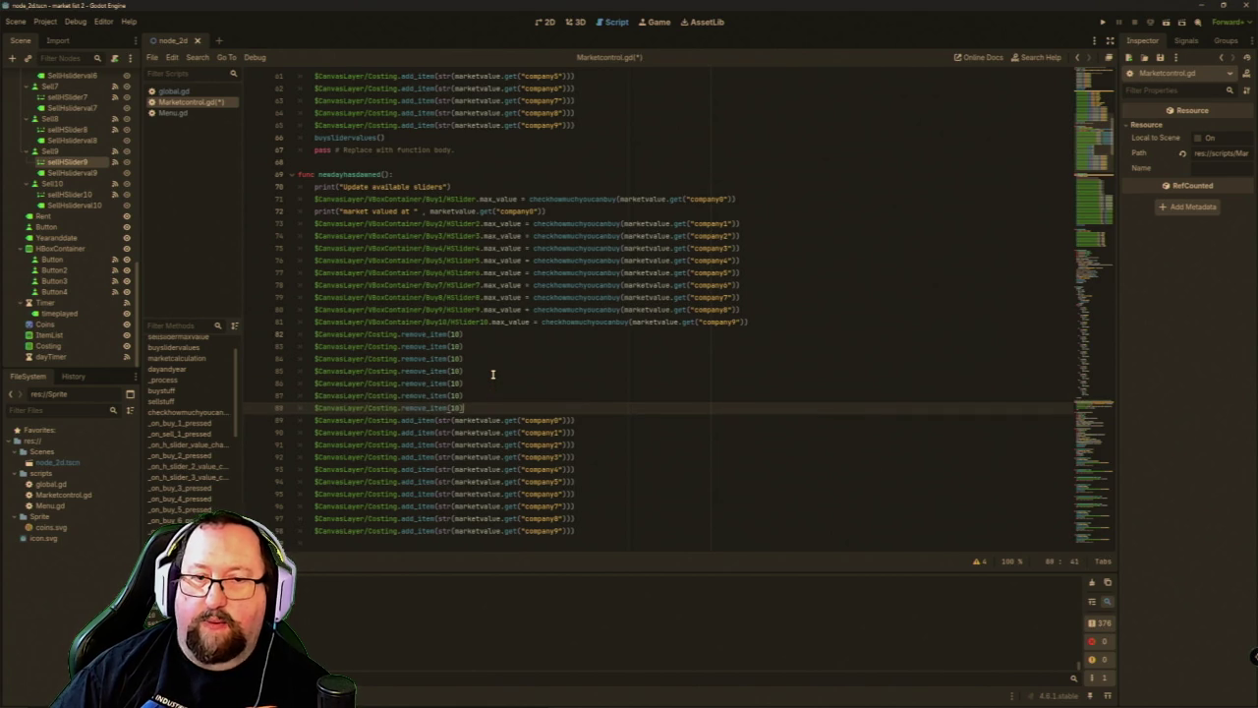
{"action": "key", "text": "Return"}
{"action": "key", "text": "ctrl+v"}
{"action": "key", "text": "Return"}
{"action": "key", "text": "ctrl+v"}
{"action": "key", "text": "Return"}
{"action": "key", "text": "ctrl+v"}
{"action": "key", "text": "Up"}
{"action": "key", "text": "Up"}
{"action": "key", "text": "Up"}
Change the indices on lines 82–86 to 1, 2, 3, 4 and 5.
{"action": "key", "text": "Down"}
{"action": "key", "text": "BackSpace"}
{"action": "key", "text": "Down"}
{"action": "key", "text": "BackSpace"}
{"action": "type", "text": "2"}
{"action": "key", "text": "Delete"}
{"action": "key", "text": "Down"}
{"action": "type", "text": "3"}
{"action": "key", "text": "Down"}
{"action": "type", "text": "4"}
{"action": "key", "text": "Down"}
{"action": "key", "text": "BackSpace"}
{"action": "key", "text": "Up"}
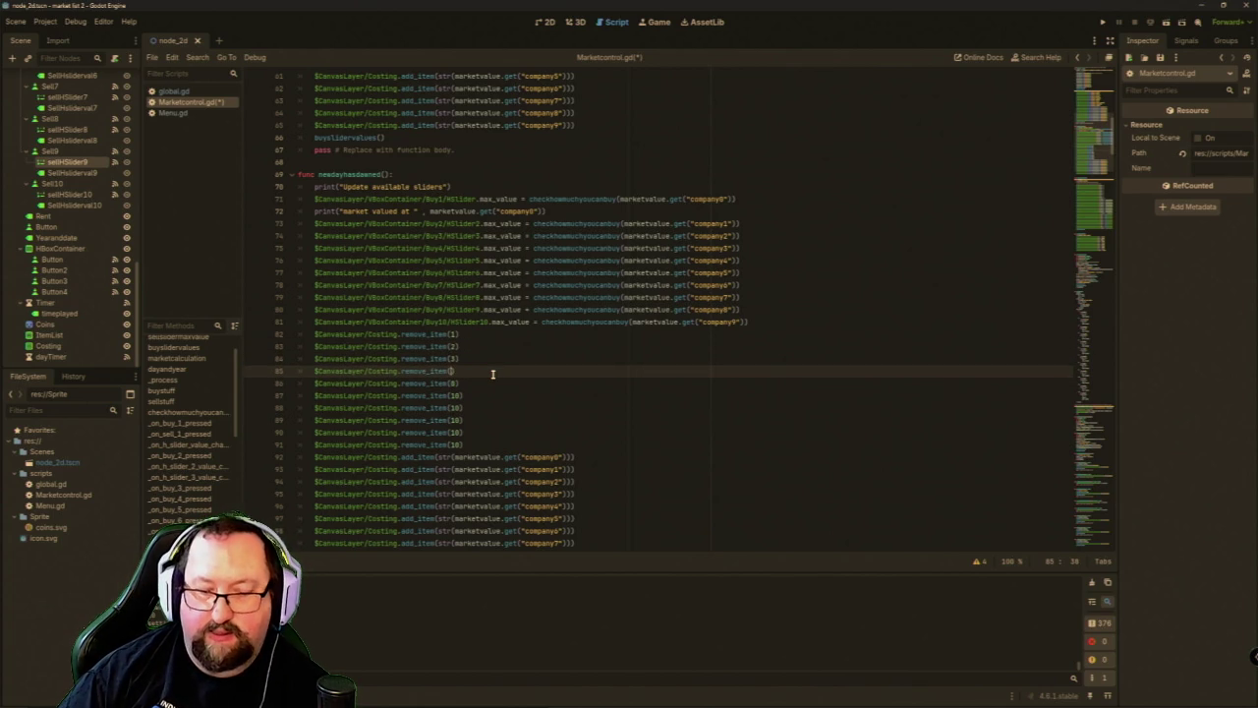
{"action": "type", "text": "4"}
{"action": "key", "text": "Down"}
{"action": "key", "text": "BackSpace"}
{"action": "type", "text": "4"}
{"action": "key", "text": "BackSpace"}
{"action": "type", "text": "5"}
{"action": "key", "text": "Down"}
Set lines 87–91 to indices 6, 7, 8, 9 and 0, then run the project.
{"action": "key", "text": "BackSpace"}
{"action": "key", "text": "Delete"}
{"action": "type", "text": "6"}
{"action": "key", "text": "Down"}
{"action": "key", "text": "Delete"}
{"action": "key", "text": "Delete"}
{"action": "type", "text": "7"}
{"action": "key", "text": "Down"}
{"action": "key", "text": "Left"}
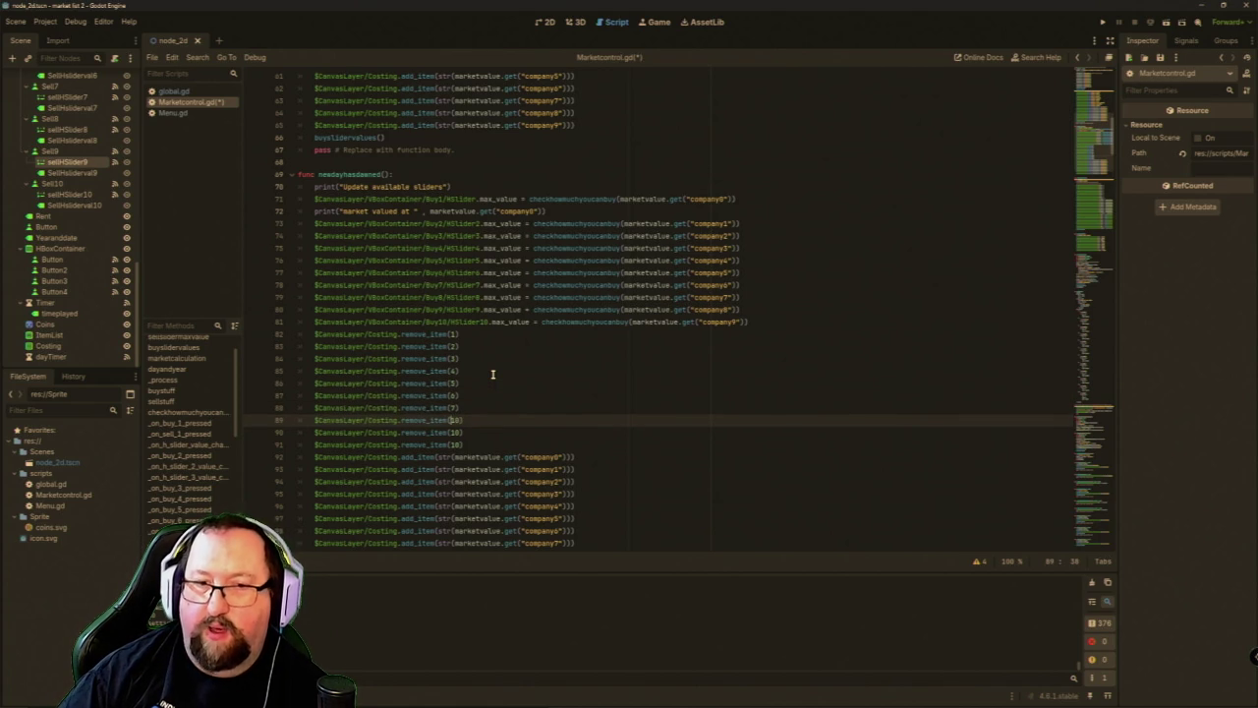
{"action": "key", "text": "Delete"}
{"action": "type", "text": "8"}
{"action": "key", "text": "Up"}
{"action": "key", "text": "Up"}
{"action": "key", "text": "Up"}
{"action": "key", "text": "Down"}
{"action": "key", "text": "Down"}
{"action": "key", "text": "Down"}
{"action": "key", "text": "BackSpace"}
{"action": "key", "text": "Delete"}
{"action": "type", "text": "9"}
{"action": "key", "text": "Down"}
{"action": "key", "text": "BackSpace"}
{"action": "left_click", "coordinate": [1102, 23]}
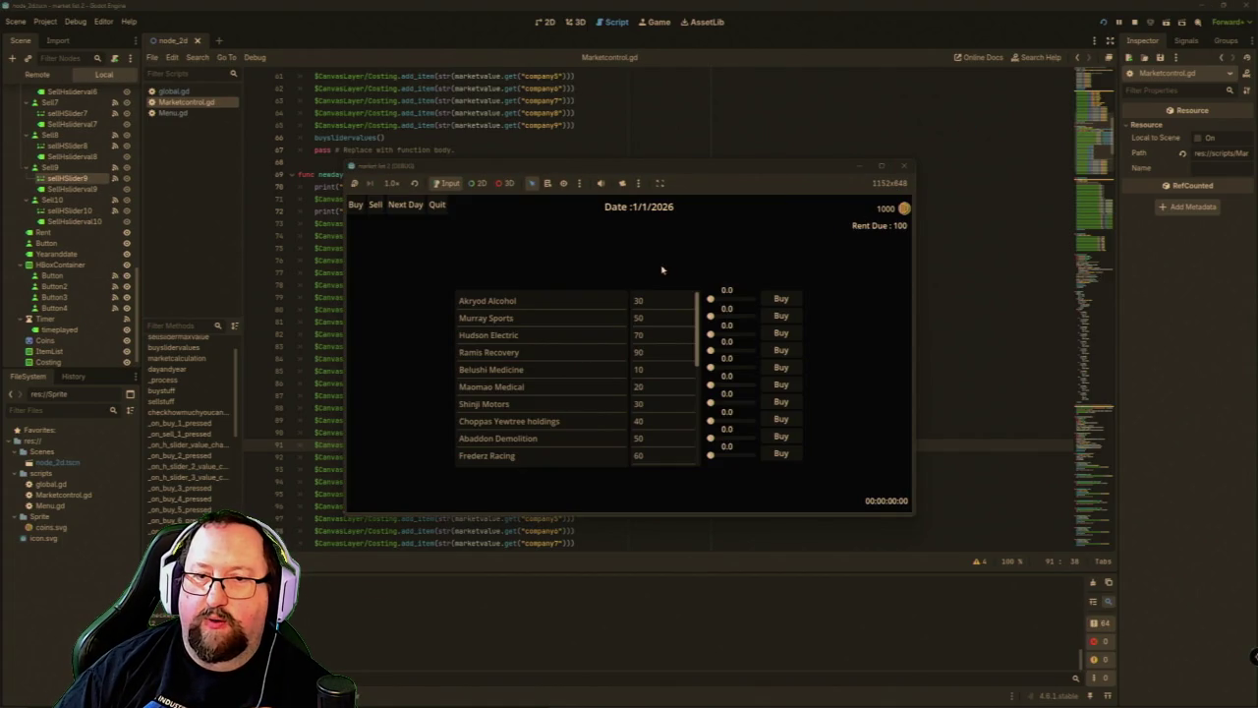
{"action": "scroll", "coordinate": [652, 371], "scroll_direction": "down", "scroll_amount": 5}
{"action": "scroll", "coordinate": [653, 370], "scroll_direction": "up", "scroll_amount": 5}
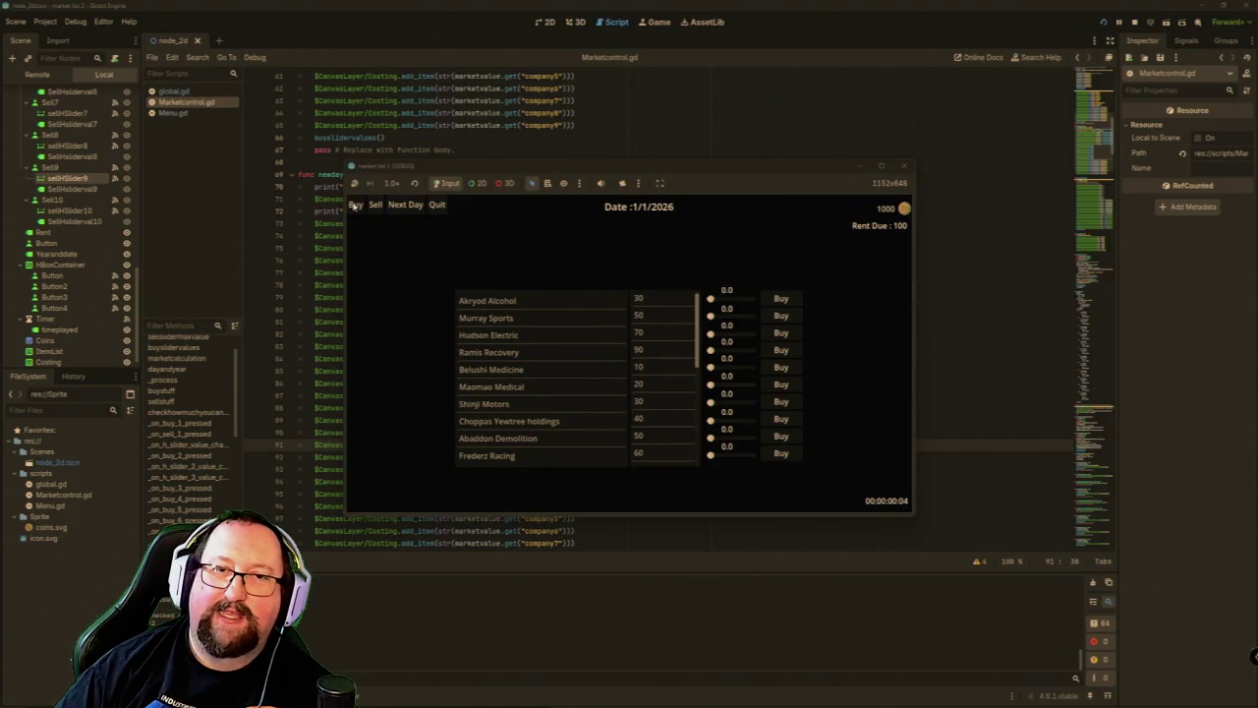
{"action": "left_click", "coordinate": [405, 204]}
{"action": "left_click", "coordinate": [406, 205]}
{"action": "left_click", "coordinate": [407, 205]}
{"action": "left_click", "coordinate": [404, 206]}
{"action": "left_click", "coordinate": [404, 205]}
{"action": "scroll", "coordinate": [694, 373], "scroll_direction": "down", "scroll_amount": 5}
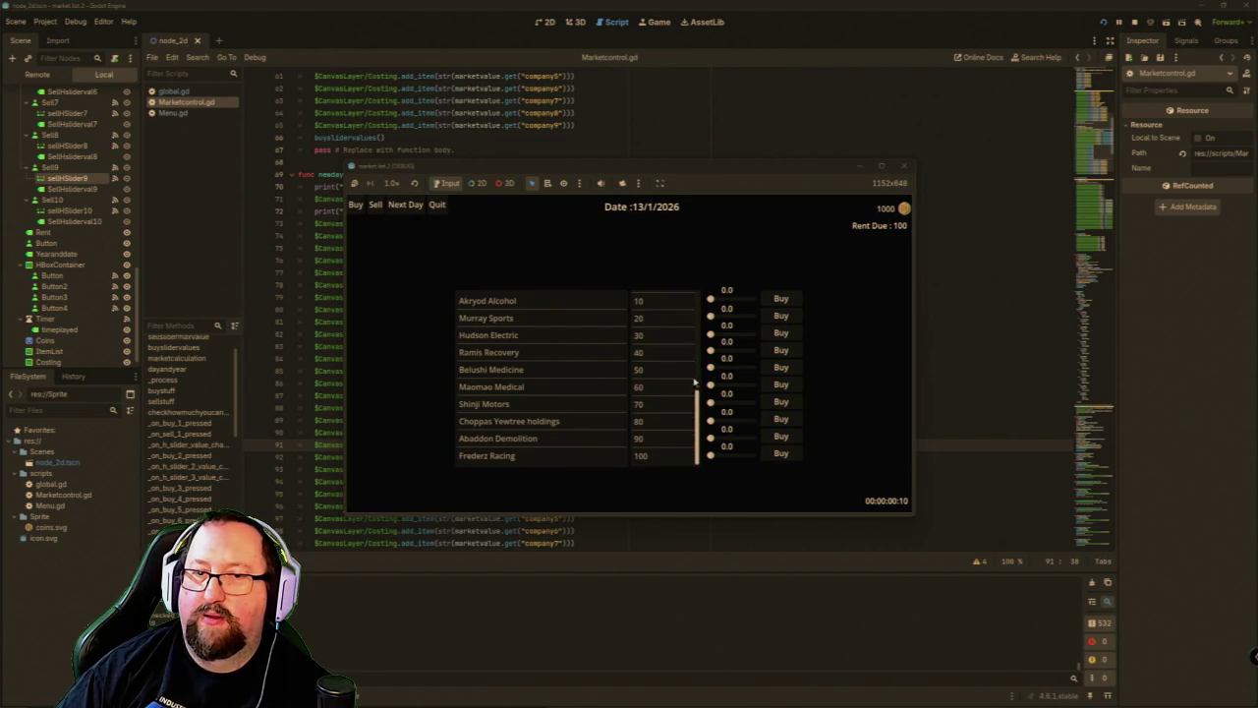
{"action": "scroll", "coordinate": [667, 445], "scroll_direction": "up", "scroll_amount": 3}
{"action": "scroll", "coordinate": [668, 423], "scroll_direction": "up", "scroll_amount": 5}
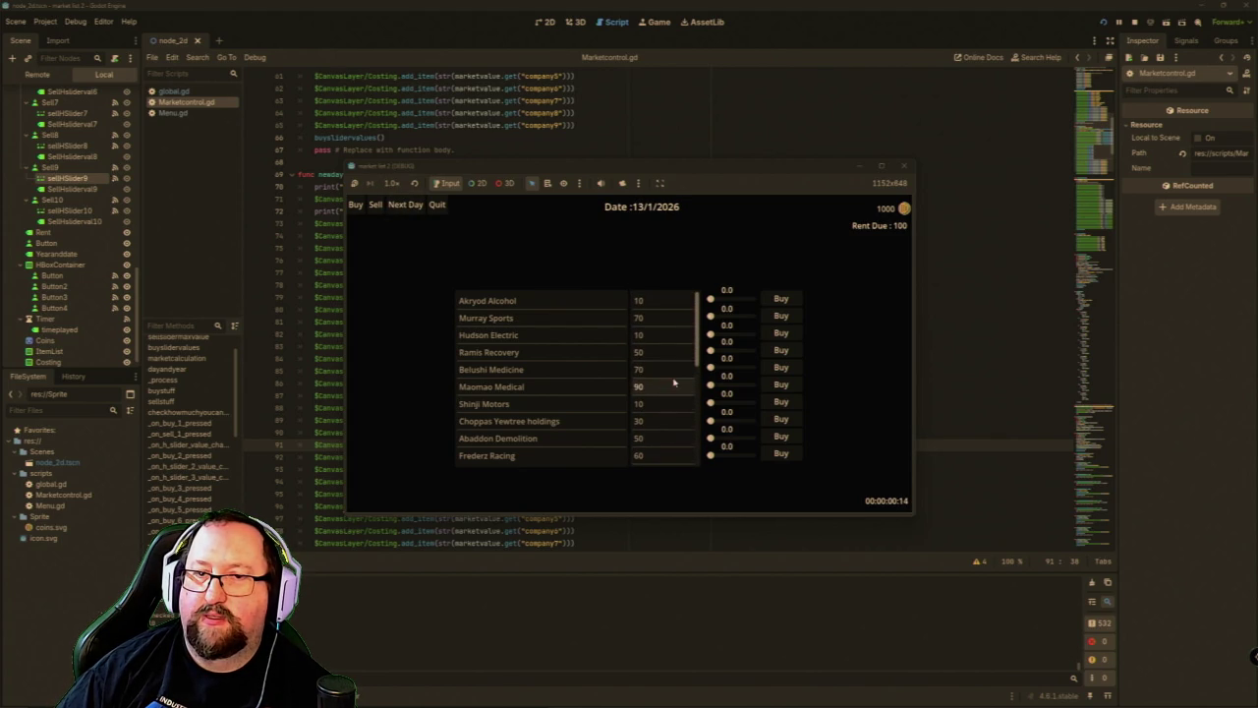
{"action": "double_click", "coordinate": [405, 207]}
{"action": "triple_click", "coordinate": [406, 208]}
{"action": "scroll", "coordinate": [662, 388], "scroll_direction": "down", "scroll_amount": 5}
{"action": "scroll", "coordinate": [659, 383], "scroll_direction": "up", "scroll_amount": 5}
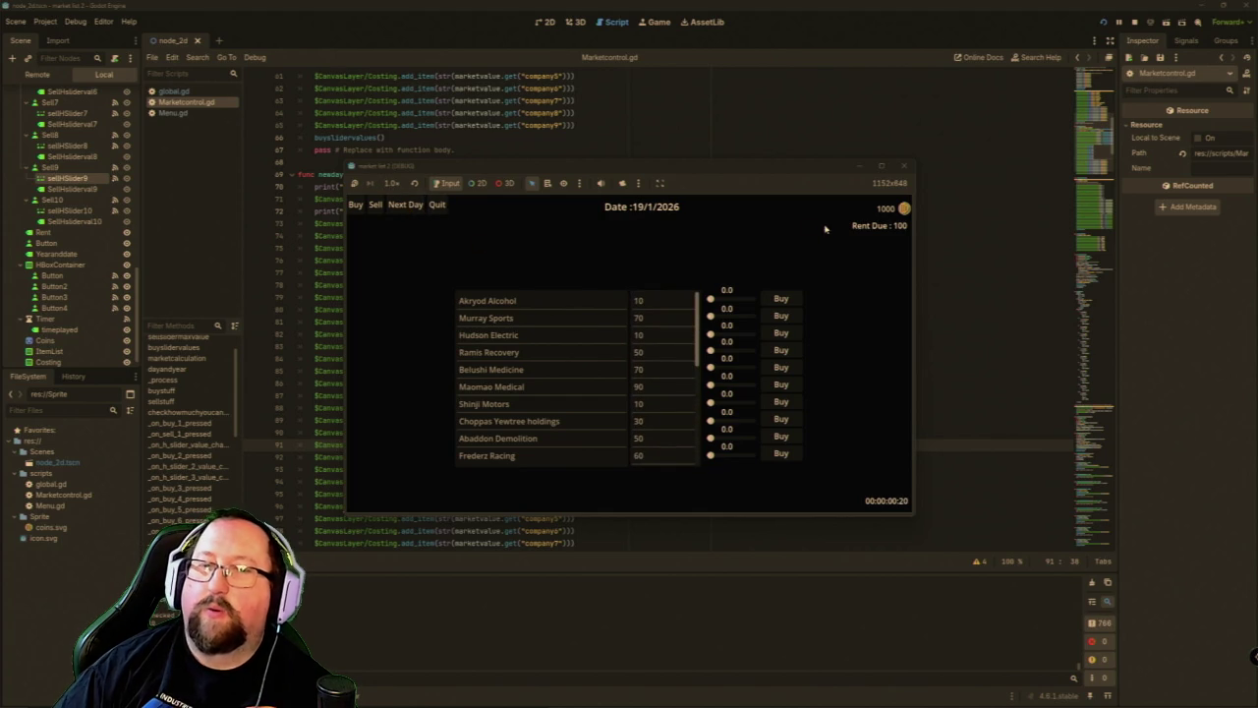
{"action": "left_click", "coordinate": [904, 165]}
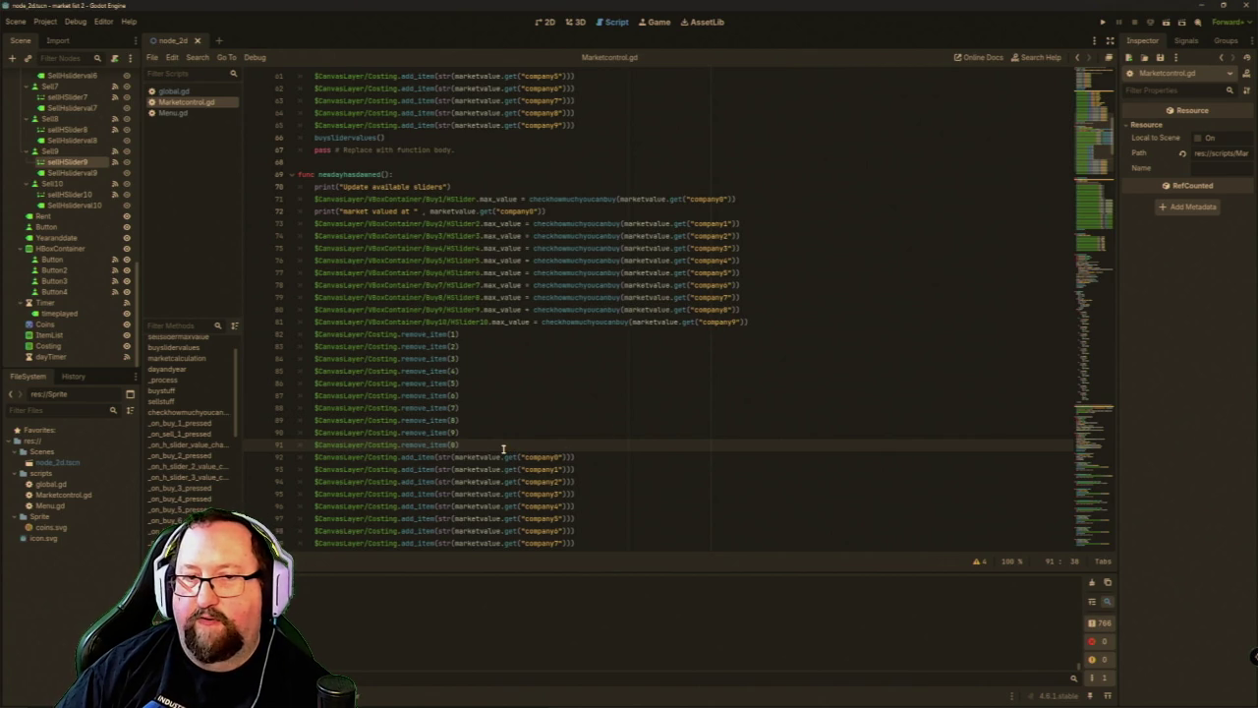
Copy the remove_item lines 82–91, paste them below, fix line 92's indent, and run.
{"action": "mouse_move", "coordinate": [496, 444]}
{"action": "left_mouse_down"}
{"action": "mouse_move", "coordinate": [421, 442]}
{"action": "mouse_move", "coordinate": [307, 370]}
{"action": "mouse_move", "coordinate": [306, 334]}
{"action": "left_mouse_up"}
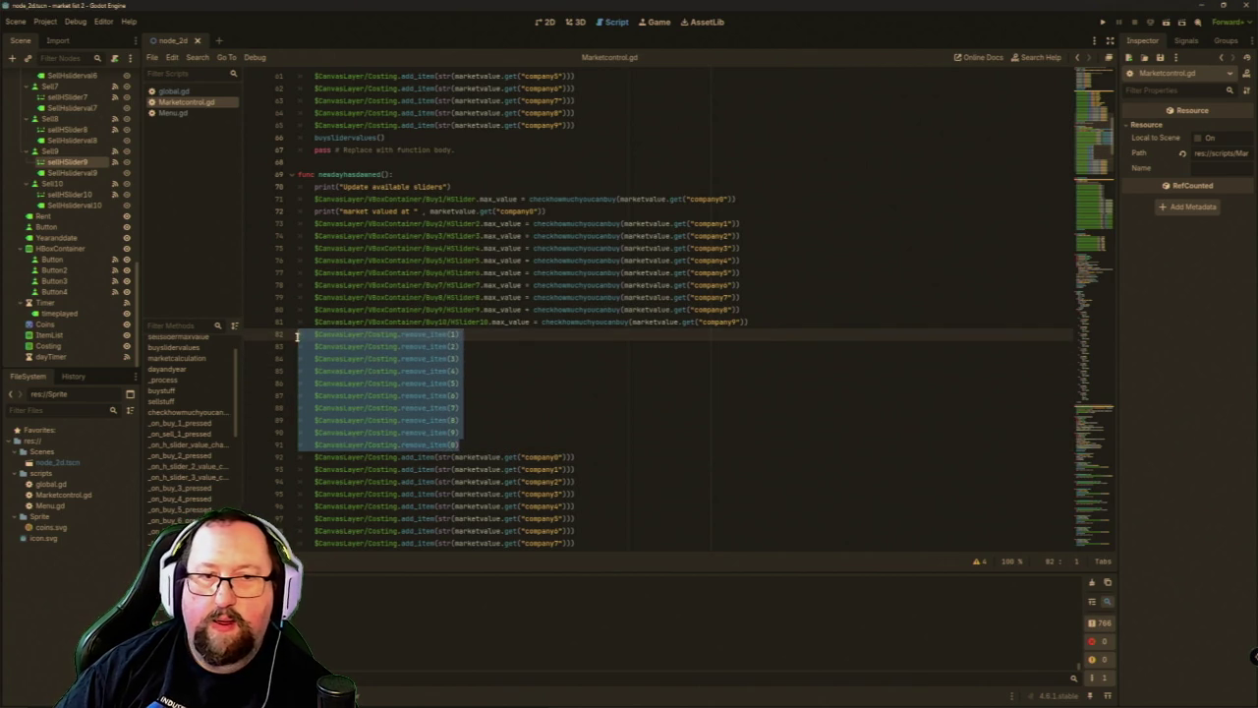
{"action": "key", "text": "ctrl+c"}
{"action": "left_click", "coordinate": [531, 444]}
{"action": "key", "text": "Return"}
{"action": "key", "text": "ctrl+v"}
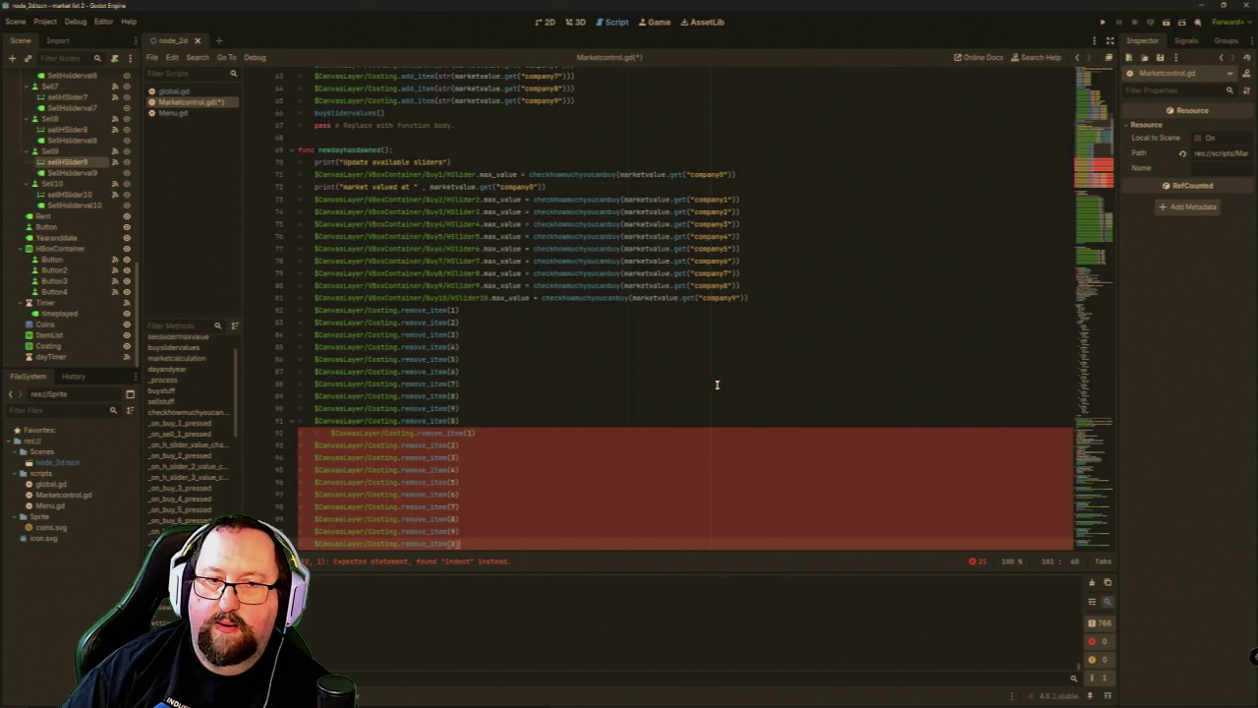
{"action": "left_click", "coordinate": [331, 435]}
{"action": "key", "text": "BackSpace"}
{"action": "left_click", "coordinate": [1104, 21]}
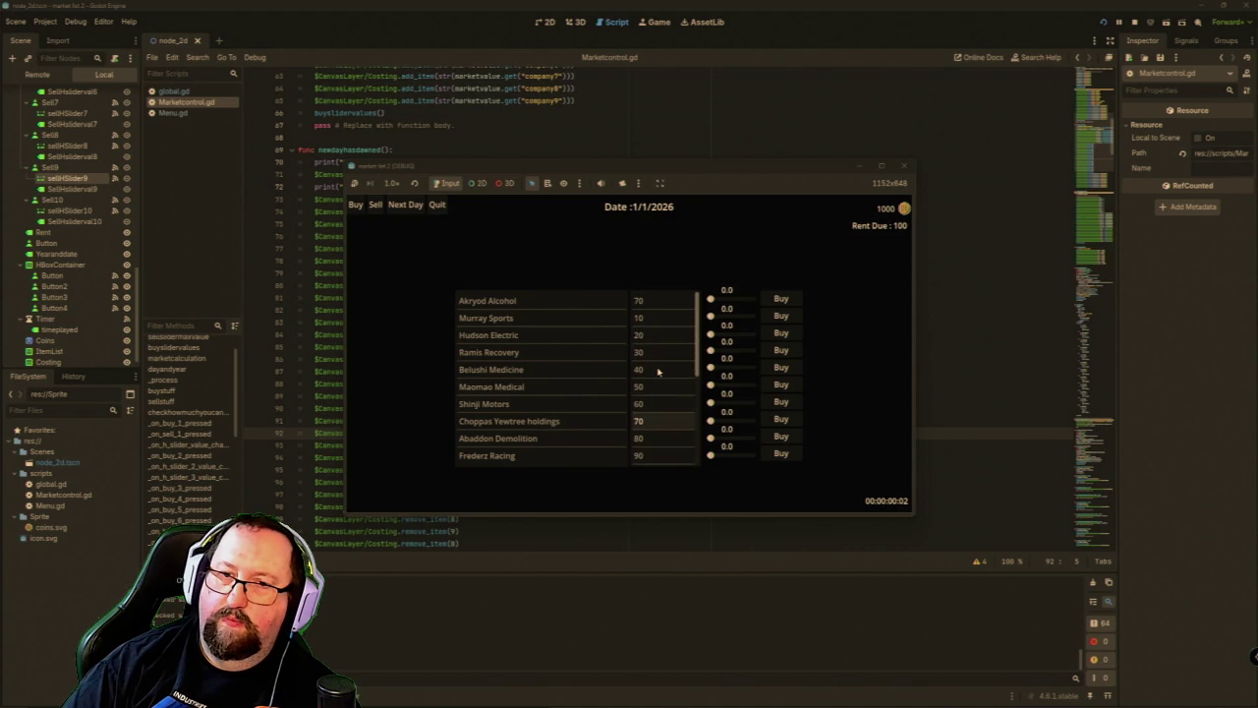
Scroll through the running game's list to check the ten company prices.
{"action": "scroll", "coordinate": [657, 370], "scroll_direction": "down", "scroll_amount": 3}
{"action": "scroll", "coordinate": [658, 370], "scroll_direction": "down", "scroll_amount": 2}
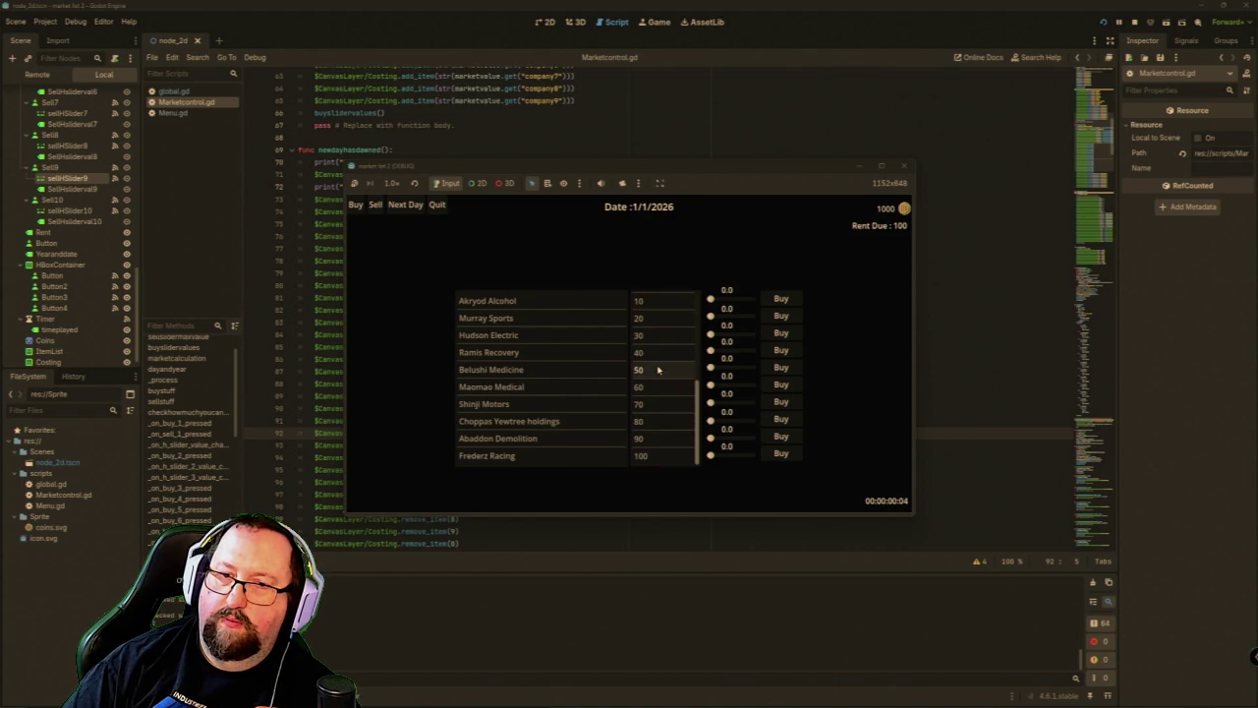
{"action": "scroll", "coordinate": [657, 370], "scroll_direction": "up", "scroll_amount": 5}
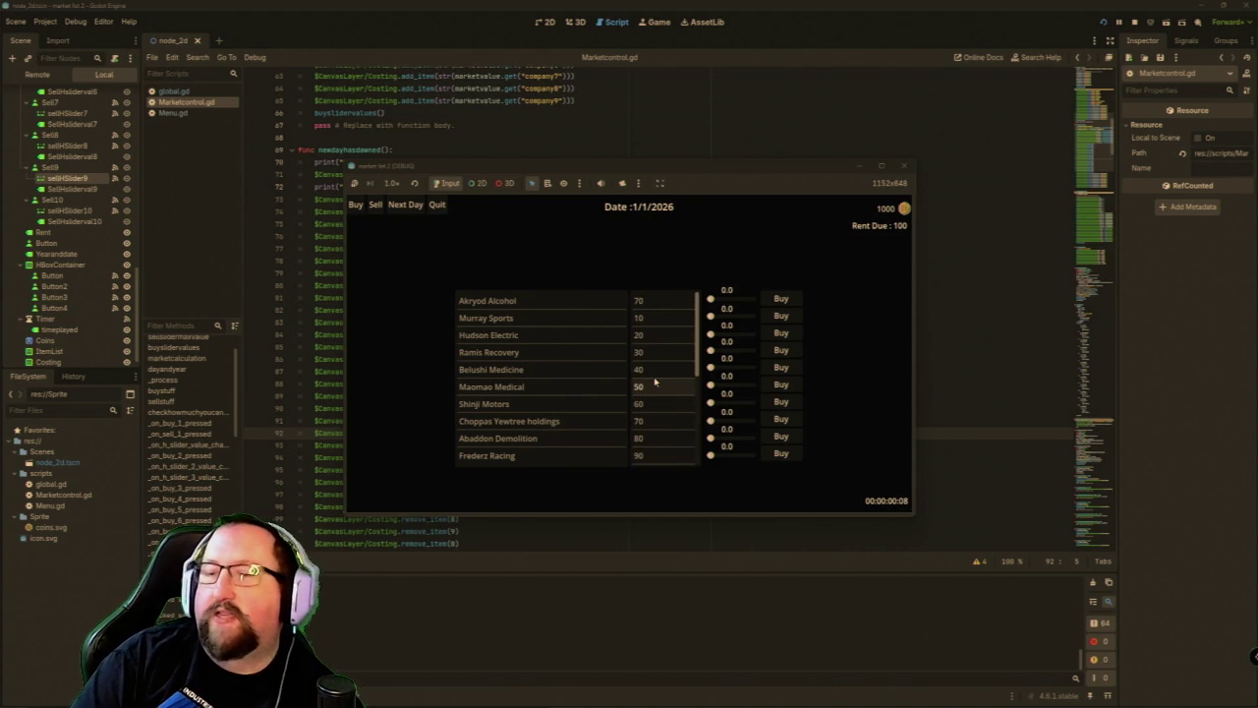
{"action": "scroll", "coordinate": [676, 363], "scroll_direction": "down", "scroll_amount": 2}
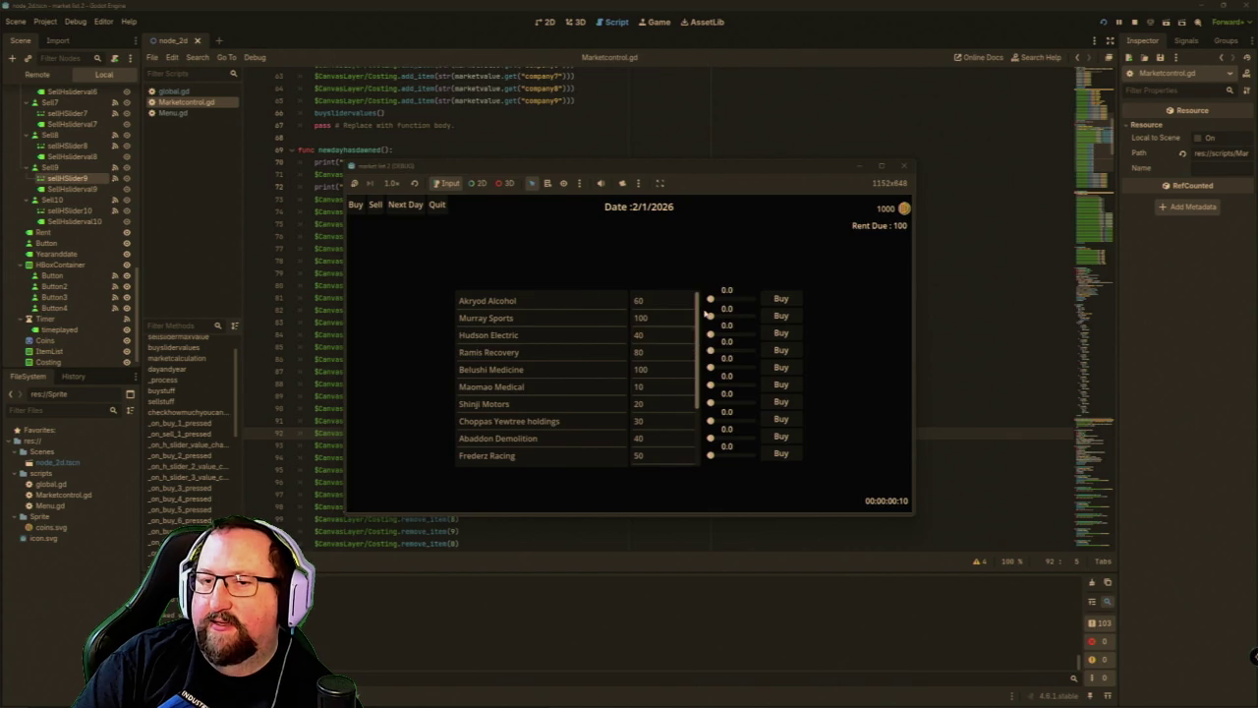
{"action": "scroll", "coordinate": [678, 361], "scroll_direction": "up", "scroll_amount": 3}
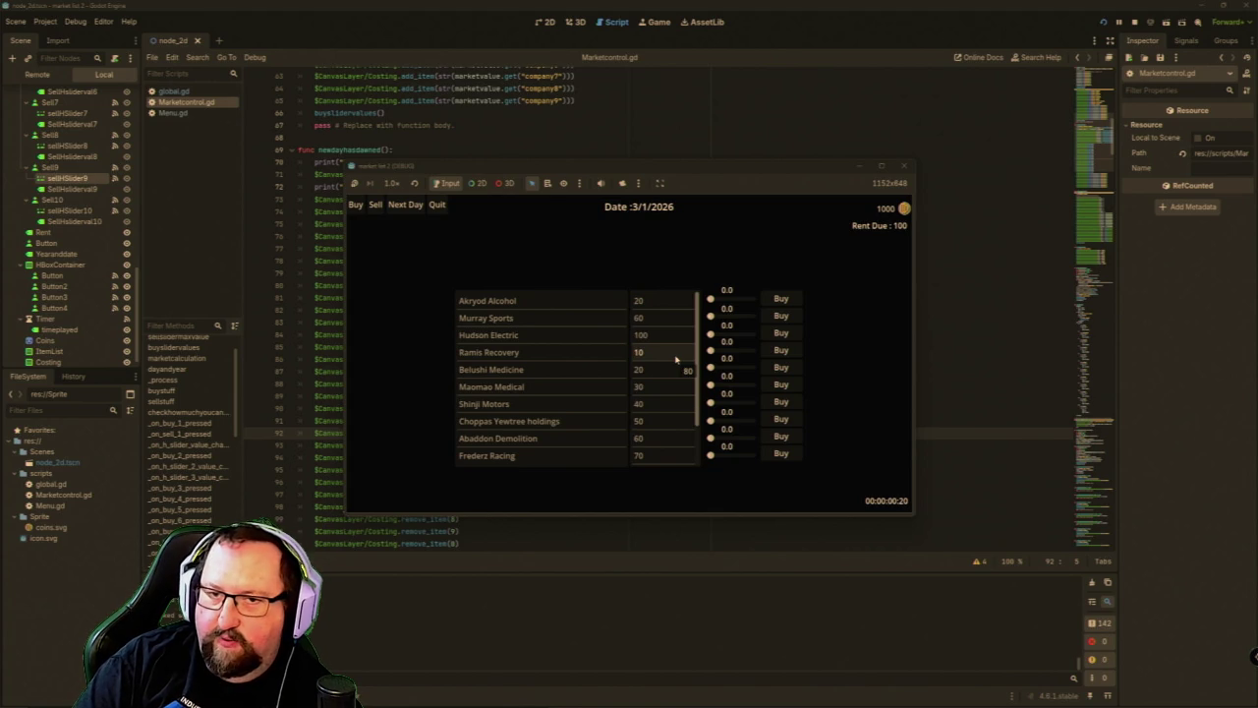
{"action": "scroll", "coordinate": [676, 360], "scroll_direction": "down", "scroll_amount": 3}
{"action": "scroll", "coordinate": [676, 359], "scroll_direction": "up", "scroll_amount": 3}
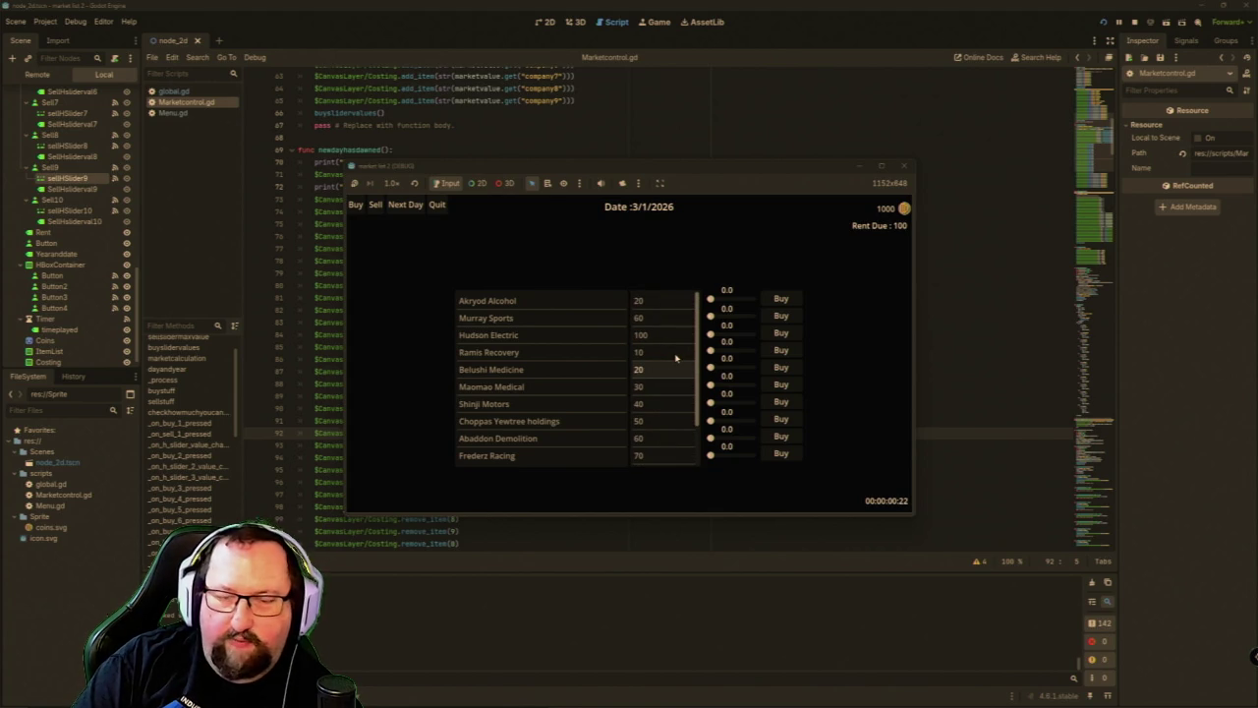
{"action": "scroll", "coordinate": [672, 402], "scroll_direction": "down", "scroll_amount": 1}
{"action": "scroll", "coordinate": [671, 403], "scroll_direction": "up", "scroll_amount": 1}
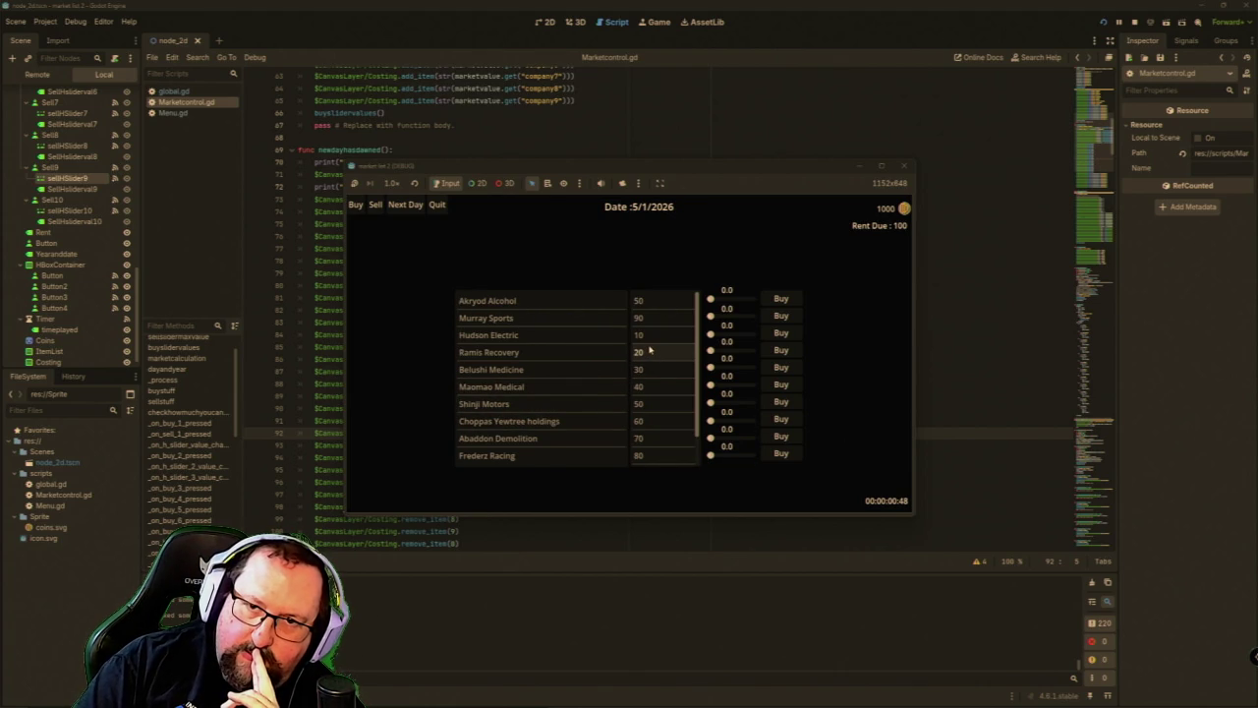
Advance the game five days to 17/1/2026, then close the game window.
{"action": "left_click", "coordinate": [403, 205]}
{"action": "left_click", "coordinate": [399, 205]}
{"action": "left_click", "coordinate": [399, 204]}
{"action": "left_click", "coordinate": [399, 205]}
{"action": "left_click", "coordinate": [399, 205]}
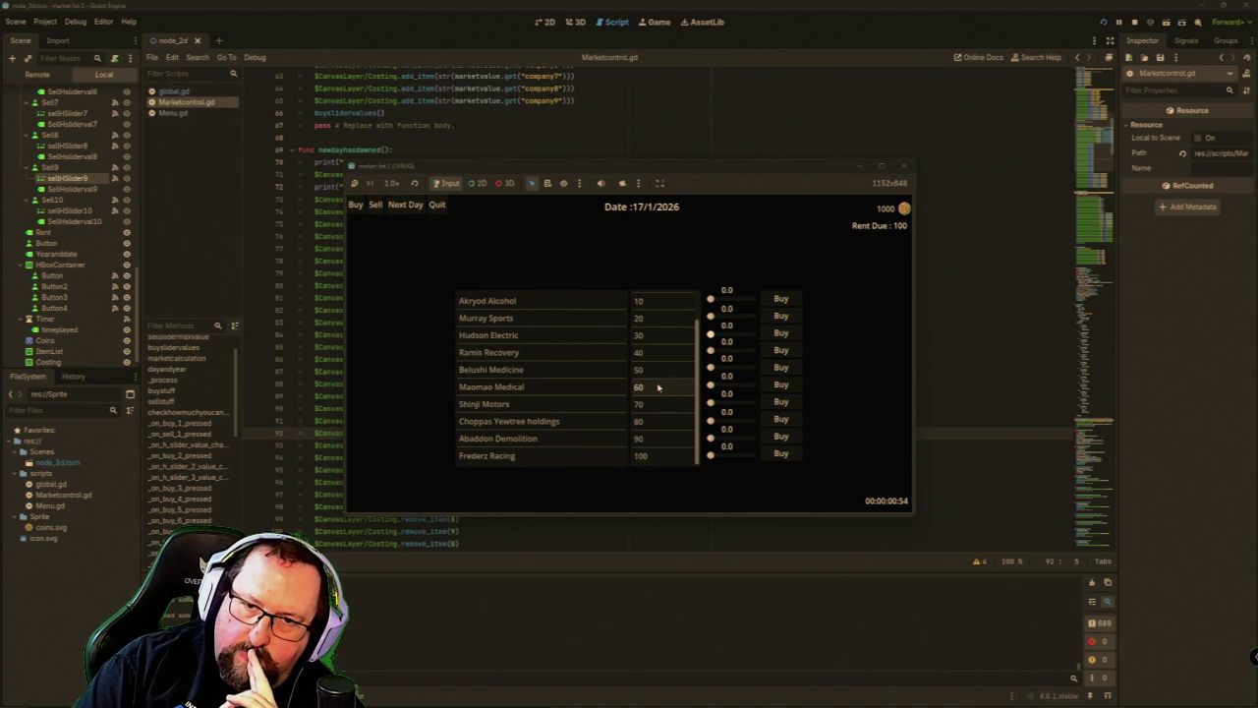
{"action": "left_click", "coordinate": [903, 165]}
{"action": "scroll", "coordinate": [629, 477], "scroll_direction": "down", "scroll_amount": 5}
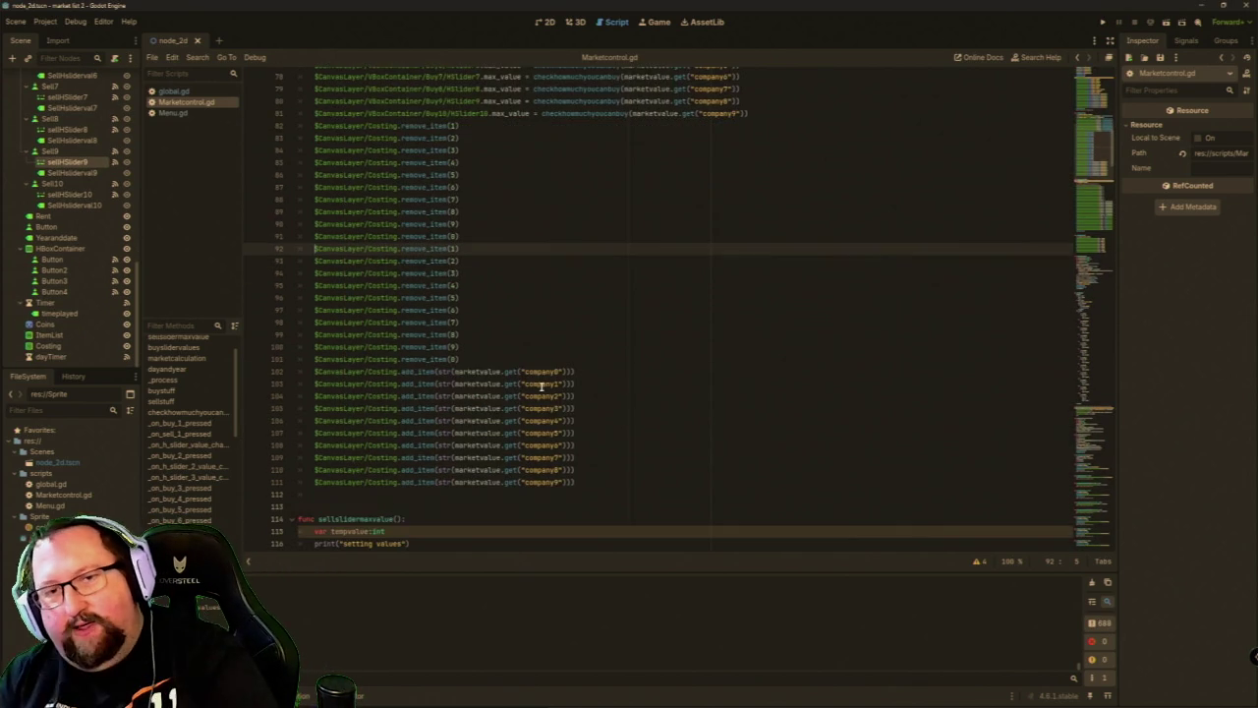
Delete the remove_item block on lines 82–101 and the Costing add_item lines.
{"action": "mouse_move", "coordinate": [466, 358]}
{"action": "left_mouse_down"}
{"action": "mouse_move", "coordinate": [318, 179]}
{"action": "mouse_move", "coordinate": [297, 131]}
{"action": "left_mouse_up"}
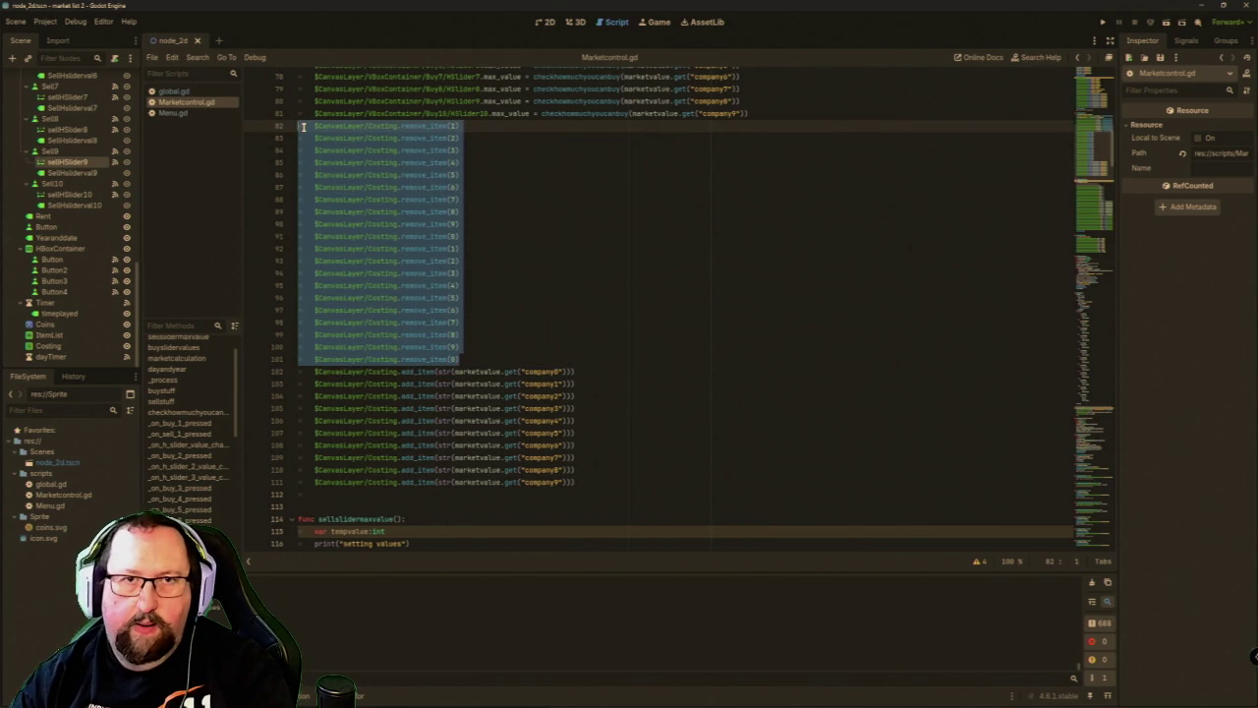
{"action": "key", "text": "Delete"}
{"action": "key", "text": "shift+Down"}
{"action": "key", "text": "shift+Down"}
{"action": "key", "text": "shift+Down"}
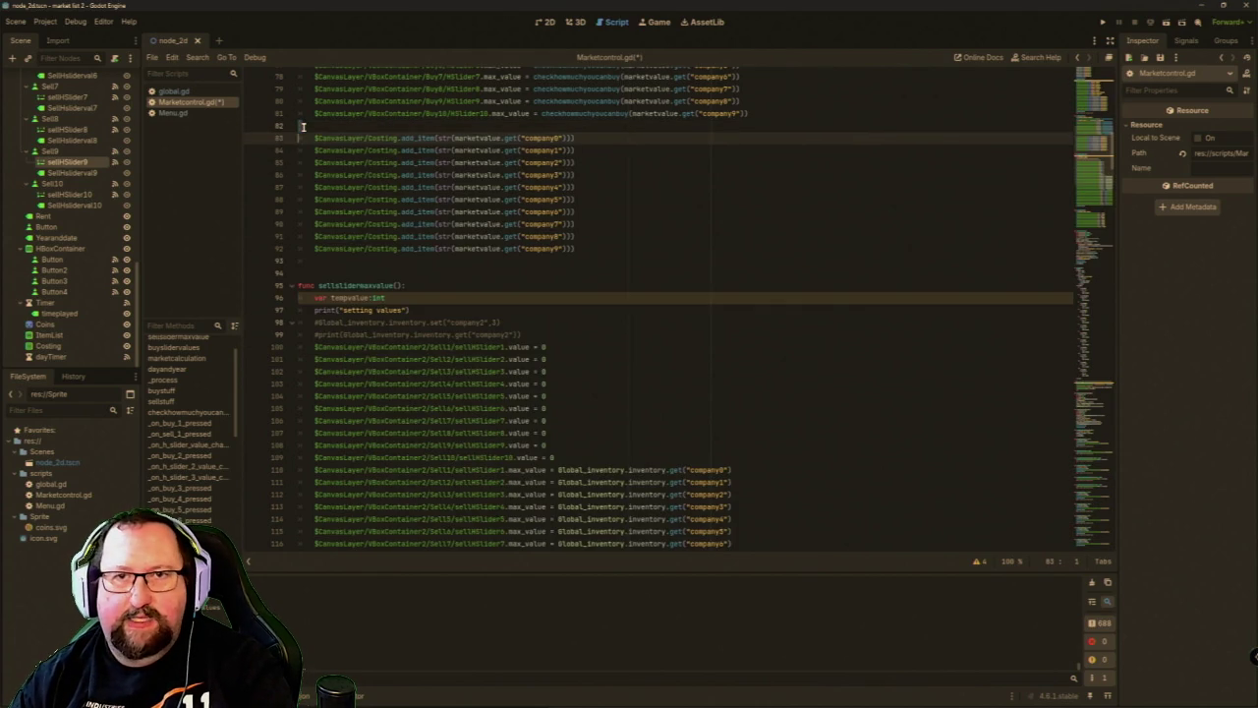
{"action": "key", "text": "shift+Down"}
{"action": "key", "text": "shift+Down"}
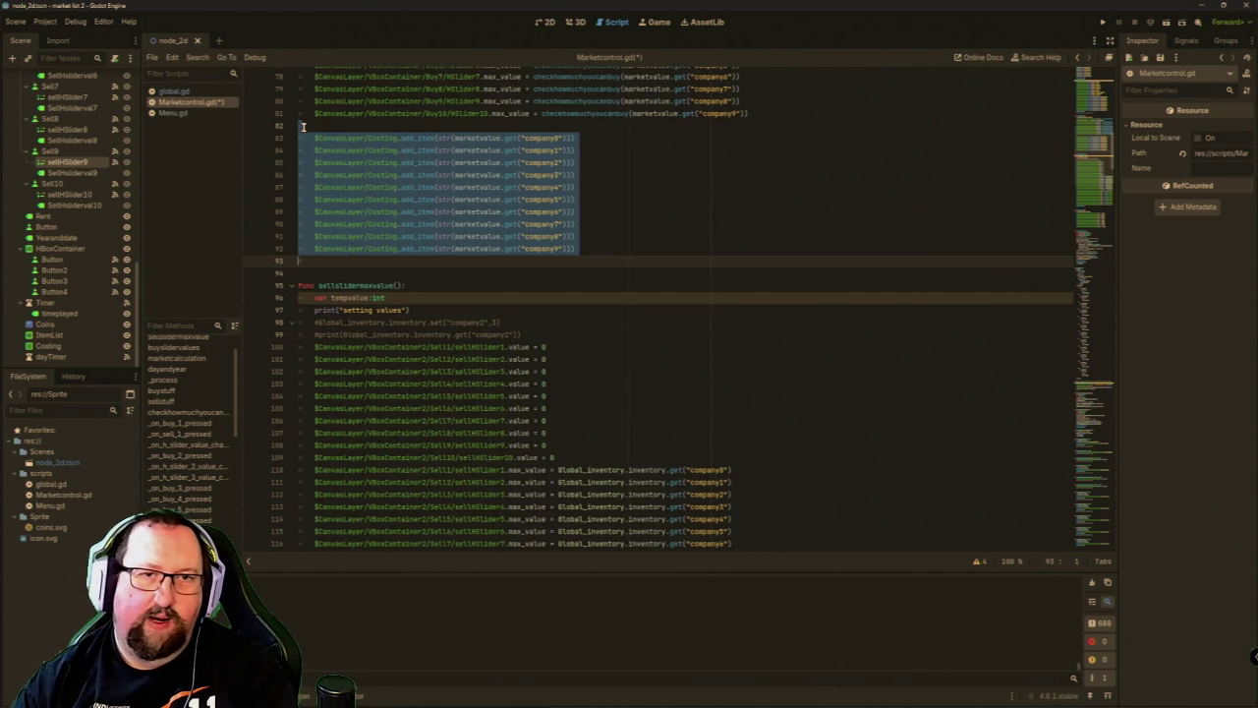
{"action": "key", "text": "Delete"}
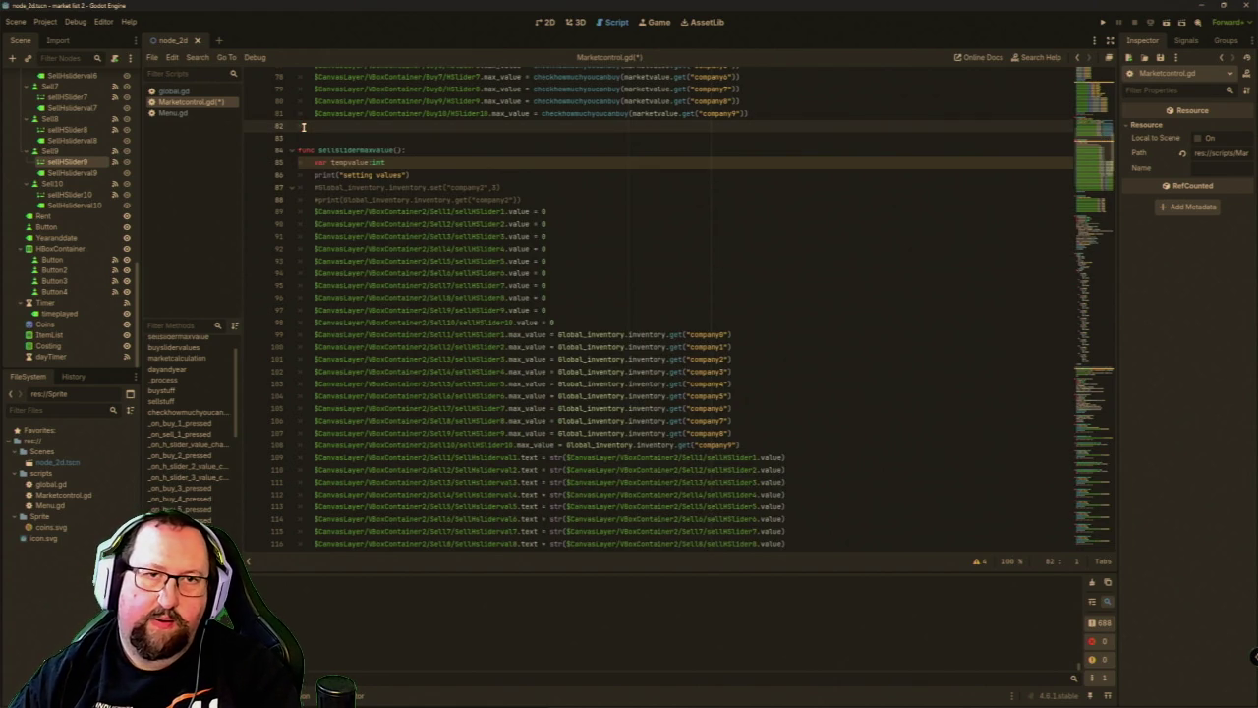
Move to the end of line 148 inside marketcalculation's company loop.
{"action": "scroll", "coordinate": [295, 138], "scroll_direction": "up", "scroll_amount": 7}
{"action": "scroll", "coordinate": [286, 145], "scroll_direction": "up", "scroll_amount": 10}
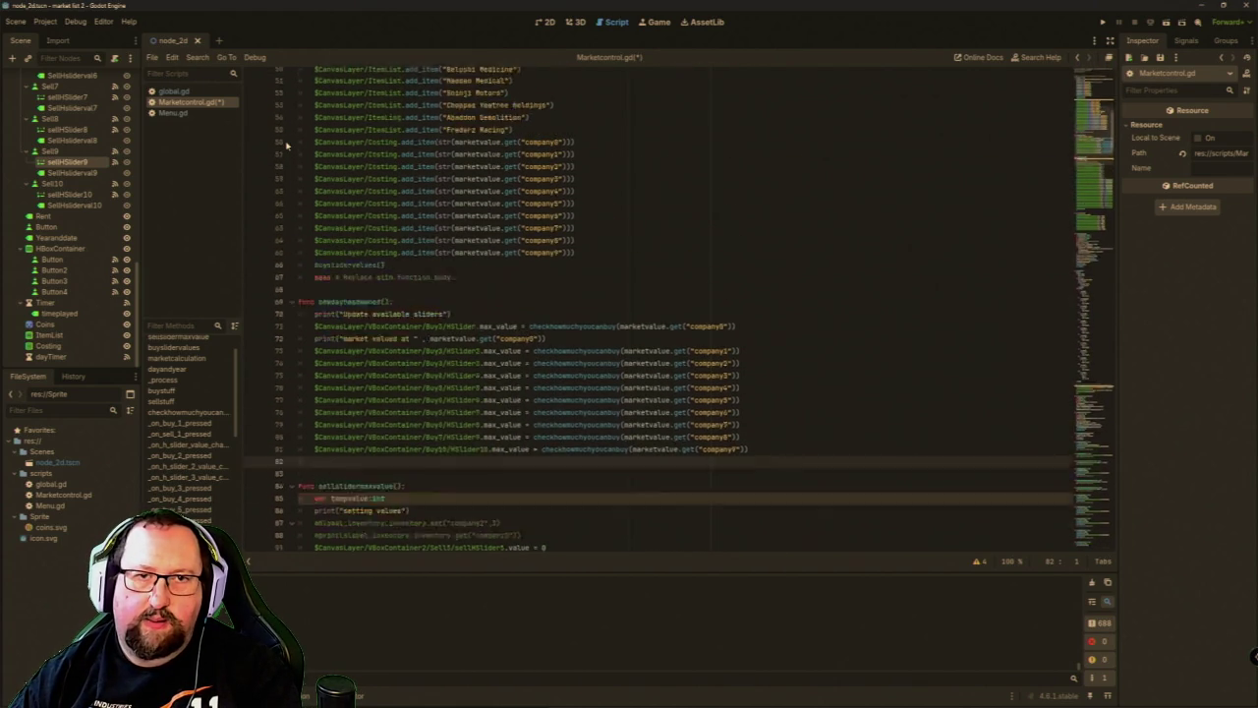
{"action": "scroll", "coordinate": [283, 149], "scroll_direction": "up", "scroll_amount": 3}
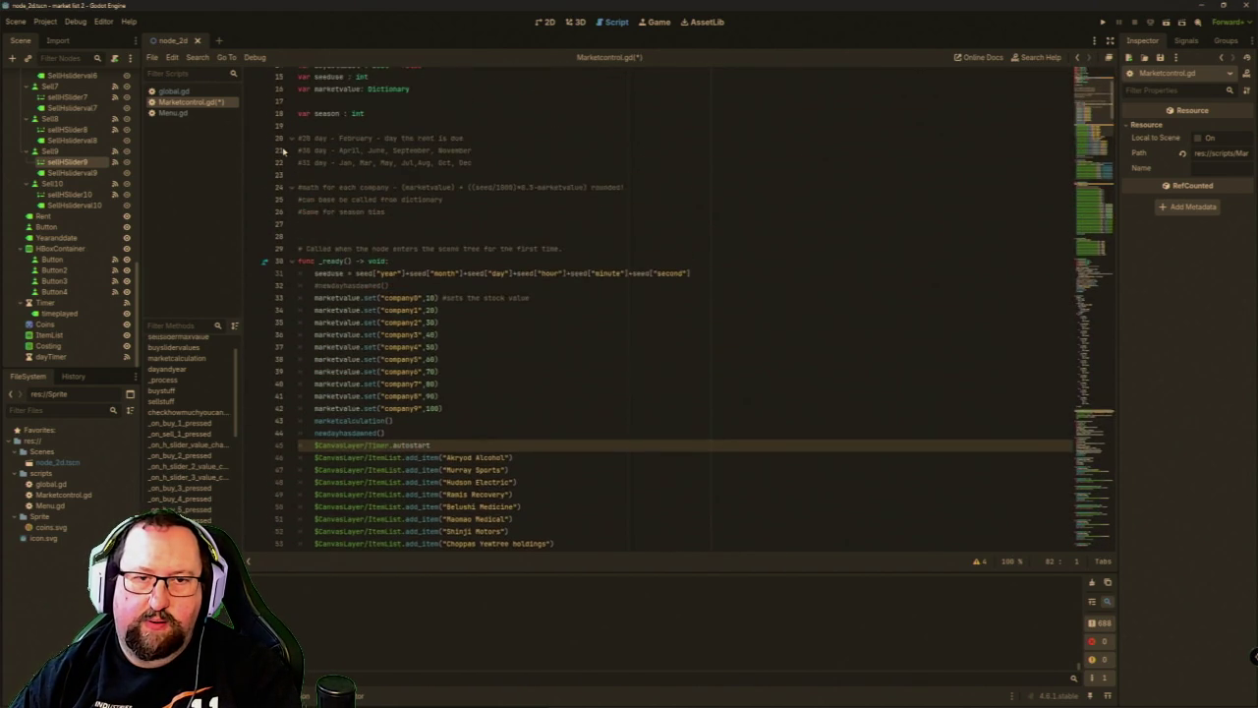
{"action": "scroll", "coordinate": [283, 151], "scroll_direction": "down", "scroll_amount": 6}
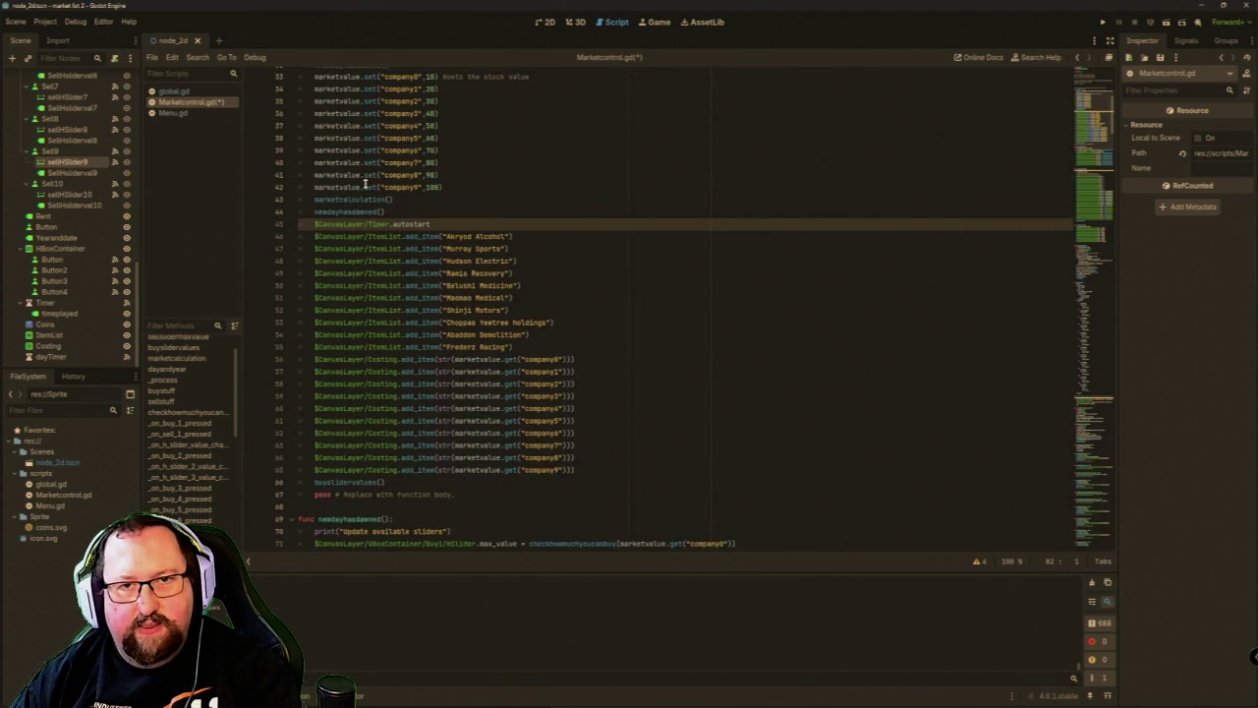
{"action": "scroll", "coordinate": [359, 211], "scroll_direction": "down", "scroll_amount": 15}
{"action": "scroll", "coordinate": [376, 242], "scroll_direction": "down", "scroll_amount": 16}
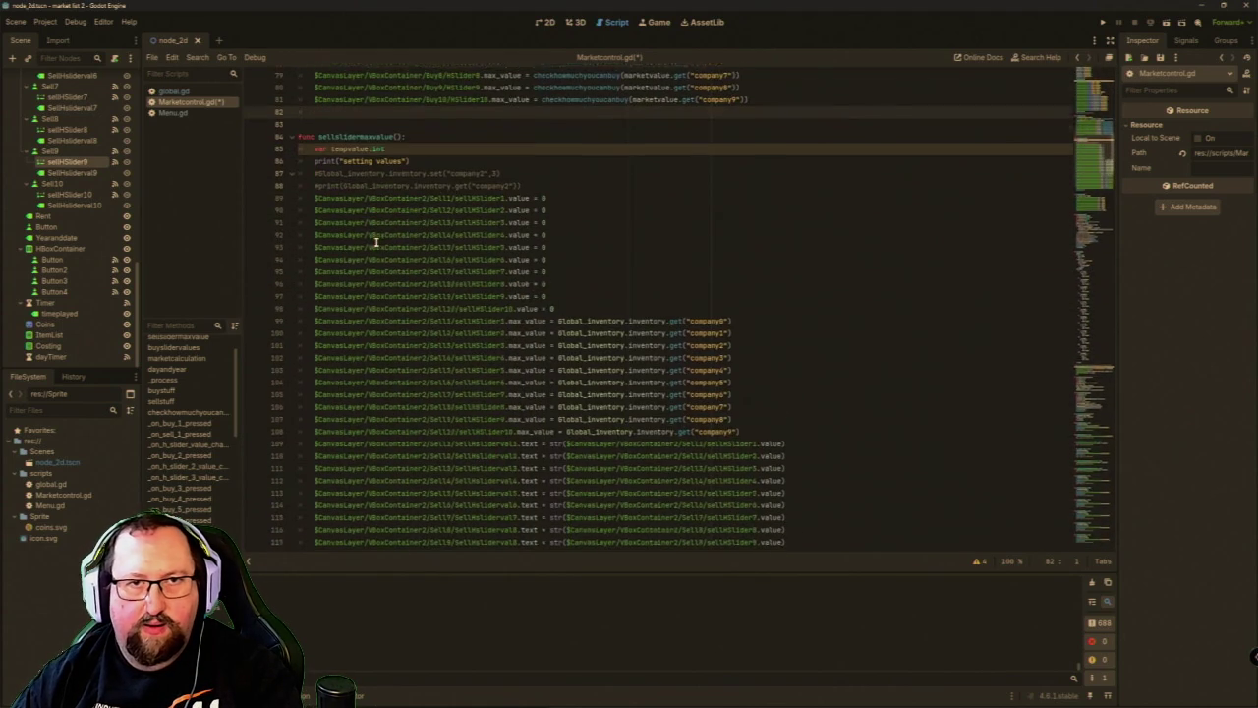
{"action": "scroll", "coordinate": [375, 240], "scroll_direction": "down", "scroll_amount": 2}
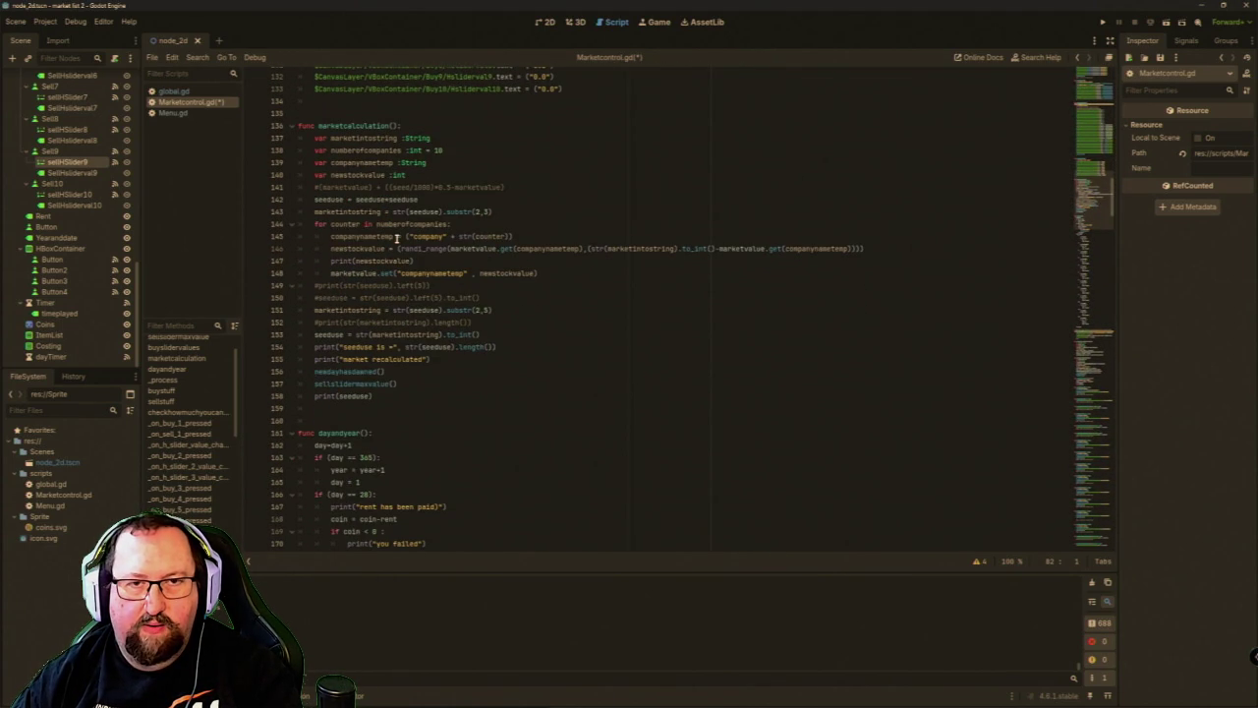
{"action": "mouse_move", "coordinate": [368, 373]}
{"action": "scroll", "coordinate": [388, 249], "scroll_direction": "up", "scroll_amount": 20}
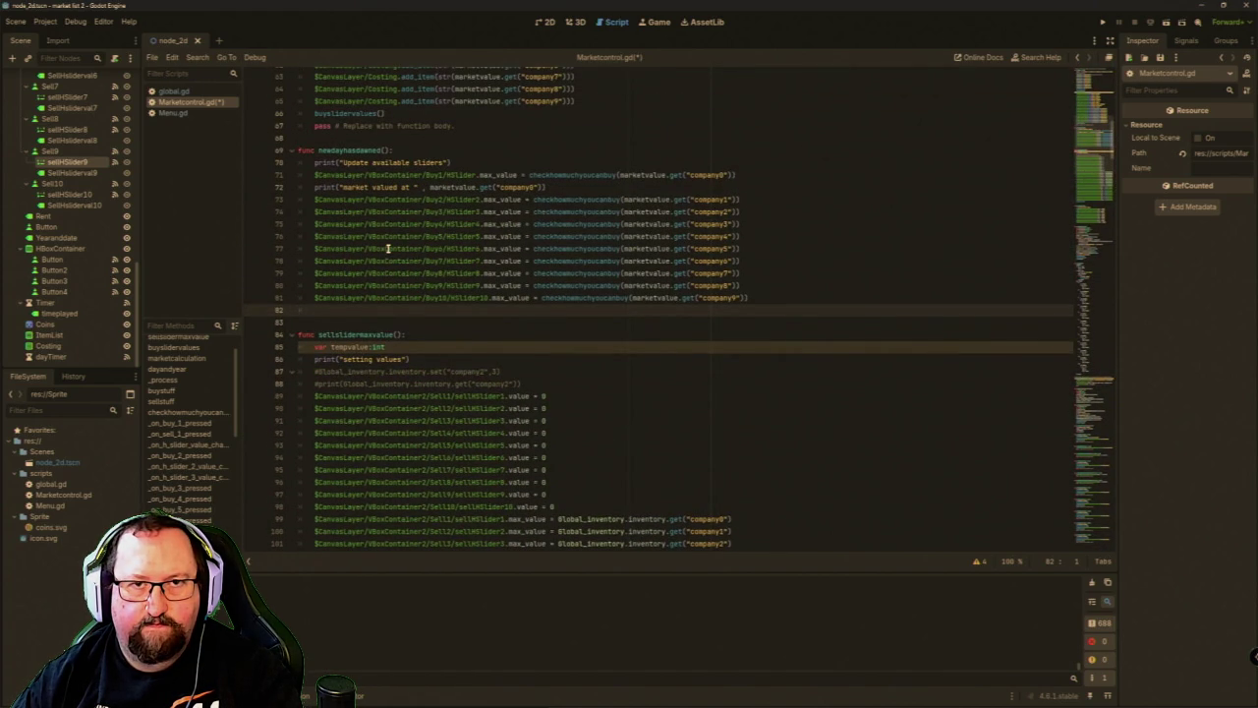
{"action": "scroll", "coordinate": [388, 248], "scroll_direction": "up", "scroll_amount": 2}
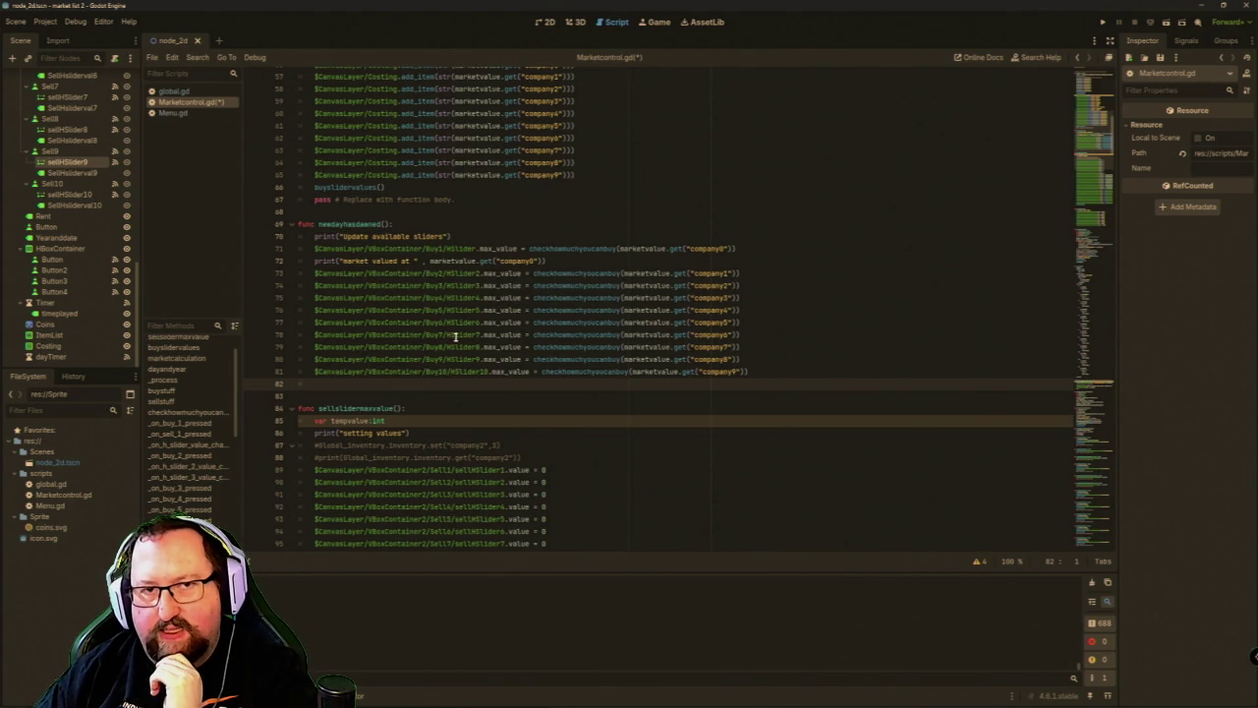
{"action": "scroll", "coordinate": [457, 339], "scroll_direction": "down", "scroll_amount": 5}
{"action": "scroll", "coordinate": [457, 349], "scroll_direction": "down", "scroll_amount": 8}
{"action": "scroll", "coordinate": [457, 349], "scroll_direction": "up", "scroll_amount": 6}
{"action": "scroll", "coordinate": [457, 349], "scroll_direction": "up", "scroll_amount": 5}
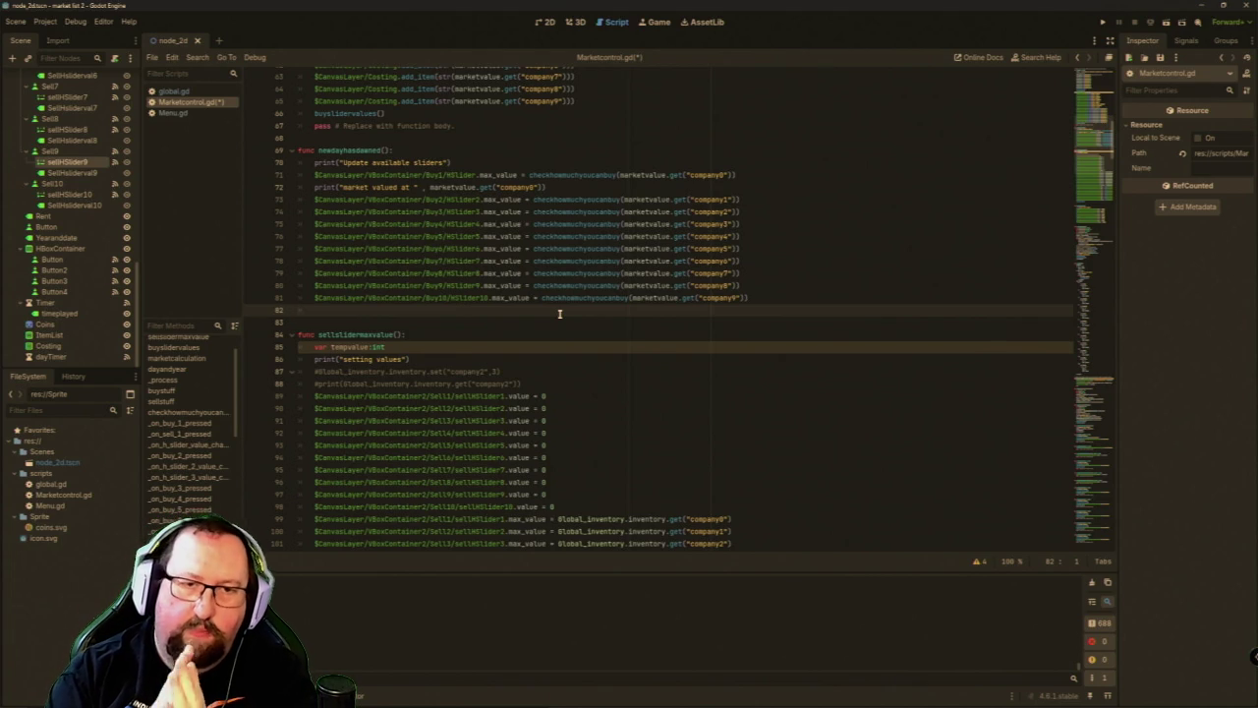
{"action": "scroll", "coordinate": [559, 313], "scroll_direction": "down", "scroll_amount": 15}
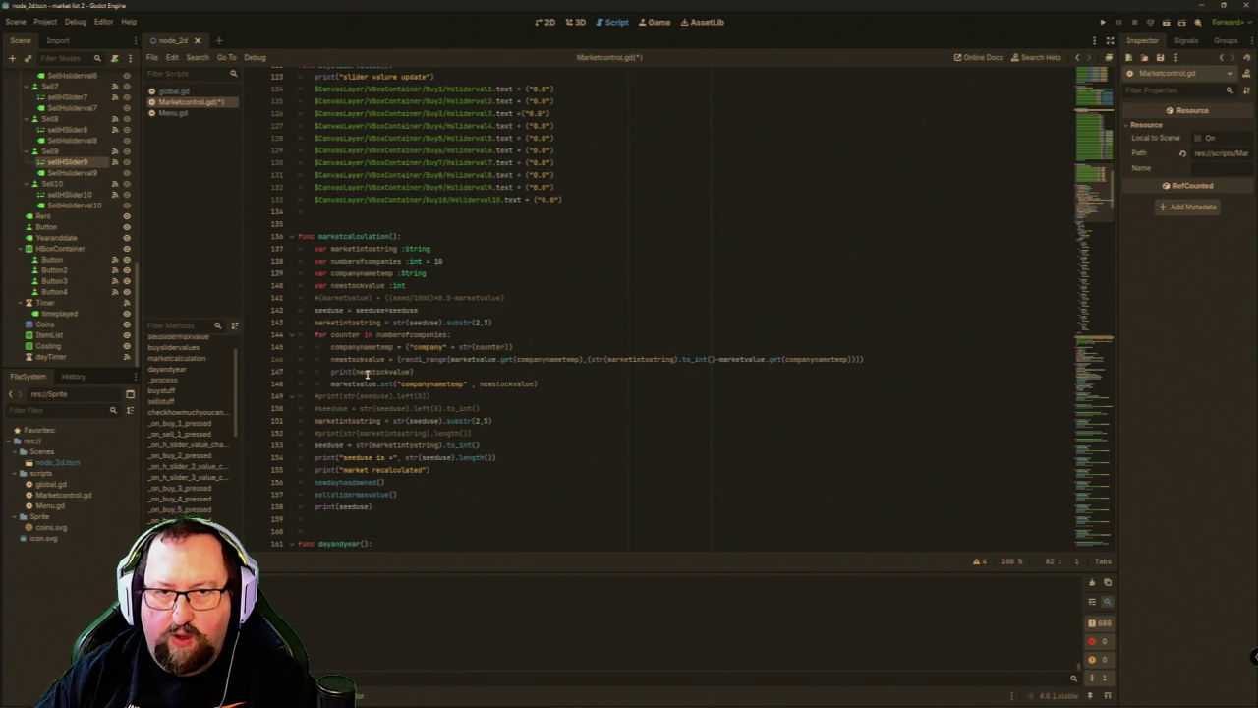
{"action": "left_click", "coordinate": [552, 383]}
Add a print(marketvalue.set(companynametemp)) line, removing the quotes around companynametemp on lines 148–149.
{"action": "key", "text": "Return"}
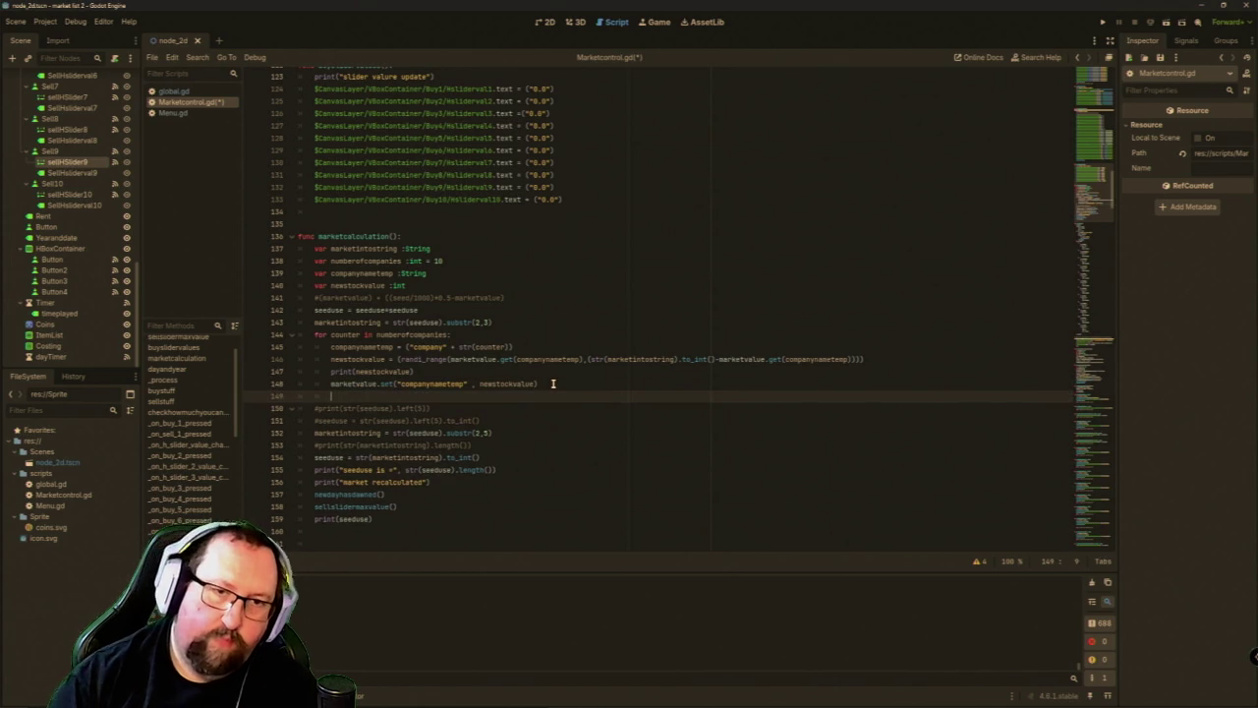
{"action": "type", "text": "prin"}
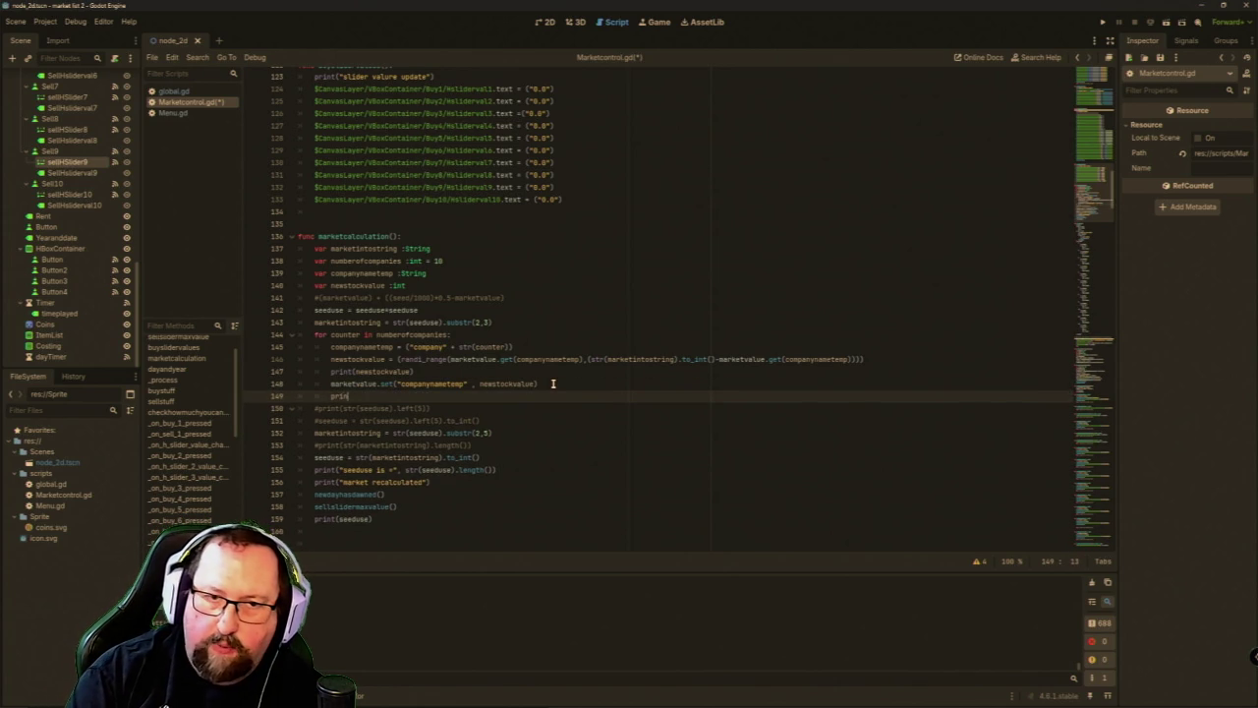
{"action": "type", "text": "t("}
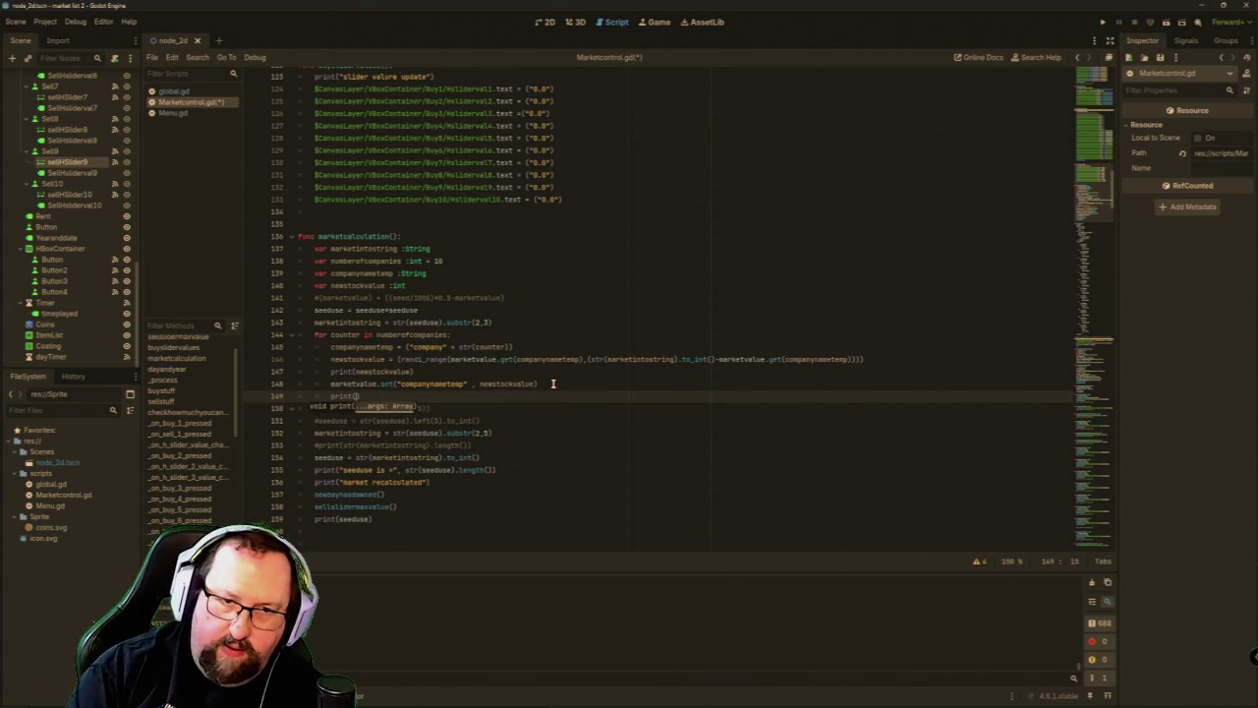
{"action": "type", "text": "mar"}
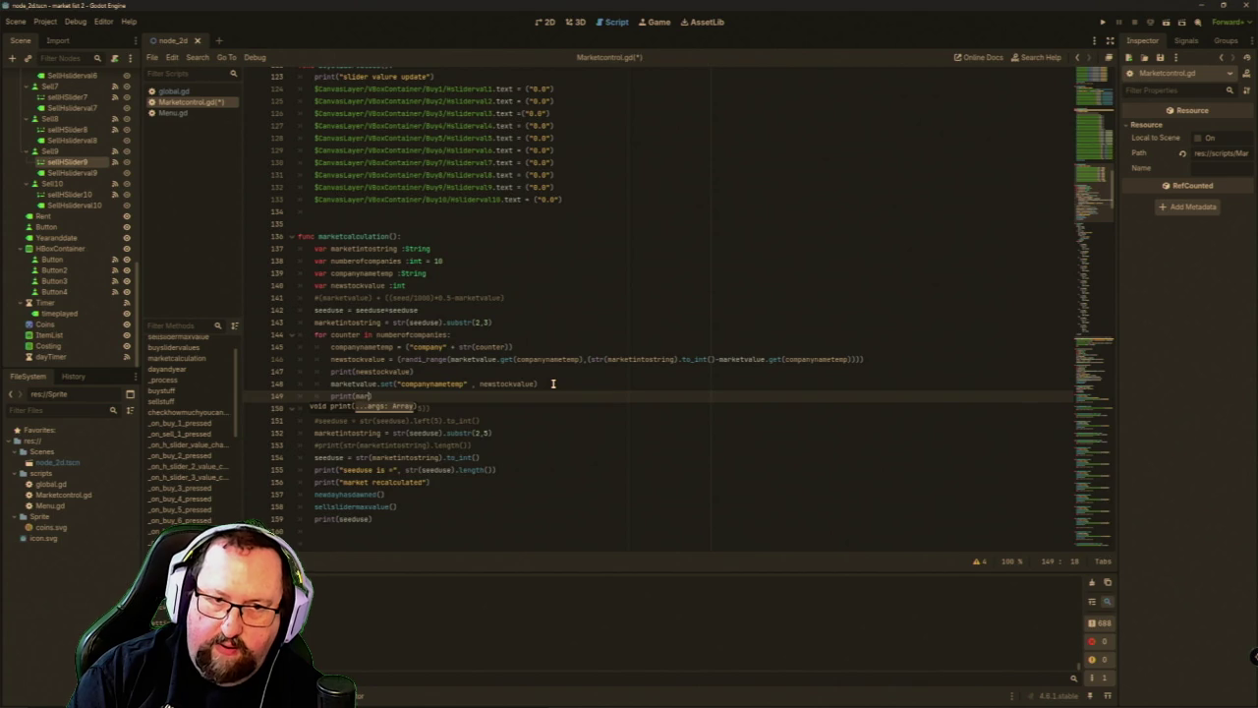
{"action": "key", "text": "Down"}
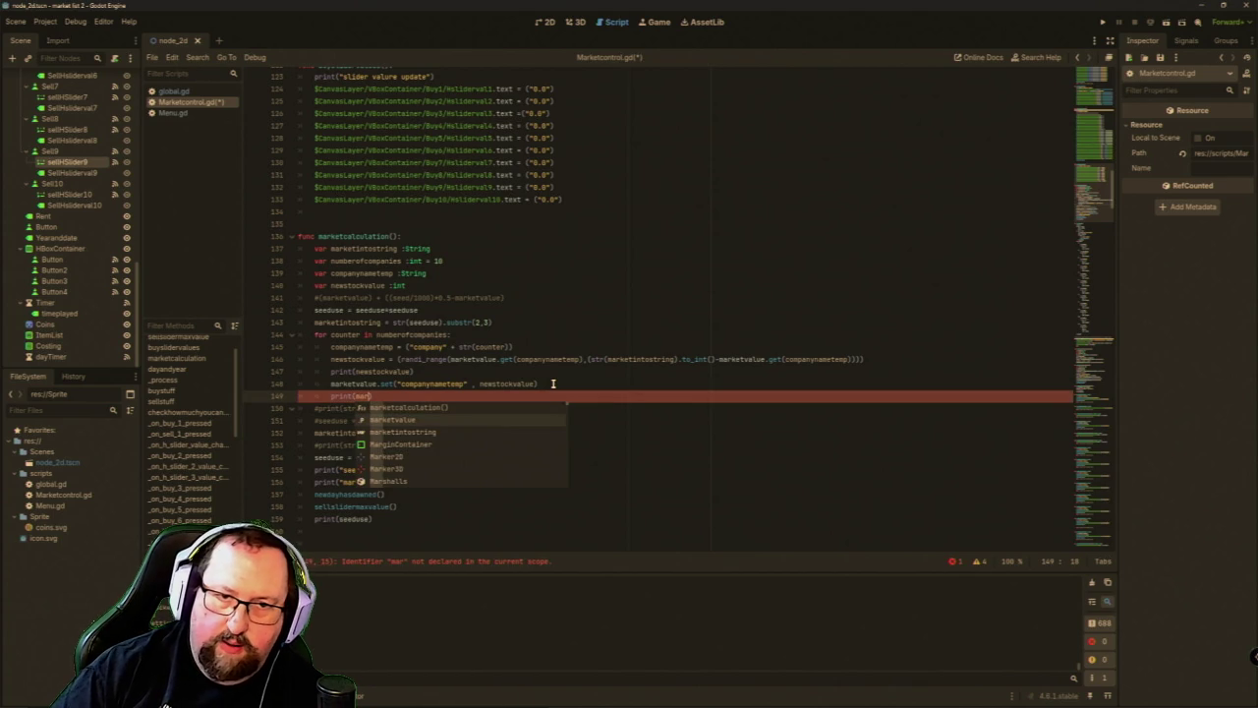
{"action": "key", "text": "Return"}
{"action": "type", "text": ".set"}
{"action": "key", "text": "Return"}
{"action": "type", "text": "\"compan"}
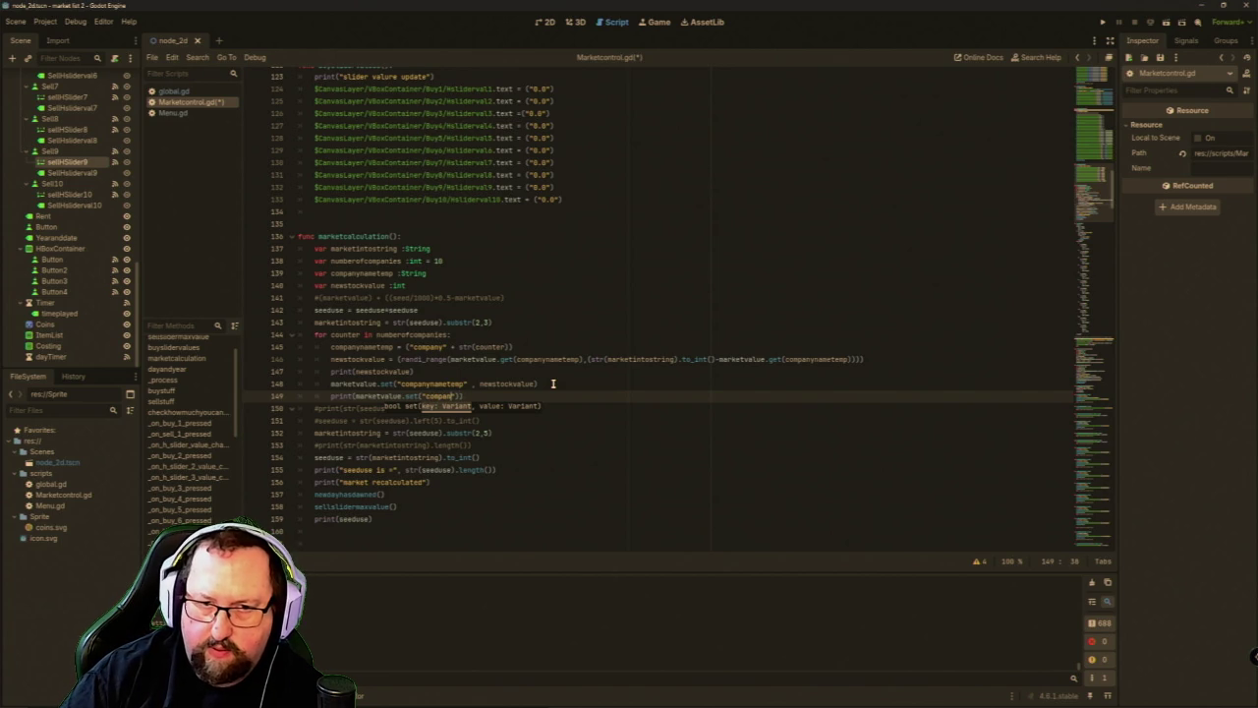
{"action": "type", "text": "y"}
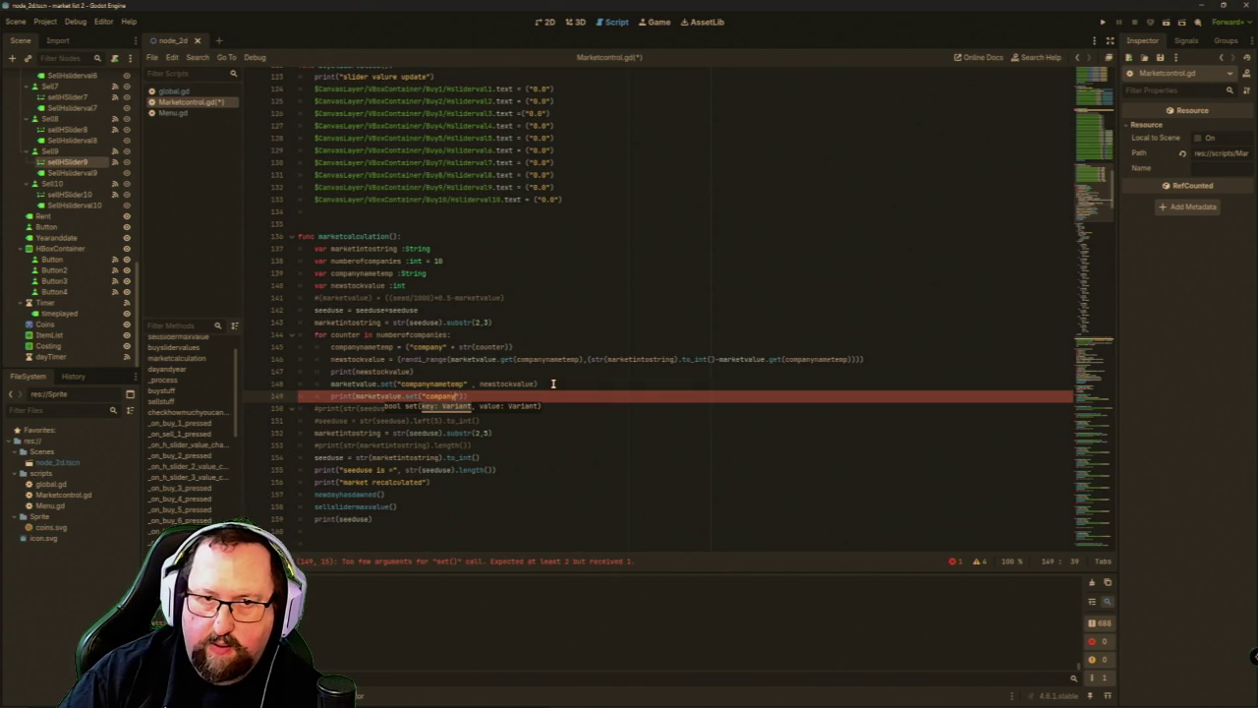
{"action": "type", "text": "nametemp"}
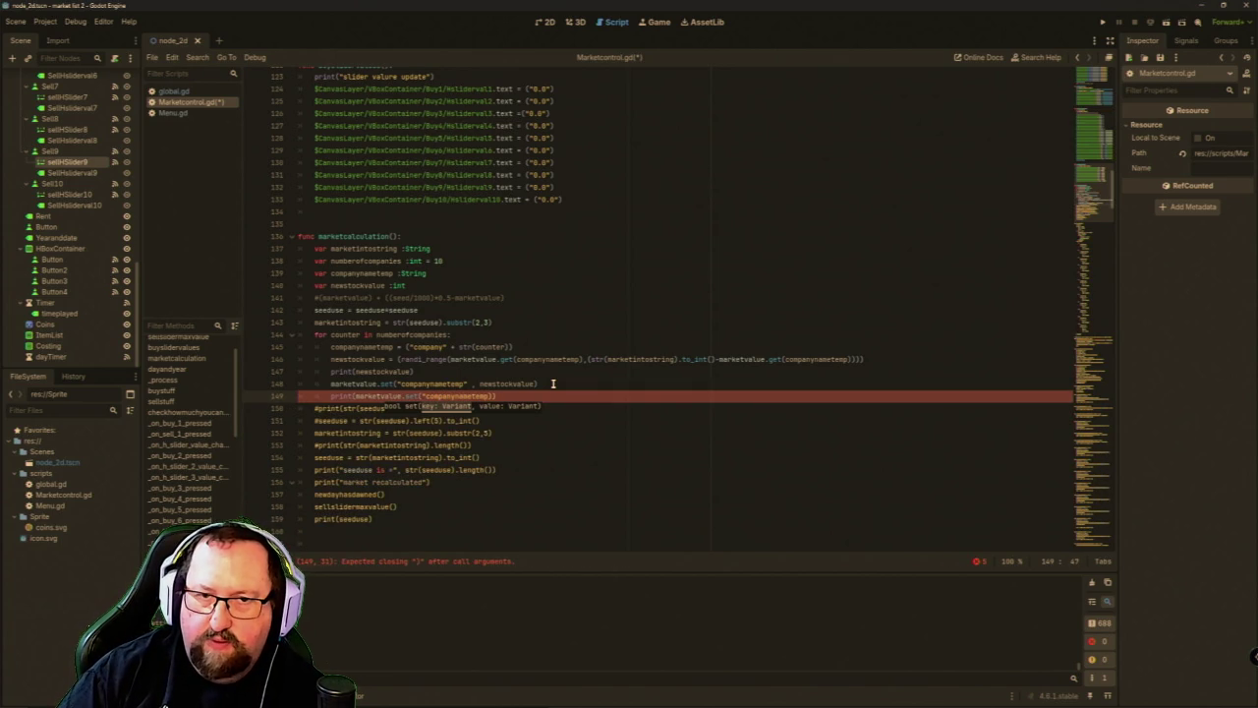
{"action": "type", "text": "\""}
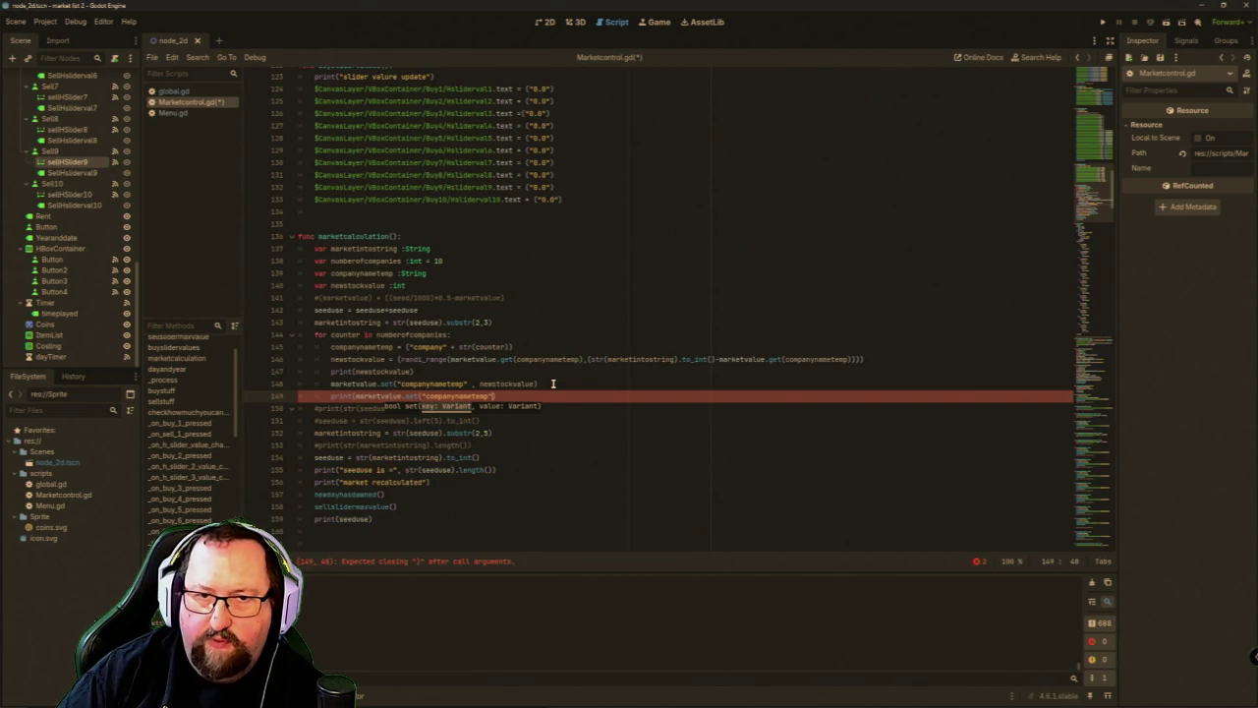
{"action": "key", "text": "BackSpace"}
{"action": "key", "text": "Up"}
{"action": "key", "text": "BackSpace"}
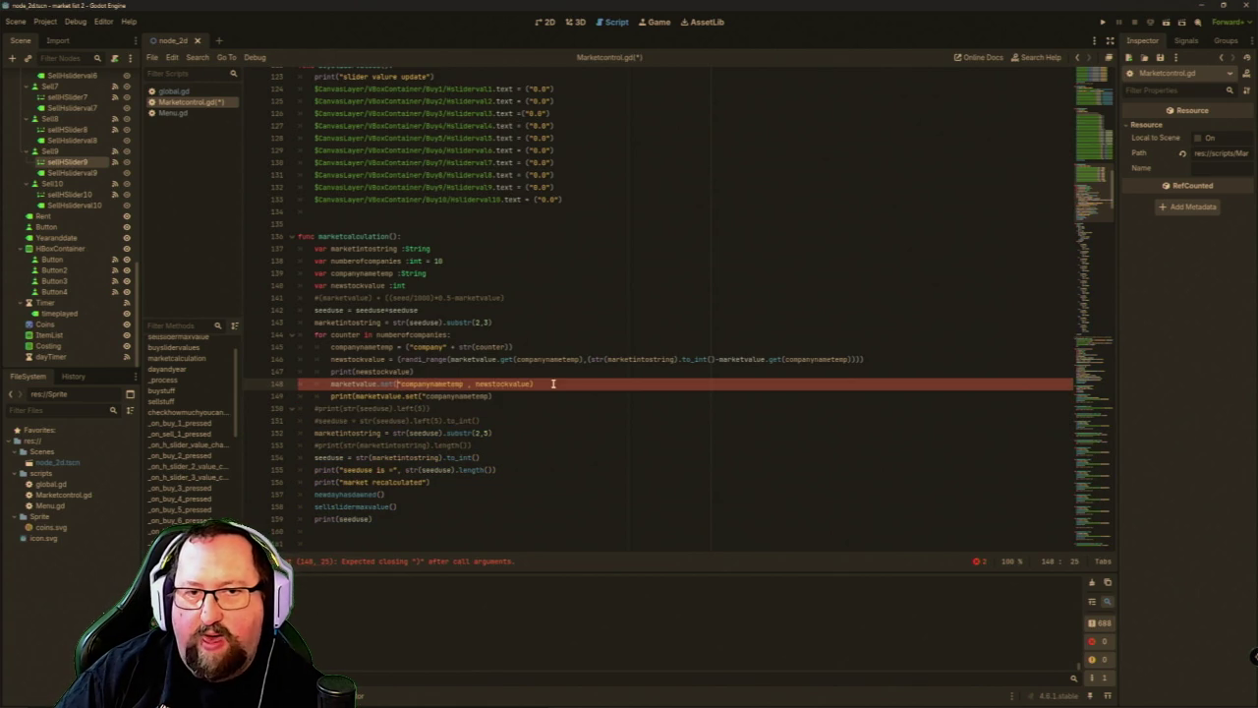
{"action": "key", "text": "Down"}
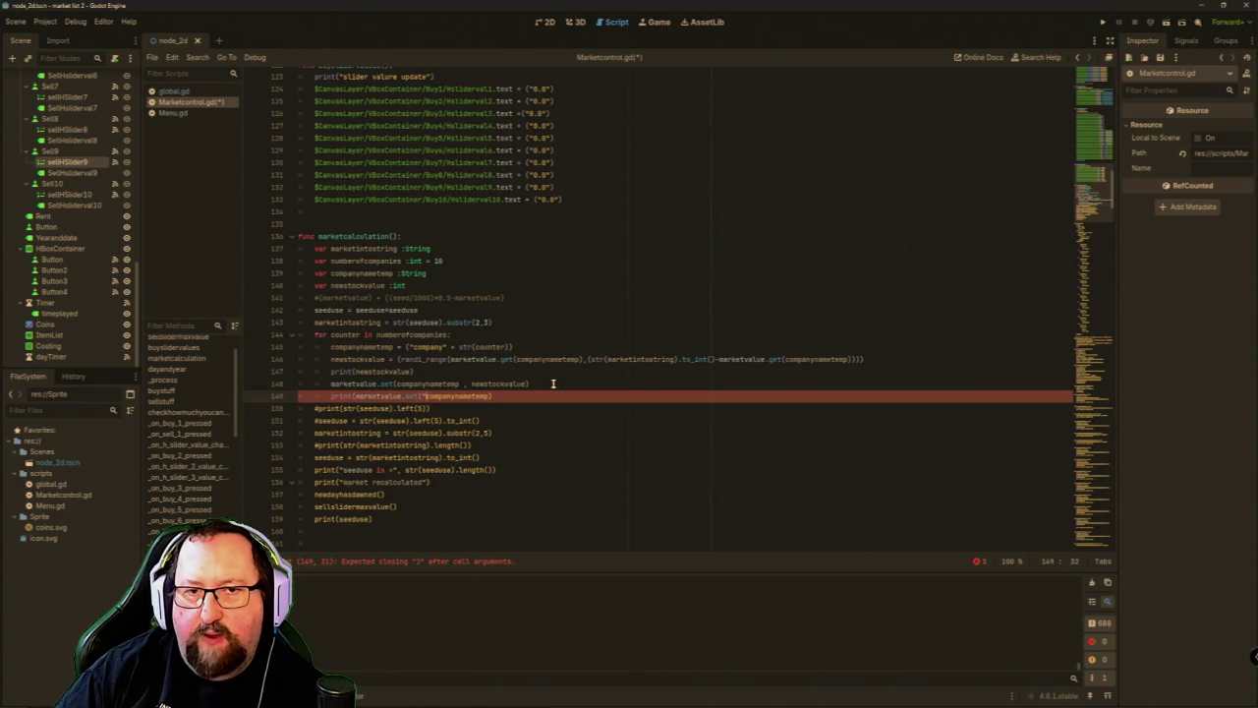
{"action": "key", "text": "BackSpace"}
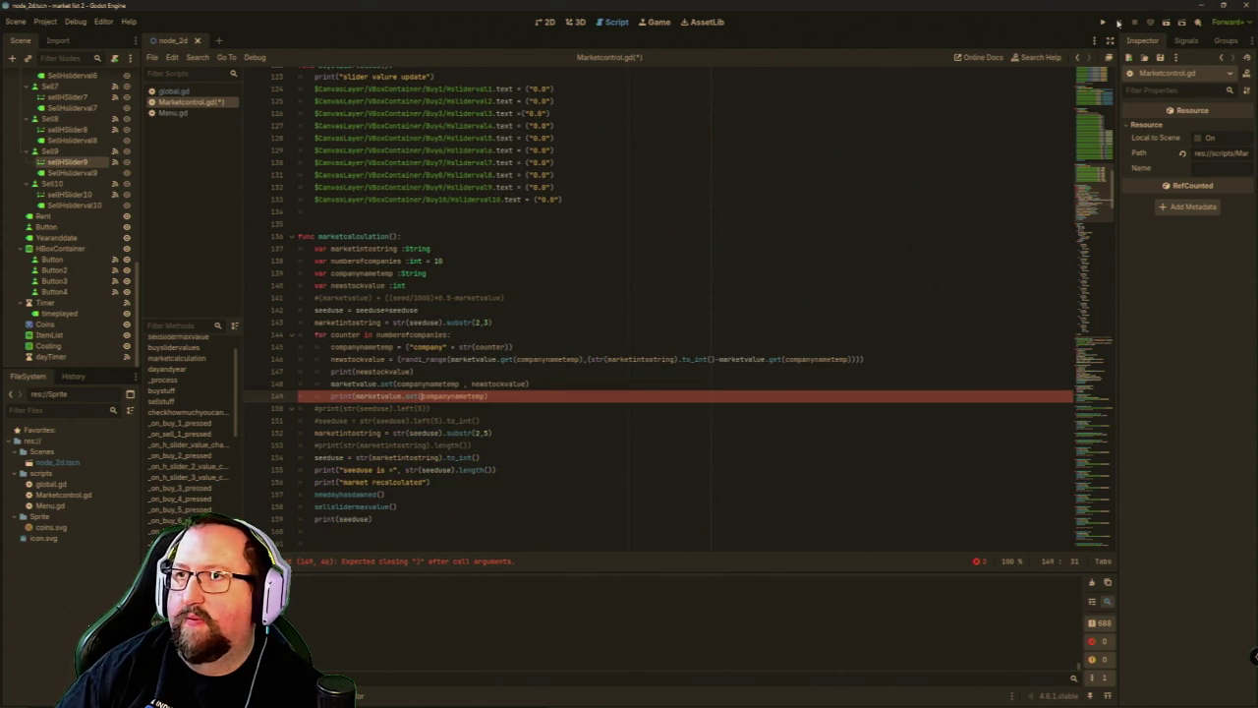
Close the print call, change set to get on line 149, and run the game.
{"action": "left_click", "coordinate": [514, 385]}
{"action": "left_click", "coordinate": [511, 393]}
{"action": "type", "text": ")"}
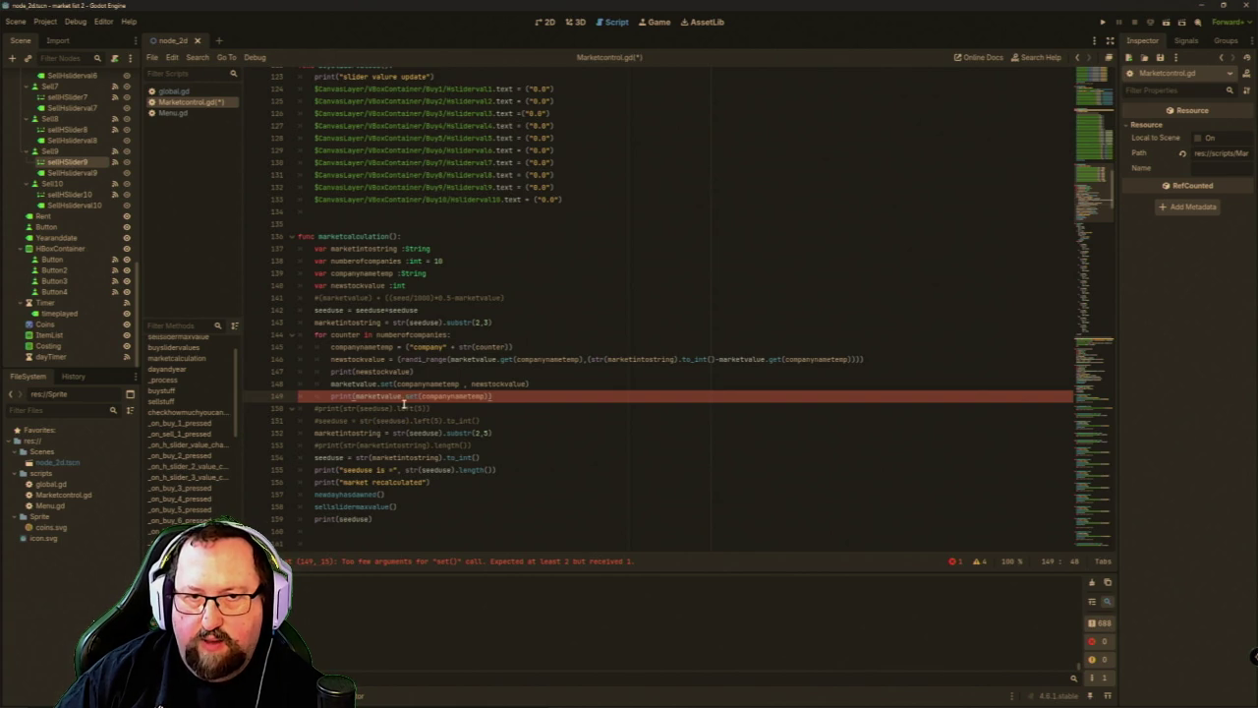
{"action": "left_click", "coordinate": [454, 396]}
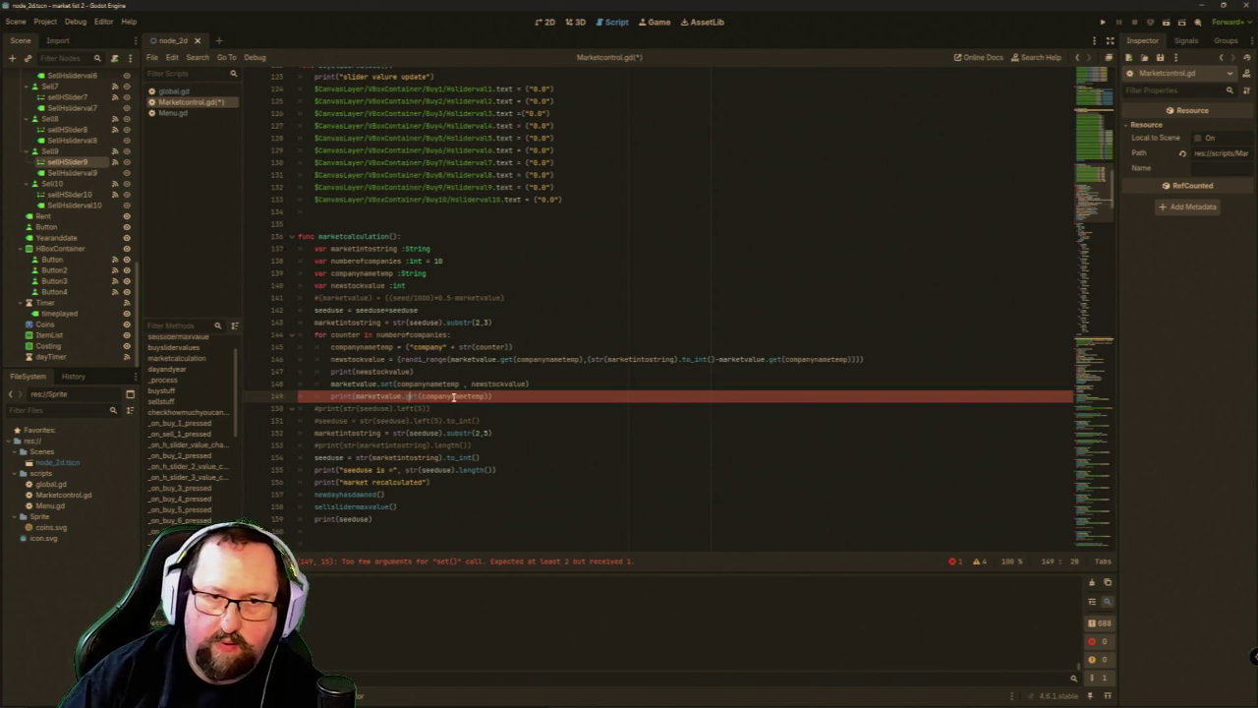
{"action": "key", "text": "Delete"}
{"action": "type", "text": "g"}
{"action": "left_click", "coordinate": [1101, 22]}
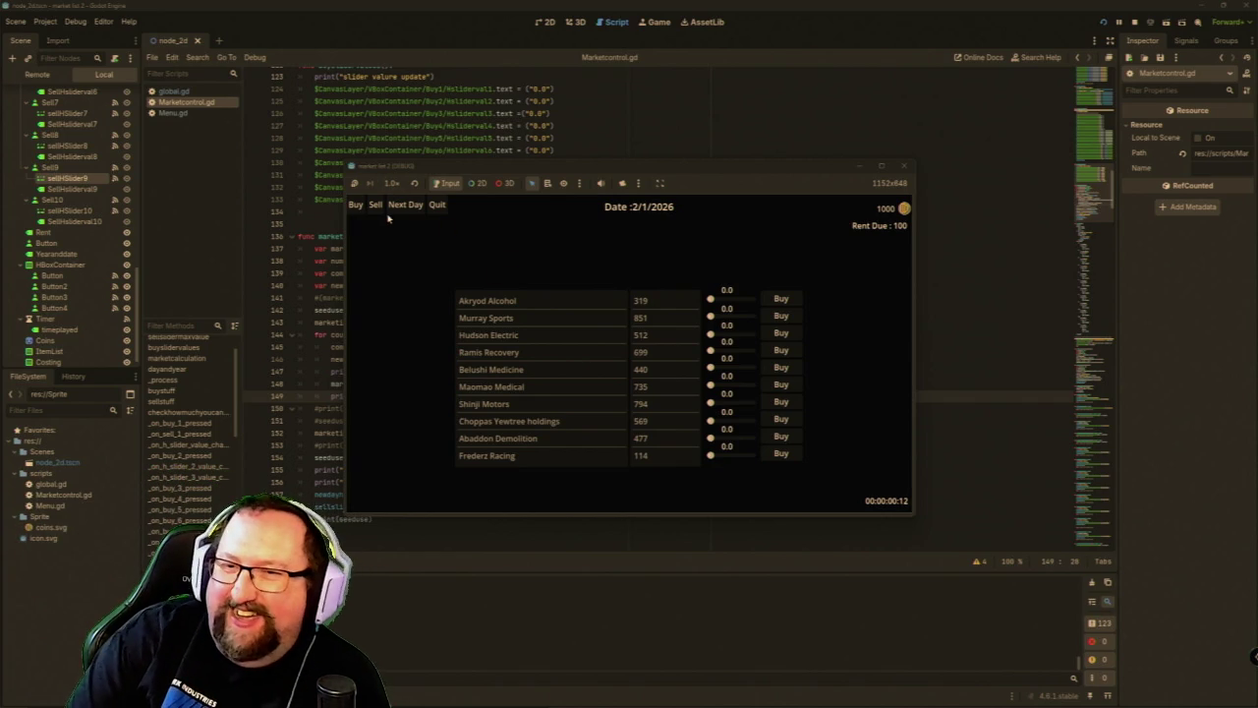
Buy Akryod Alcohol shares at amount 1.0 and set the Ramis Recovery quantity to 1.0.
{"action": "left_click_drag", "start_coordinate": [711, 300], "coordinate": [753, 301]}
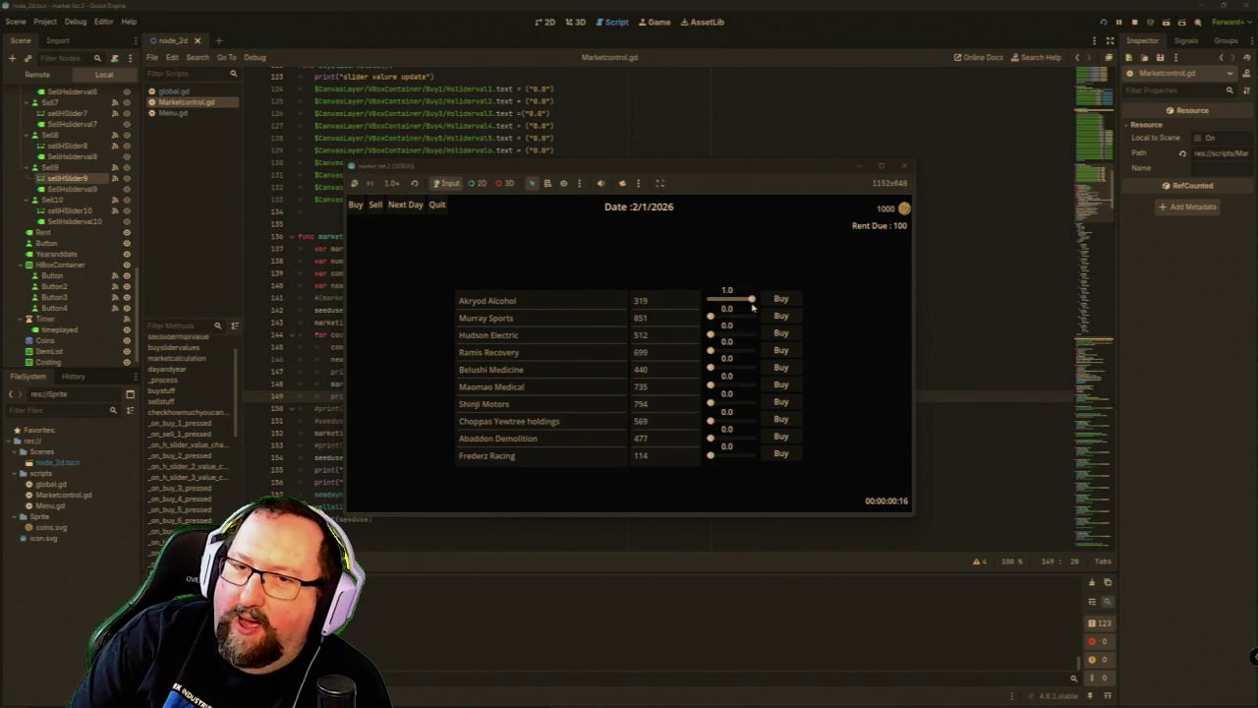
{"action": "left_click", "coordinate": [791, 301]}
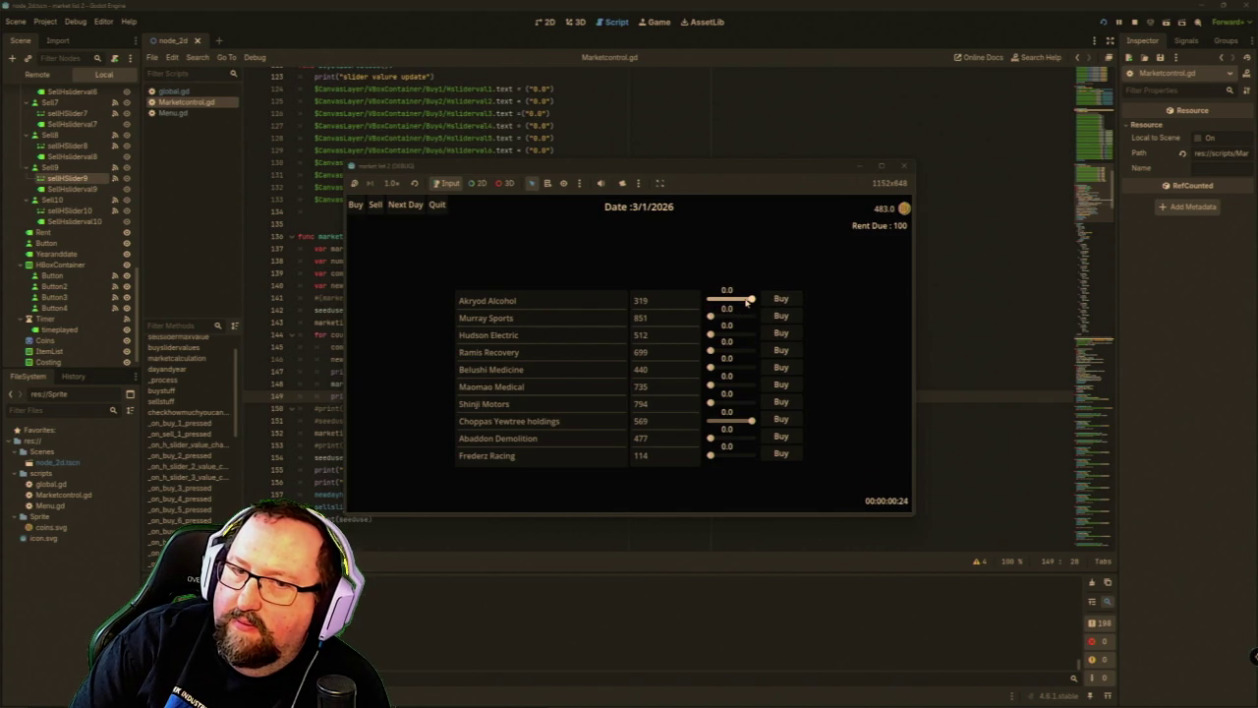
{"action": "left_click", "coordinate": [786, 305]}
{"action": "left_click", "coordinate": [790, 305]}
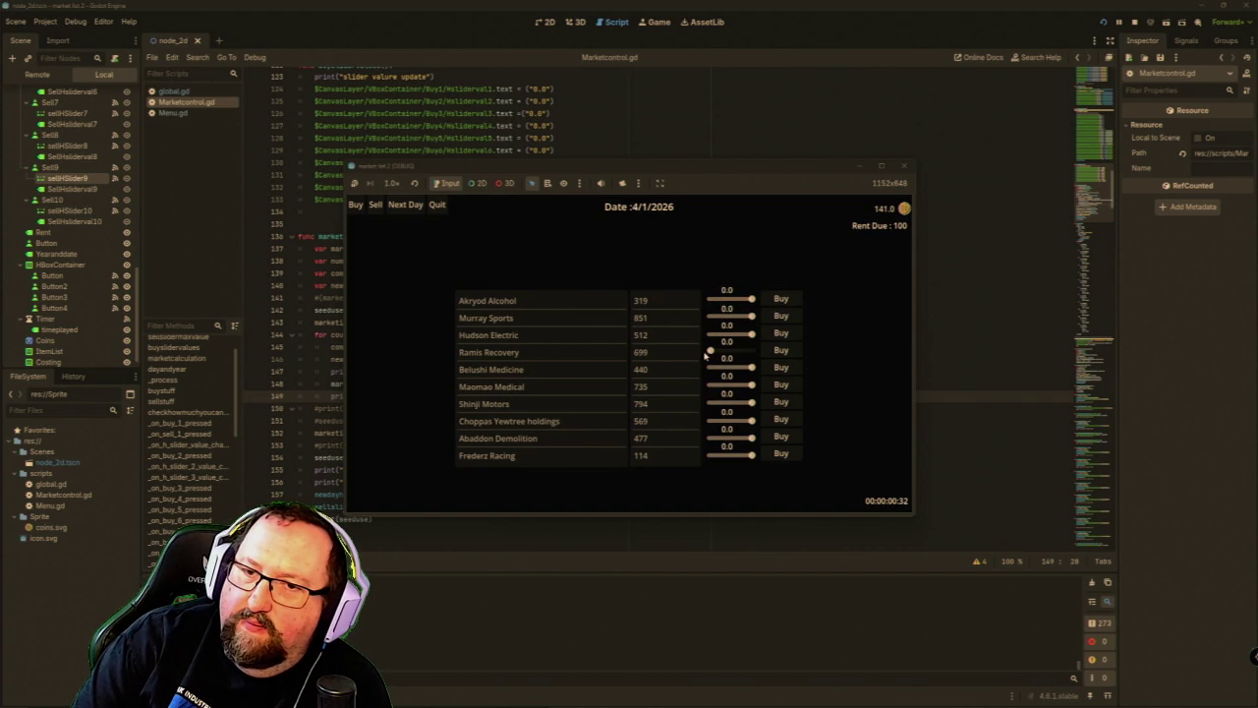
{"action": "left_click_drag", "start_coordinate": [709, 351], "coordinate": [754, 350]}
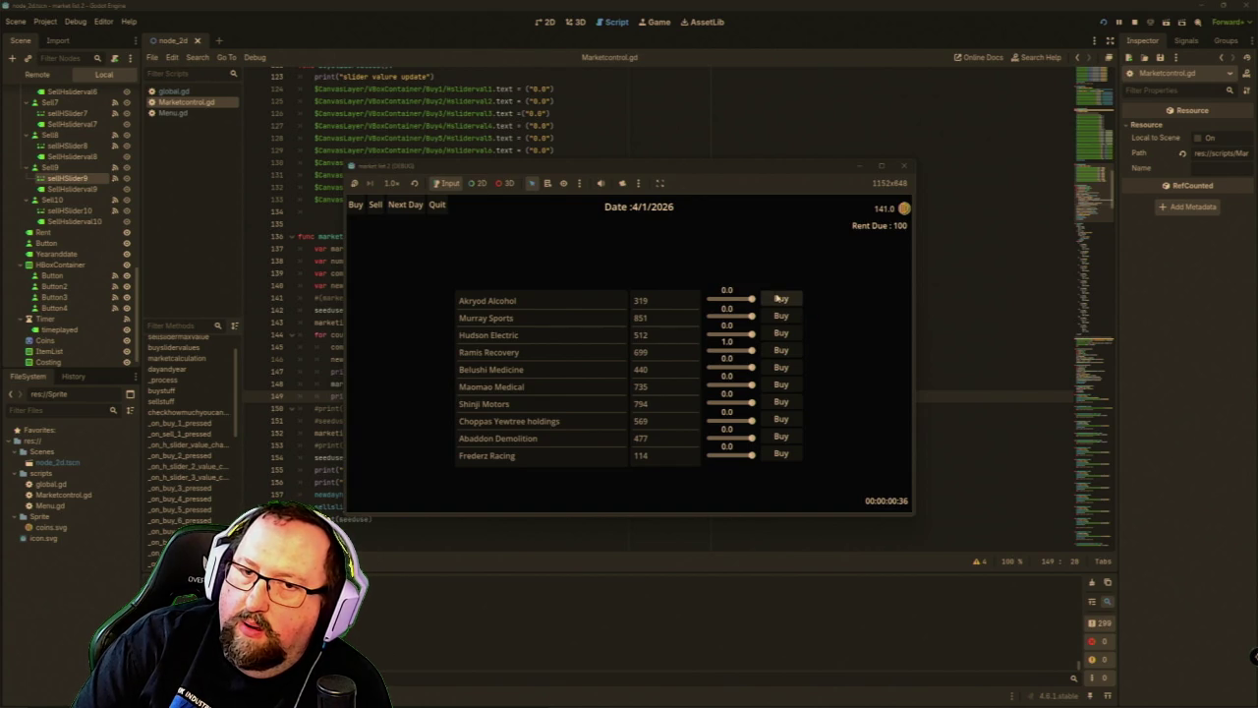
In Sell mode, sell the maximum Hudson Electric, Murray Sports and Akryod Alcohol shares.
{"action": "left_click", "coordinate": [375, 205]}
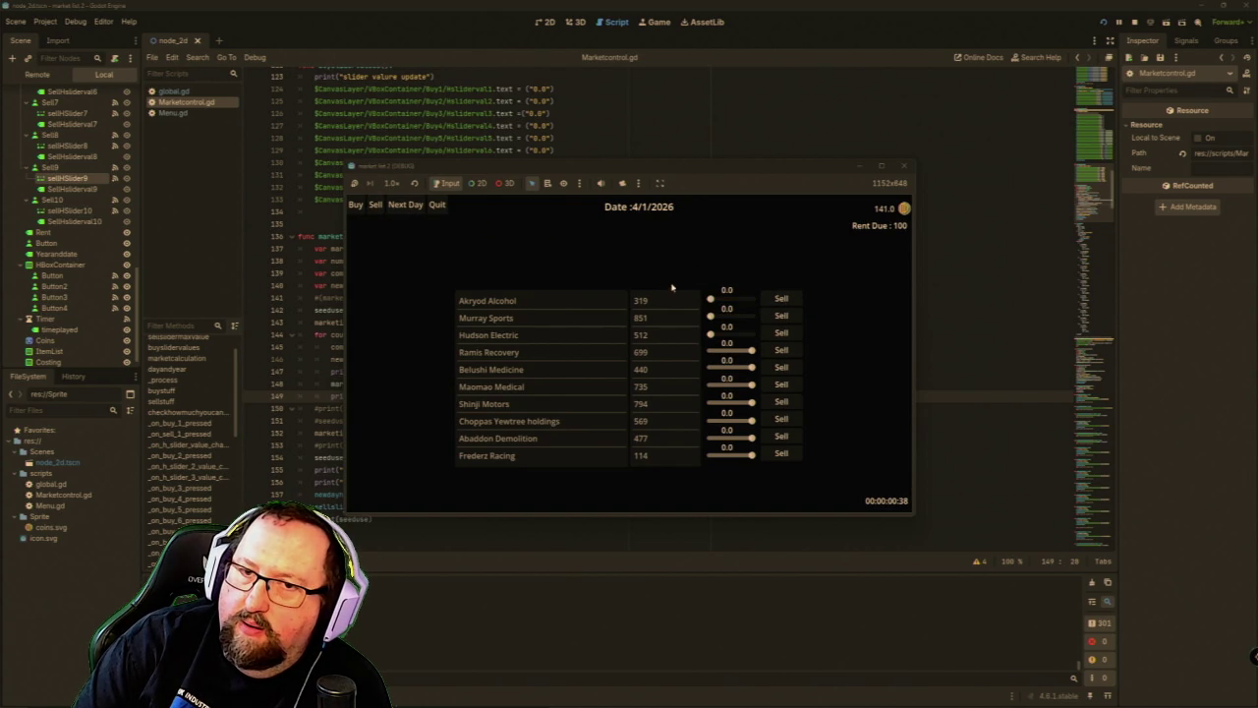
{"action": "left_click_drag", "start_coordinate": [711, 334], "coordinate": [754, 335]}
{"action": "left_click", "coordinate": [782, 334]}
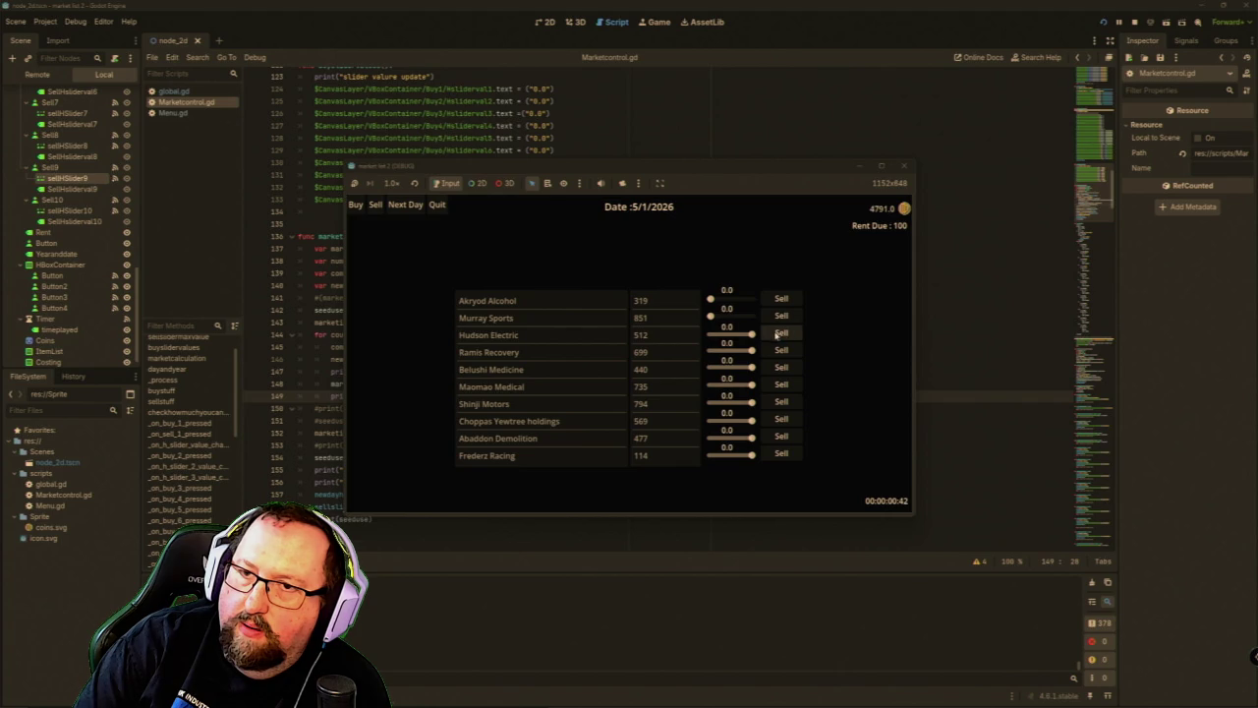
{"action": "left_click", "coordinate": [755, 321]}
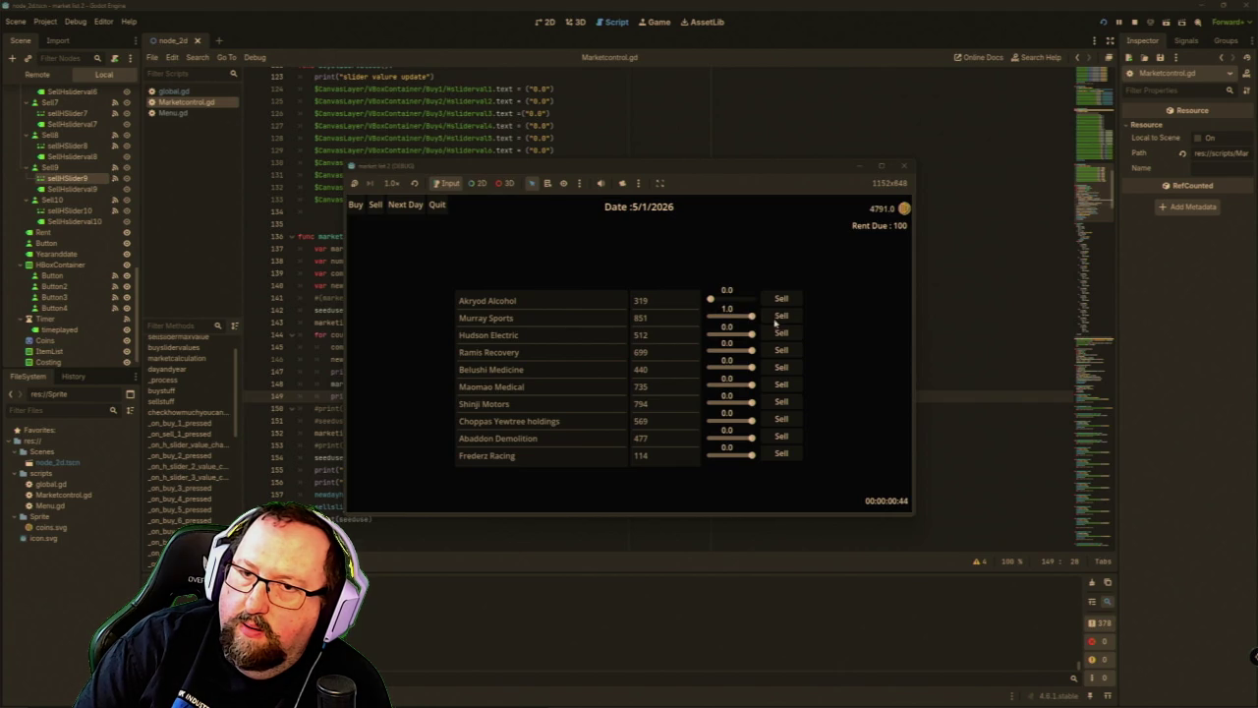
{"action": "left_click", "coordinate": [780, 320]}
{"action": "left_click_drag", "start_coordinate": [710, 299], "coordinate": [753, 299]}
{"action": "left_click", "coordinate": [781, 299]}
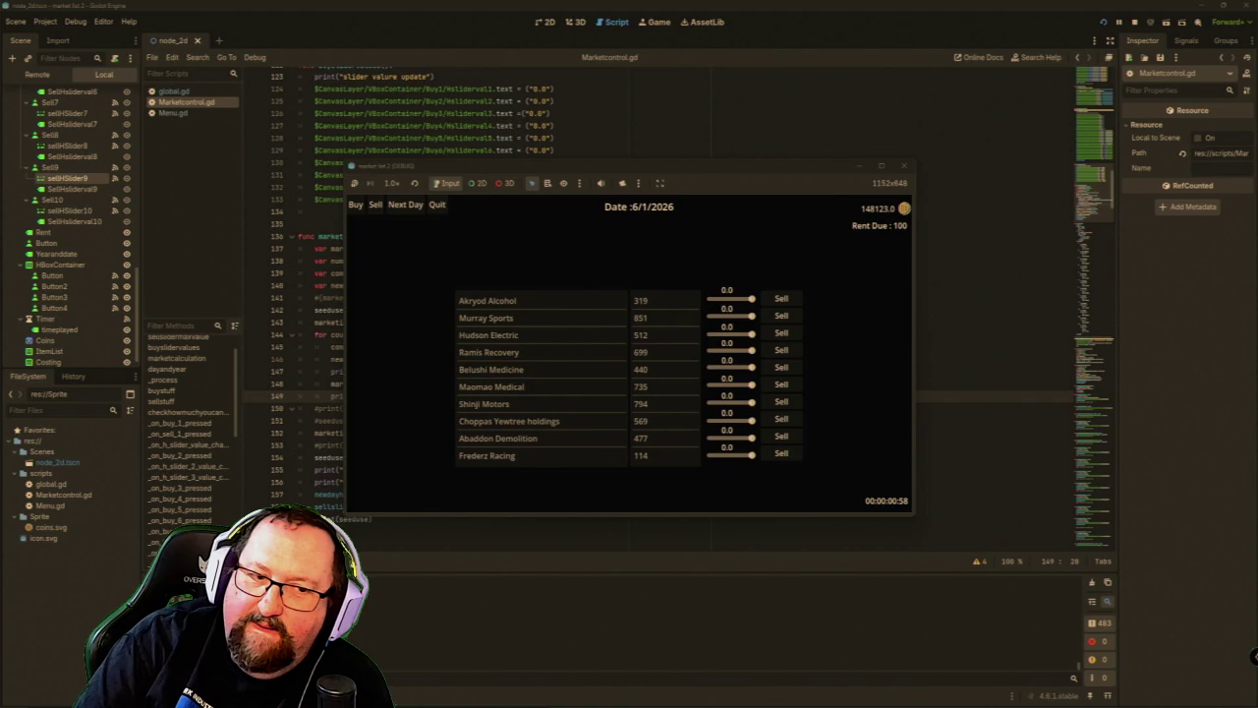
Advance the game several days, then close the game window.
{"action": "left_click", "coordinate": [408, 213]}
{"action": "double_click", "coordinate": [407, 213]}
{"action": "double_click", "coordinate": [407, 213]}
{"action": "double_click", "coordinate": [408, 213]}
{"action": "triple_click", "coordinate": [408, 213]}
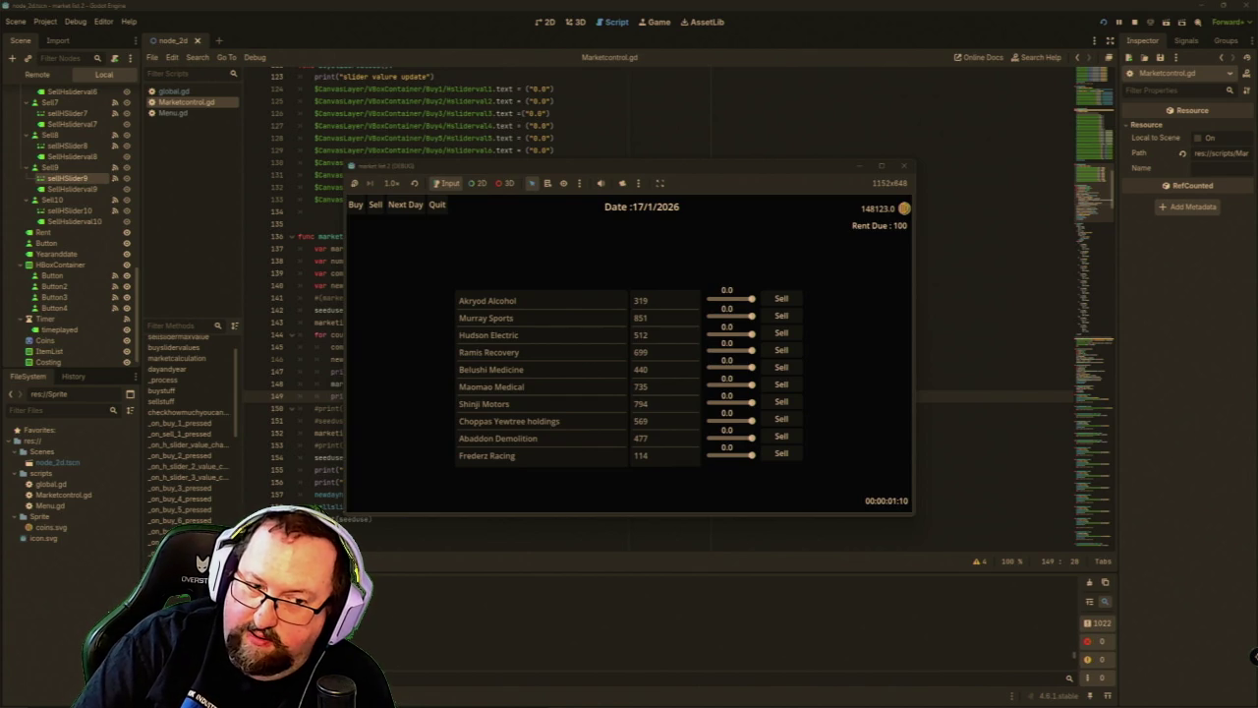
{"action": "left_click", "coordinate": [904, 165]}
{"action": "left_click", "coordinate": [719, 480]}
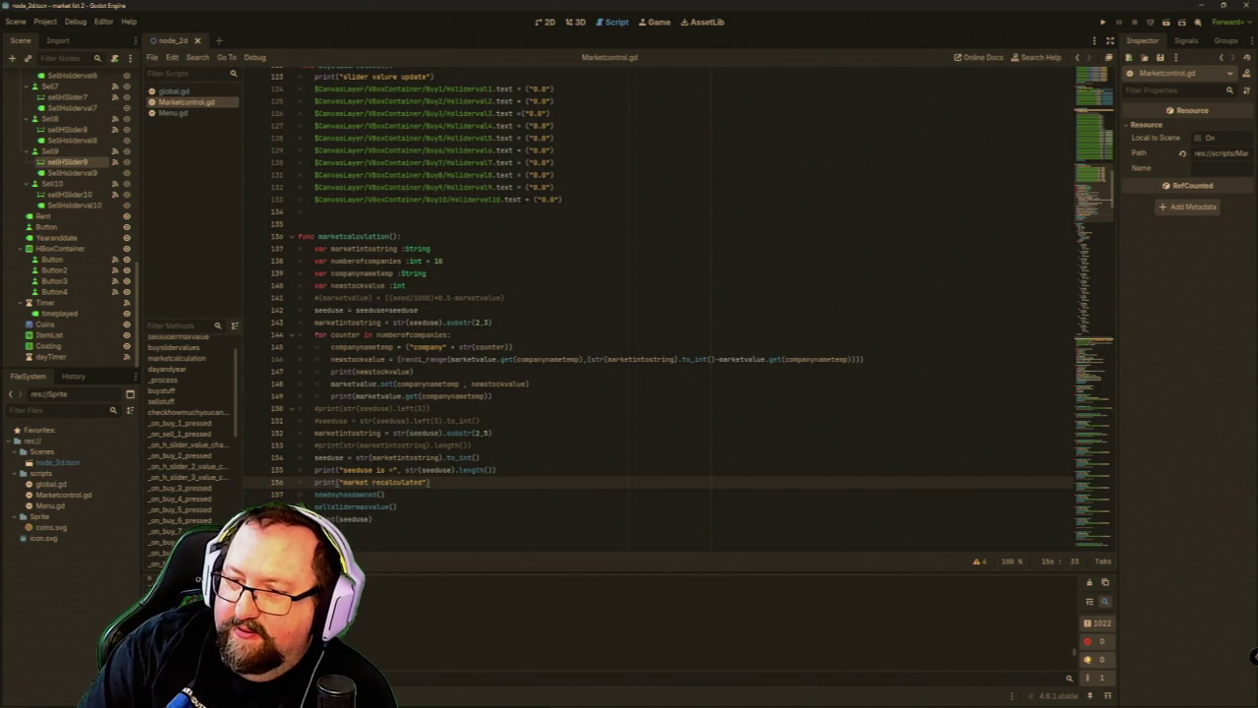
{"action": "left_click_drag", "start_coordinate": [1076, 655], "coordinate": [1077, 582]}
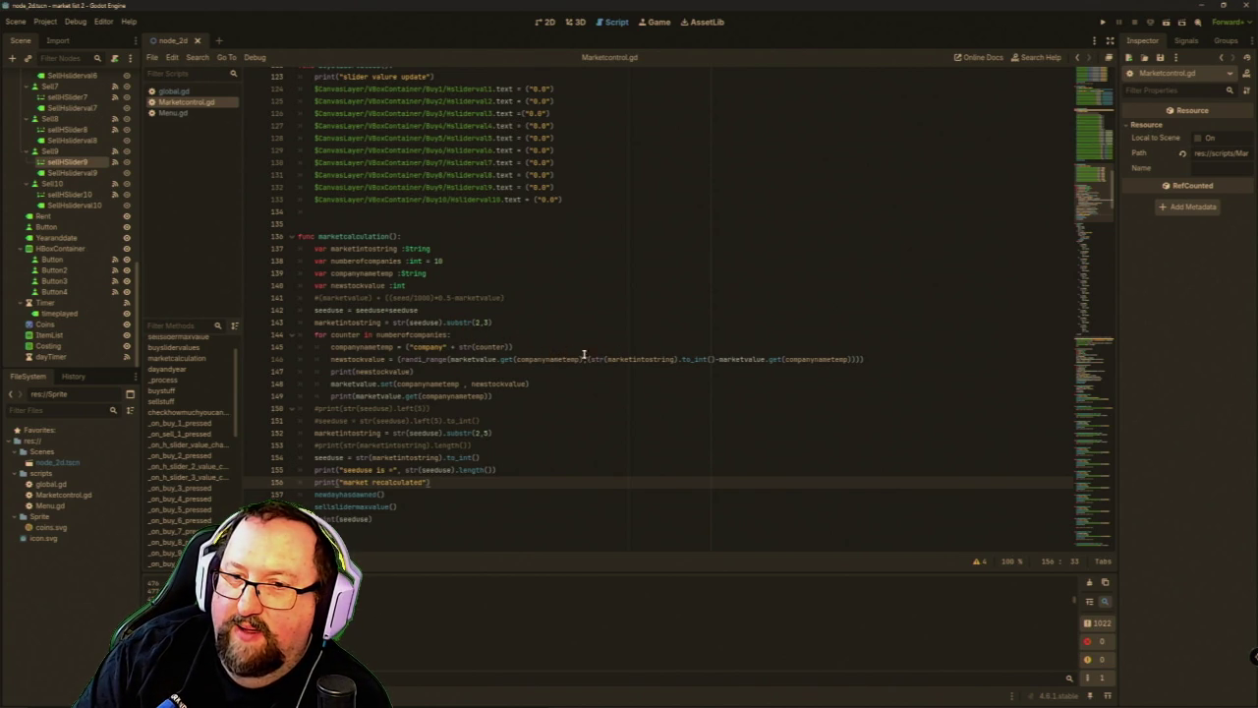
{"action": "left_click", "coordinate": [714, 358]}
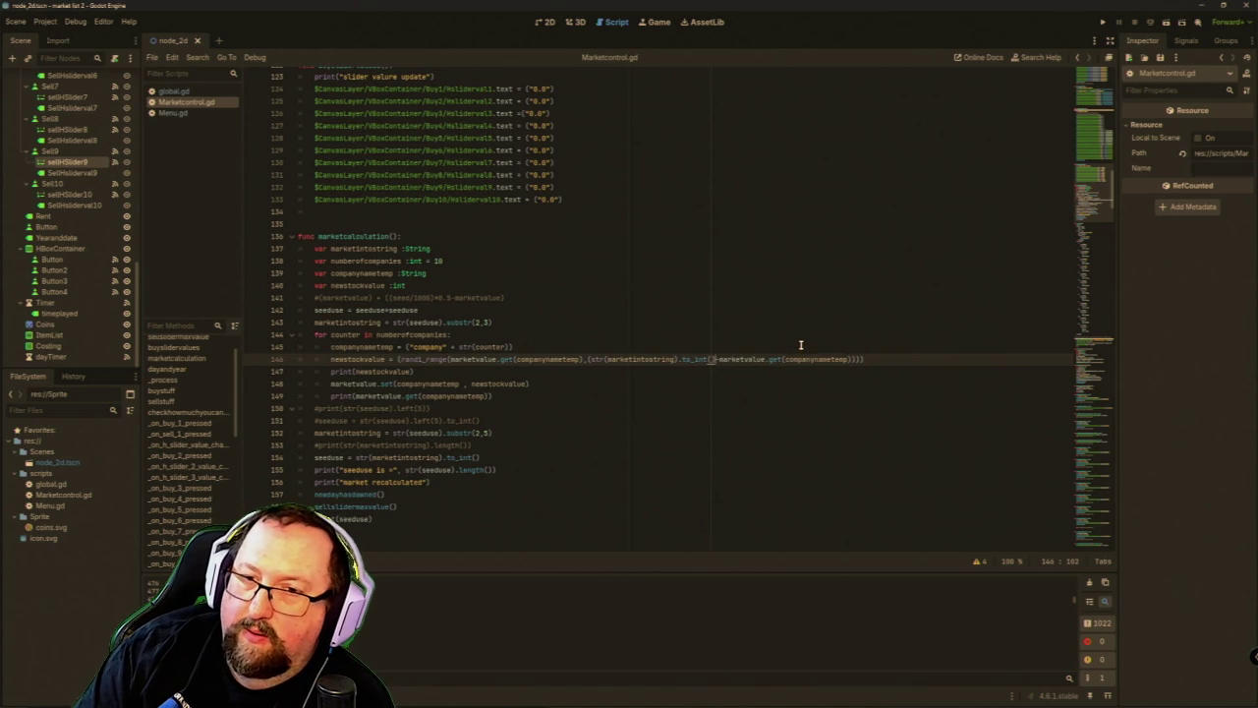
Swap the '-' on line 146 for ',' and rework the brackets around str(marketintostring).to_int().
{"action": "key", "text": "Delete"}
{"action": "type", "text": ","}
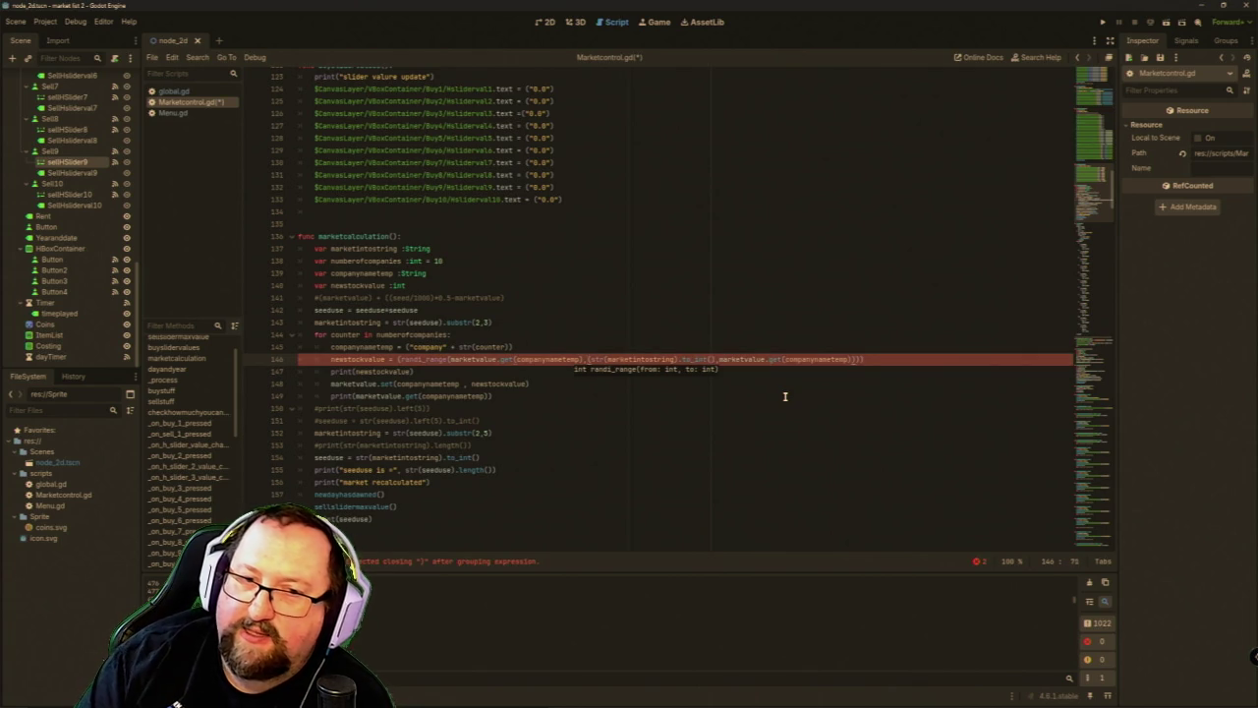
{"action": "key", "text": "BackSpace"}
{"action": "key", "text": "BackSpace"}
{"action": "key", "text": "BackSpace"}
{"action": "key", "text": "BackSpace"}
{"action": "key", "text": "BackSpace"}
{"action": "key", "text": "BackSpace"}
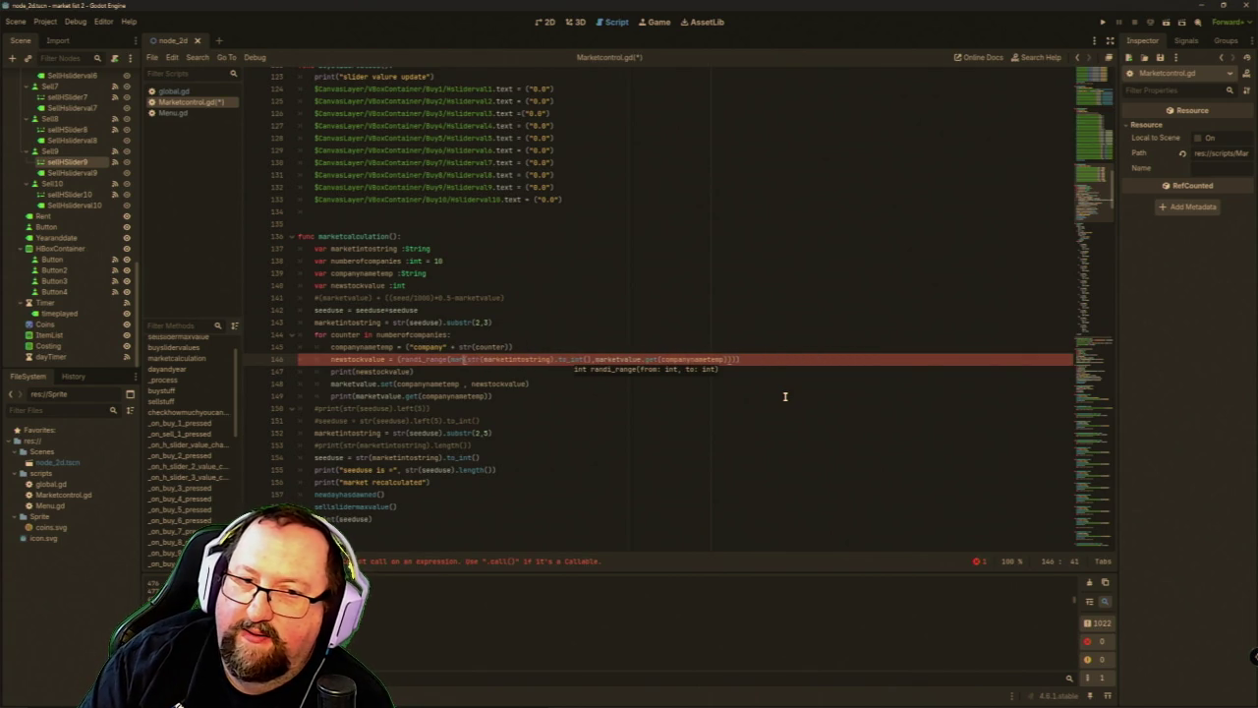
{"action": "type", "text": "("}
{"action": "key", "text": "BackSpace"}
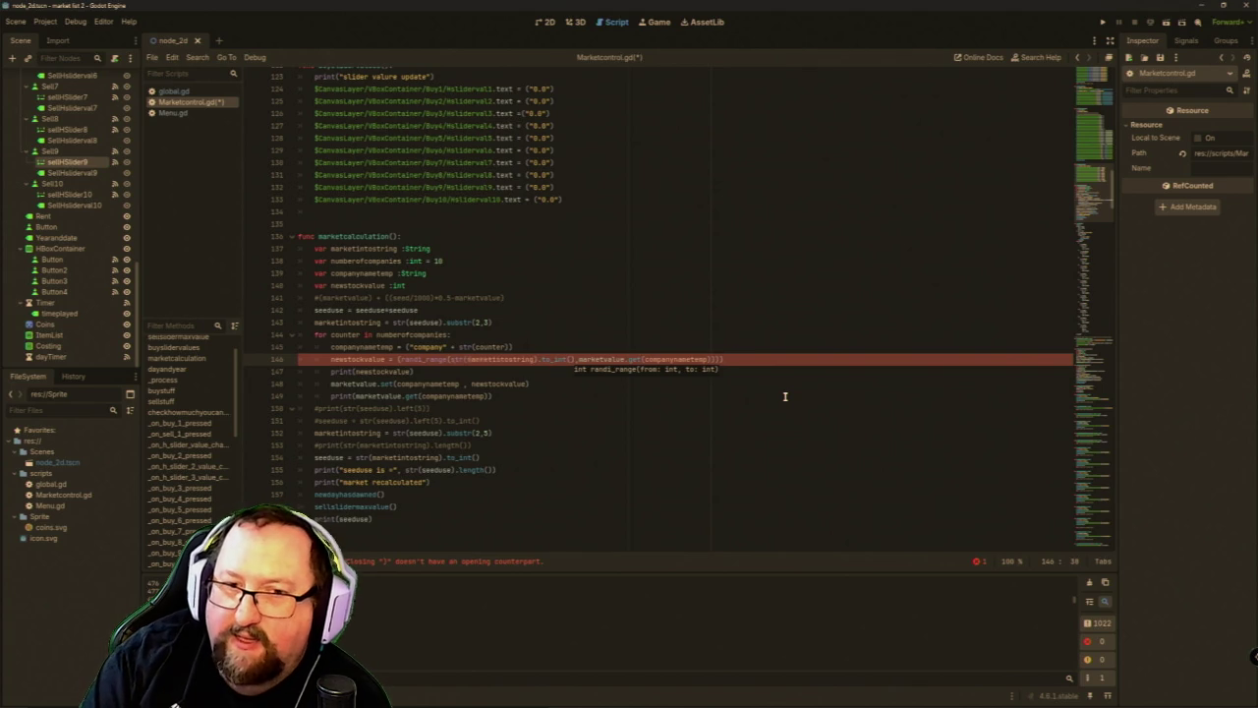
{"action": "type", "text": "("}
{"action": "key", "text": "Right"}
{"action": "key", "text": "Right"}
{"action": "key", "text": "Right"}
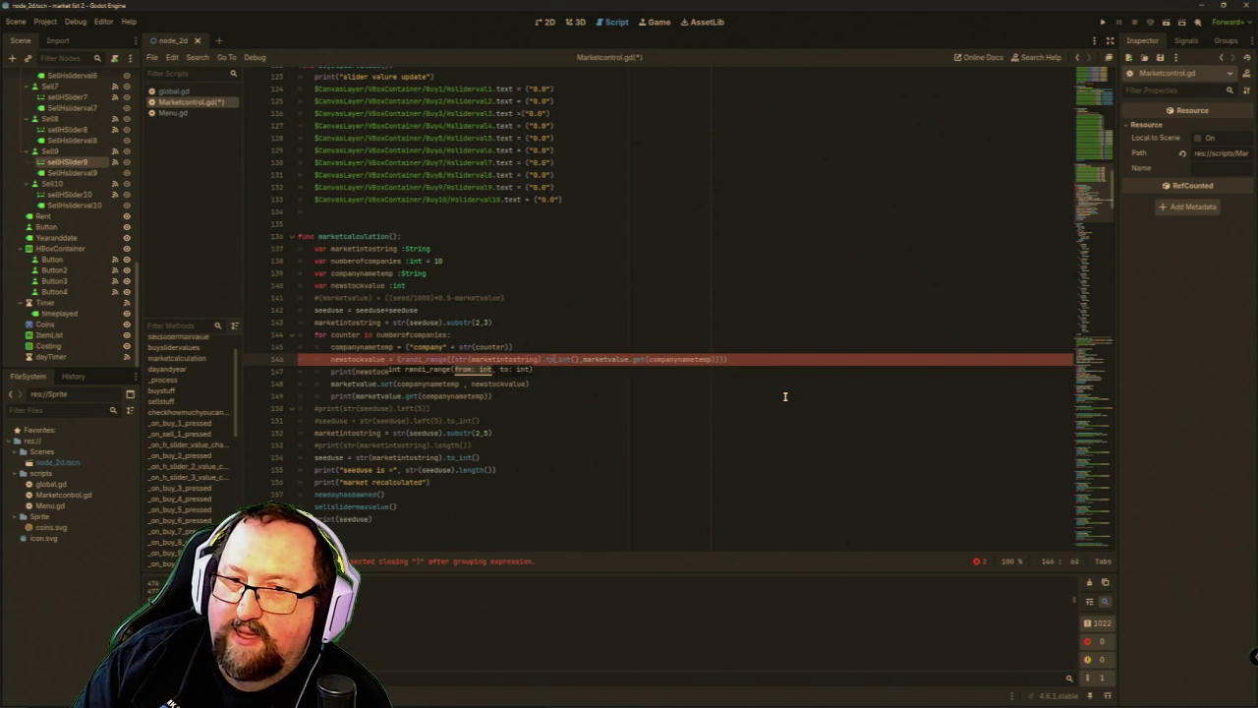
{"action": "type", "text": ")"}
{"action": "key", "text": "Right"}
{"action": "key", "text": "Right"}
{"action": "key", "text": "Right"}
{"action": "key", "text": "Right"}
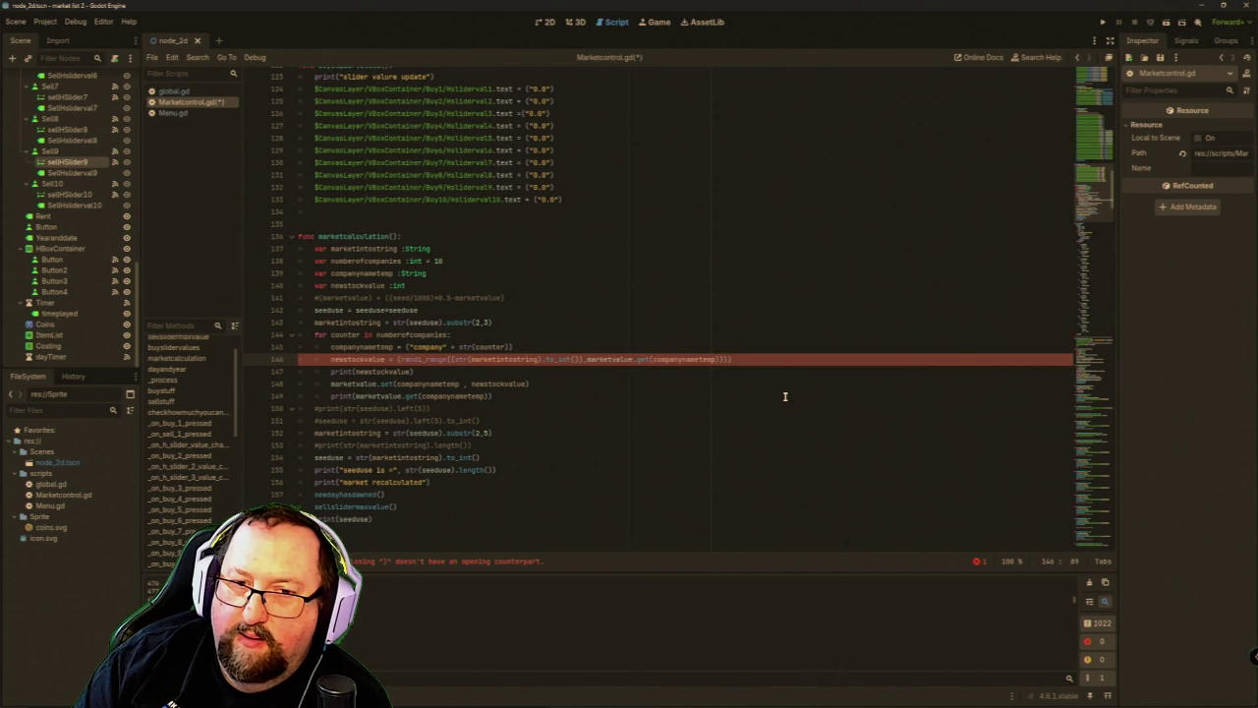
{"action": "key", "text": "Left"}
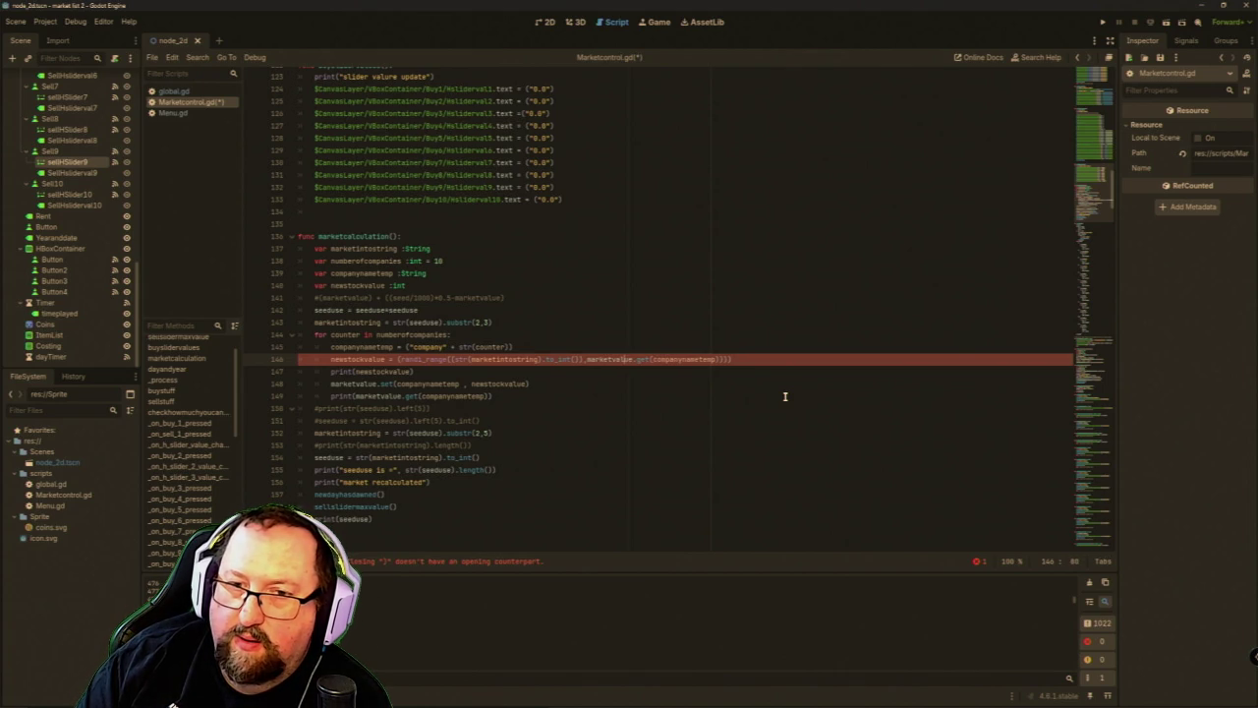
{"action": "key", "text": "ctrl+Left"}
{"action": "key", "text": "ctrl+Left"}
{"action": "key", "text": "ctrl+Left"}
{"action": "key", "text": "BackSpace"}
{"action": "key", "text": "BackSpace"}
{"action": "type", "text": "("}
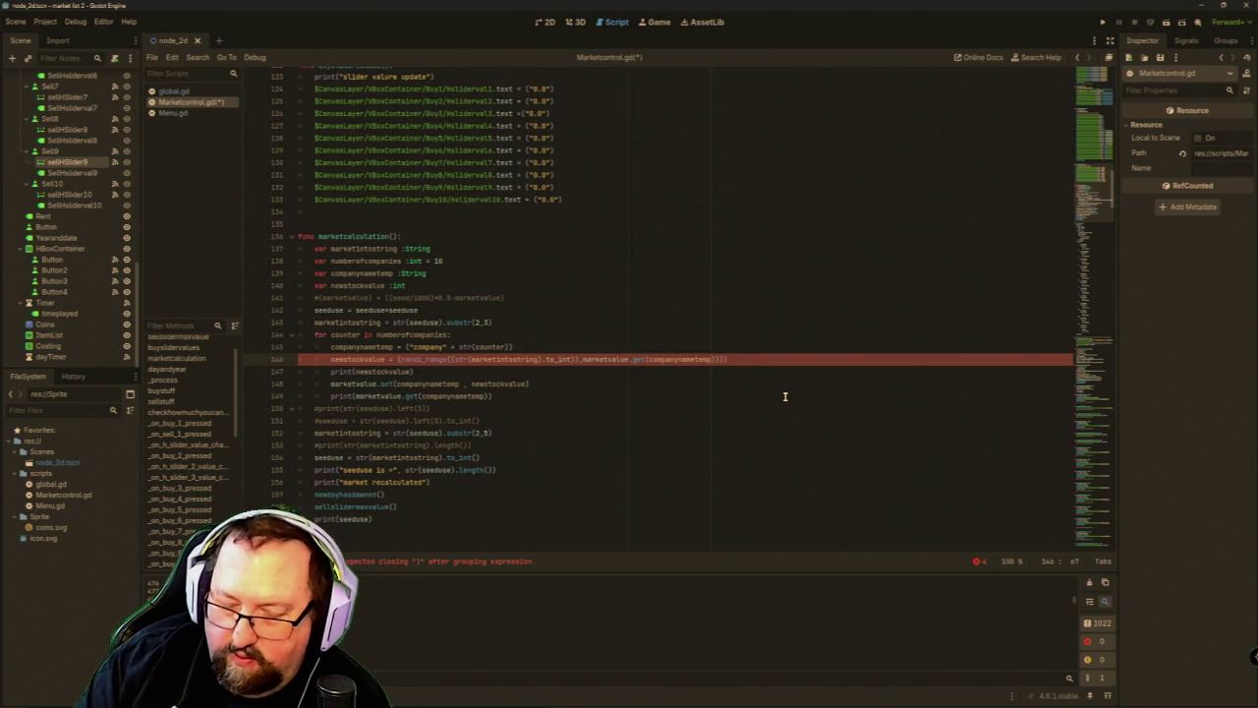
{"action": "type", "text": "()"}
Rebalance the closing brackets after to_int() at the end of the randi_range call.
{"action": "key", "text": "Left"}
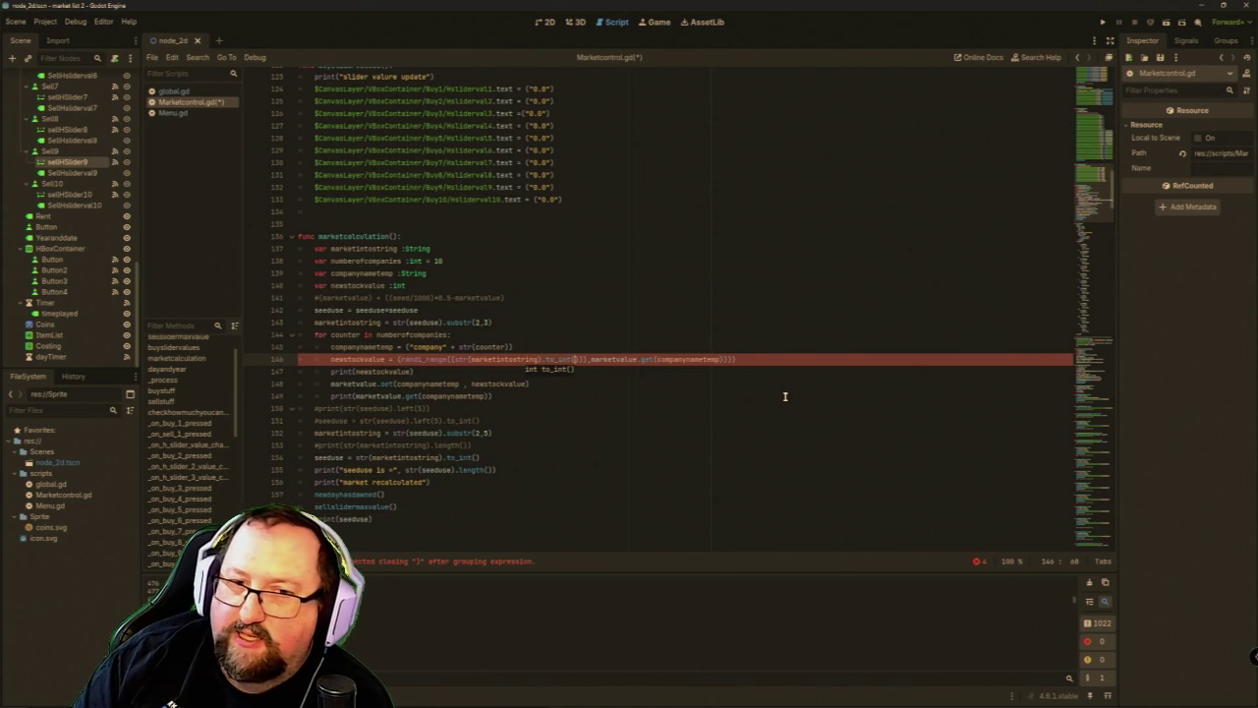
{"action": "key", "text": "Left"}
{"action": "key", "text": "Left"}
{"action": "key", "text": "Left"}
{"action": "key", "text": "Left"}
{"action": "key", "text": "BackSpace"}
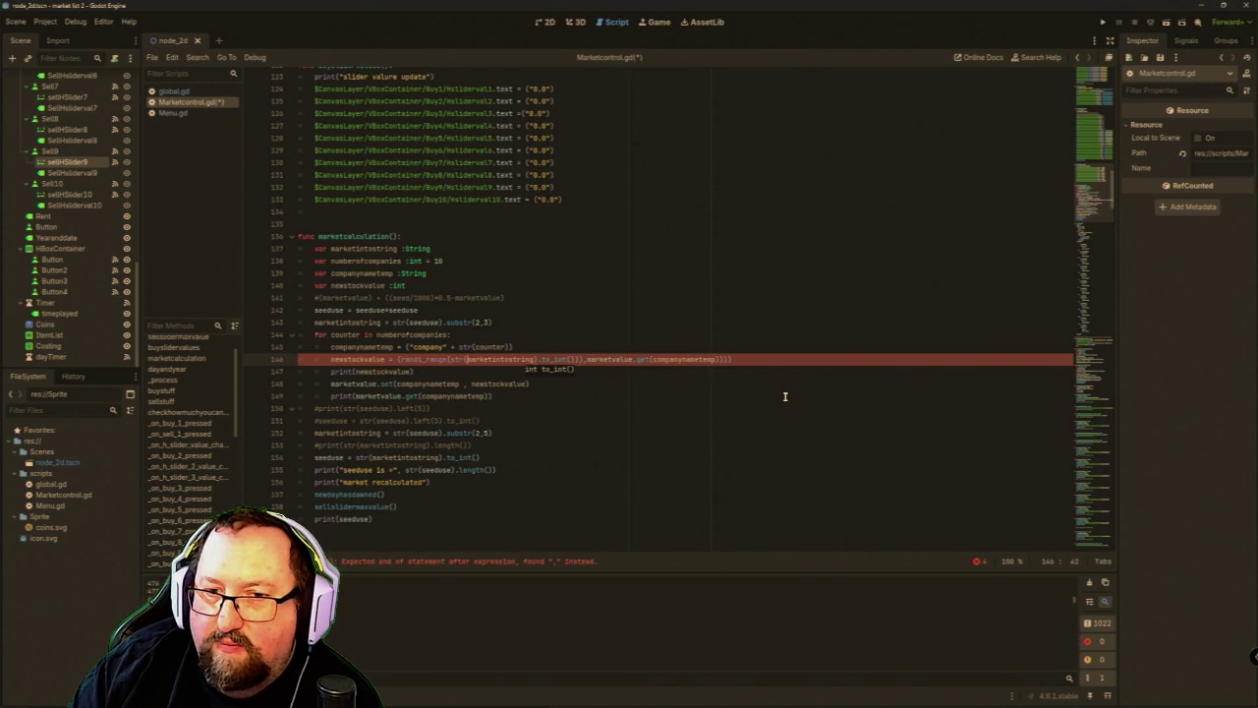
{"action": "type", "text": ")"}
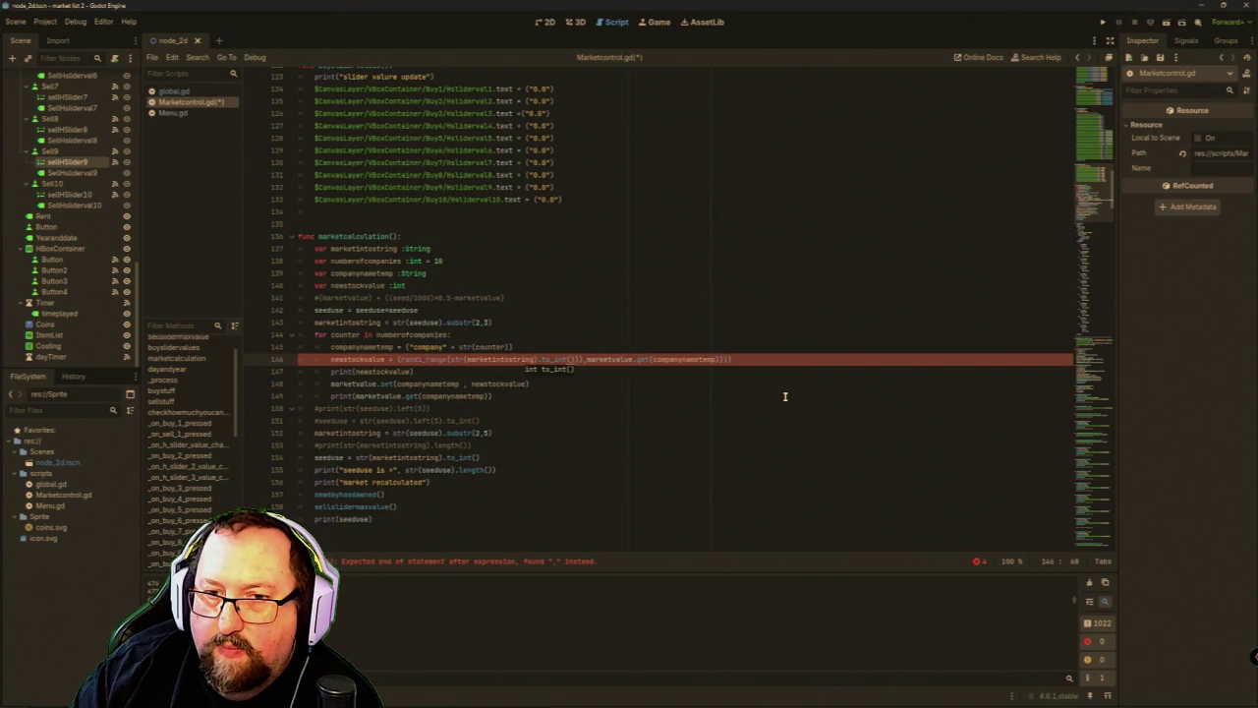
{"action": "key", "text": "BackSpace"}
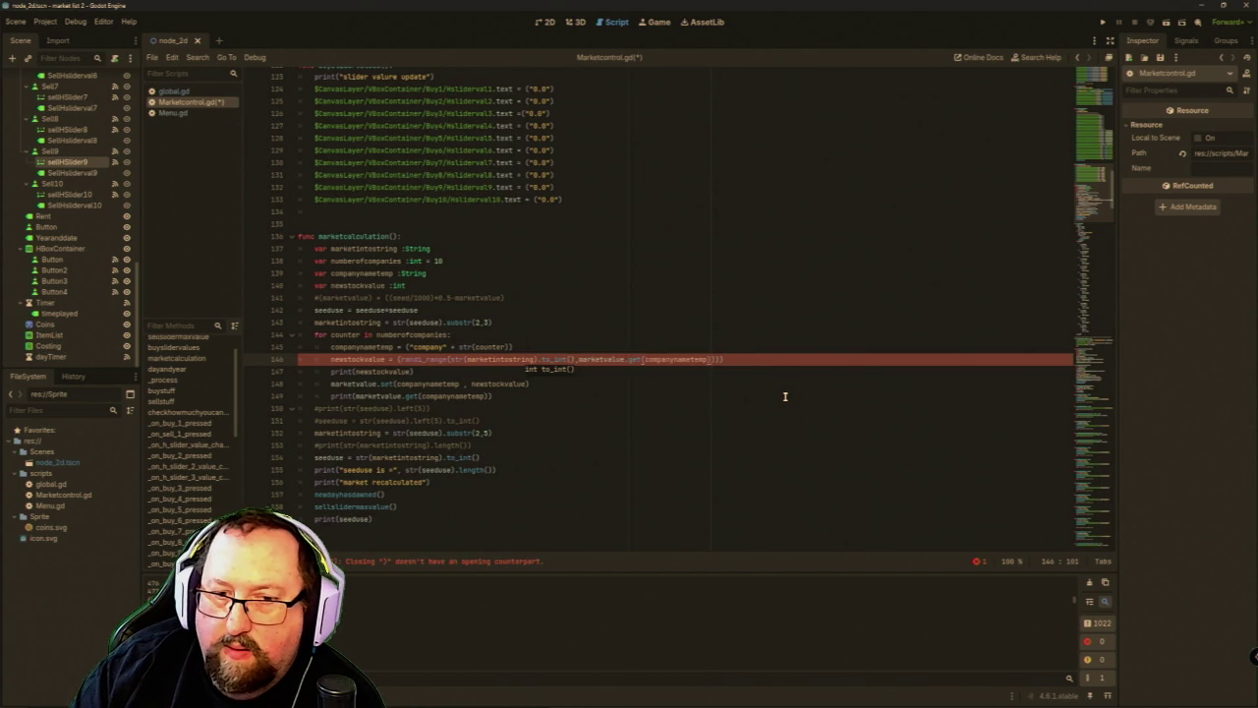
{"action": "key", "text": "Left"}
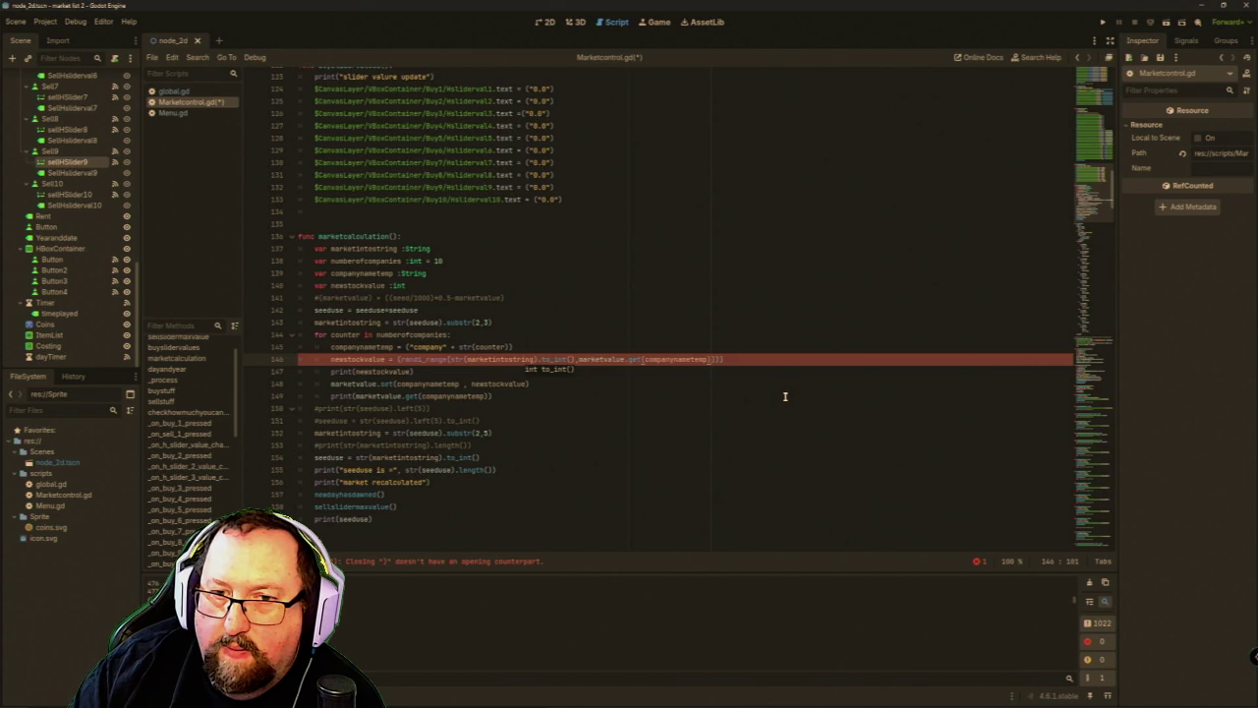
{"action": "key", "text": "Left"}
{"action": "key", "text": "ctrl+Left"}
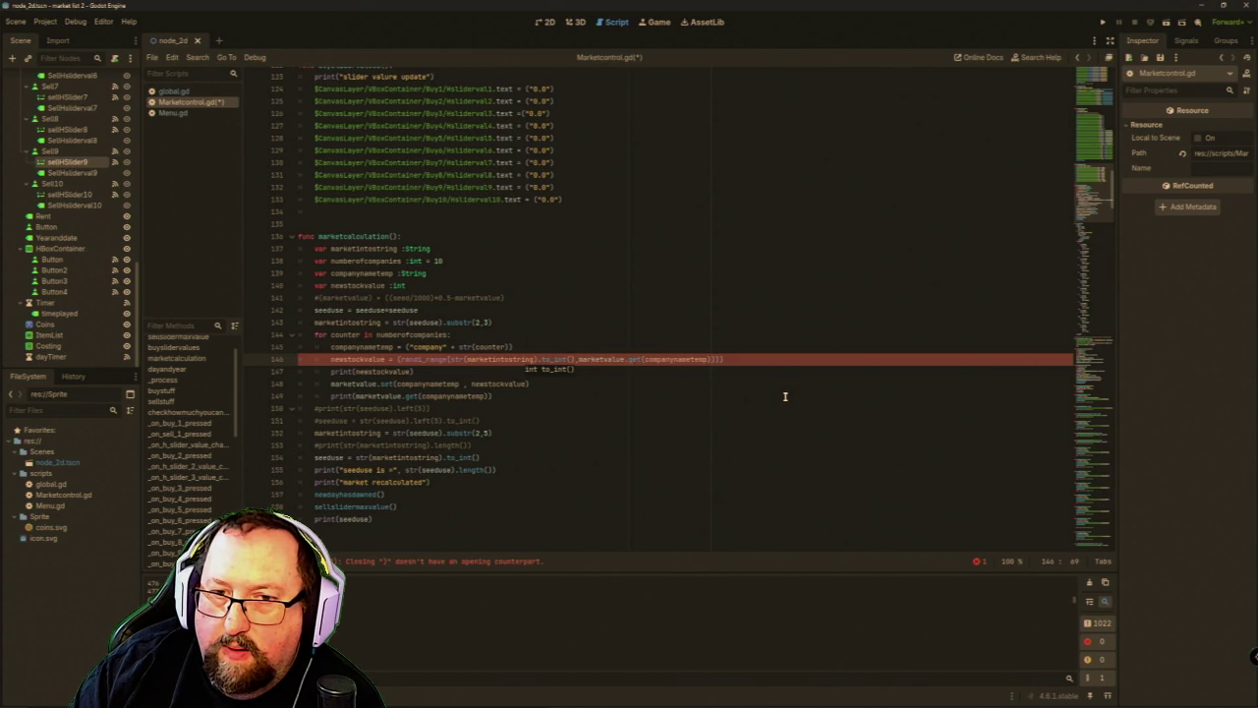
{"action": "type", "text": ")"}
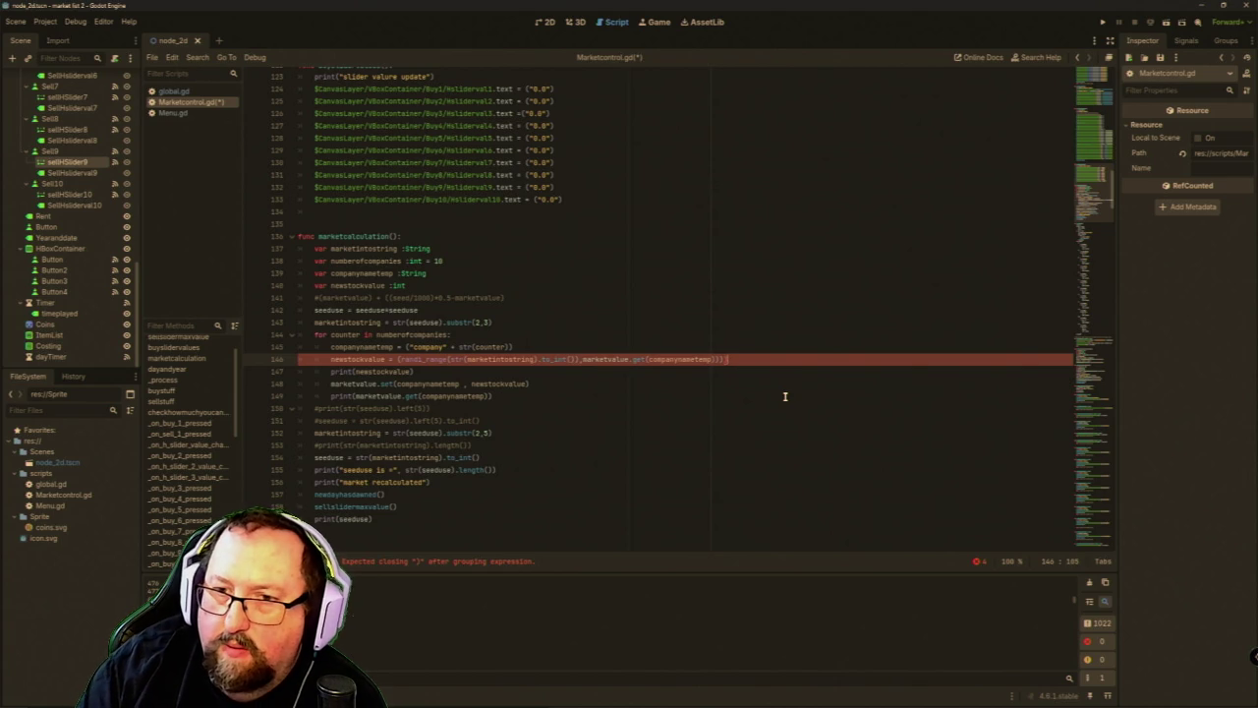
{"action": "key", "text": "Left"}
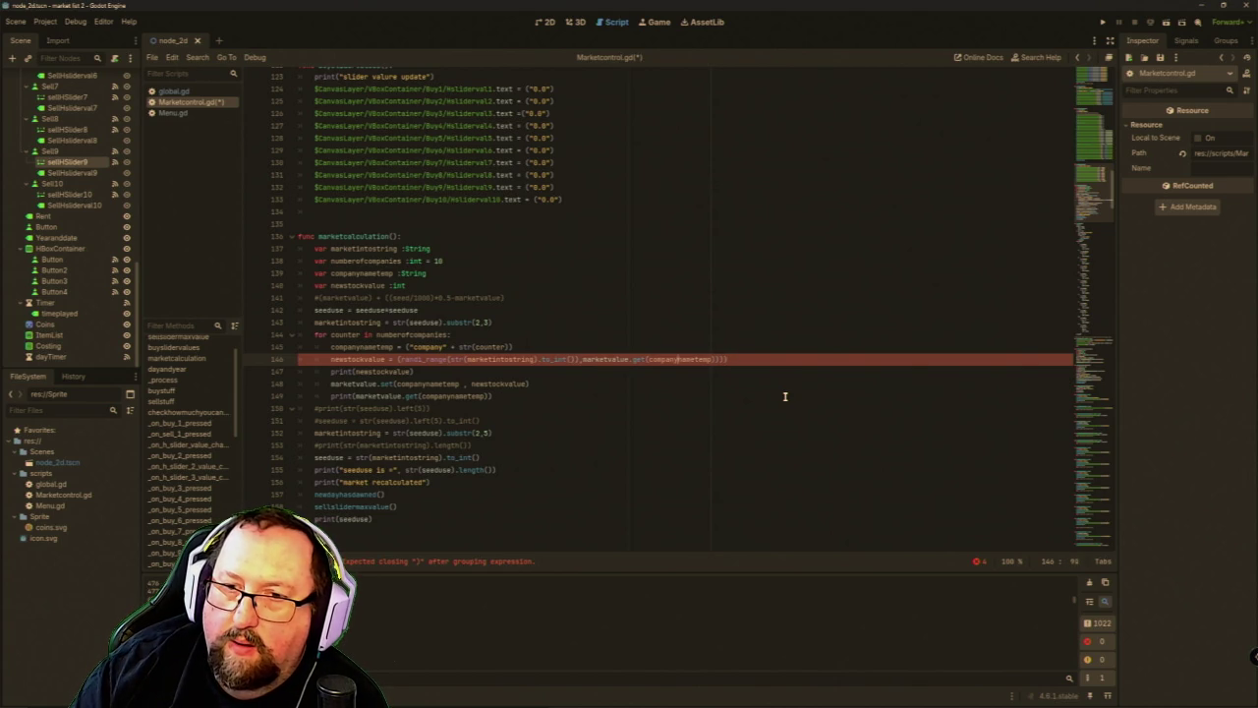
{"action": "key", "text": "Down"}
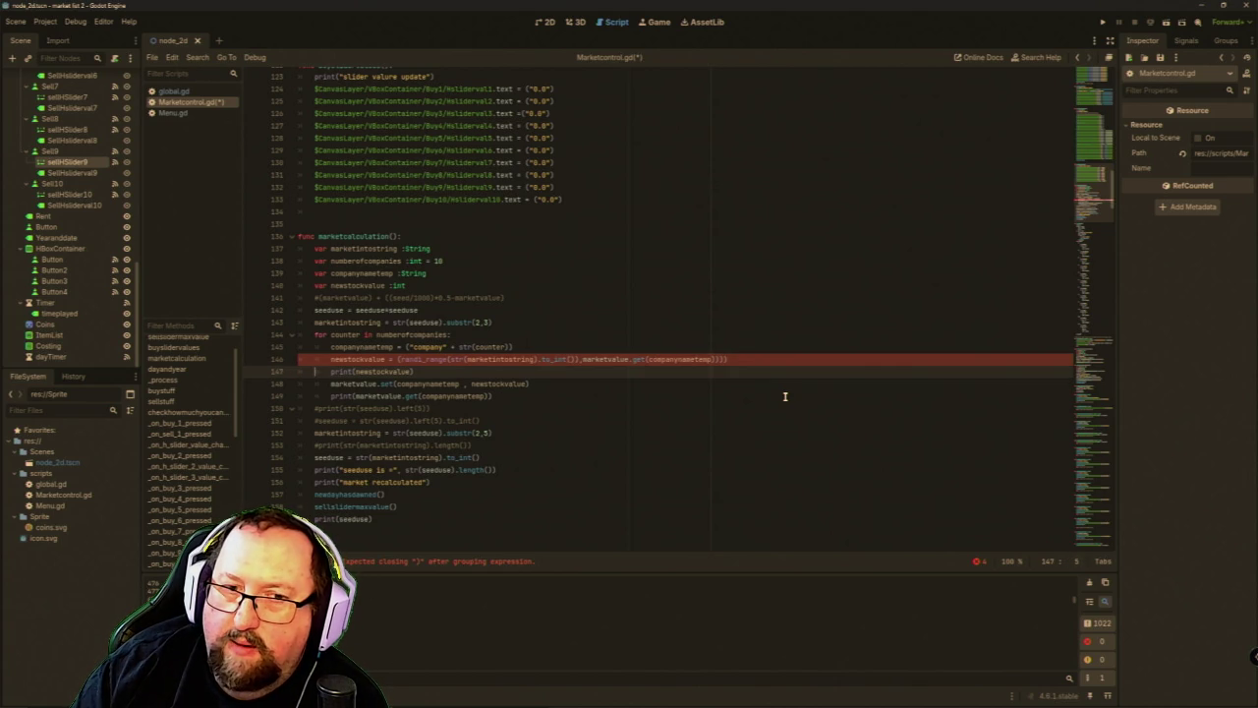
{"action": "key", "text": "Left"}
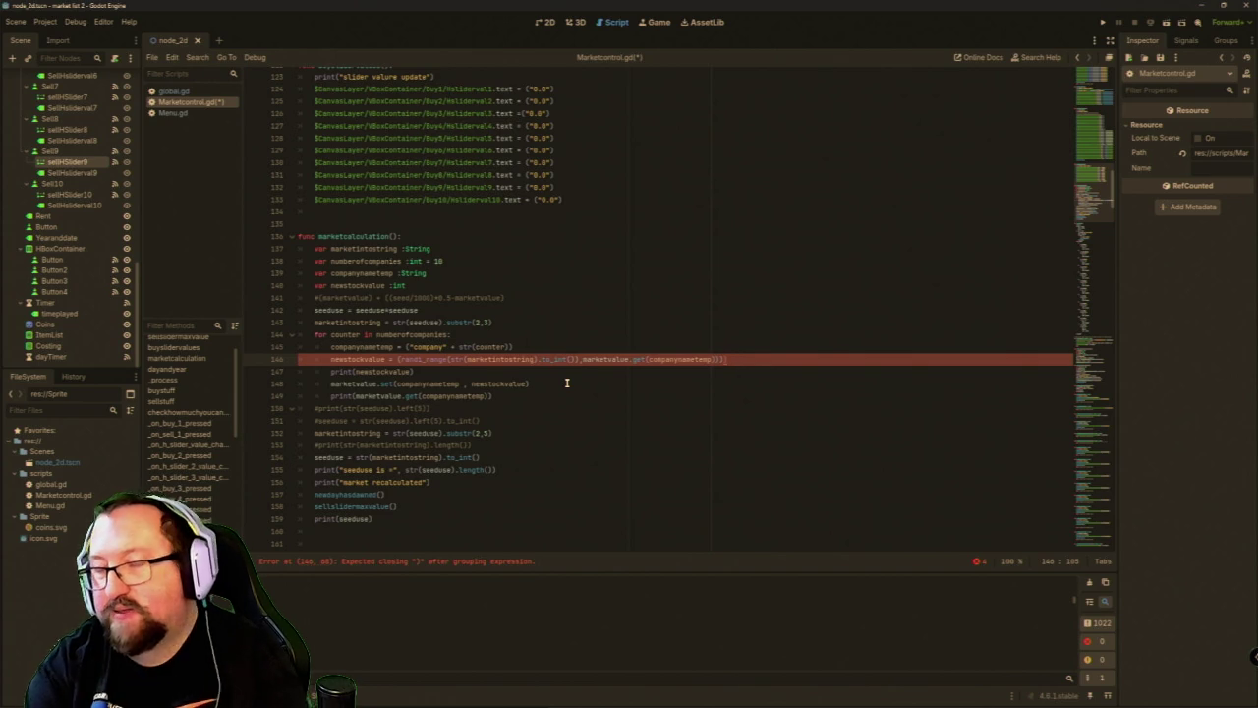
Cut the marketvalue.get(companynametemp) argument and fix the to_int() brackets on line 146.
{"action": "mouse_move", "coordinate": [583, 360]}
{"action": "left_mouse_down"}
{"action": "mouse_move", "coordinate": [739, 363]}
{"action": "mouse_move", "coordinate": [715, 364]}
{"action": "left_mouse_up"}
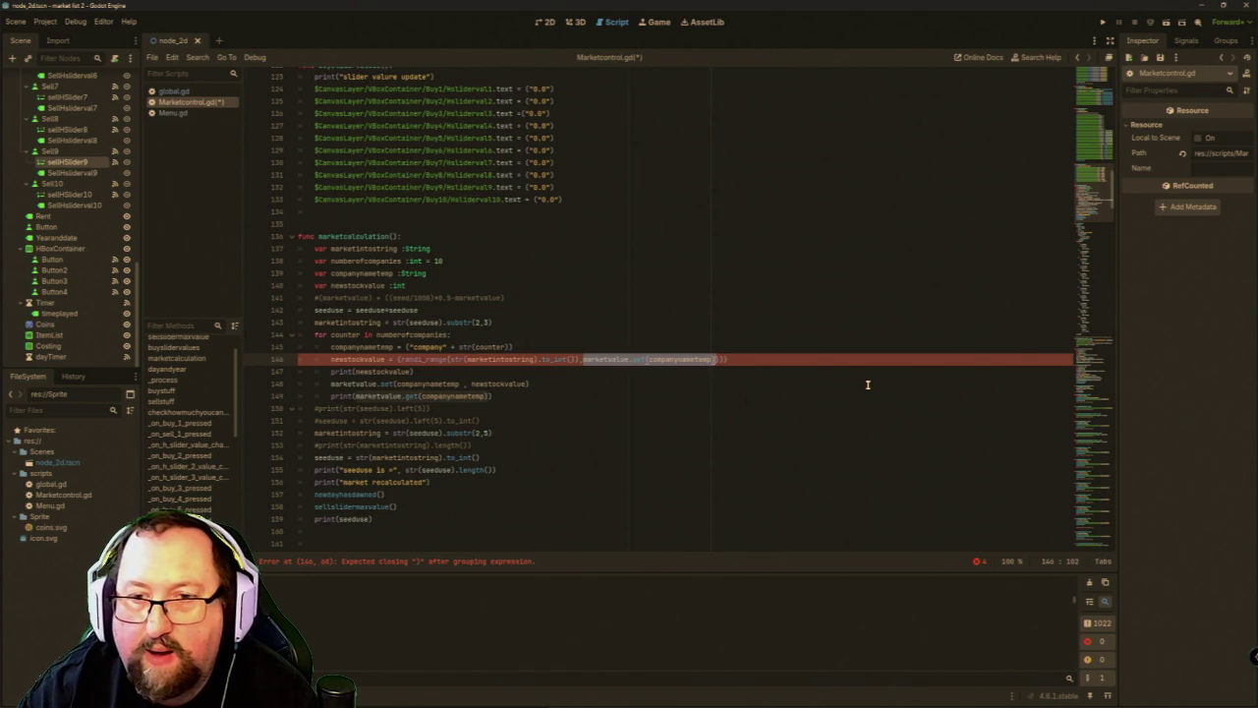
{"action": "key", "text": "BackSpace"}
{"action": "key", "text": "BackSpace"}
{"action": "key", "text": "BackSpace"}
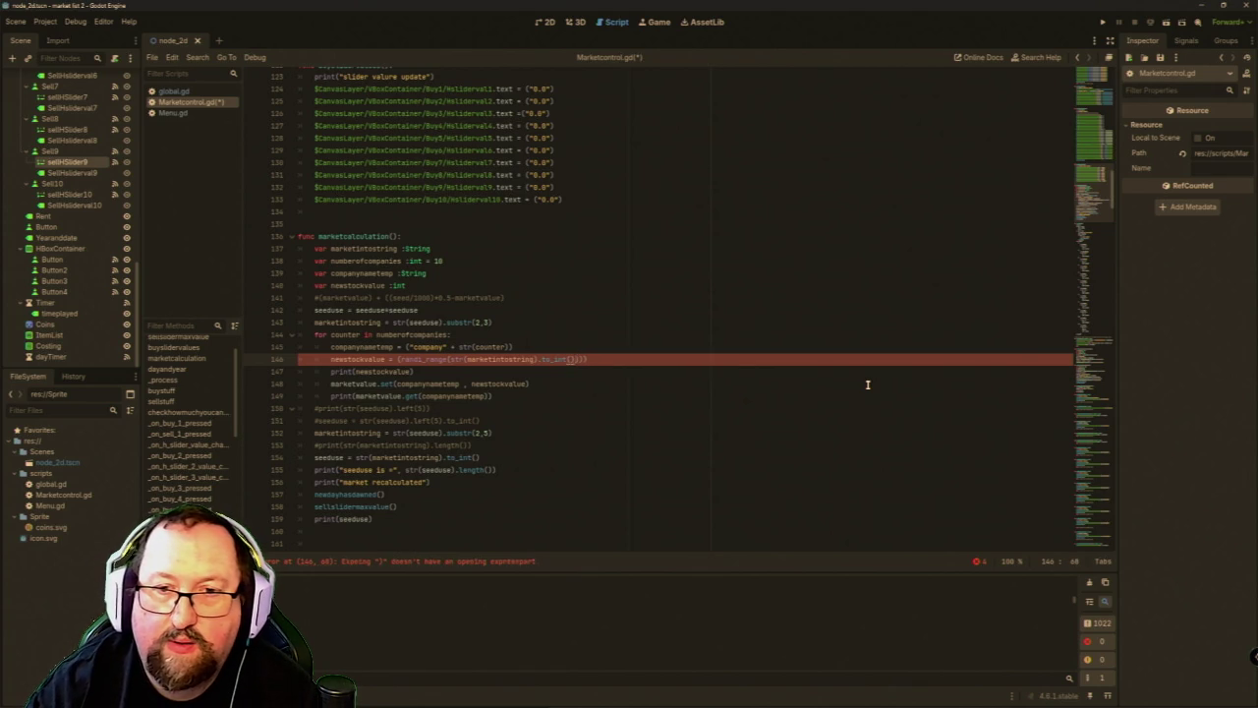
{"action": "key", "text": "BackSpace"}
{"action": "key", "text": "BackSpace"}
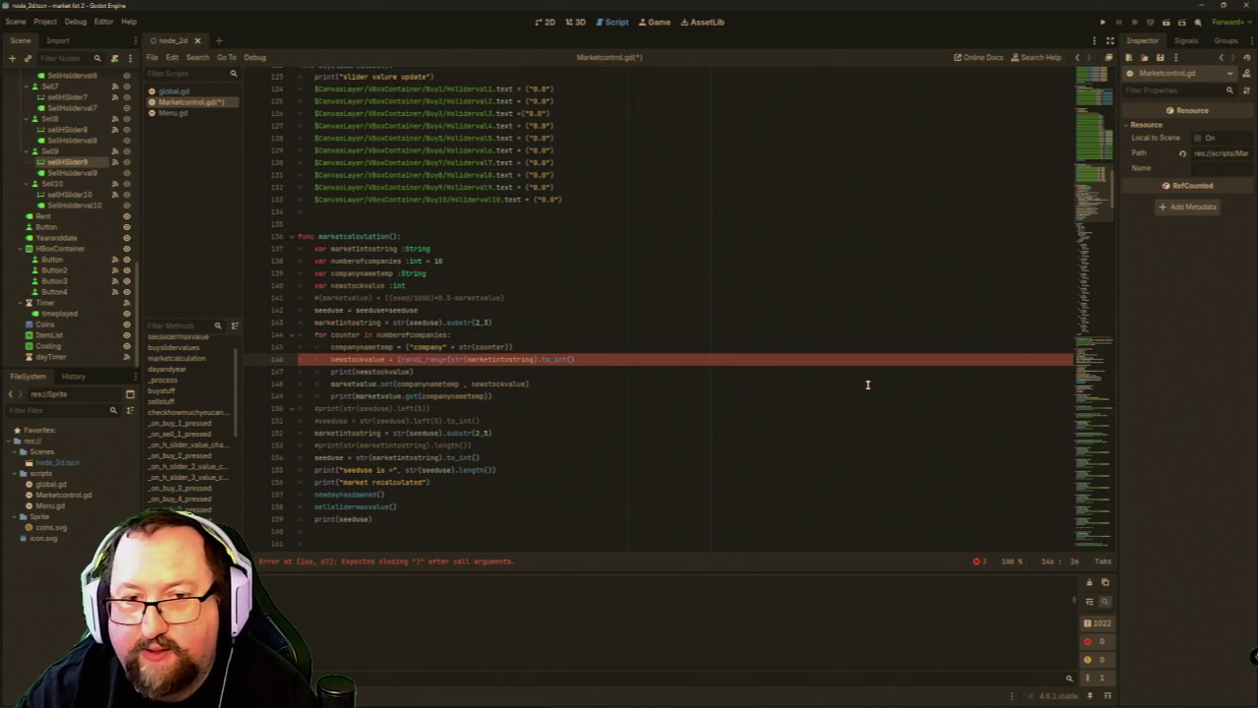
{"action": "type", "text": "_int"}
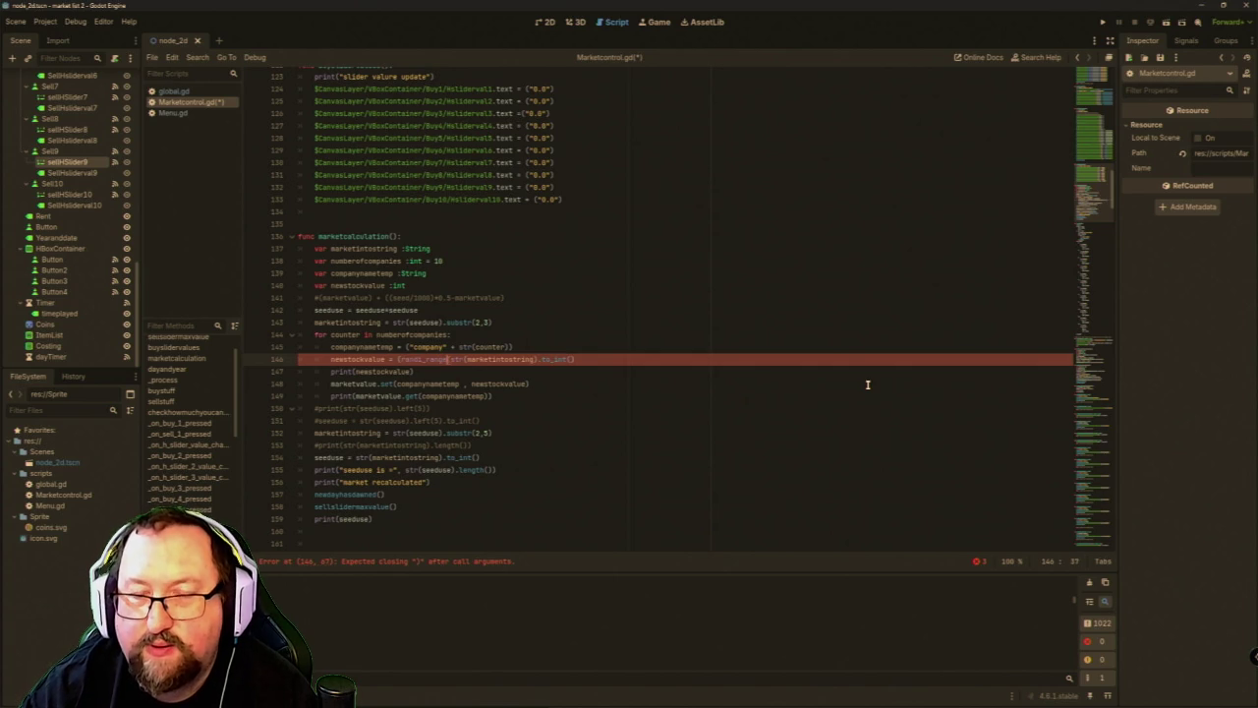
{"action": "type", "text": "("}
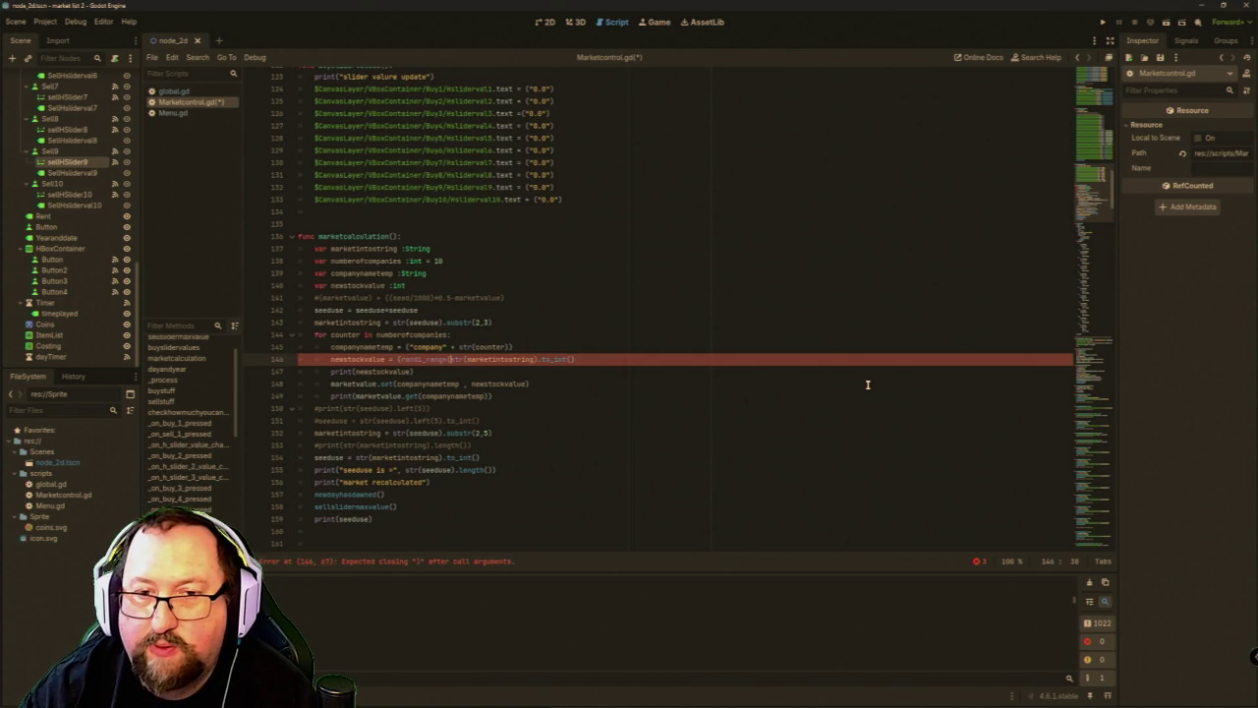
{"action": "key", "text": "Right"}
{"action": "key", "text": "Right"}
{"action": "key", "text": "Right"}
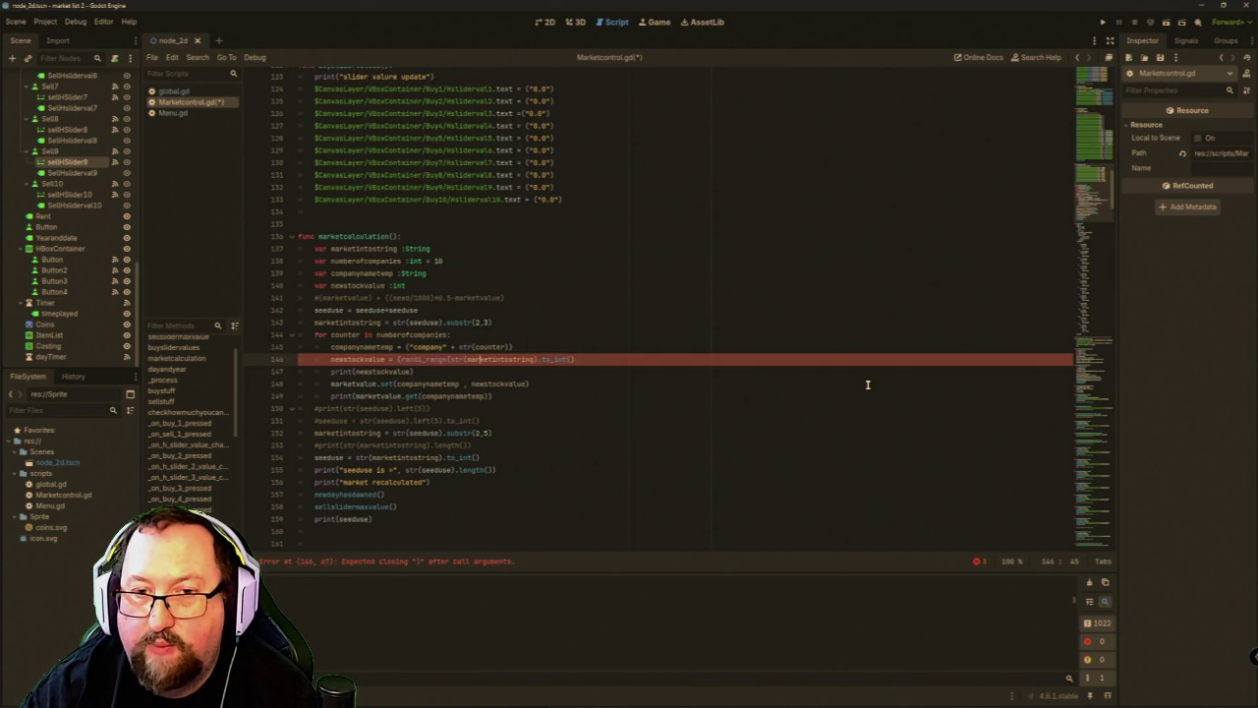
{"action": "key", "text": "BackSpace"}
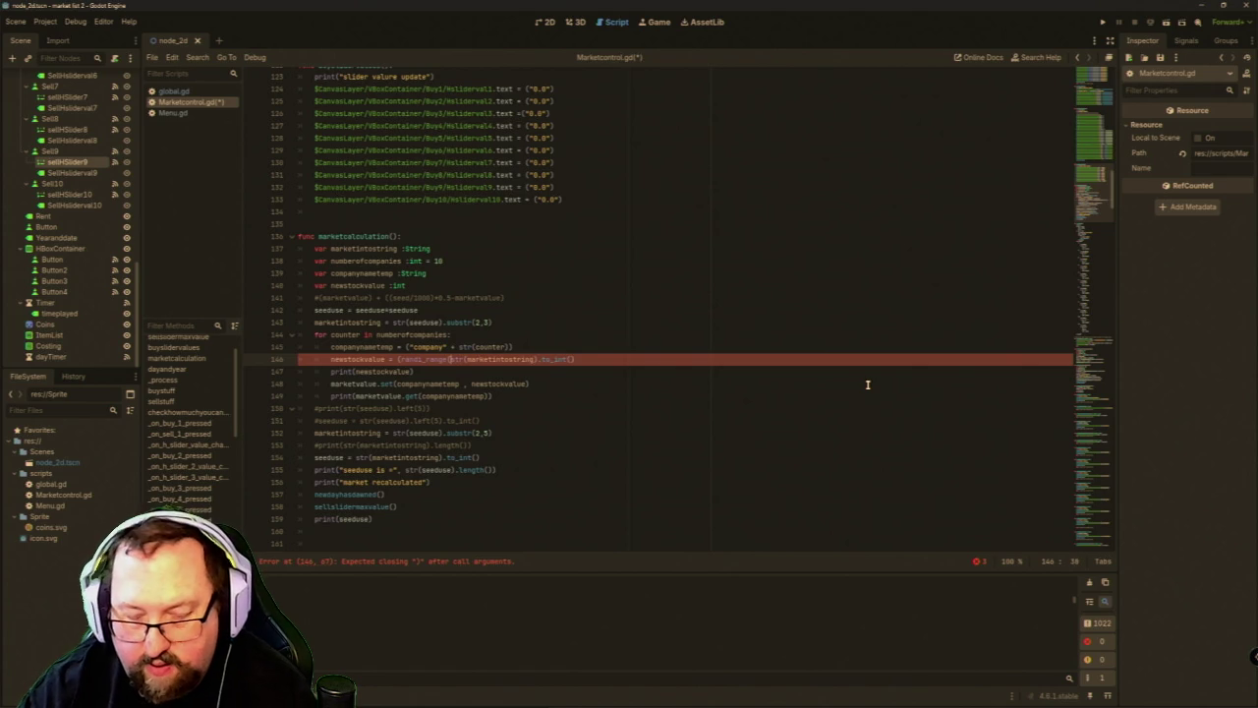
{"action": "type", "text": "("}
{"action": "key", "text": "End"}
{"action": "type", "text": ")"}
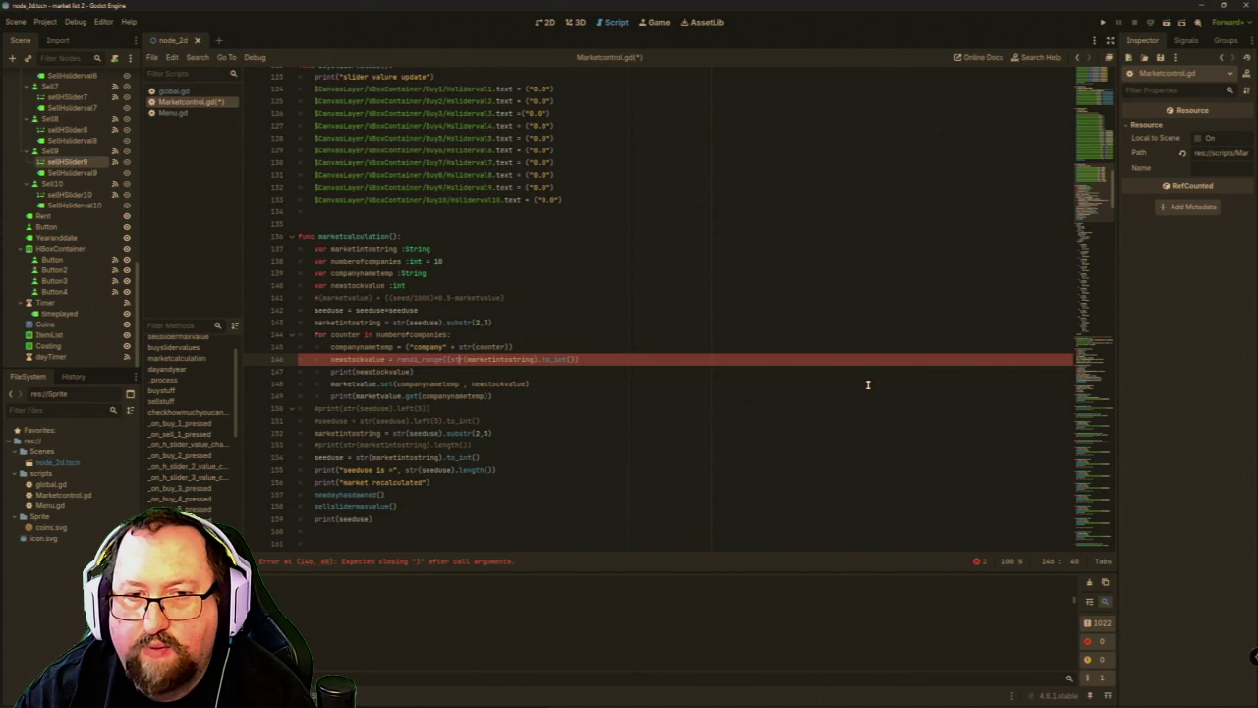
Paste marketvalue.get(companynametemp) as randi_range's second argument and run the game.
{"action": "key", "text": "Left"}
{"action": "key", "text": "Left"}
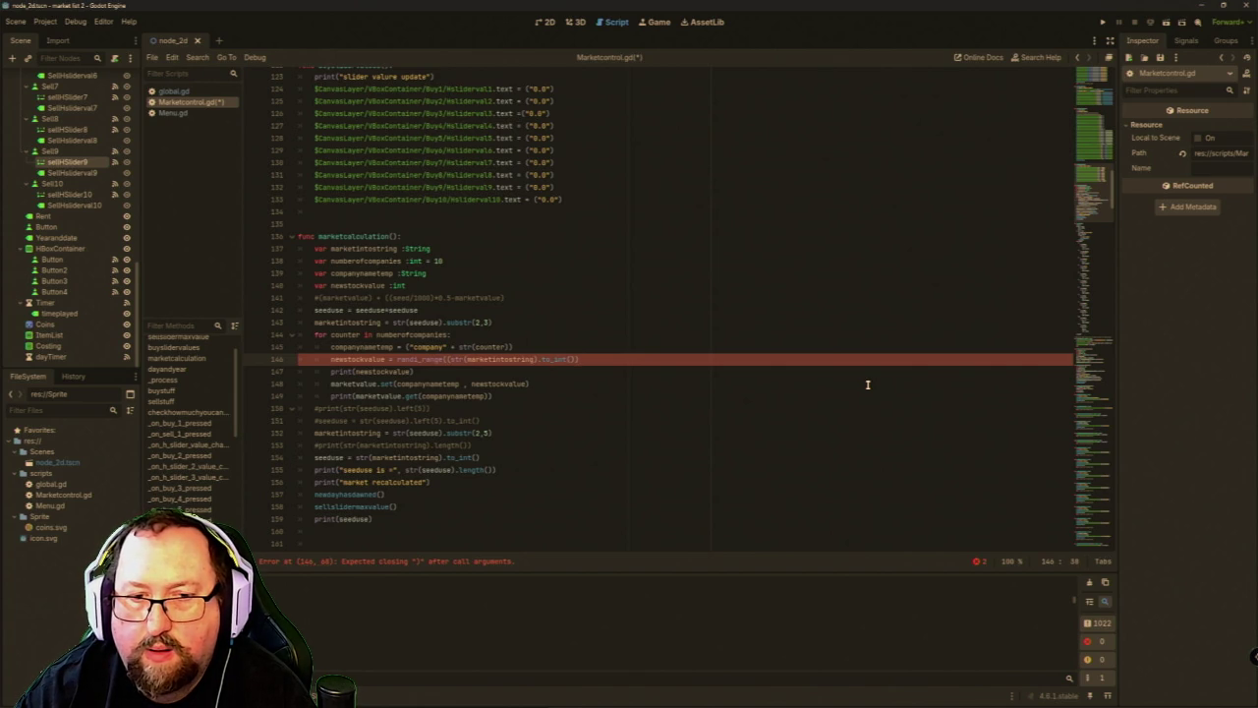
{"action": "type", "text": ")"}
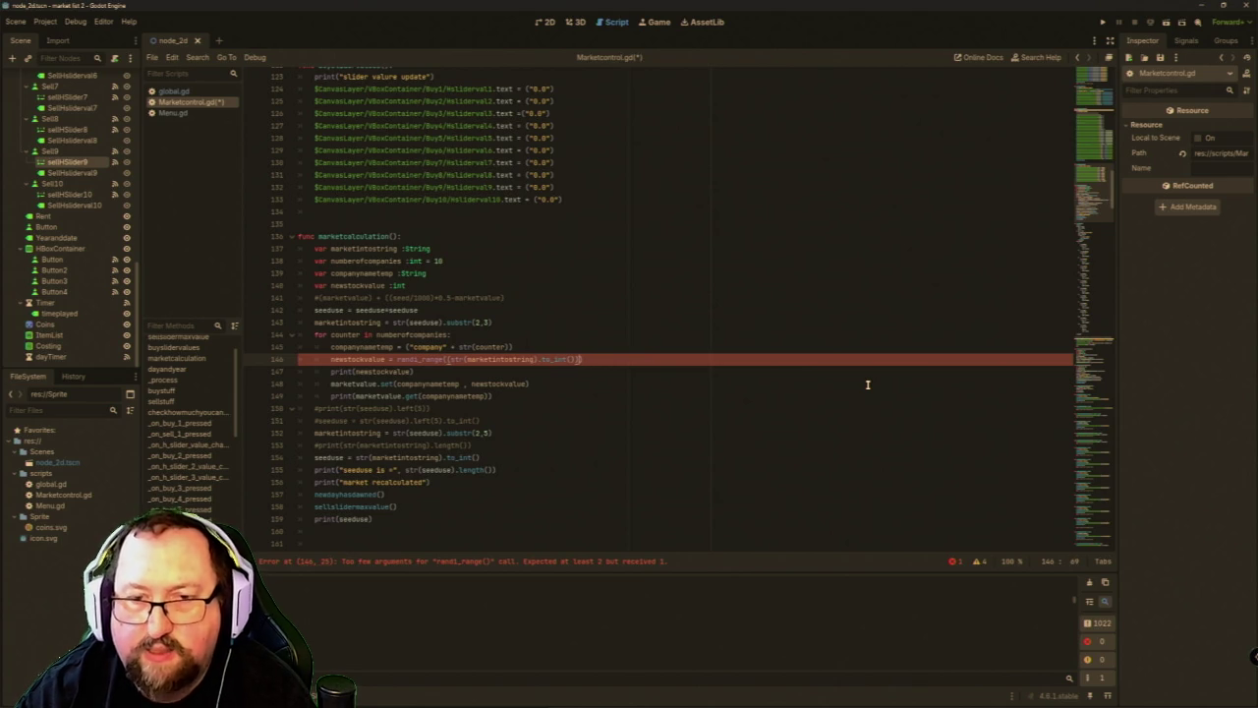
{"action": "key", "text": "Left"}
{"action": "type", "text": ","}
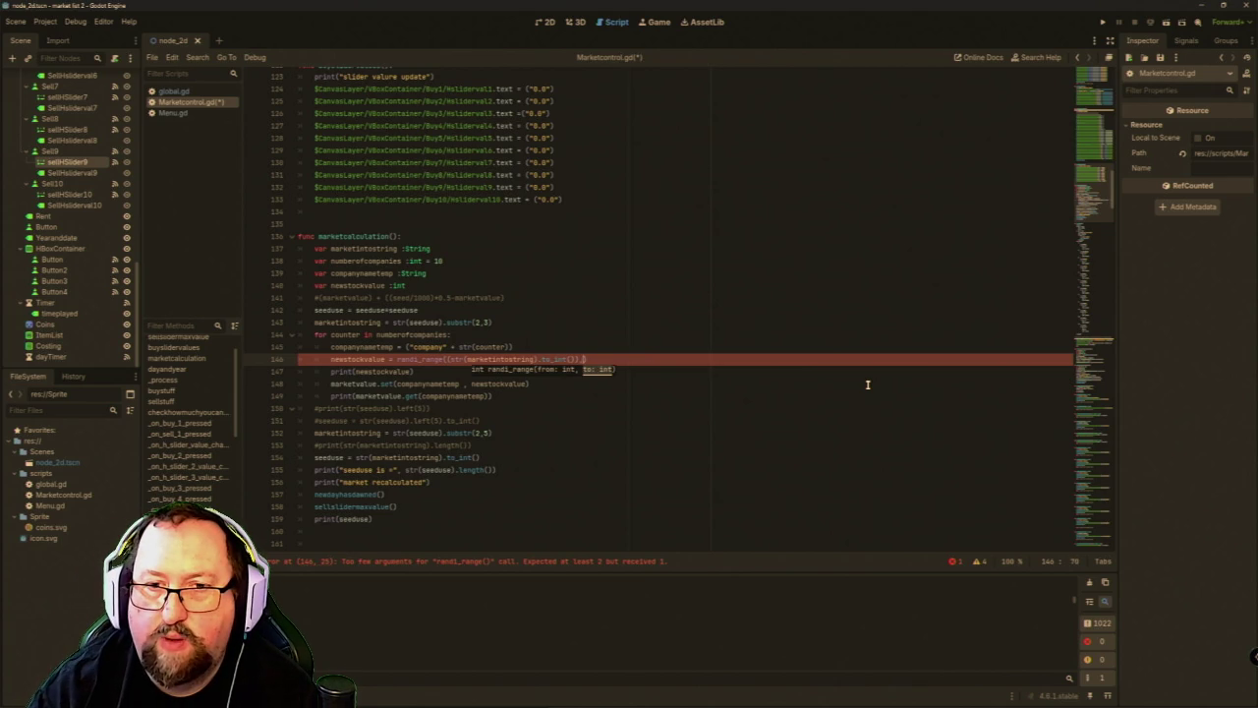
{"action": "type", "text": "marketvalue.get(companynametemp)"}
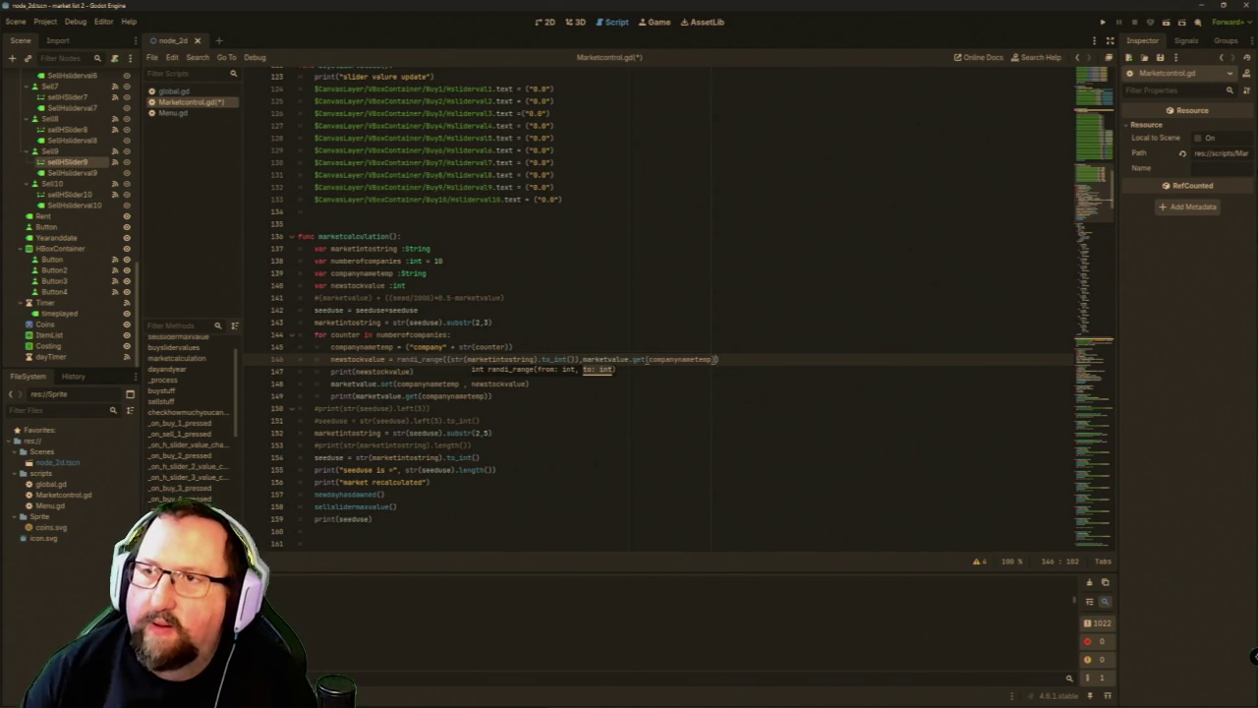
{"action": "left_click", "coordinate": [1104, 21]}
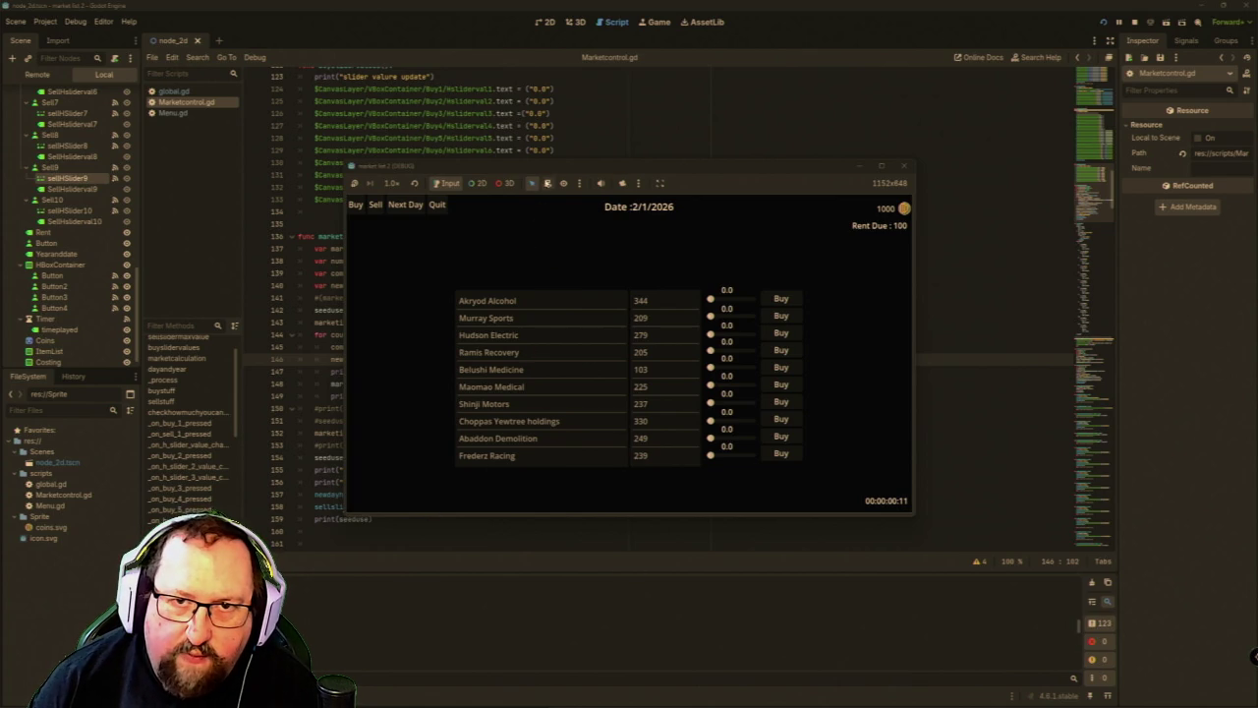
Move the game window aside, advance several days, switch to Sell, then close the game.
{"action": "left_click", "coordinate": [552, 169]}
{"action": "mouse_move", "coordinate": [552, 169]}
{"action": "left_mouse_down"}
{"action": "mouse_move", "coordinate": [811, 193]}
{"action": "mouse_move", "coordinate": [770, 203]}
{"action": "mouse_move", "coordinate": [686, 422]}
{"action": "mouse_move", "coordinate": [601, 194]}
{"action": "mouse_move", "coordinate": [575, 175]}
{"action": "left_mouse_up"}
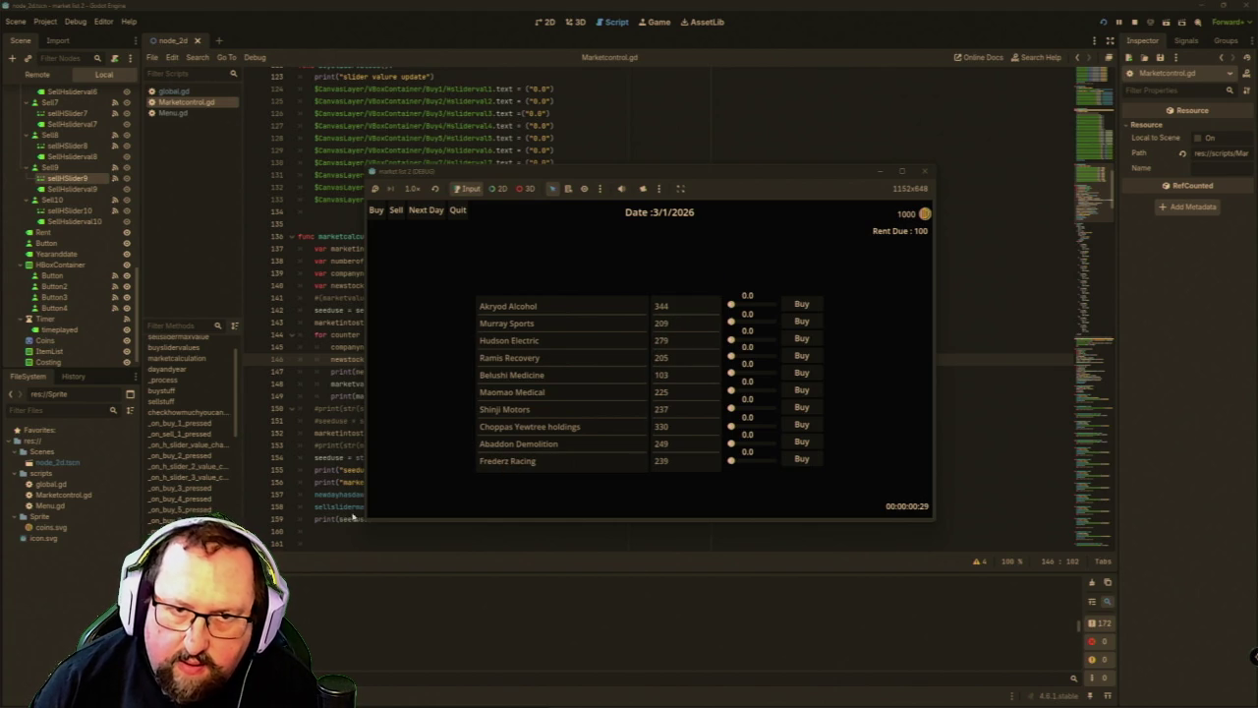
{"action": "left_click", "coordinate": [424, 212]}
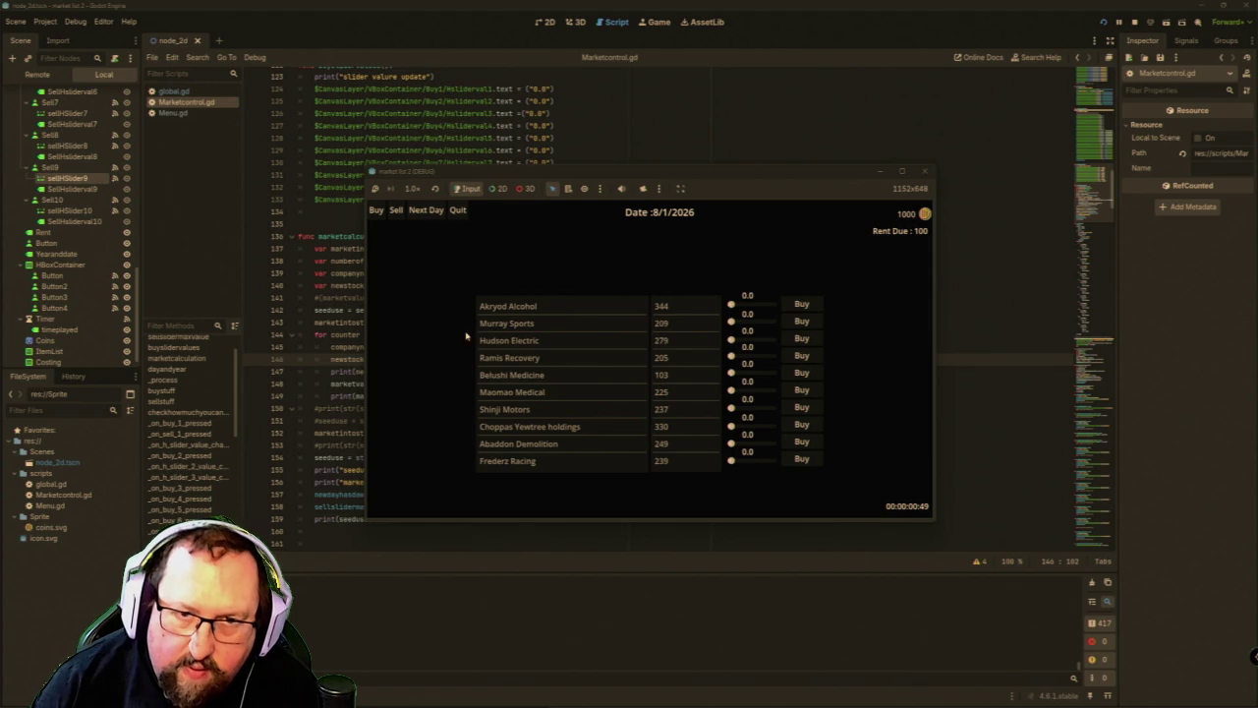
{"action": "left_click", "coordinate": [426, 211]}
{"action": "left_click", "coordinate": [426, 211]}
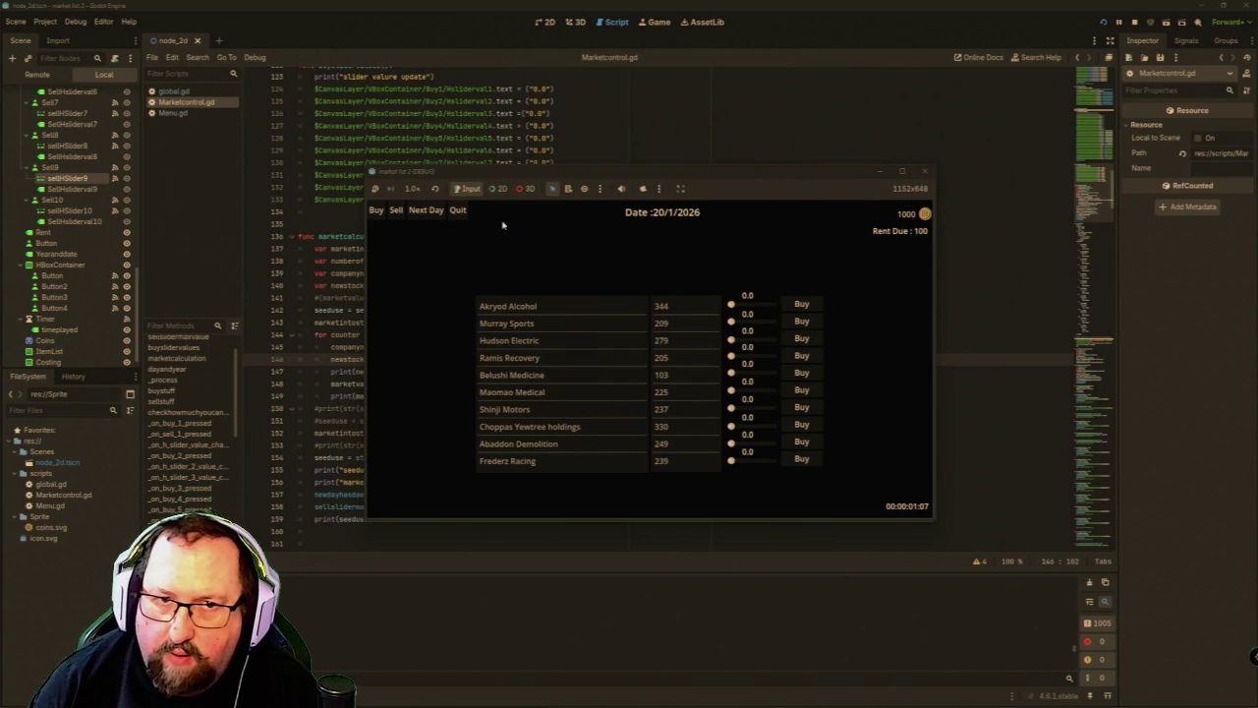
{"action": "left_click", "coordinate": [398, 211]}
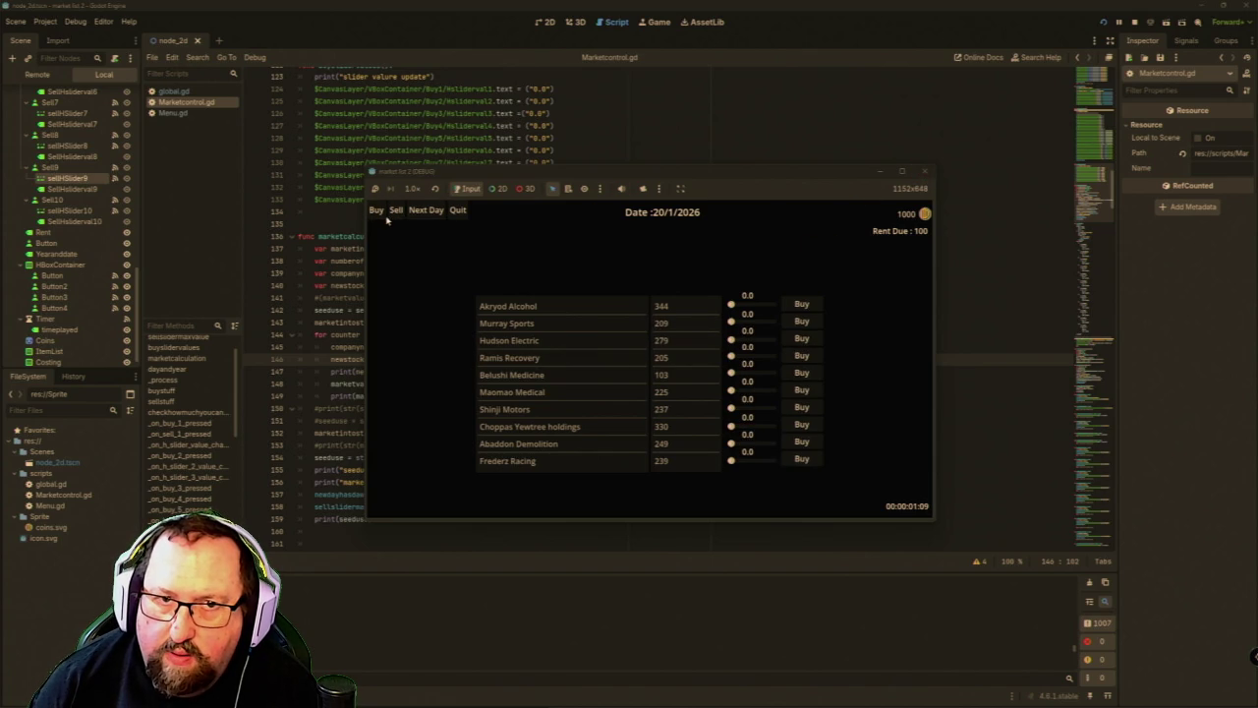
{"action": "left_click", "coordinate": [396, 211]}
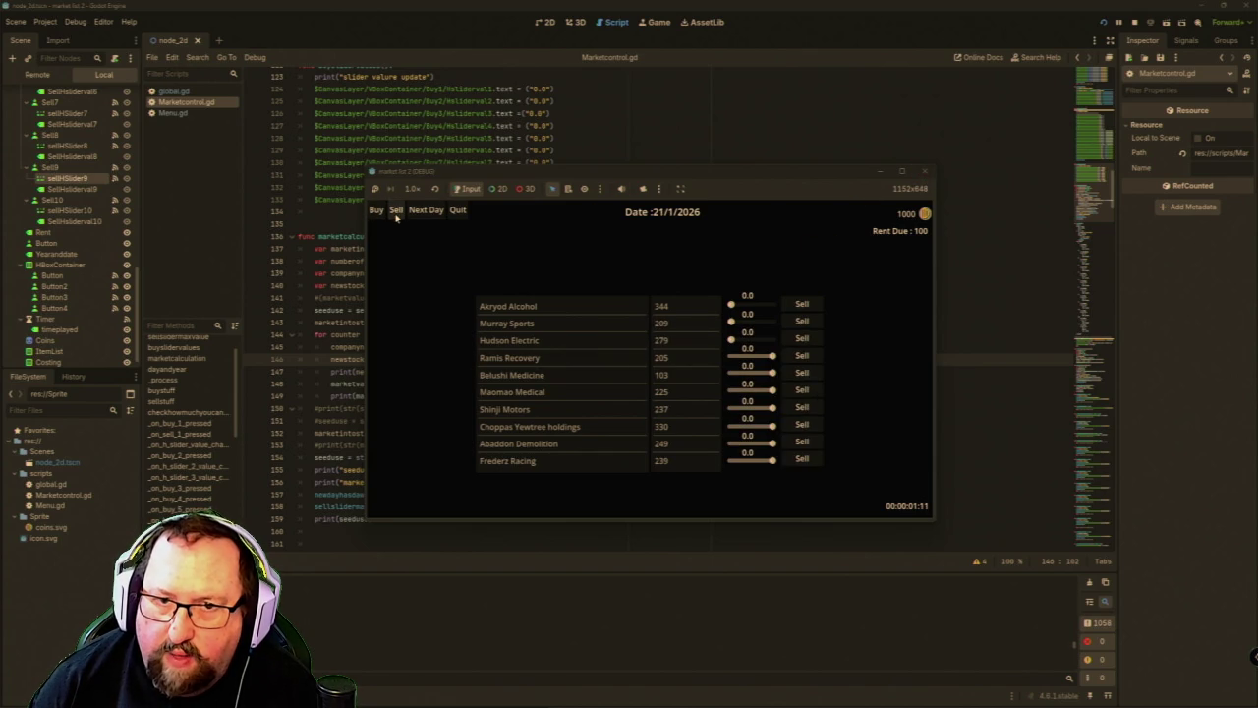
{"action": "left_click", "coordinate": [923, 174]}
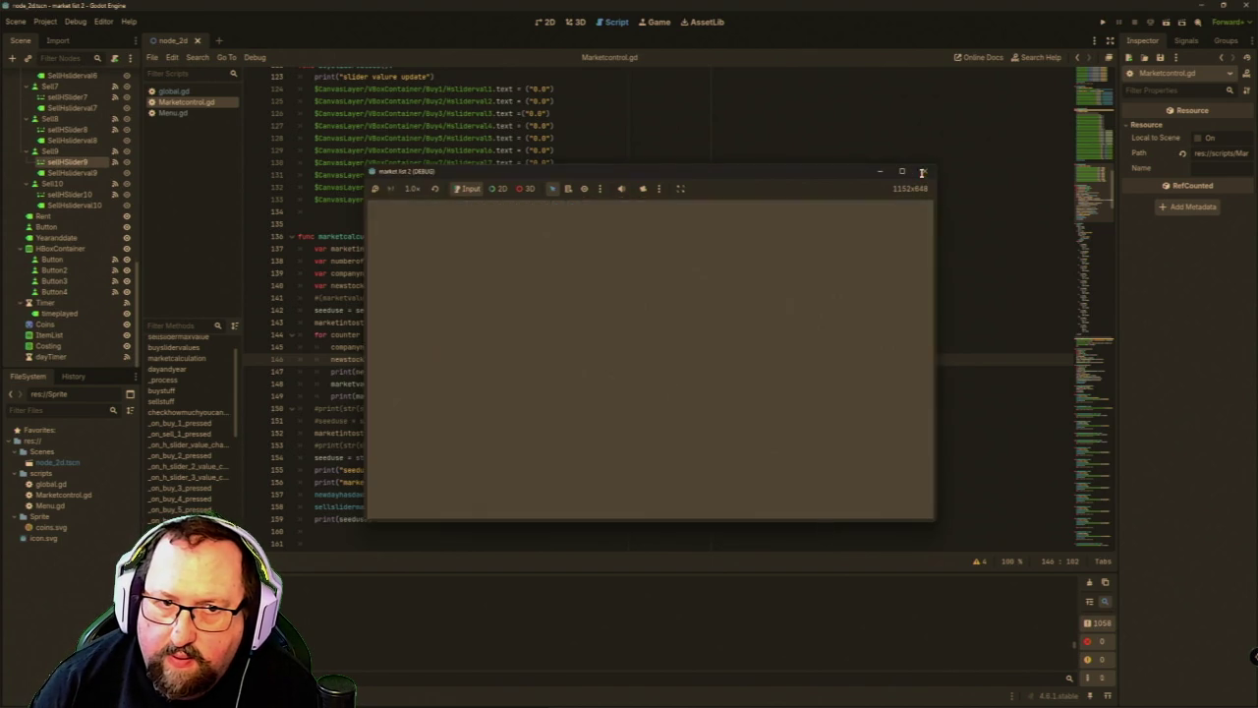
Select the Costing add_item block and search for its company0 line, finding 1 of 1 match.
{"action": "scroll", "coordinate": [534, 382], "scroll_direction": "up", "scroll_amount": 6}
{"action": "scroll", "coordinate": [476, 379], "scroll_direction": "up", "scroll_amount": 12}
{"action": "scroll", "coordinate": [462, 383], "scroll_direction": "up", "scroll_amount": 4}
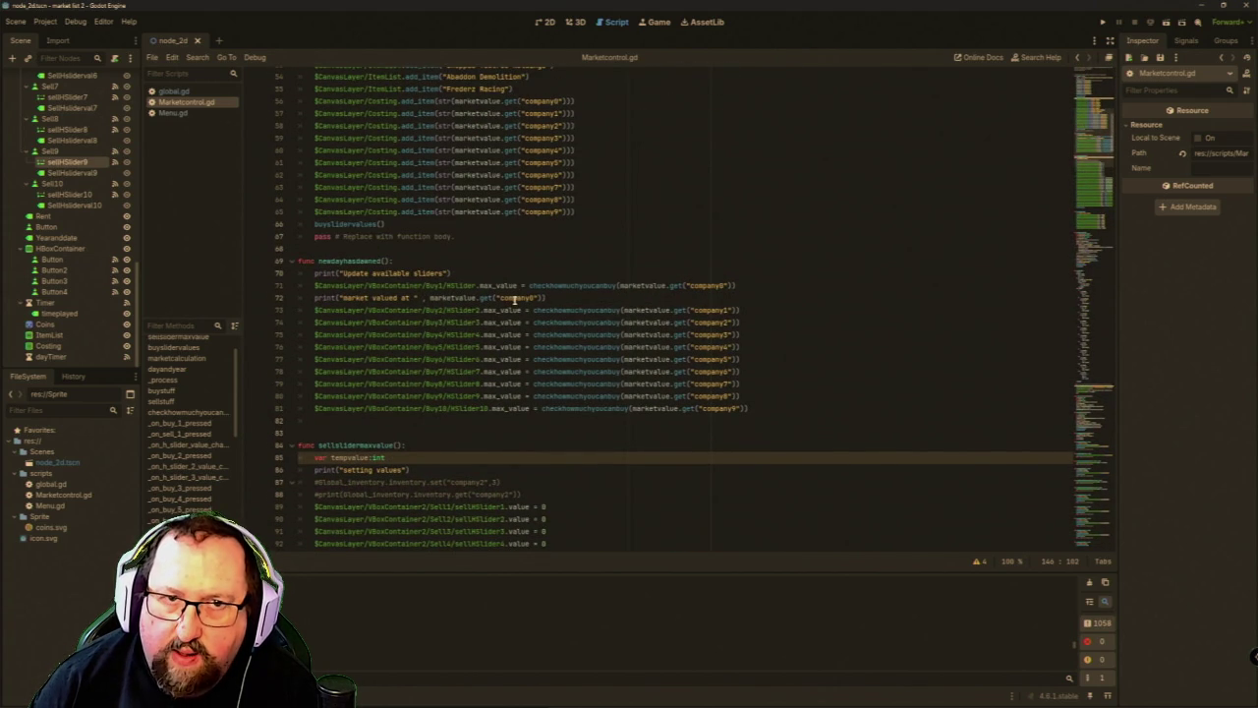
{"action": "scroll", "coordinate": [518, 287], "scroll_direction": "up", "scroll_amount": 1}
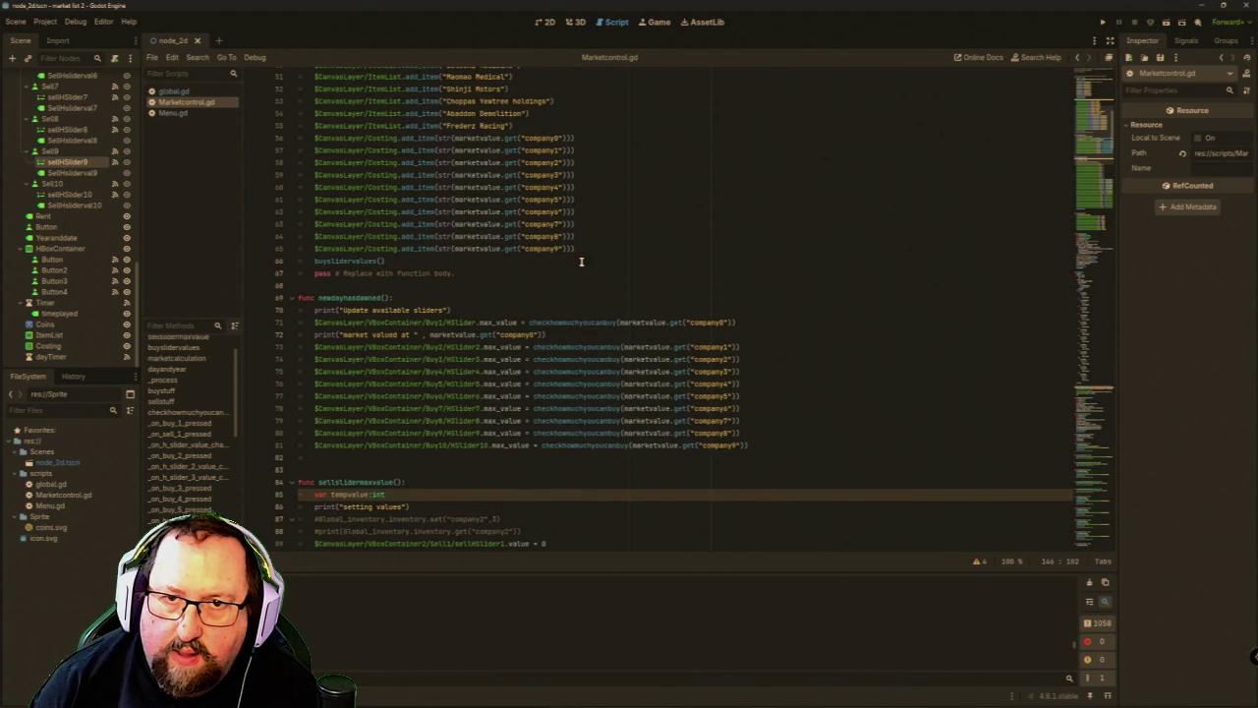
{"action": "left_click_drag", "start_coordinate": [586, 246], "coordinate": [307, 138]}
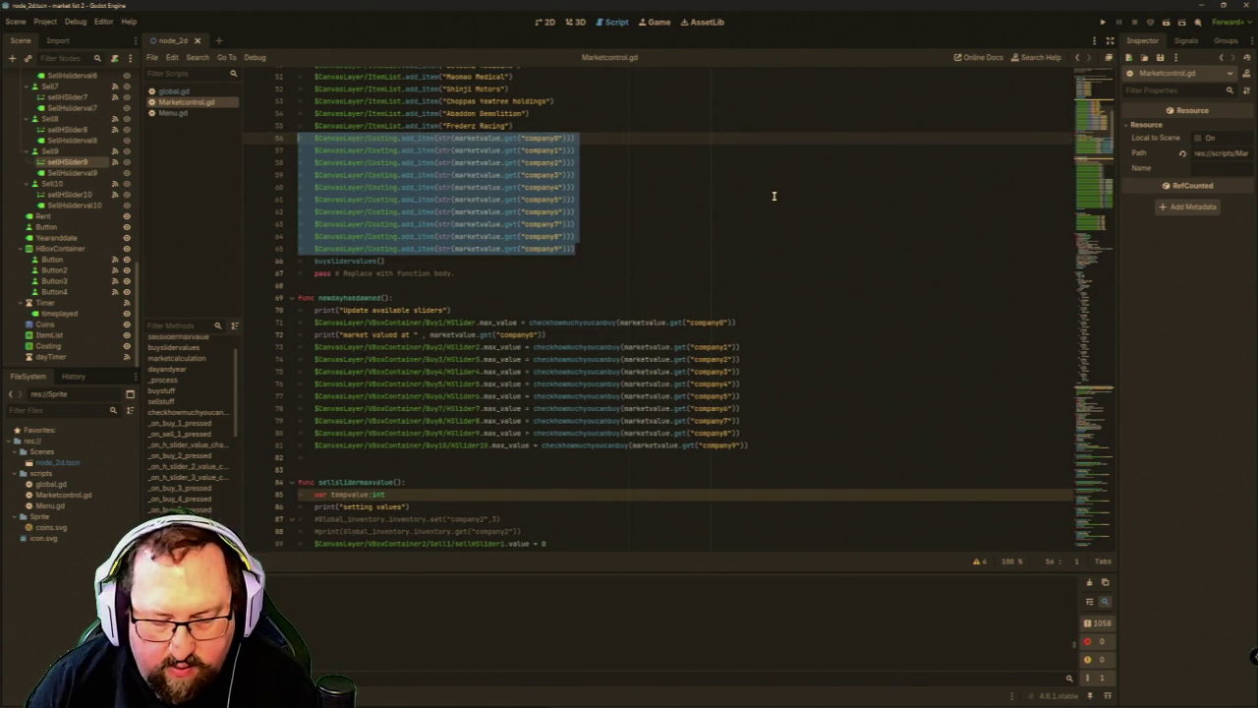
{"action": "key", "text": "ctrl+f"}
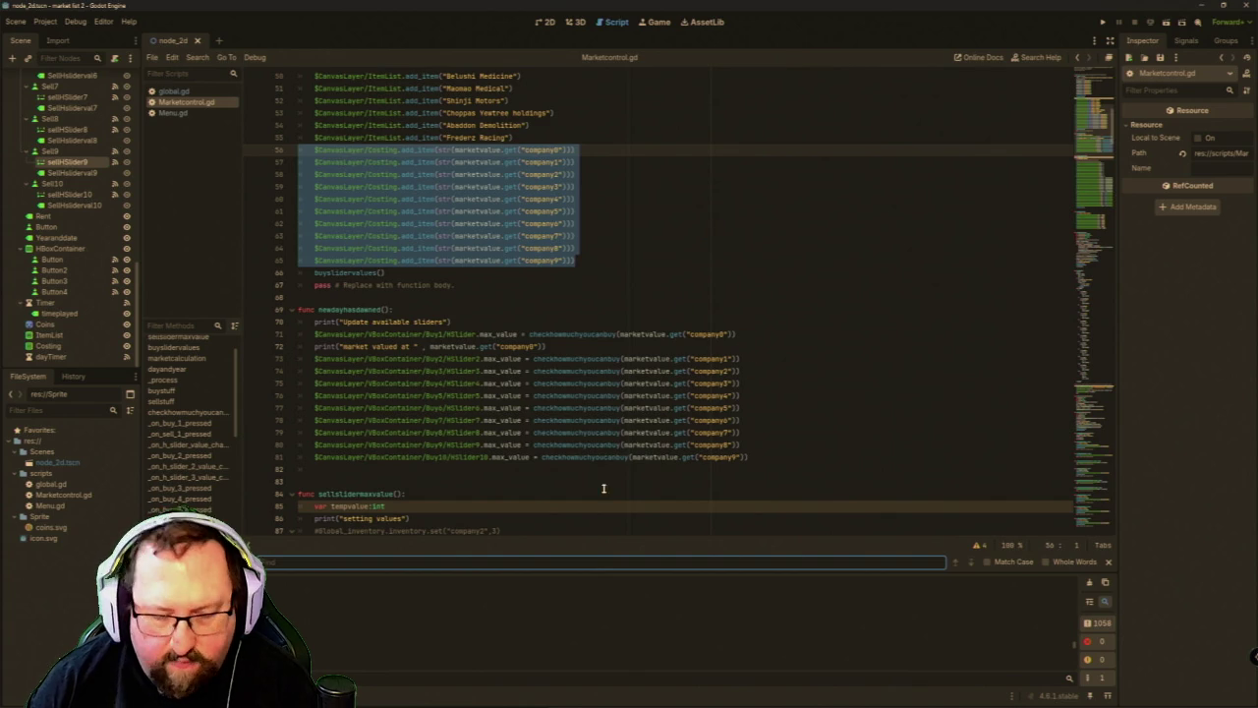
{"action": "key", "text": "ctrl+v"}
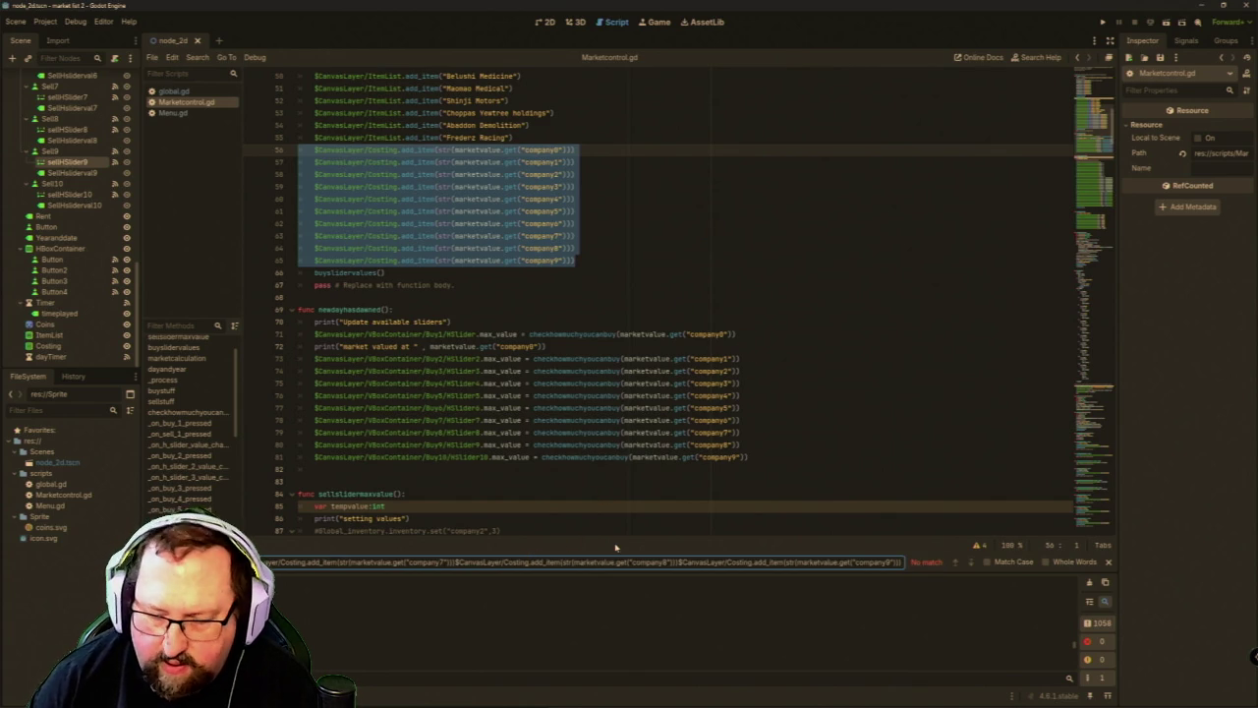
{"action": "key", "text": "ctrl+a"}
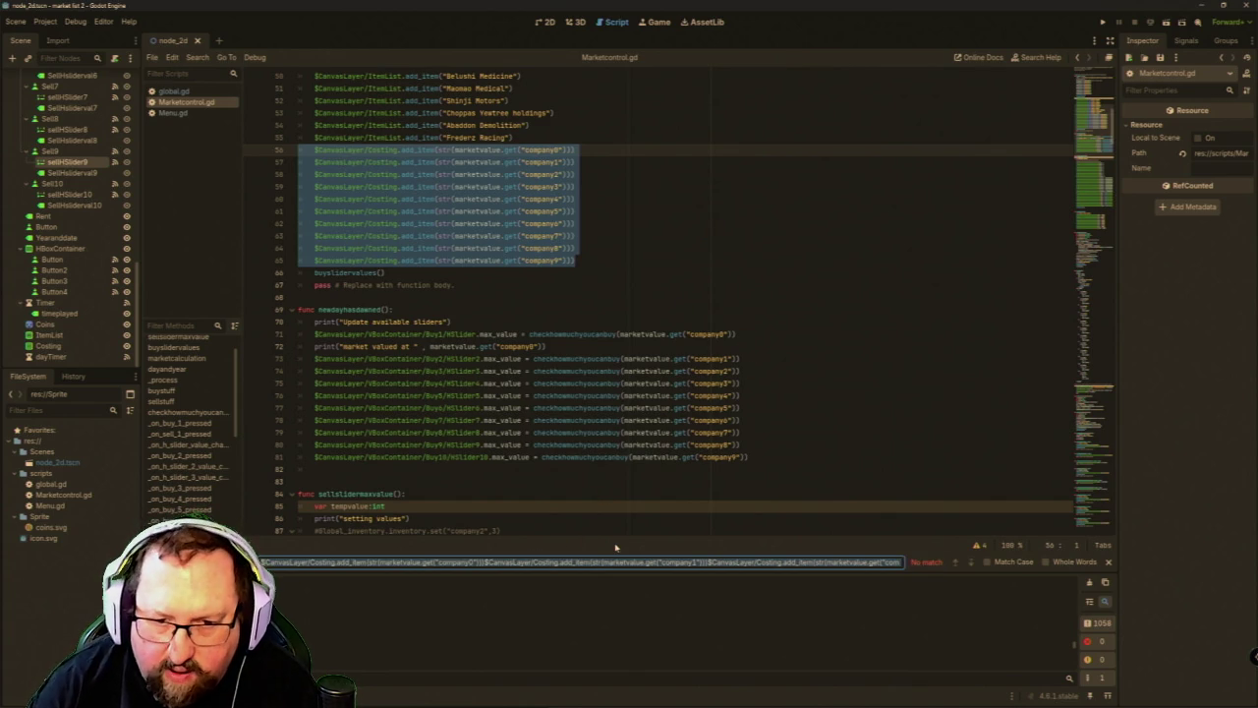
{"action": "key", "text": "shift+Right"}
{"action": "key", "text": "shift+Right"}
{"action": "key", "text": "shift+Right"}
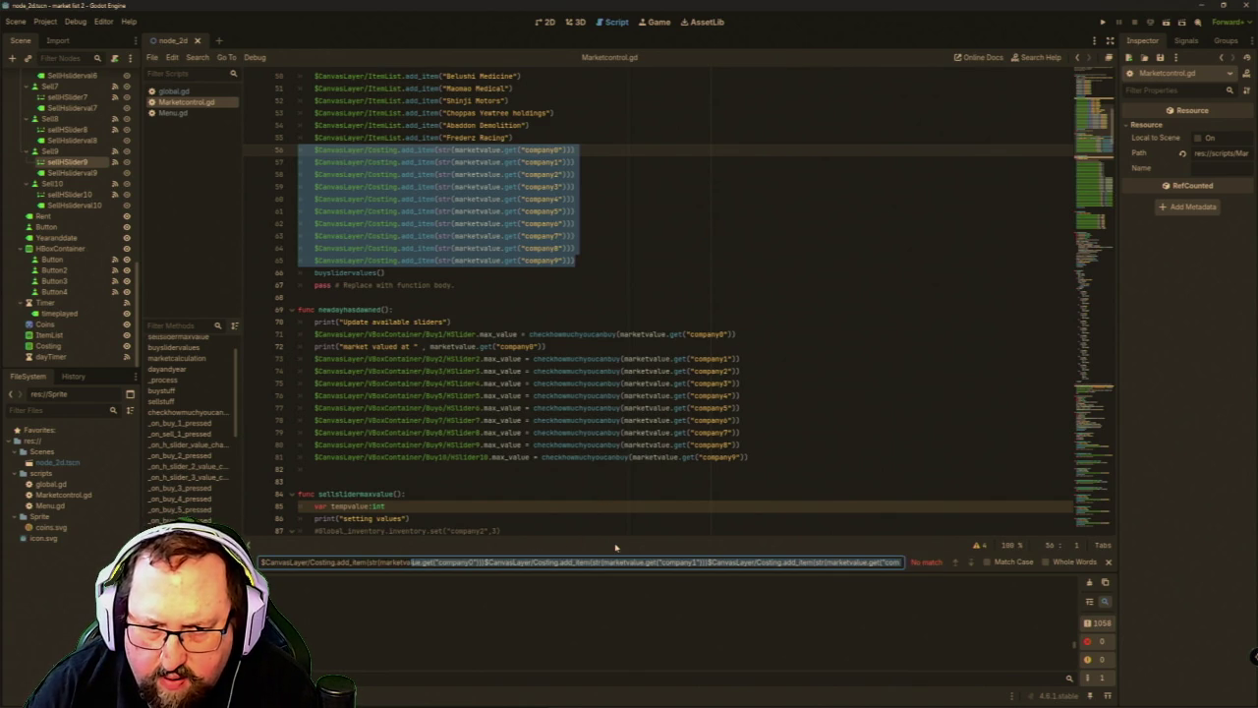
{"action": "key", "text": "BackSpace"}
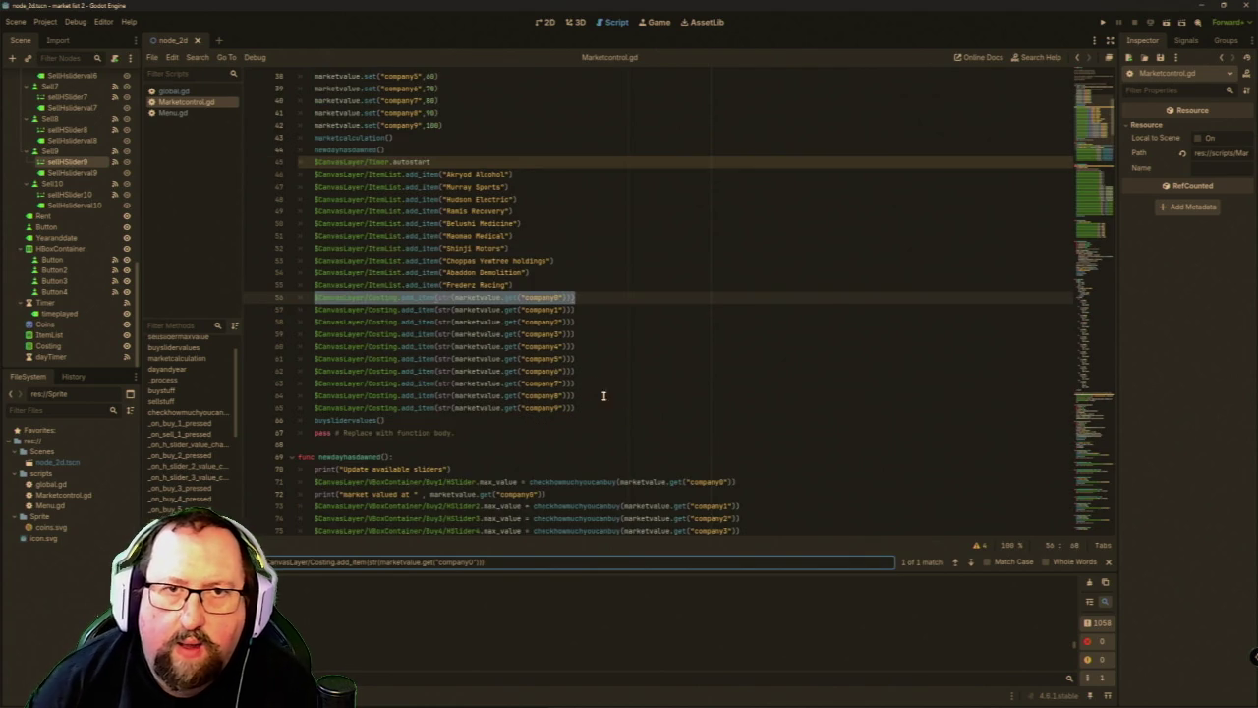
Place the caret on the empty line after the _ready function.
{"action": "scroll", "coordinate": [609, 403], "scroll_direction": "up", "scroll_amount": 5}
{"action": "scroll", "coordinate": [428, 196], "scroll_direction": "down", "scroll_amount": 5}
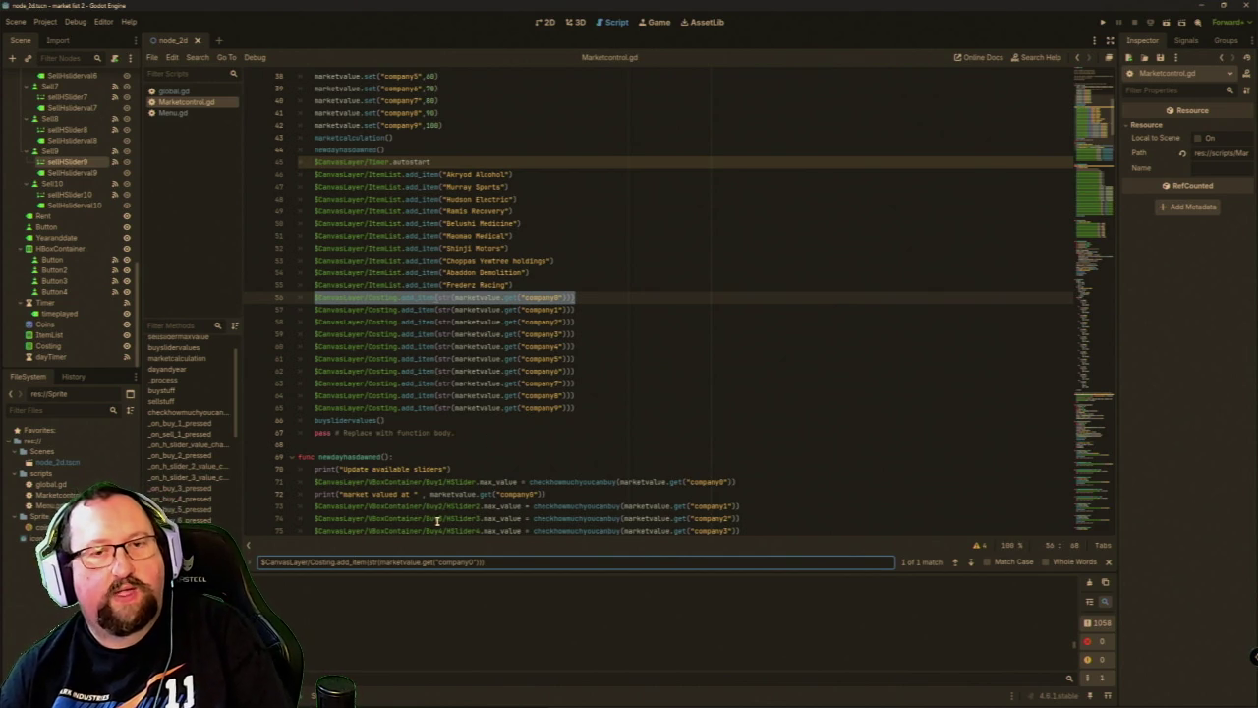
{"action": "scroll", "coordinate": [605, 405], "scroll_direction": "down", "scroll_amount": 1}
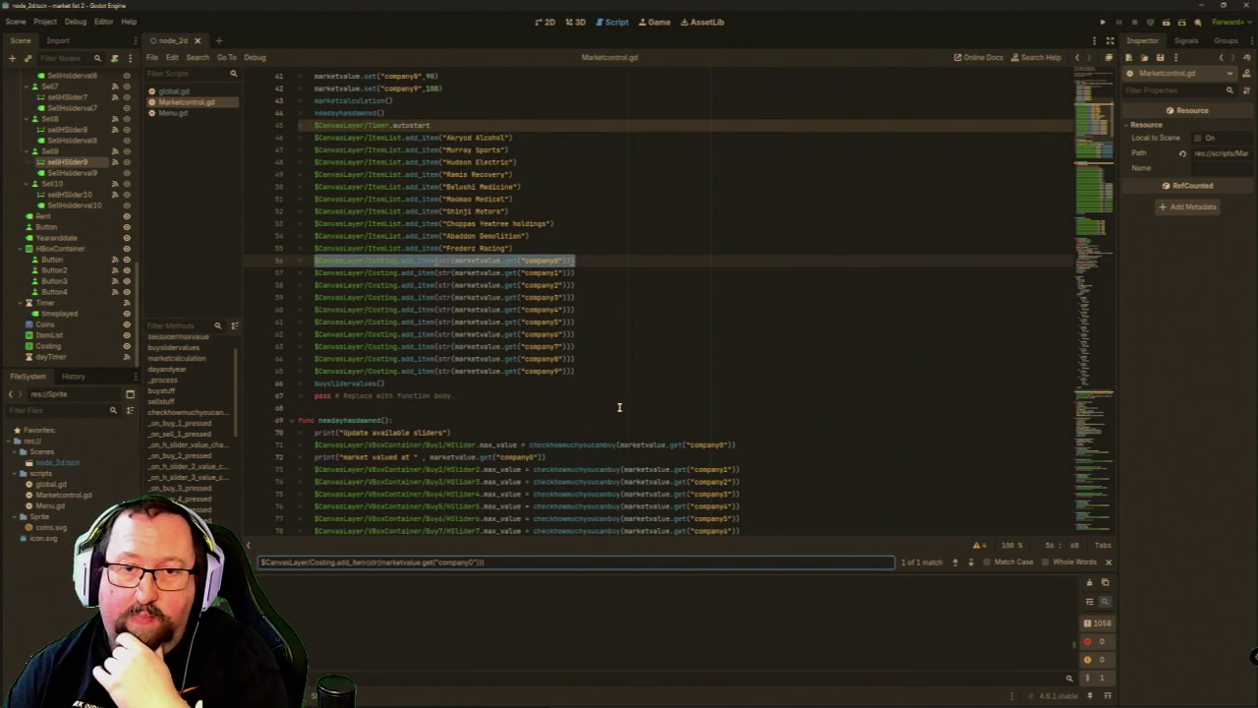
{"action": "scroll", "coordinate": [590, 401], "scroll_direction": "up", "scroll_amount": 4}
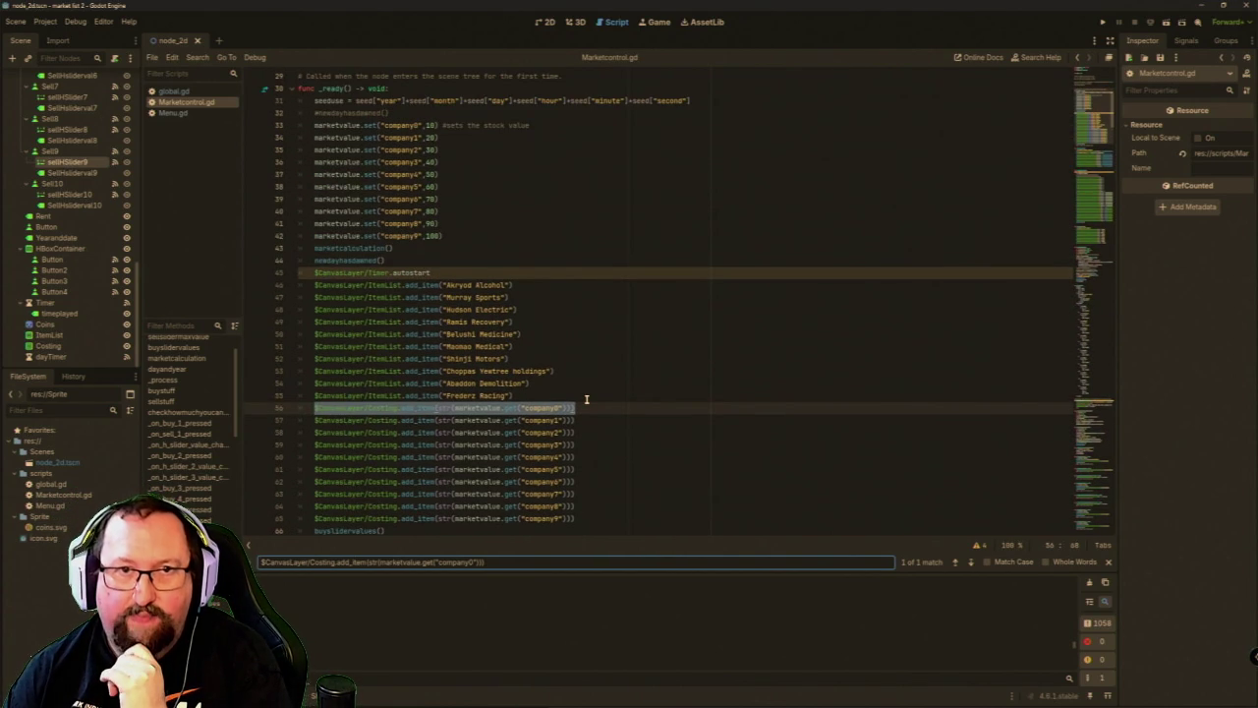
{"action": "scroll", "coordinate": [574, 399], "scroll_direction": "down", "scroll_amount": 2}
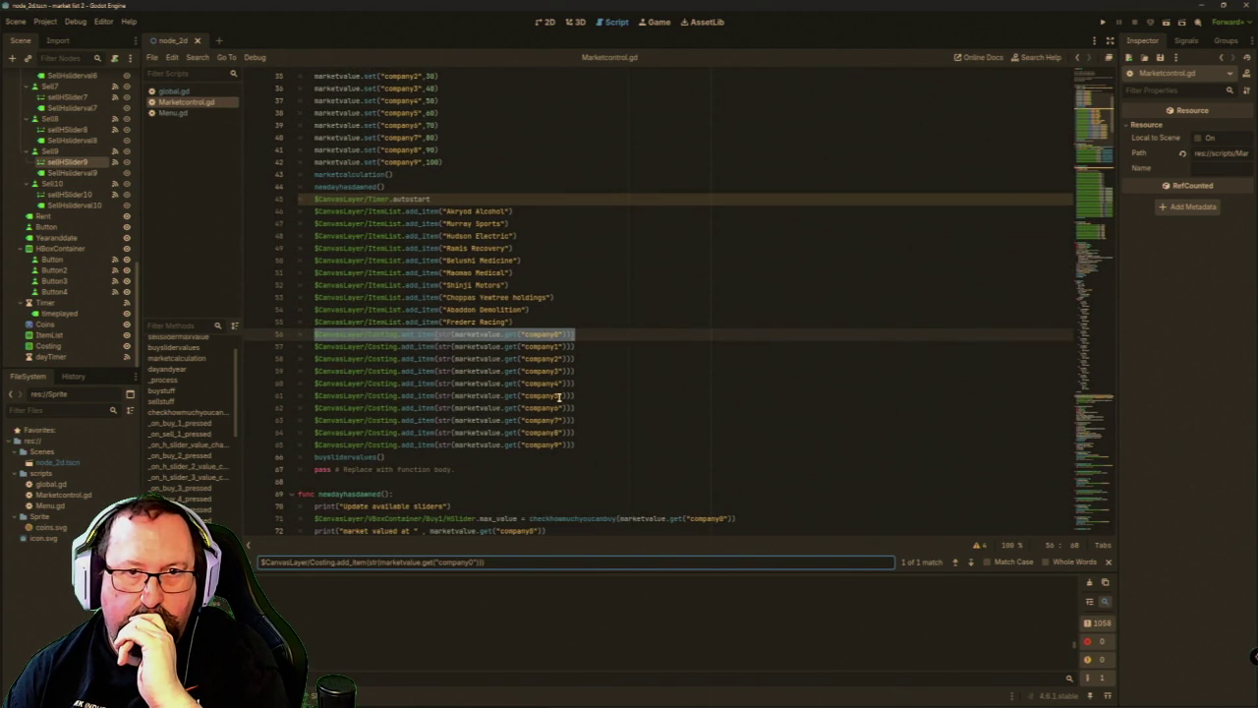
{"action": "mouse_move", "coordinate": [516, 384]}
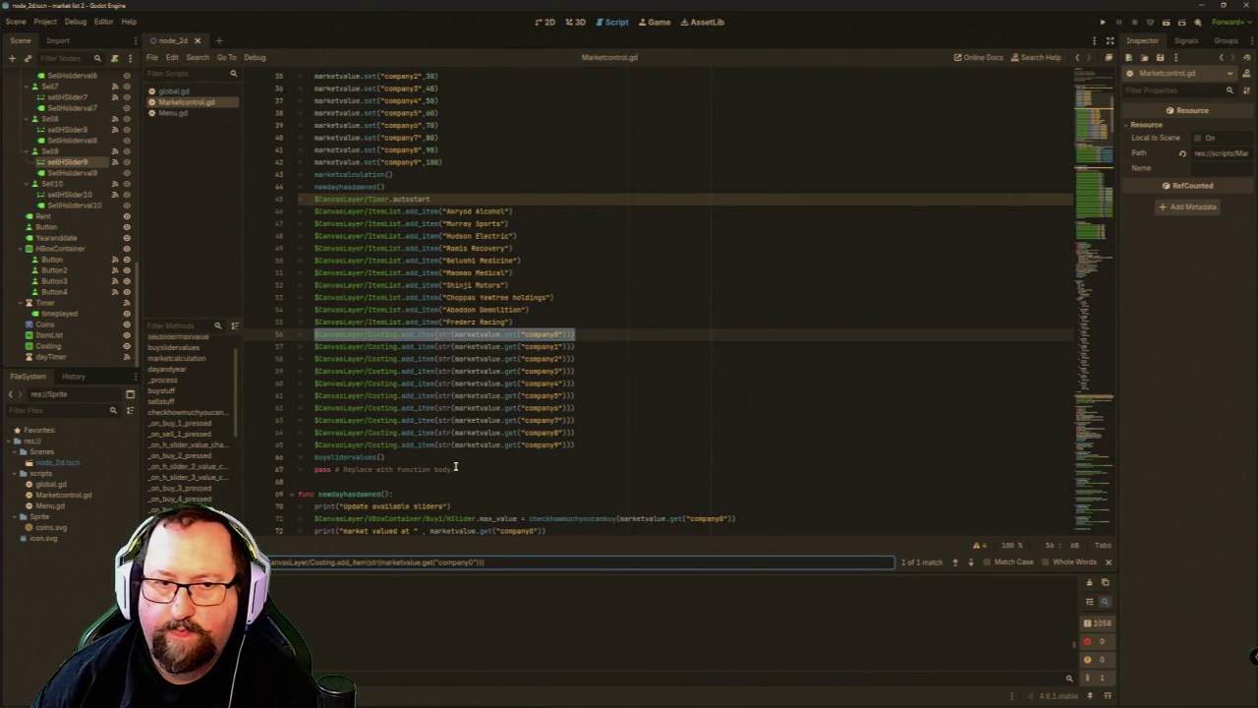
{"action": "left_click", "coordinate": [449, 480]}
Add a 'func marketdisplay():' header and paste the ten Costing add_item lines beneath it.
{"action": "key", "text": "Return"}
{"action": "key", "text": "Return"}
{"action": "key", "text": "Return"}
{"action": "key", "text": "Up"}
{"action": "key", "text": "Up"}
{"action": "type", "text": "f"}
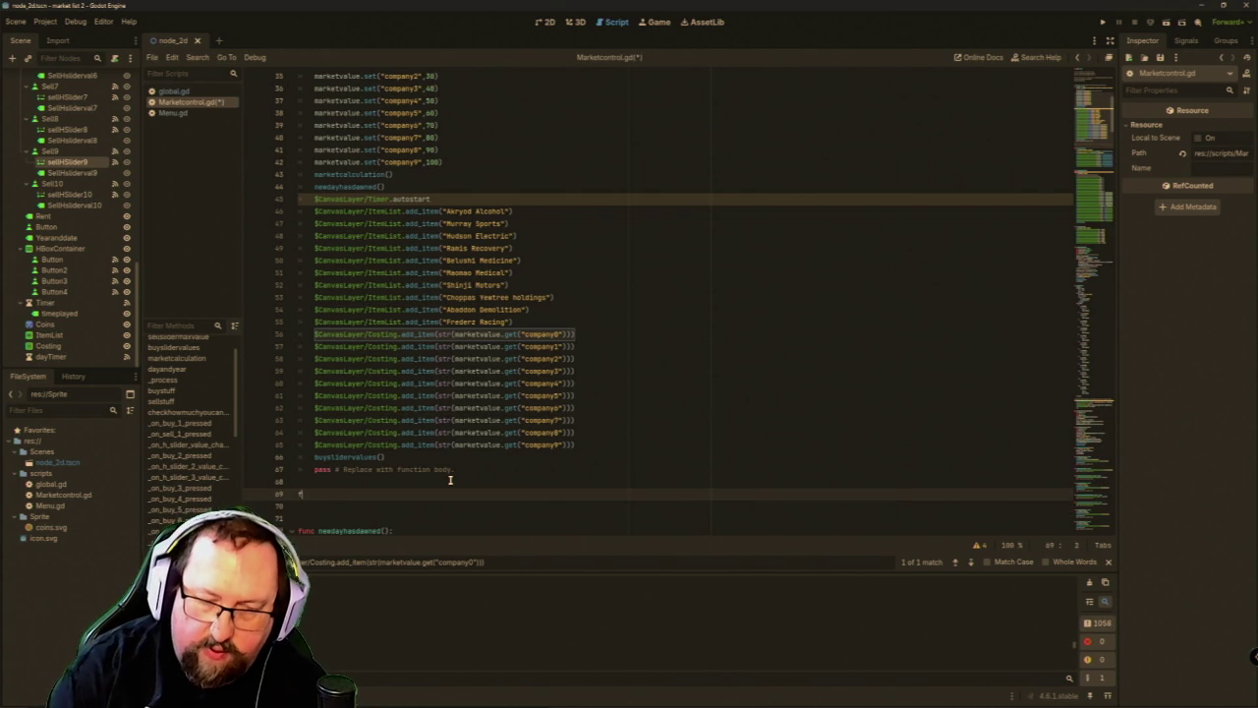
{"action": "type", "text": "unc mar"}
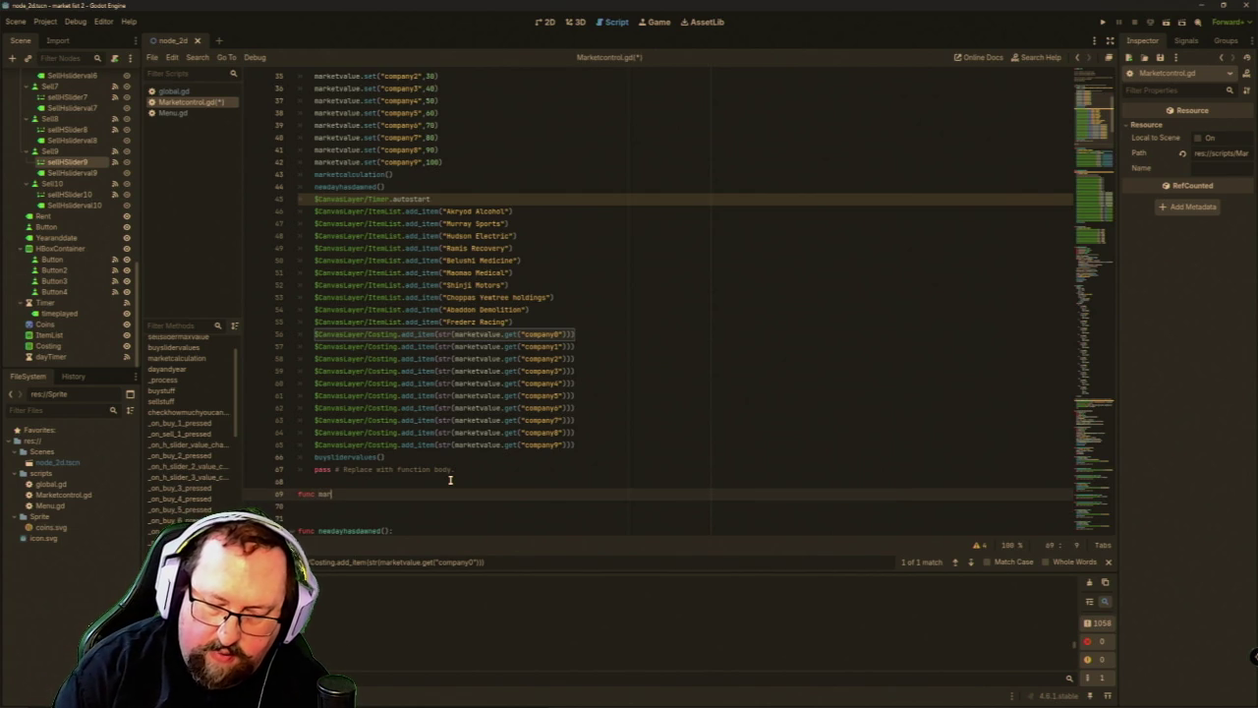
{"action": "type", "text": "ketd"}
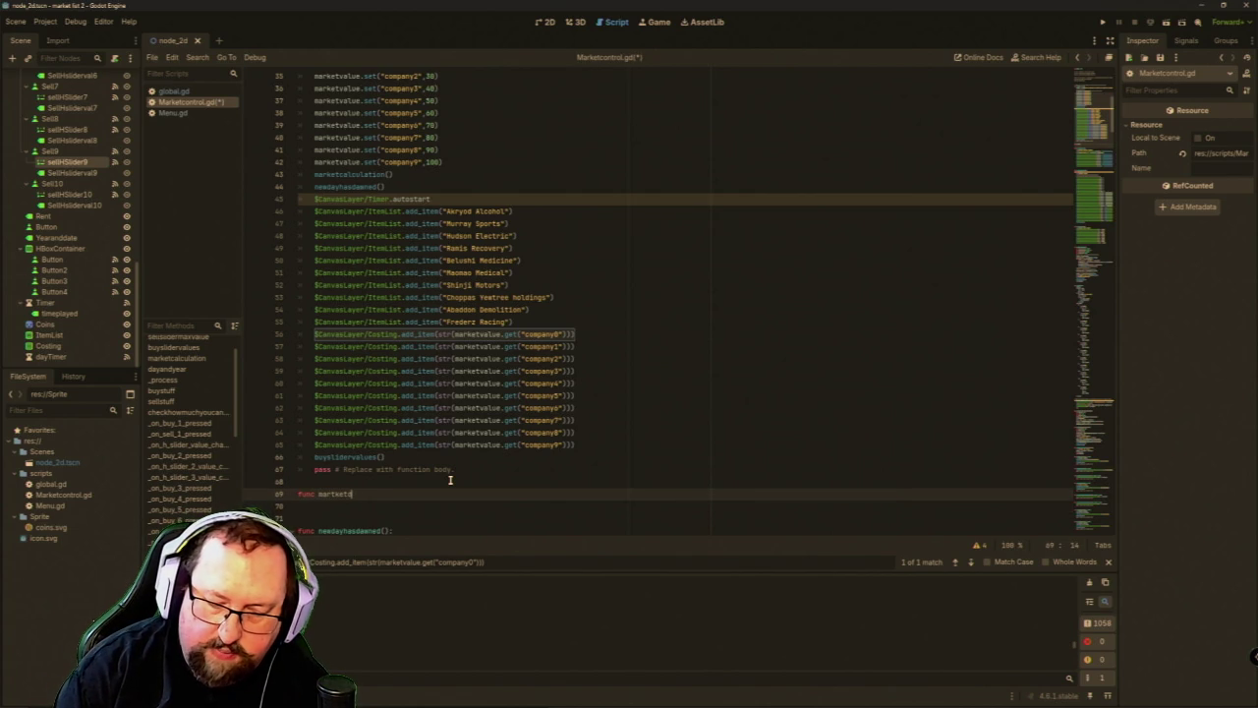
{"action": "type", "text": "isplay()"}
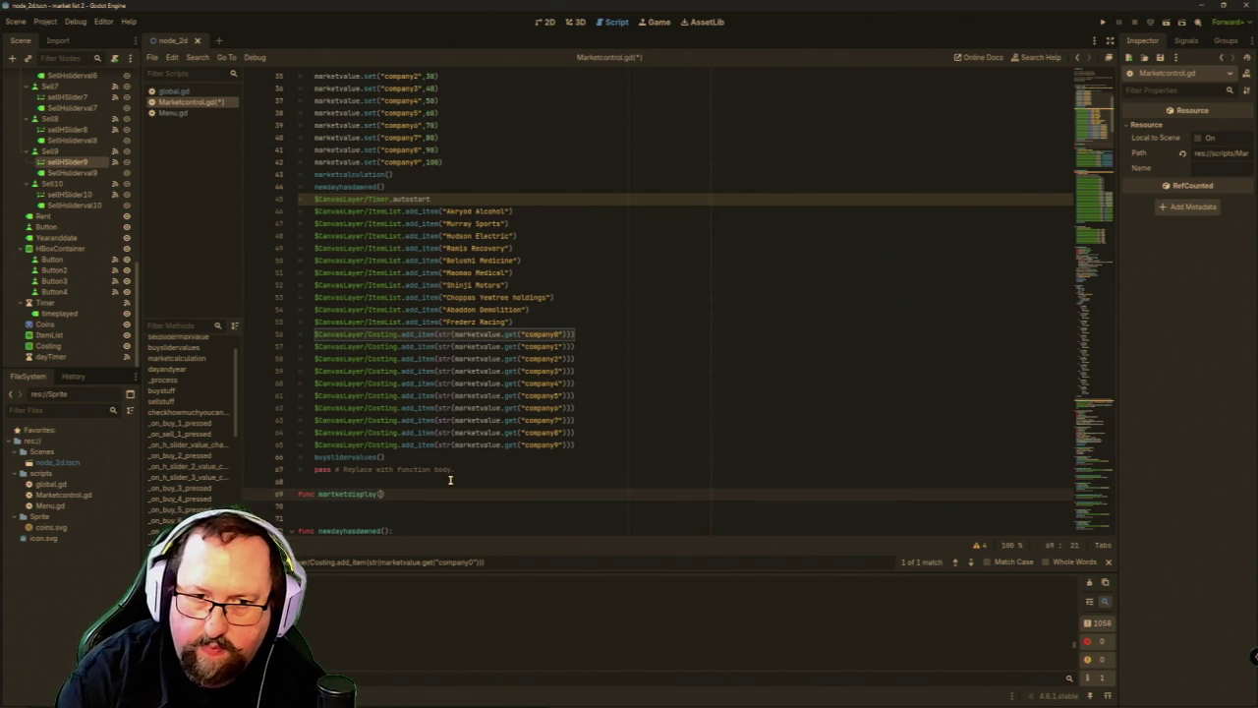
{"action": "type", "text": ":"}
{"action": "key", "text": "Return"}
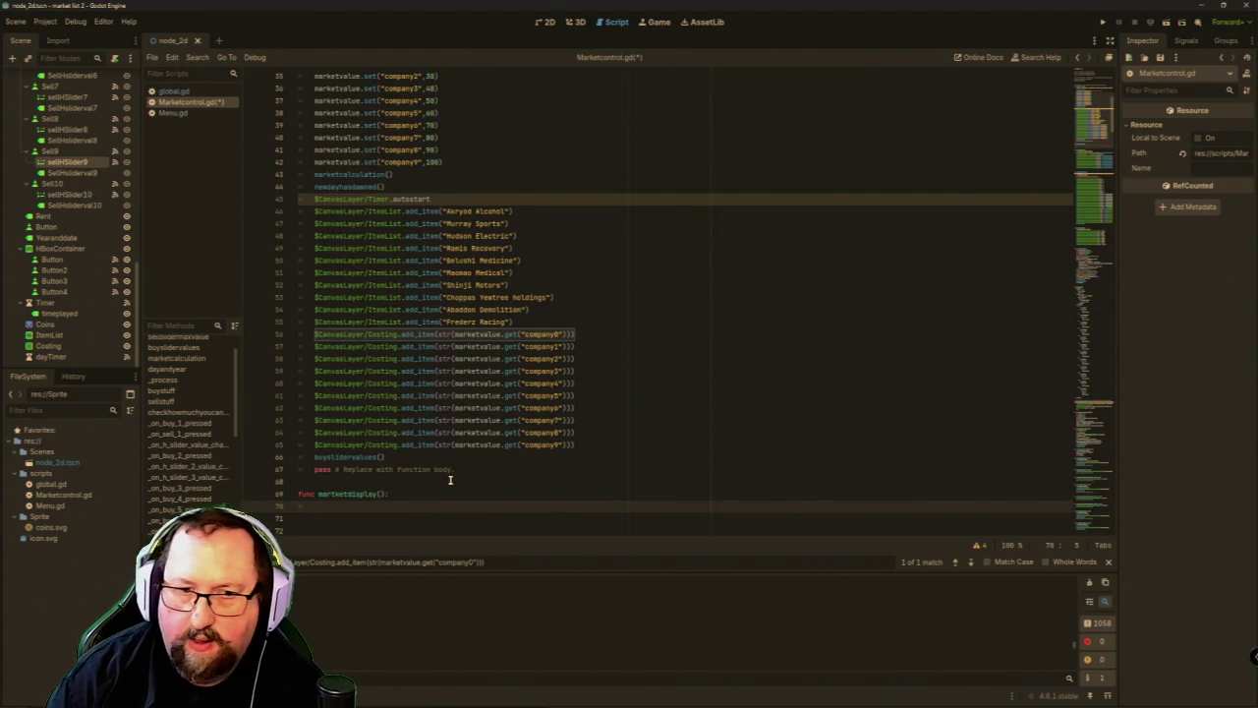
{"action": "type", "text": "$CanvasLayer/Costing.add_item(str(marketvalue.get(\"company0\"))) \t$CanvasLayer/Costing.add_item(str(marketvalue.get(\"company1\"))) \t$CanvasLayer/Costing.add_item(str(marketvalue.get(\"company2\"))) \t$CanvasLayer/Costing.add_item(str(marketvalue.get(\"company3\"))) \t$CanvasLayer/Costing.add_item(str(marketvalue.get(\"company4\"))) \t$CanvasLayer/Costing.add_item(str(marketvalue.get(\"company5\"))) \t$CanvasLayer/Costing.add_item(str(marketvalue.get(\"company6\"))) \t$CanvasLayer/Costing.add_item(str(marketvalue.get(\"company7\"))) \t$CanvasLayer/Costing.add_item(str(marketvalue.get(\"company8\"))) \t$CanvasLayer/Costing.add_item(str(marketvalue.get(\"company9\")))"}
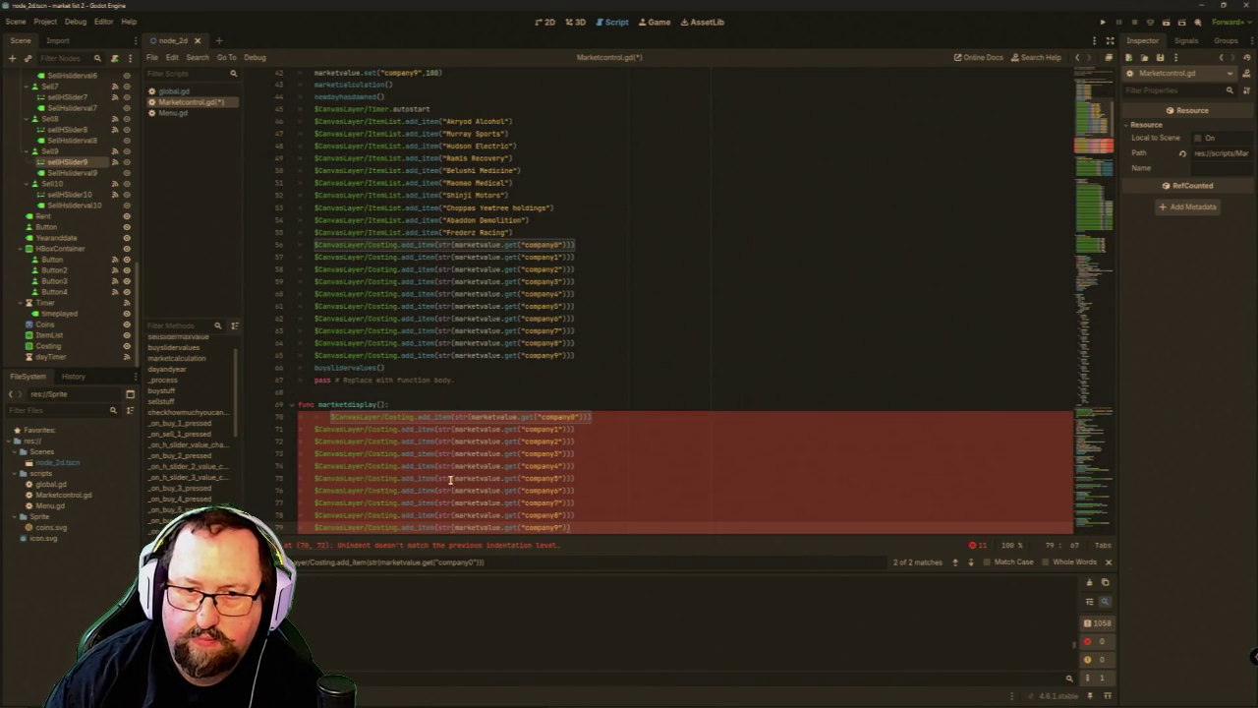
{"action": "type", "text": ")"}
Indent each pasted line into marketdisplay, then select the original Costing lines in _ready.
{"action": "key", "text": "Tab"}
{"action": "key", "text": "Tab"}
{"action": "key", "text": "Up"}
{"action": "key", "text": "Tab"}
{"action": "key", "text": "Up"}
{"action": "key", "text": "Tab"}
{"action": "key", "text": "Up"}
{"action": "key", "text": "Tab"}
{"action": "key", "text": "Up"}
{"action": "key", "text": "Tab"}
{"action": "key", "text": "Up"}
{"action": "key", "text": "Tab"}
{"action": "key", "text": "Up"}
{"action": "key", "text": "Tab"}
{"action": "key", "text": "Up"}
{"action": "key", "text": "Tab"}
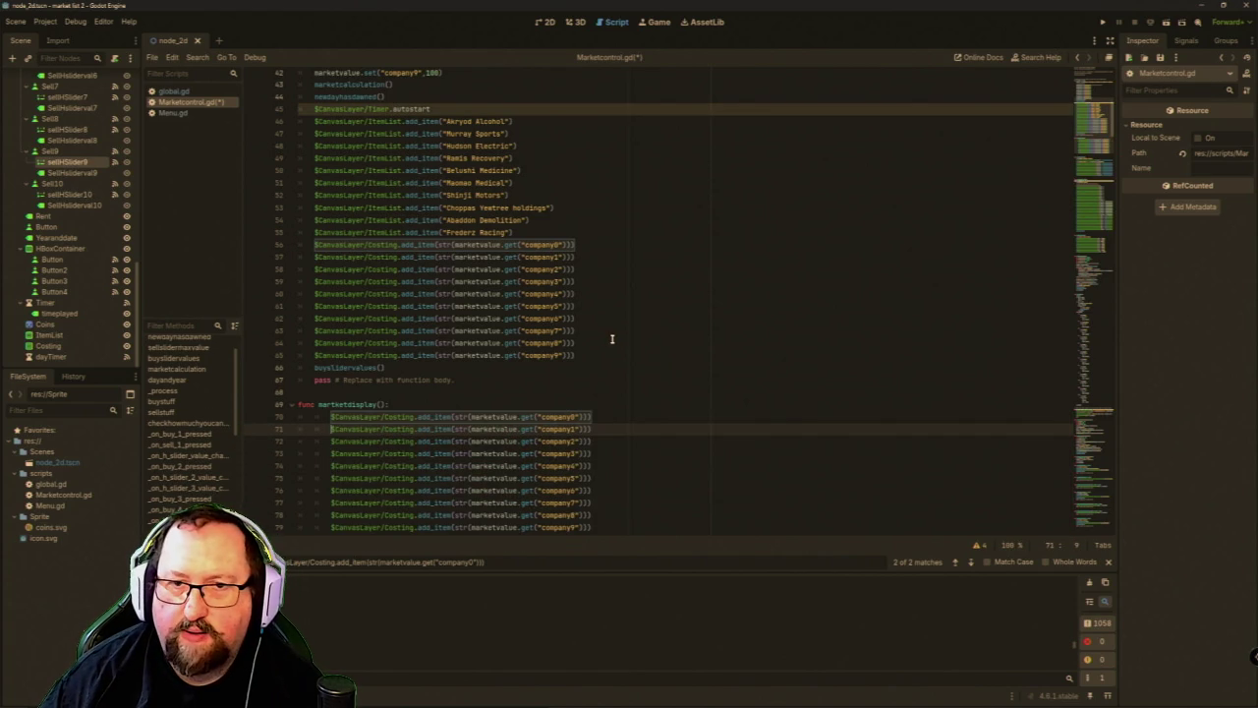
{"action": "mouse_move", "coordinate": [579, 355]}
{"action": "left_mouse_down"}
{"action": "mouse_move", "coordinate": [480, 337]}
{"action": "mouse_move", "coordinate": [292, 261]}
{"action": "mouse_move", "coordinate": [299, 246]}
{"action": "left_mouse_up"}
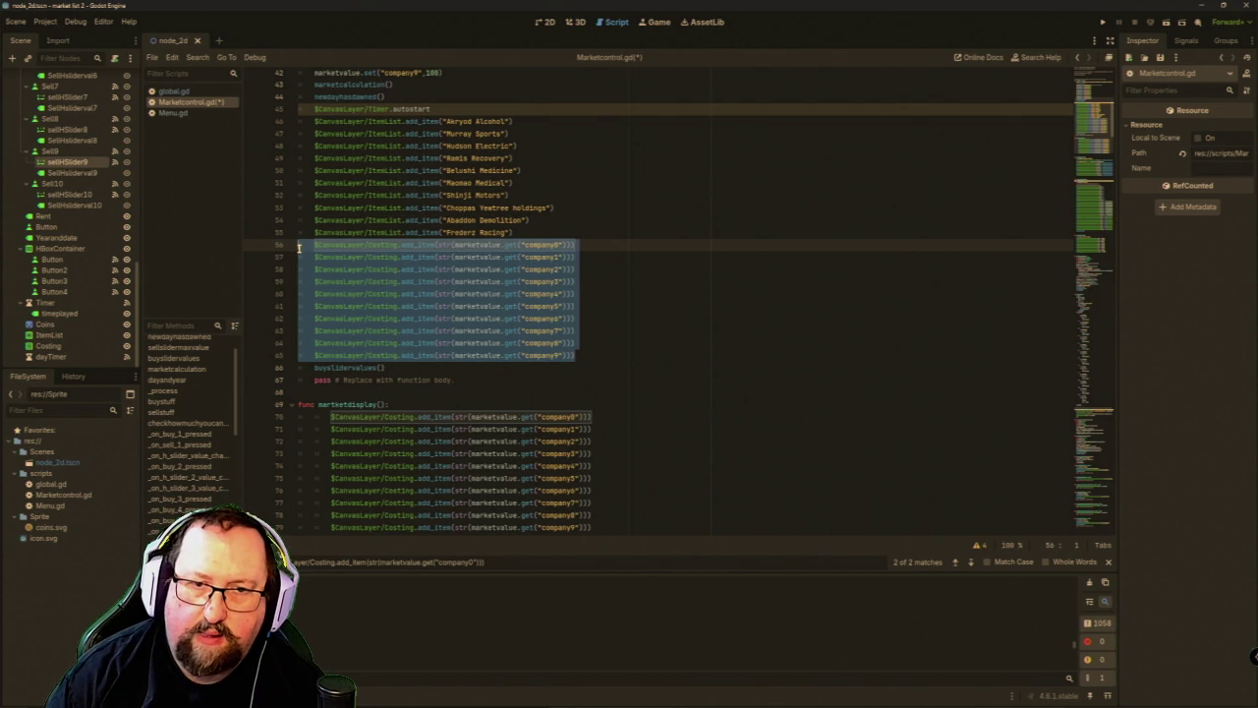
Delete the Costing add_item lines from _ready and call marketdisplay() after buysliderValues().
{"action": "key", "text": "BackSpace"}
{"action": "key", "text": "Delete"}
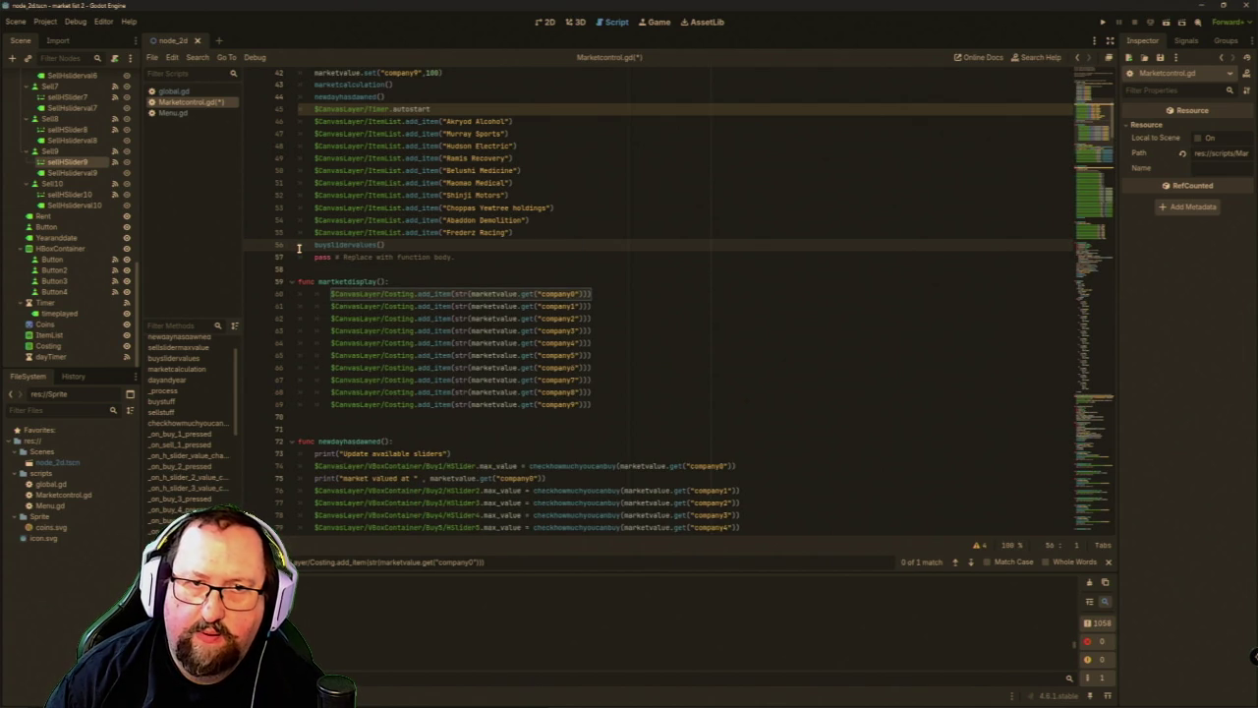
{"action": "key", "text": "Return"}
{"action": "type", "text": "mark"}
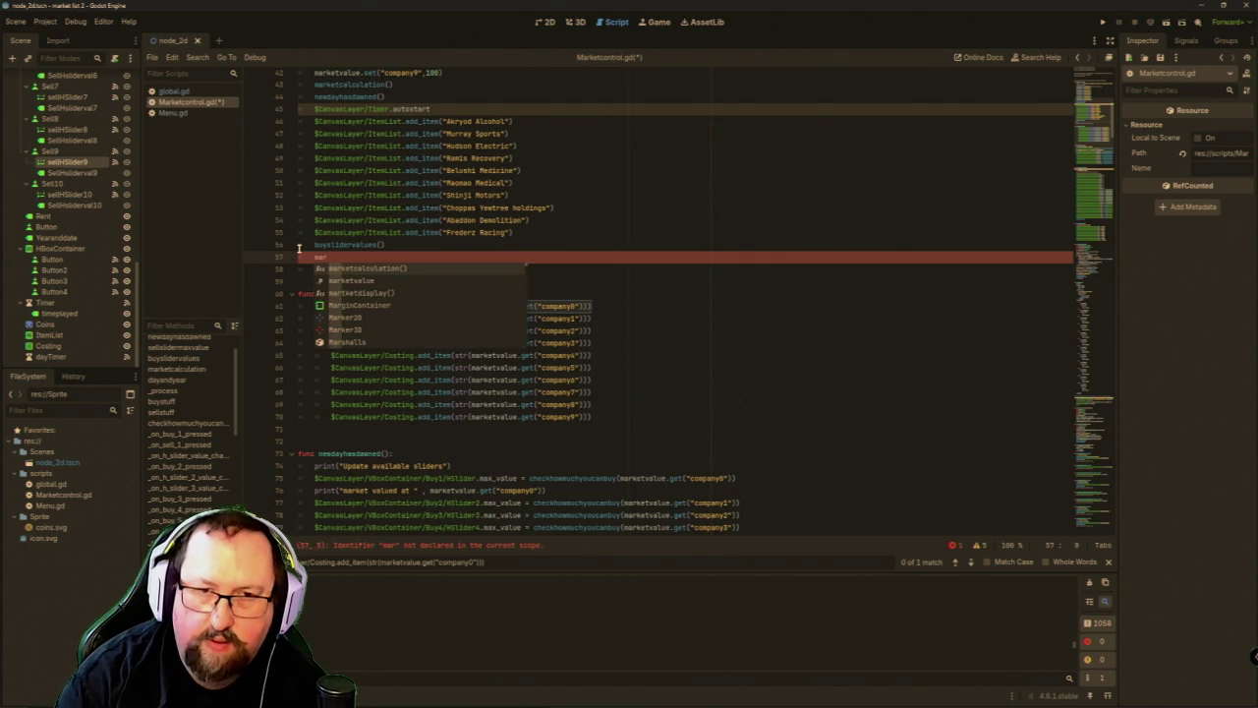
{"action": "type", "text": "et"}
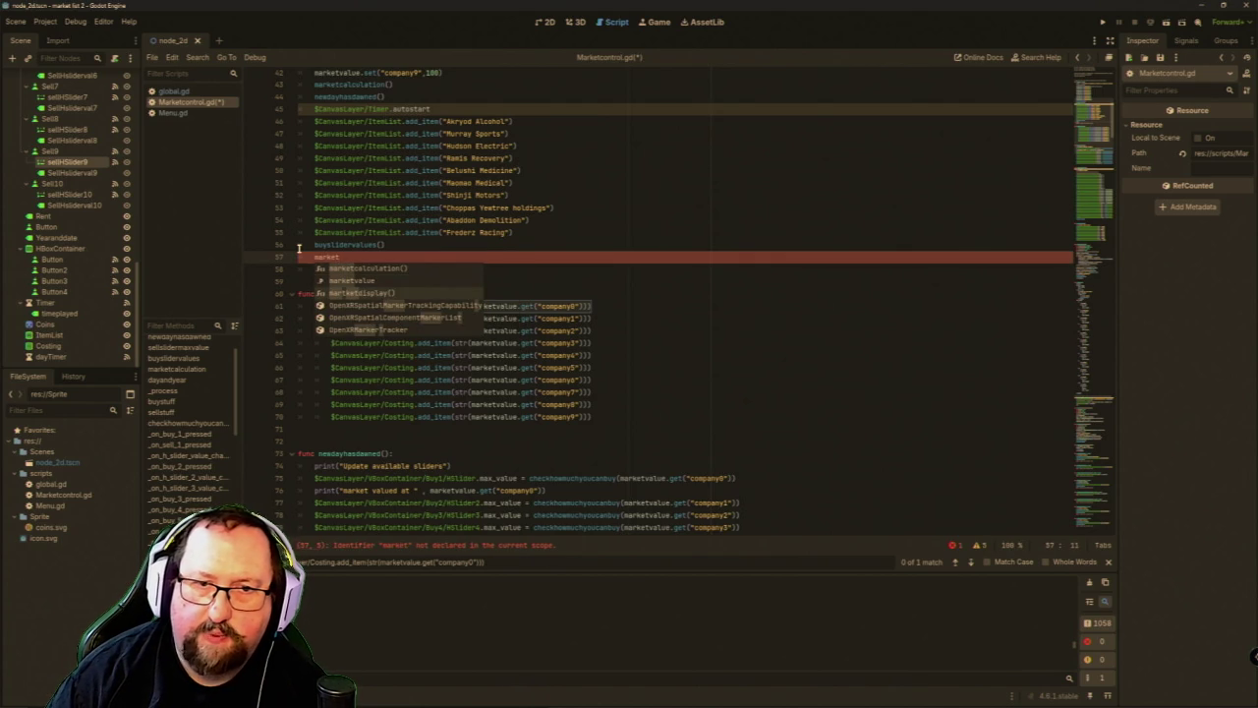
{"action": "key", "text": "Down"}
{"action": "key", "text": "Down"}
{"action": "key", "text": "Return"}
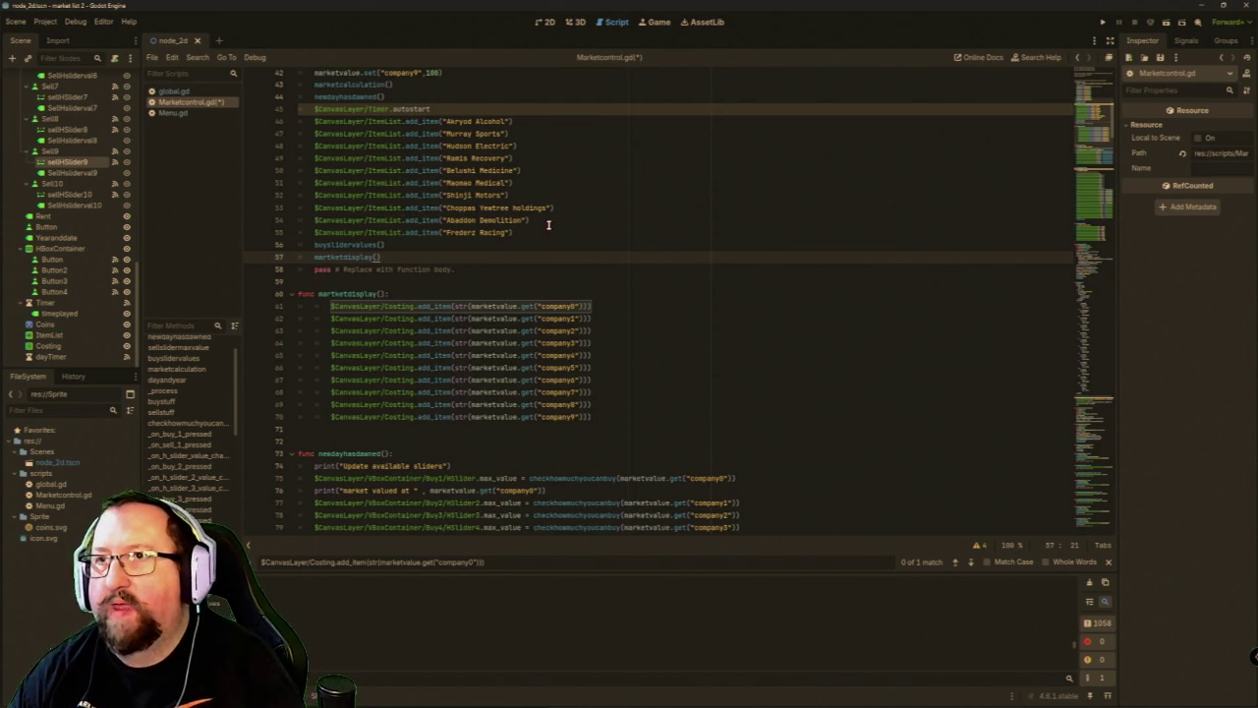
{"action": "scroll", "coordinate": [432, 282], "scroll_direction": "up", "scroll_amount": 7}
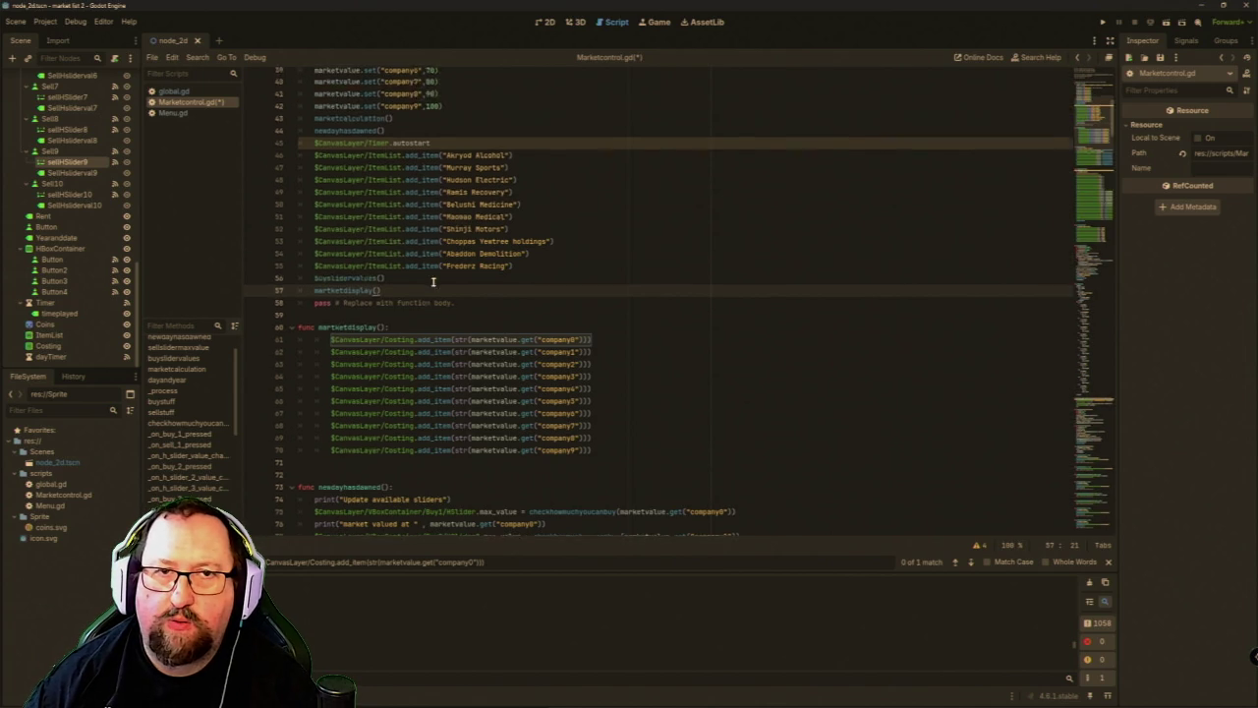
{"action": "scroll", "coordinate": [433, 282], "scroll_direction": "down", "scroll_amount": 4}
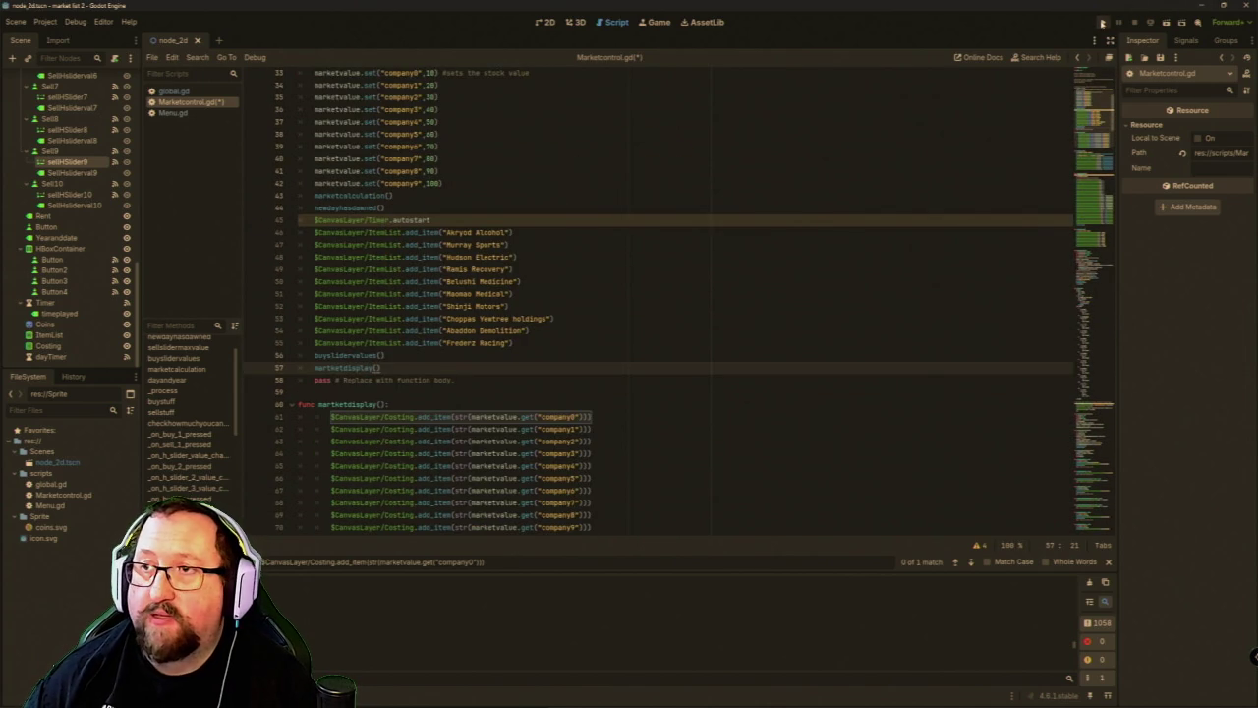
Run the game, raise the Choppas Yewtree holdings buy amount, then close the game.
{"action": "left_click", "coordinate": [1104, 21]}
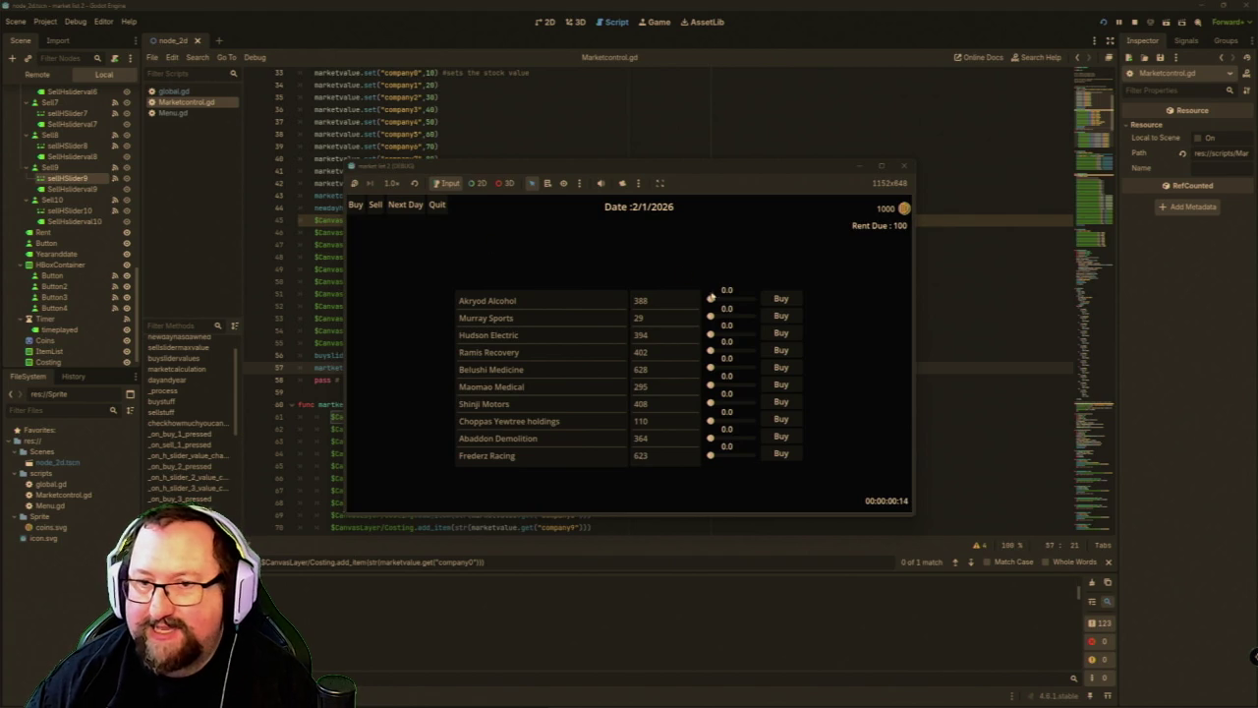
{"action": "mouse_move", "coordinate": [709, 421]}
{"action": "left_mouse_down"}
{"action": "mouse_move", "coordinate": [752, 421]}
{"action": "mouse_move", "coordinate": [728, 440]}
{"action": "mouse_move", "coordinate": [751, 439]}
{"action": "mouse_move", "coordinate": [751, 454]}
{"action": "left_mouse_up"}
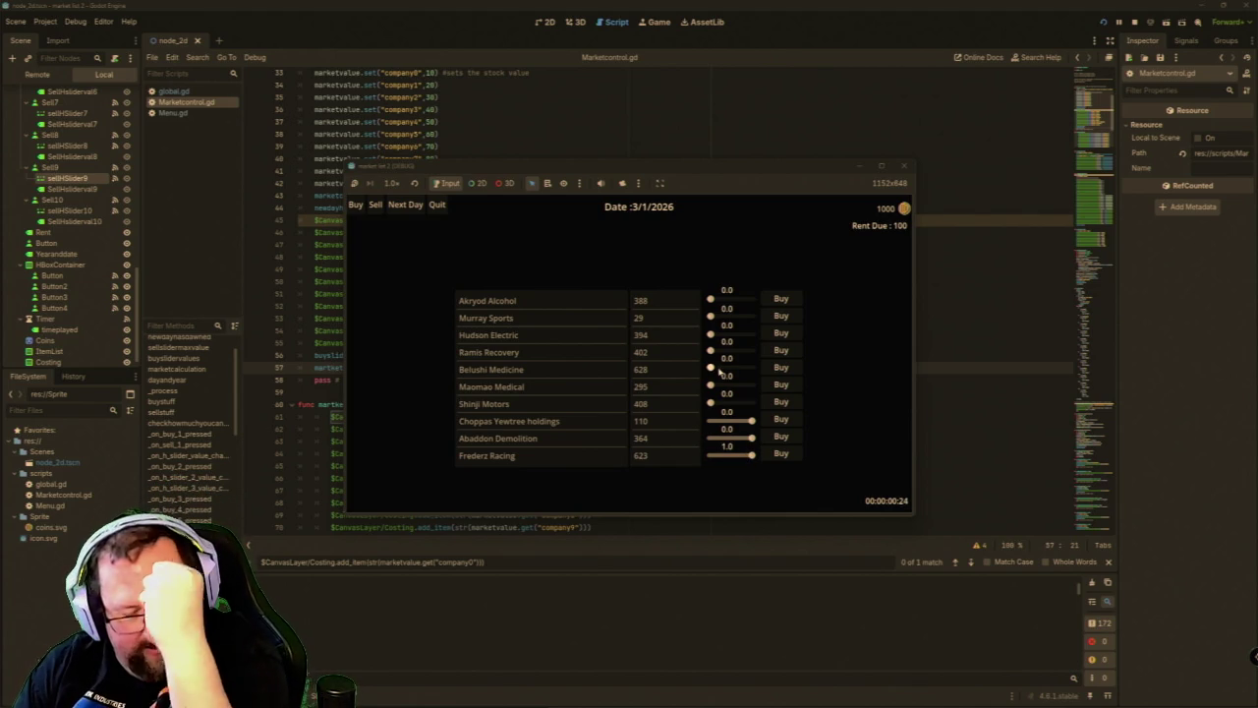
{"action": "left_click", "coordinate": [904, 165]}
{"action": "scroll", "coordinate": [518, 396], "scroll_direction": "up", "scroll_amount": 1}
{"action": "scroll", "coordinate": [518, 396], "scroll_direction": "up", "scroll_amount": 4}
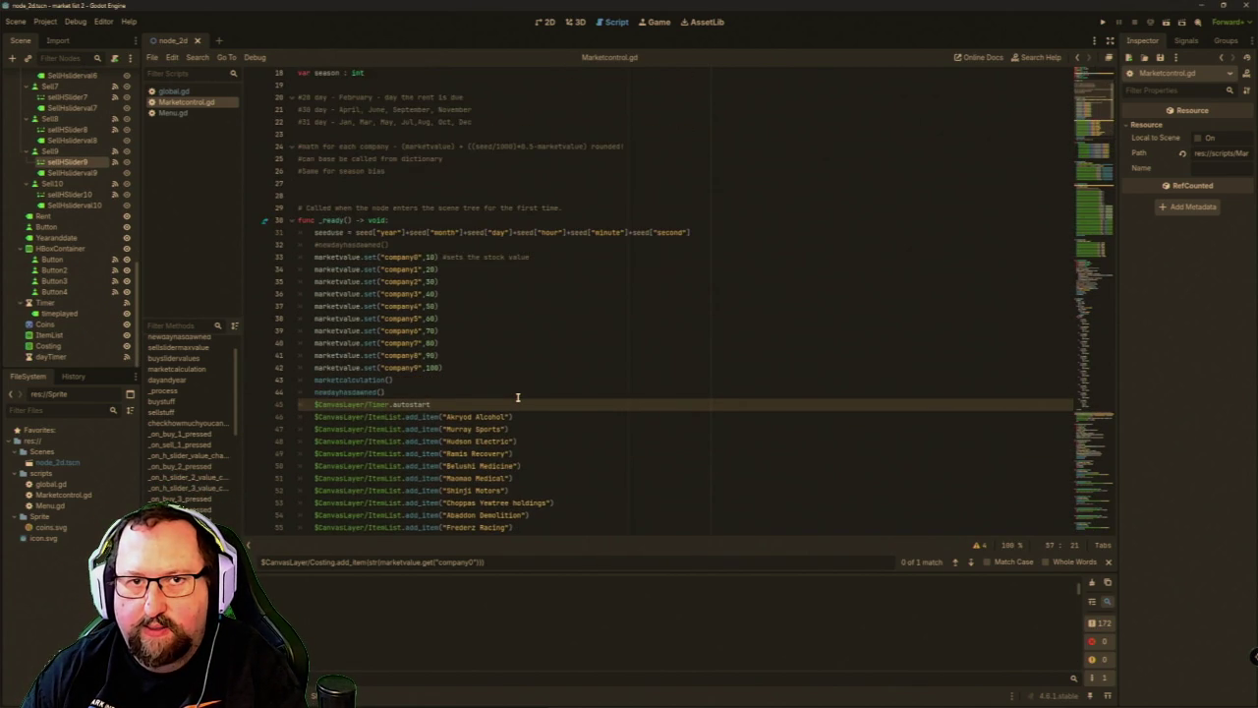
Comment out the newstockvalue, market value and 'market recalculated' print lines with Ctrl+K.
{"action": "scroll", "coordinate": [517, 396], "scroll_direction": "up", "scroll_amount": 5}
{"action": "scroll", "coordinate": [518, 396], "scroll_direction": "down", "scroll_amount": 20}
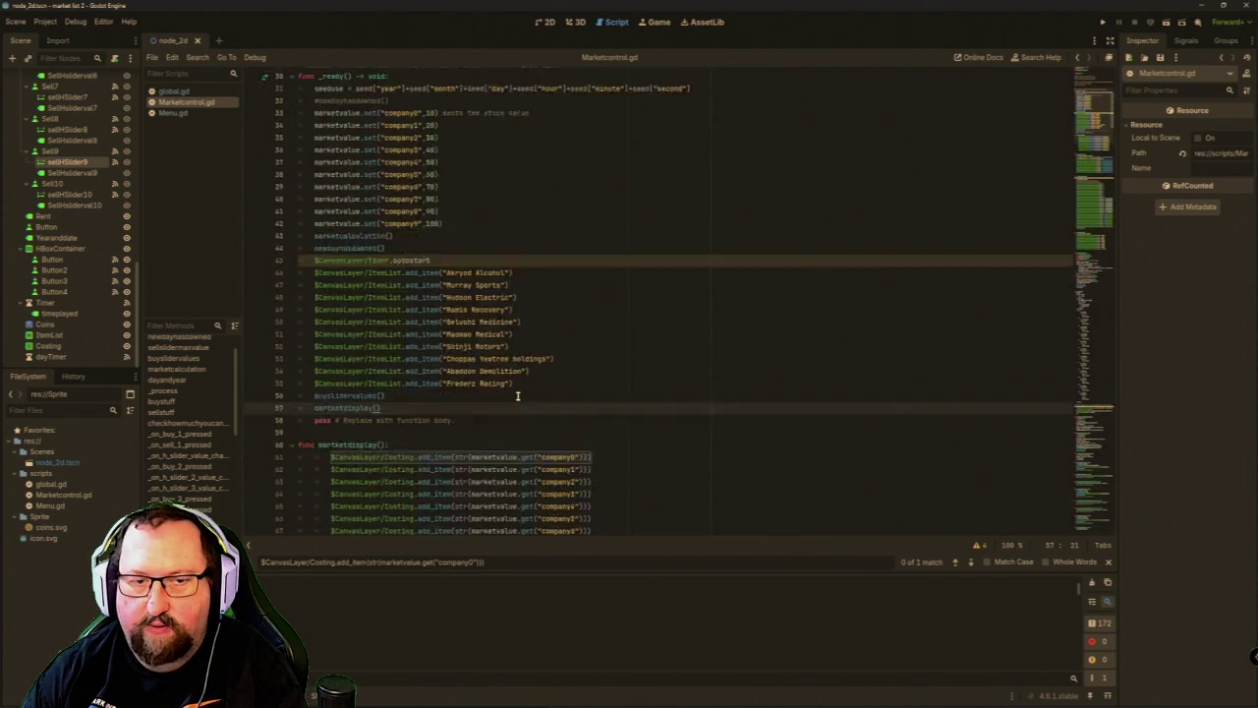
{"action": "scroll", "coordinate": [517, 396], "scroll_direction": "down", "scroll_amount": 18}
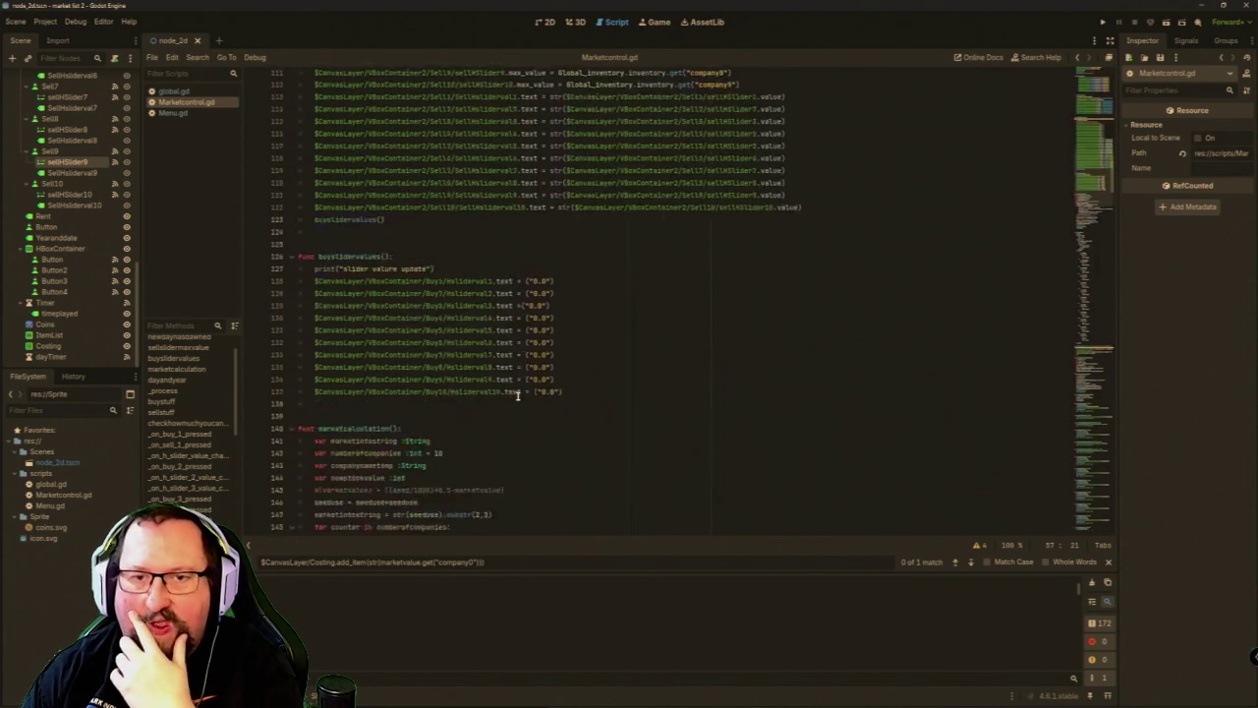
{"action": "scroll", "coordinate": [517, 396], "scroll_direction": "down", "scroll_amount": 5}
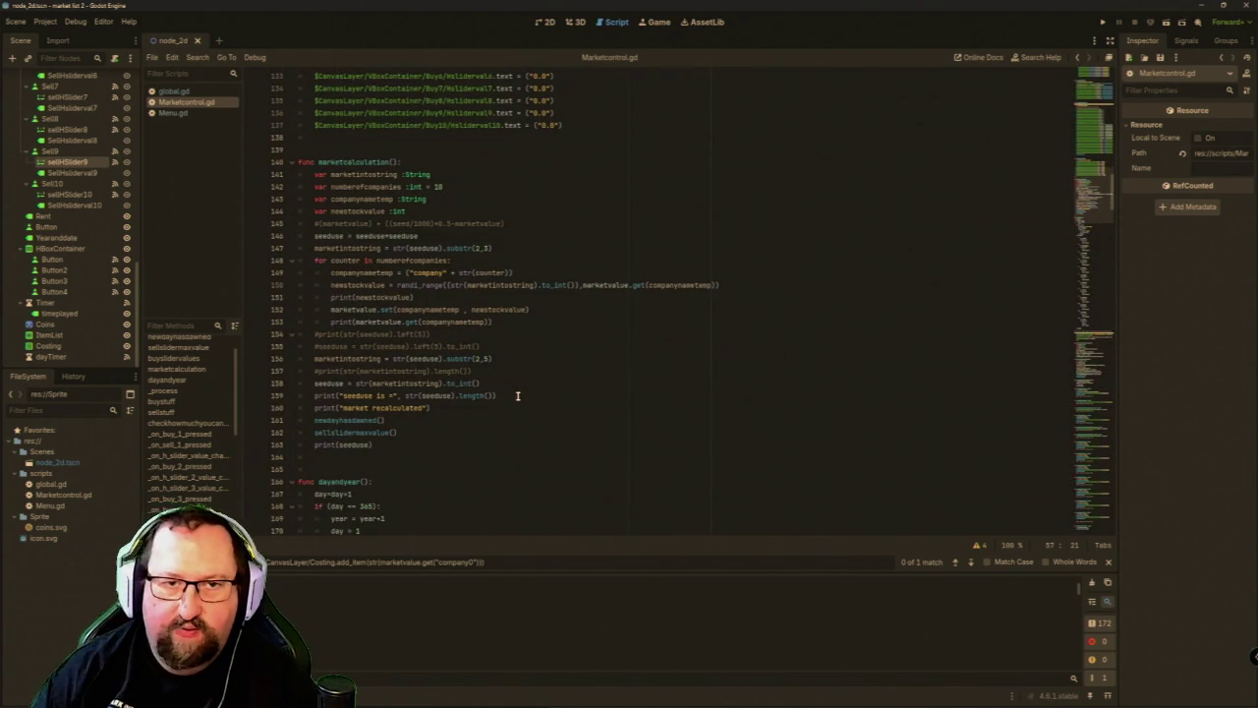
{"action": "left_click", "coordinate": [368, 298]}
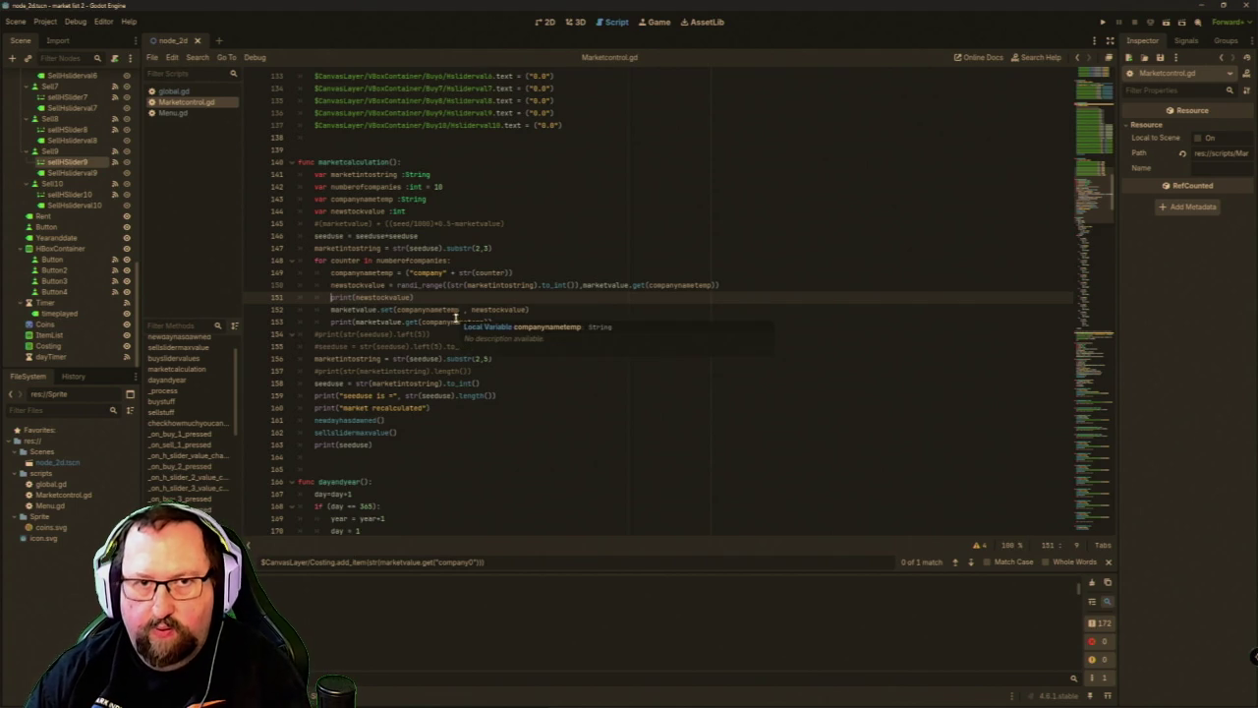
{"action": "key", "text": "ctrl+k"}
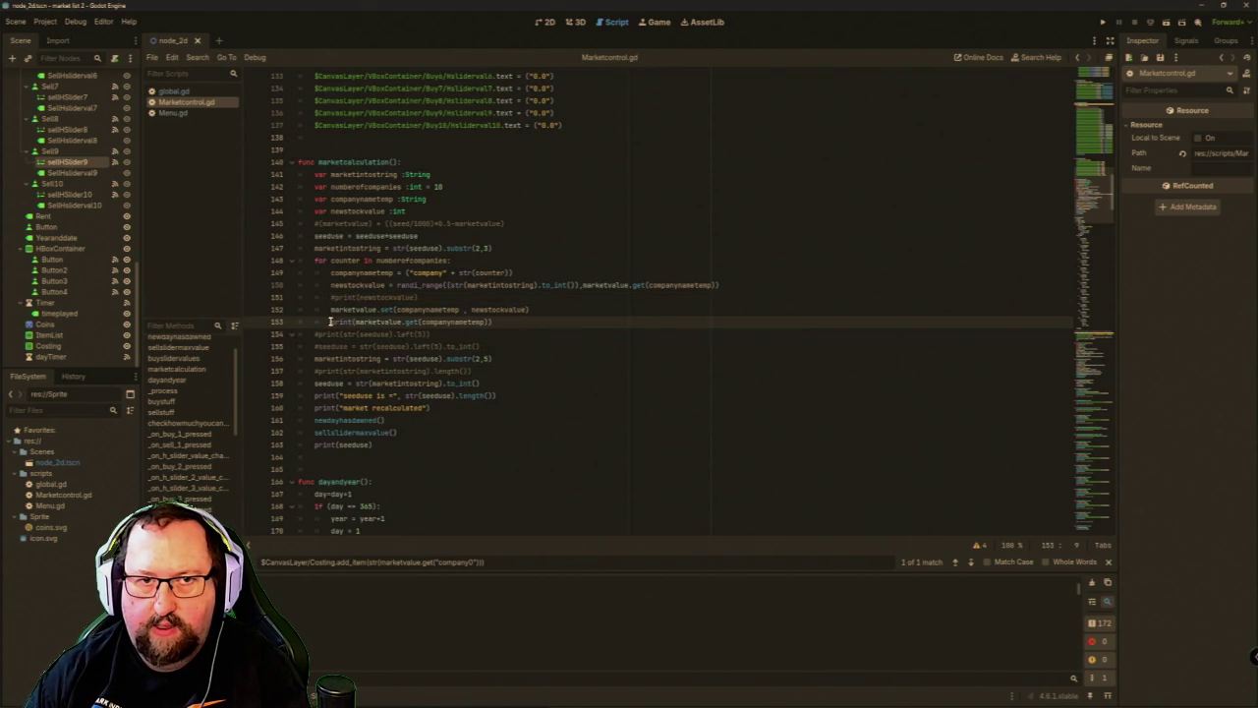
{"action": "left_click", "coordinate": [333, 321]}
{"action": "key", "text": "ctrl+k"}
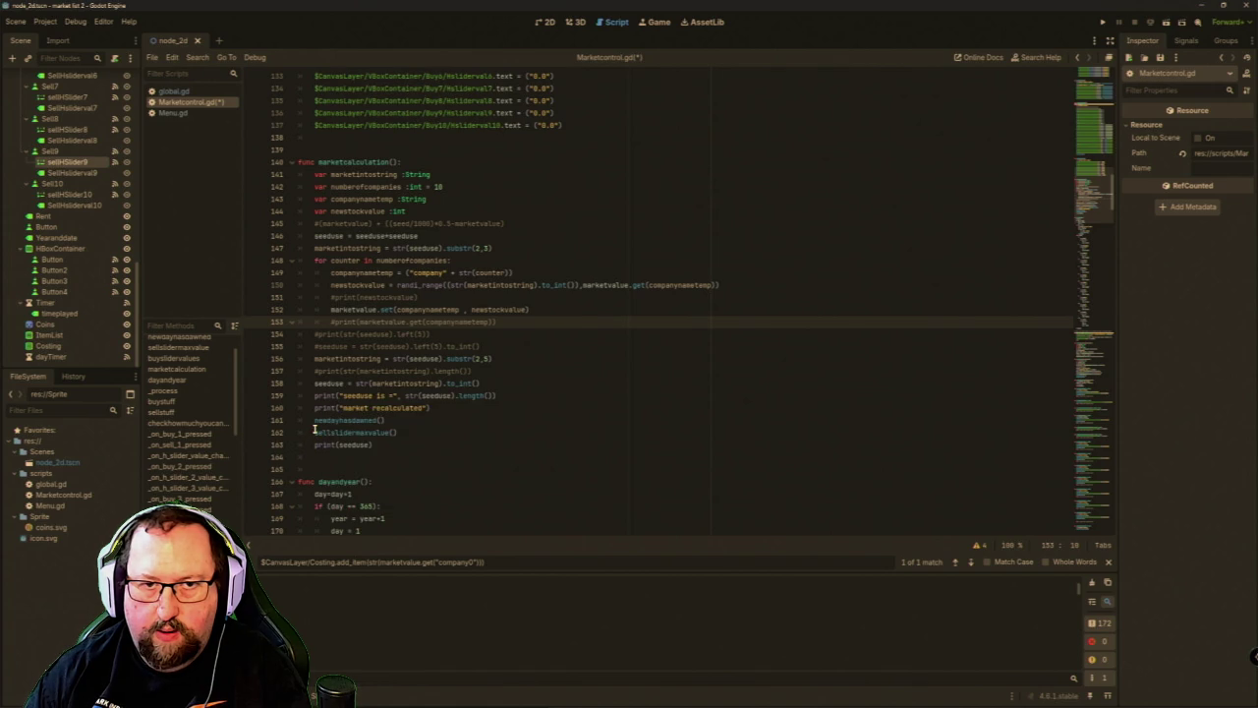
{"action": "left_click", "coordinate": [316, 406]}
{"action": "key", "text": "ctrl+k"}
Run and close the game, then uncomment the market value print on line 153.
{"action": "left_click", "coordinate": [1102, 21]}
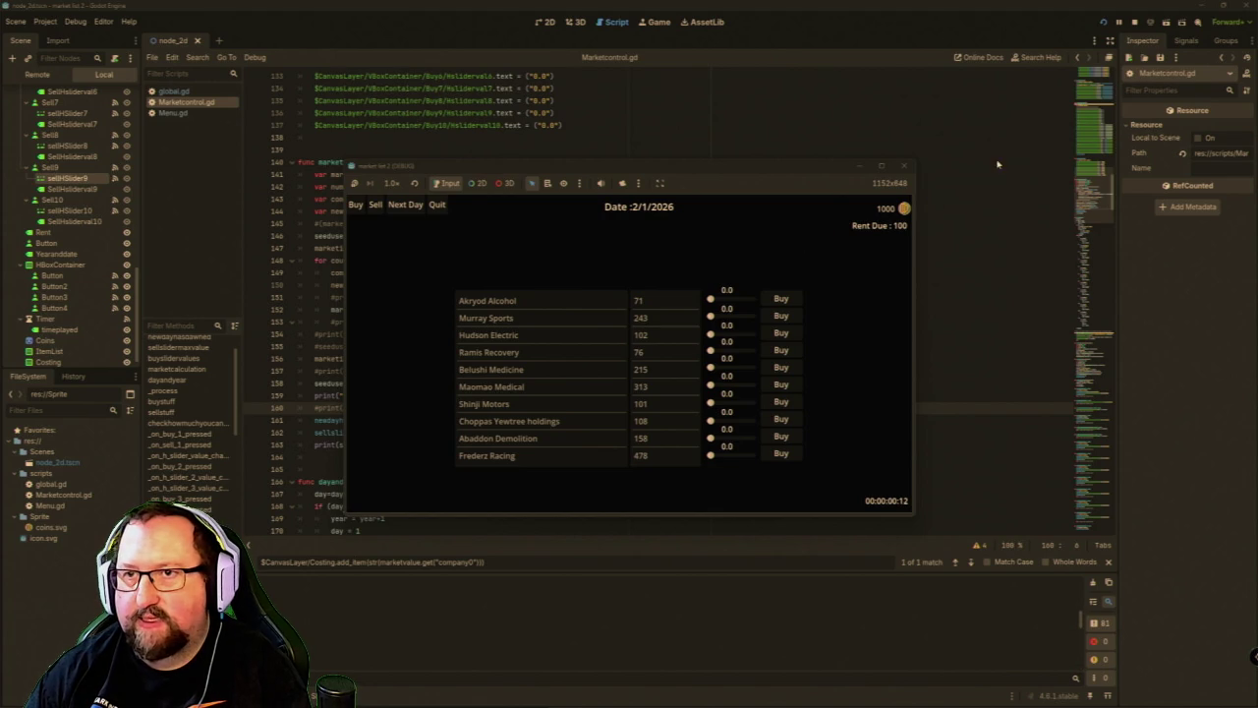
{"action": "left_click", "coordinate": [904, 165]}
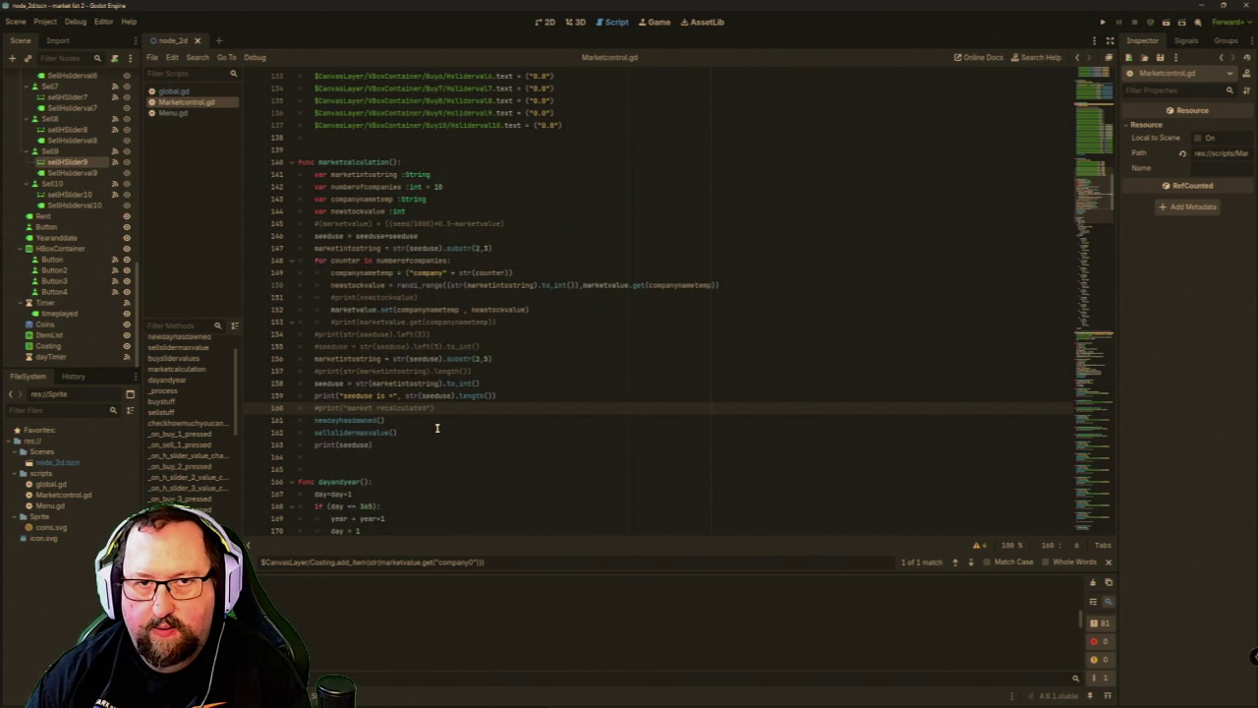
{"action": "left_click", "coordinate": [337, 320]}
{"action": "key", "text": "BackSpace"}
Run the game again, advance through the days up to 9/1/2026, and close it.
{"action": "left_click", "coordinate": [1103, 21]}
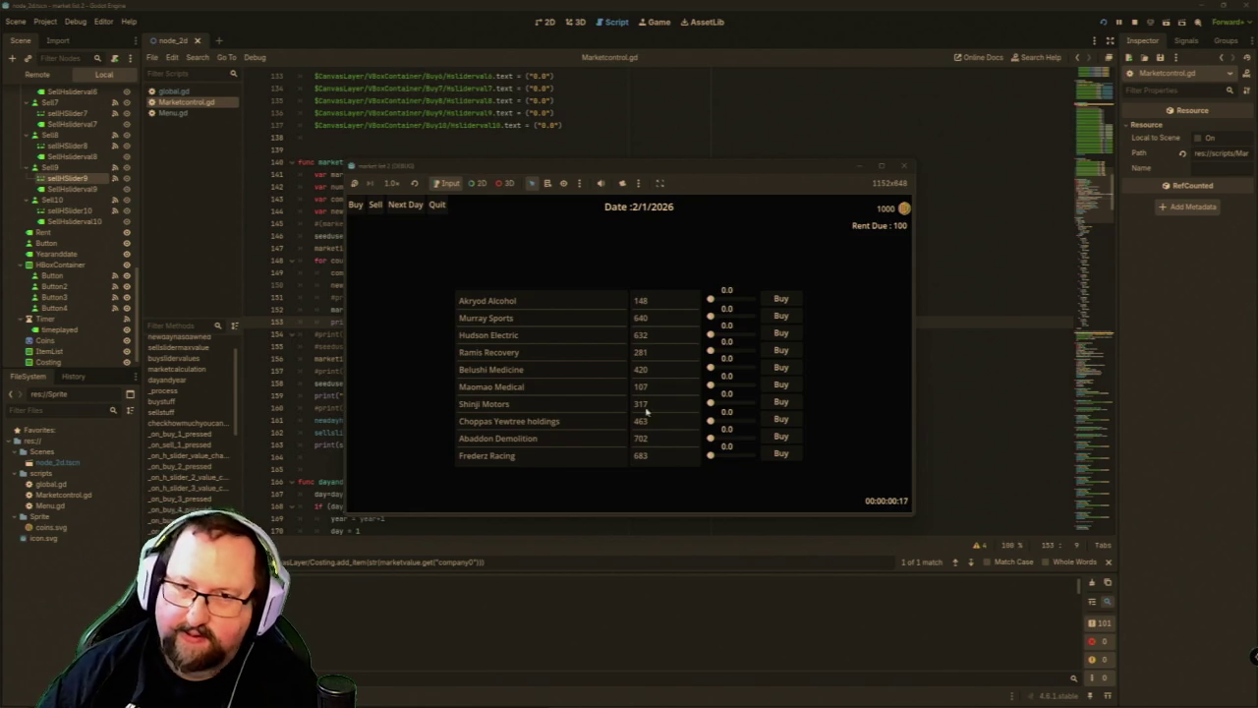
{"action": "left_click", "coordinate": [401, 207]}
{"action": "double_click", "coordinate": [401, 206]}
{"action": "left_click", "coordinate": [401, 206]}
{"action": "double_click", "coordinate": [400, 207]}
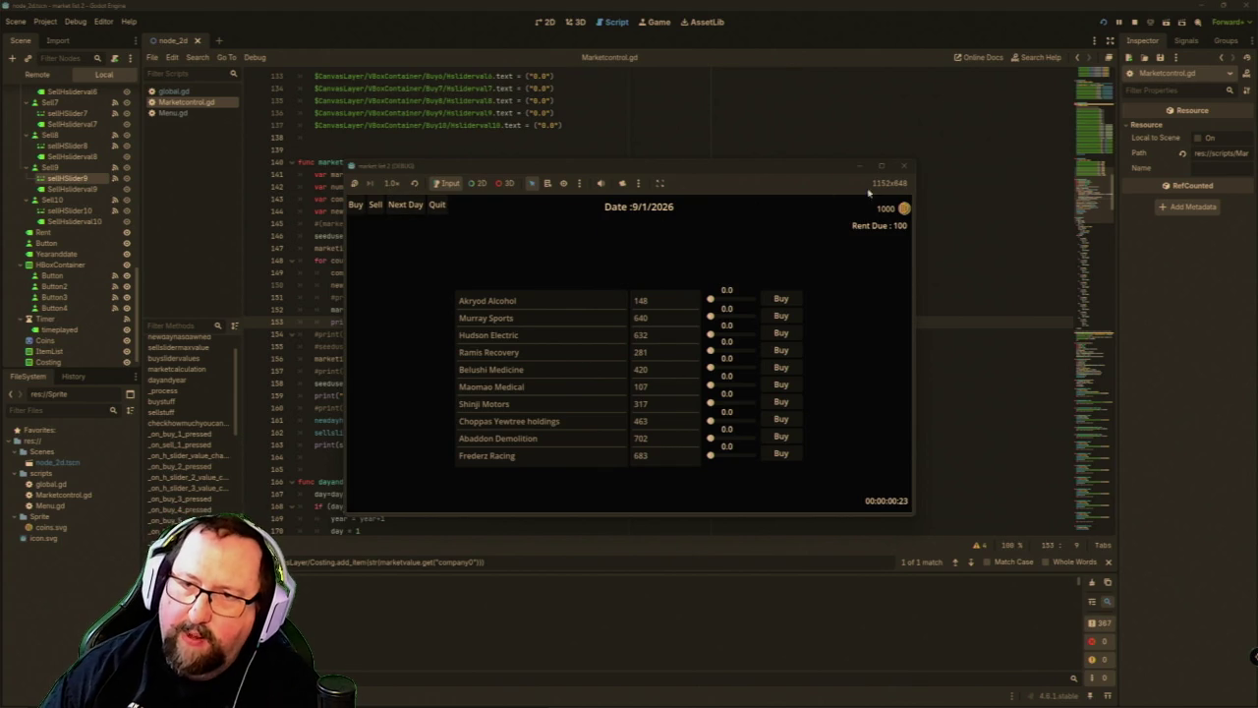
{"action": "left_click", "coordinate": [903, 165]}
{"action": "scroll", "coordinate": [492, 424], "scroll_direction": "up", "scroll_amount": 10}
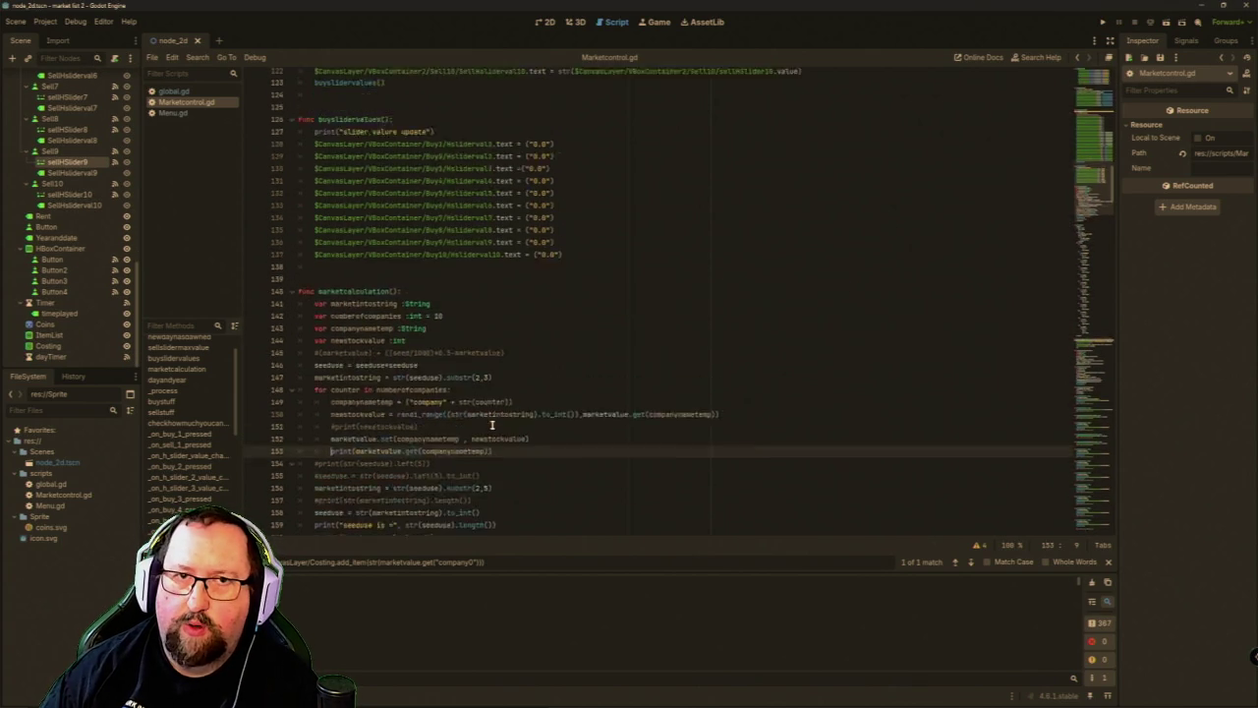
Copy the ten Costing add_item lines from marketdisplay into _ready after the Frederz Racing line.
{"action": "scroll", "coordinate": [492, 425], "scroll_direction": "up", "scroll_amount": 15}
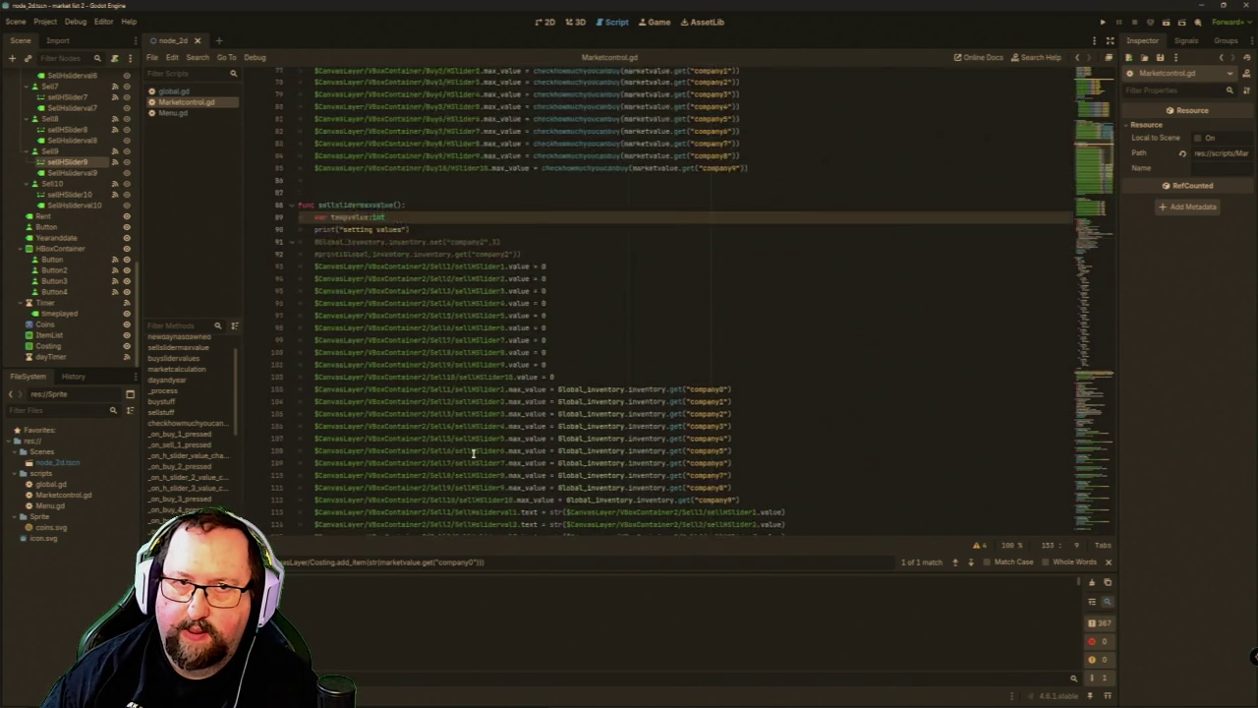
{"action": "scroll", "coordinate": [473, 454], "scroll_direction": "up", "scroll_amount": 3}
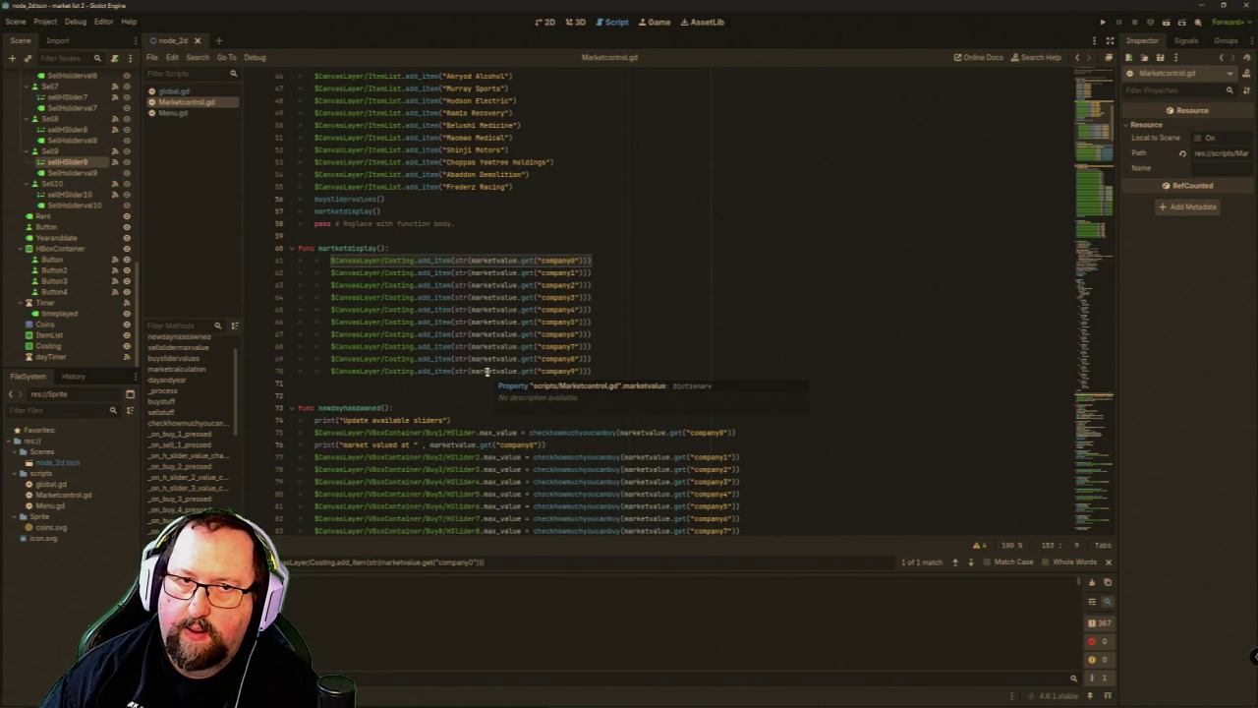
{"action": "left_click_drag", "start_coordinate": [592, 370], "coordinate": [296, 263]}
{"action": "key", "text": "ctrl+c"}
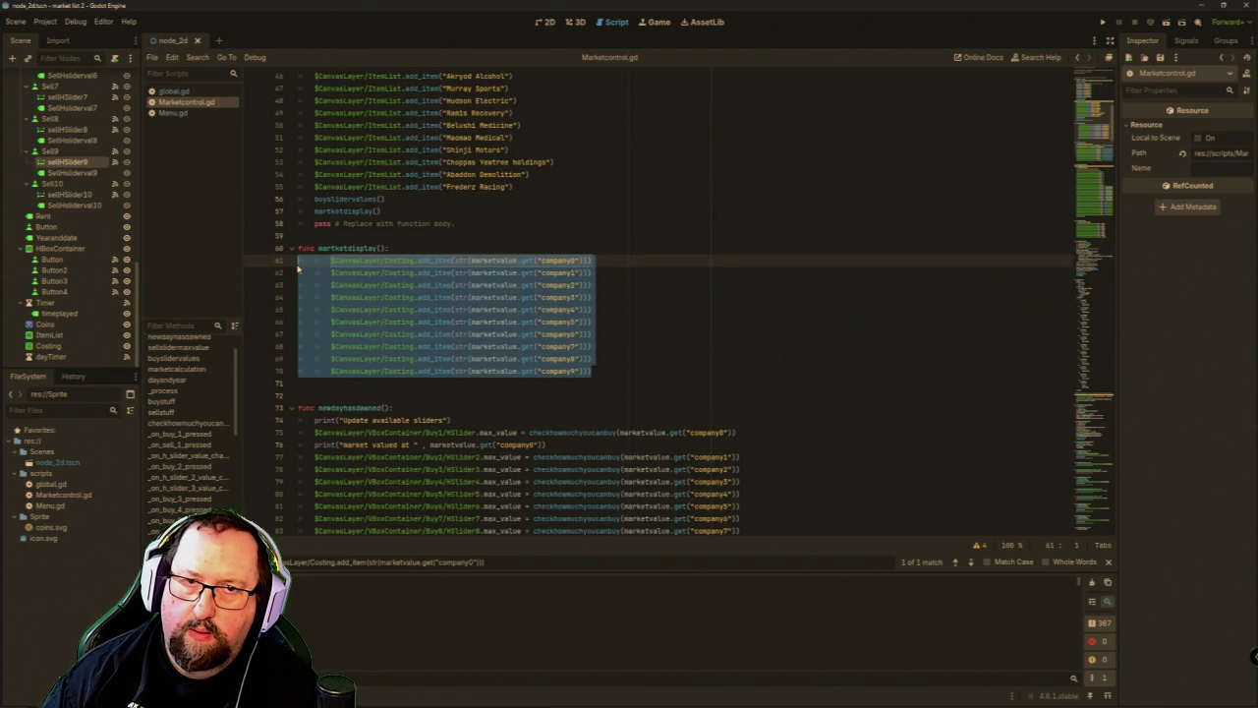
{"action": "left_click", "coordinate": [528, 186]}
{"action": "key", "text": "Return"}
{"action": "key", "text": "ctrl+v"}
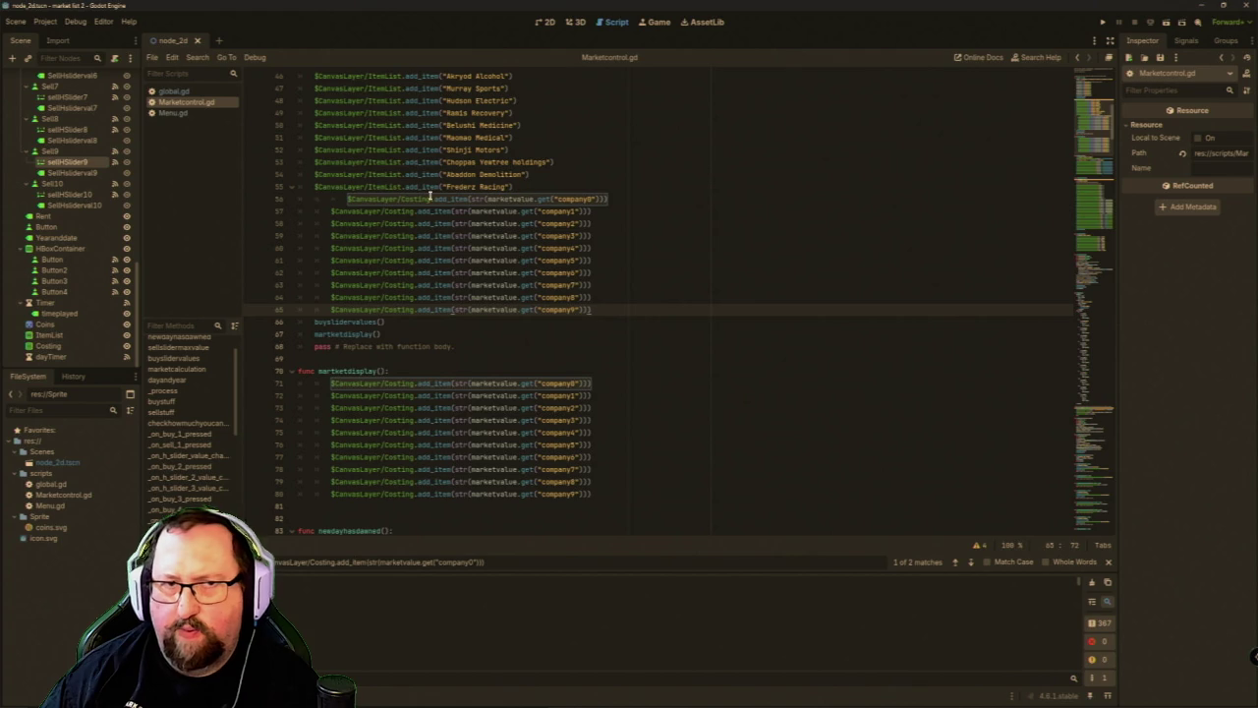
Remove the extra indentation from the pasted Costing lines to match the surrounding code.
{"action": "left_click", "coordinate": [342, 200]}
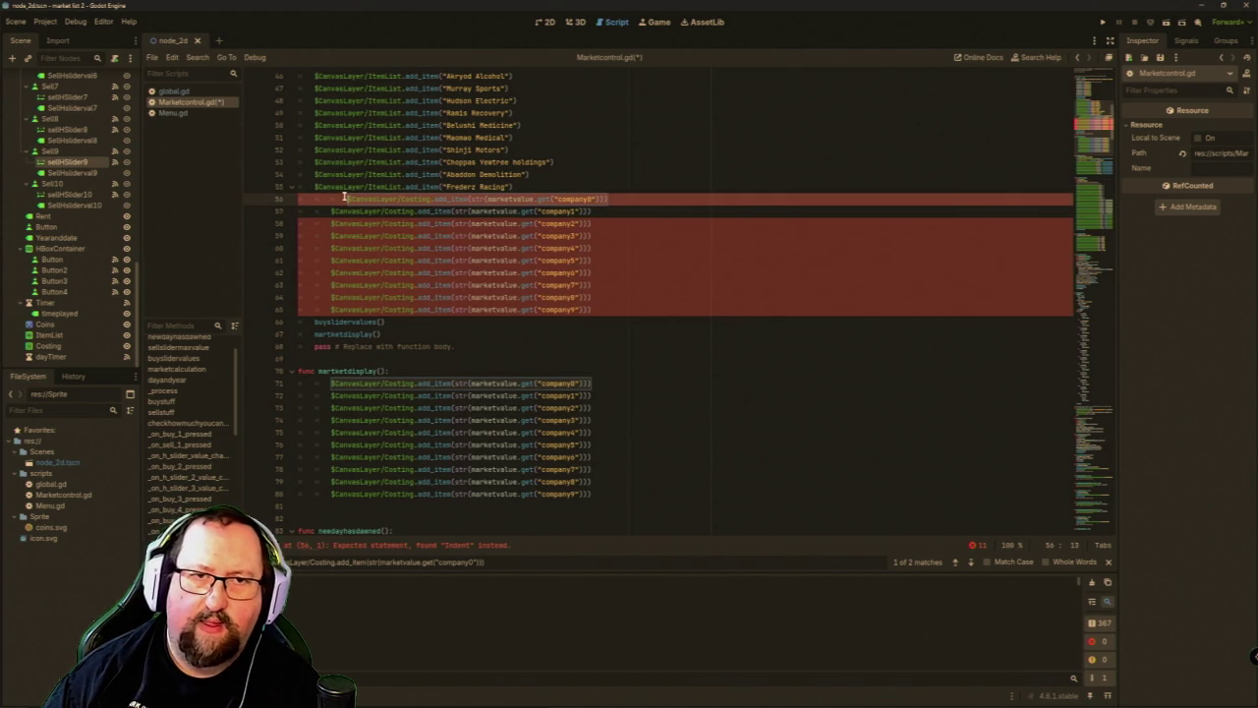
{"action": "key", "text": "BackSpace"}
{"action": "key", "text": "BackSpace"}
{"action": "key", "text": "Down"}
{"action": "key", "text": "BackSpace"}
{"action": "key", "text": "Down"}
{"action": "key", "text": "BackSpace"}
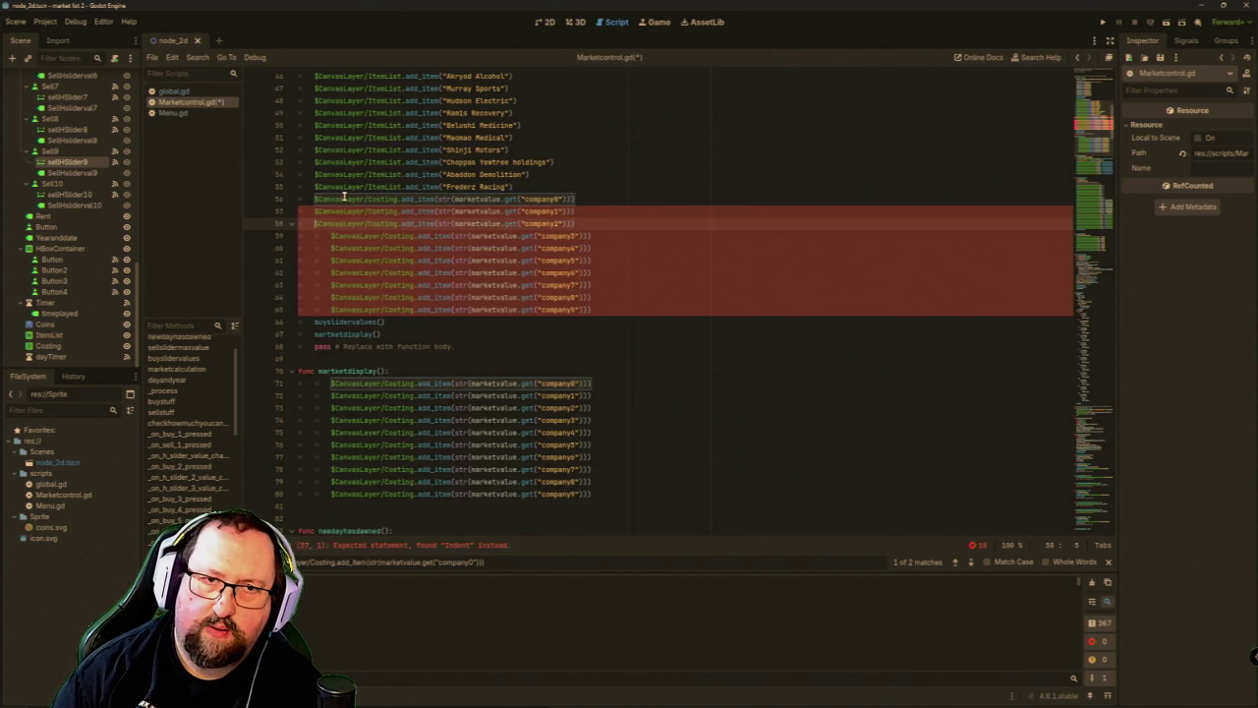
{"action": "key", "text": "Down"}
{"action": "key", "text": "BackSpace"}
{"action": "key", "text": "Down"}
{"action": "key", "text": "BackSpace"}
{"action": "key", "text": "Down"}
{"action": "key", "text": "BackSpace"}
{"action": "key", "text": "Down"}
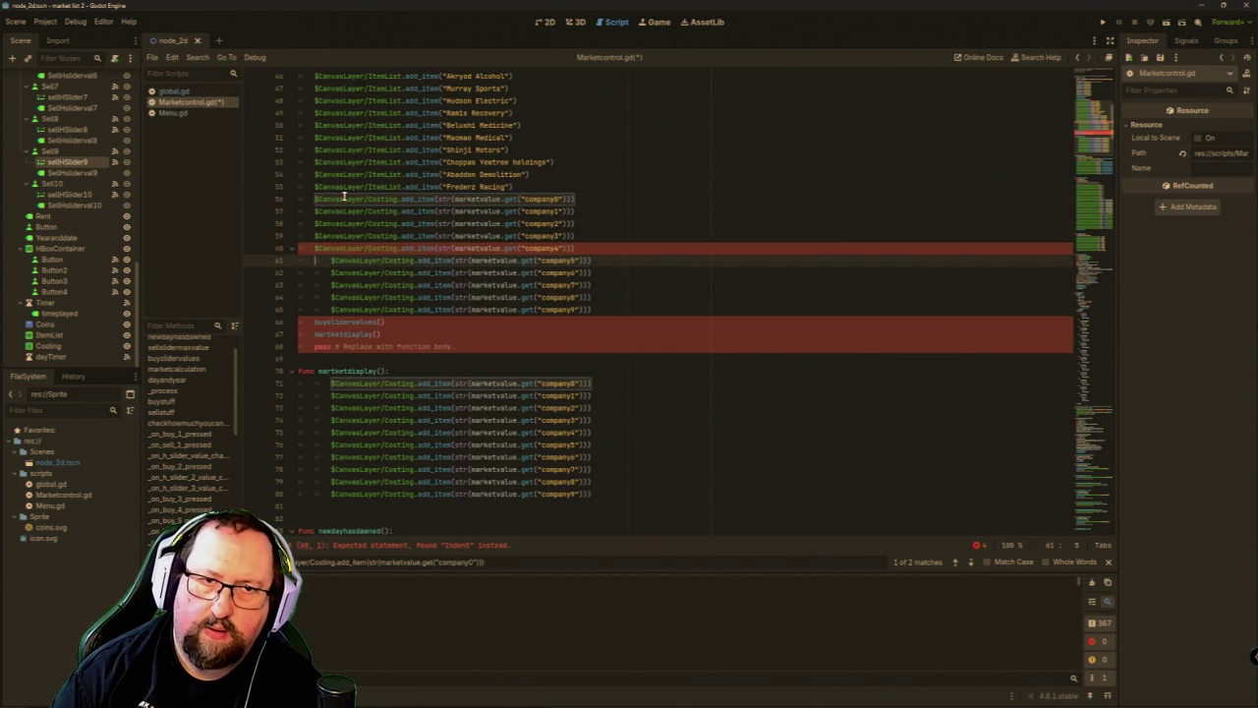
{"action": "key", "text": "BackSpace"}
{"action": "key", "text": "Down"}
{"action": "key", "text": "BackSpace"}
{"action": "key", "text": "Down"}
{"action": "key", "text": "BackSpace"}
{"action": "key", "text": "Down"}
{"action": "key", "text": "BackSpace"}
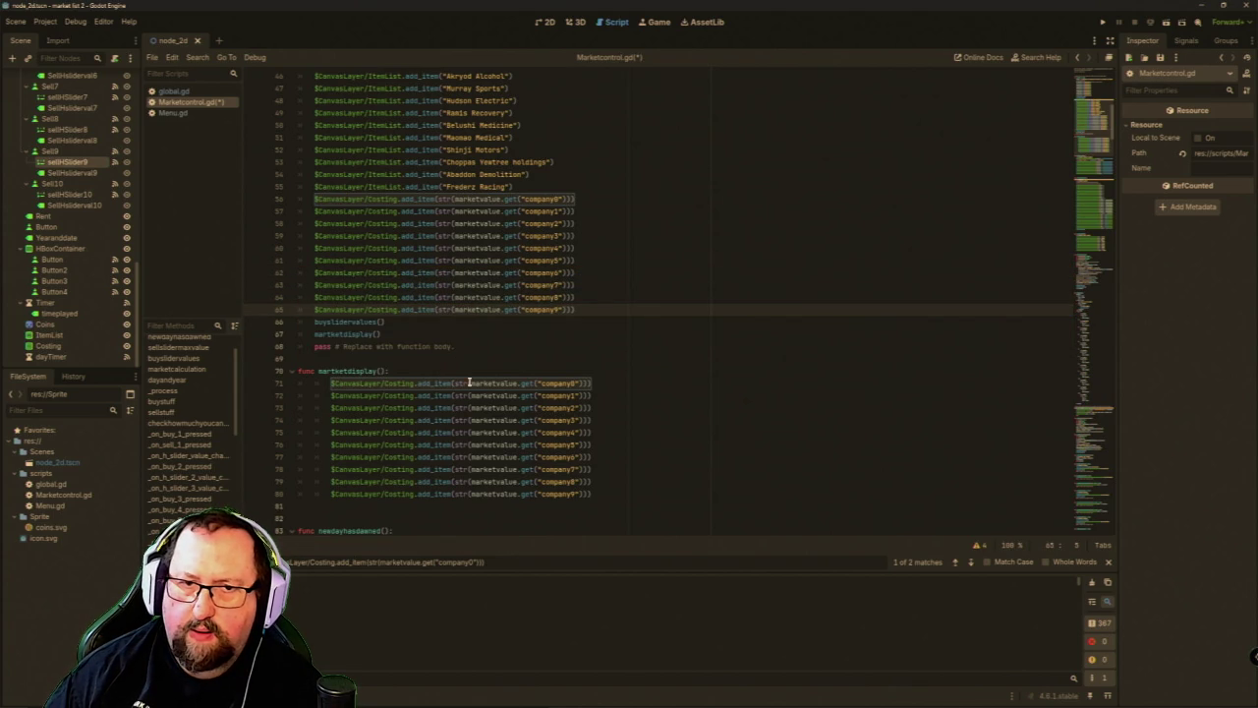
Add a $CanvasLayer/Costing.remove_item(0) line at the top of marketdisplay.
{"action": "left_click", "coordinate": [587, 381]}
{"action": "left_click", "coordinate": [573, 374]}
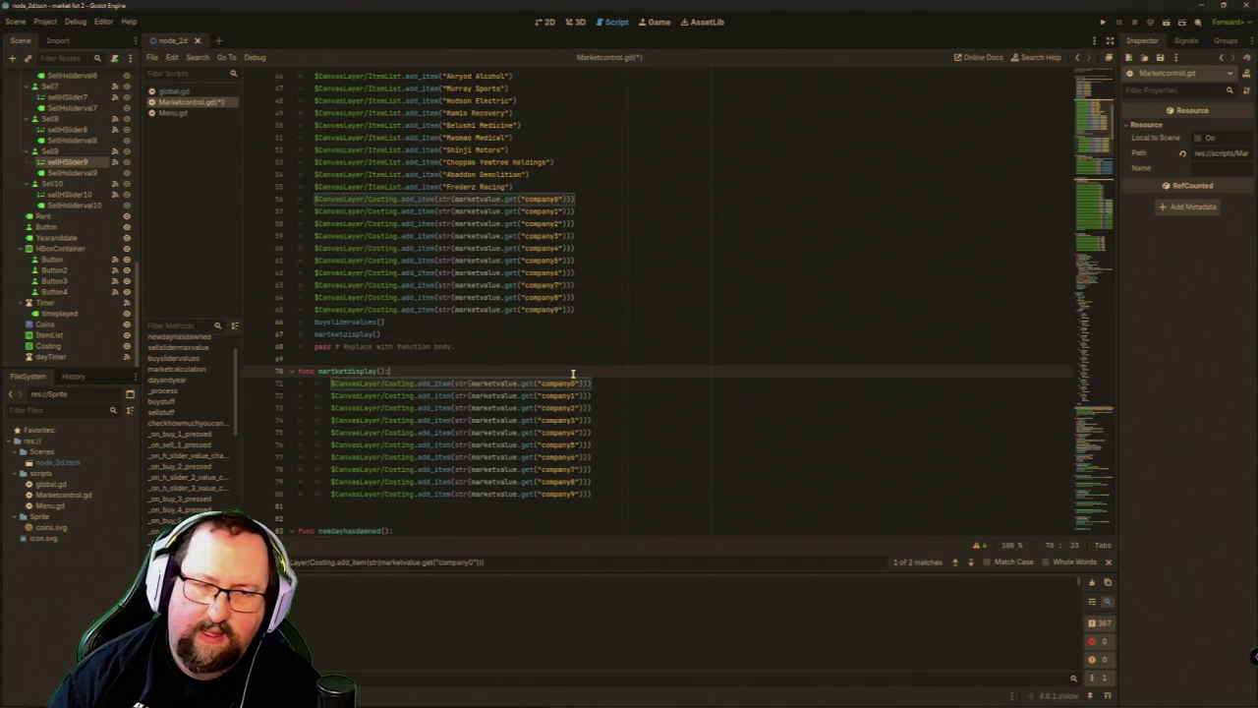
{"action": "key", "text": "Return"}
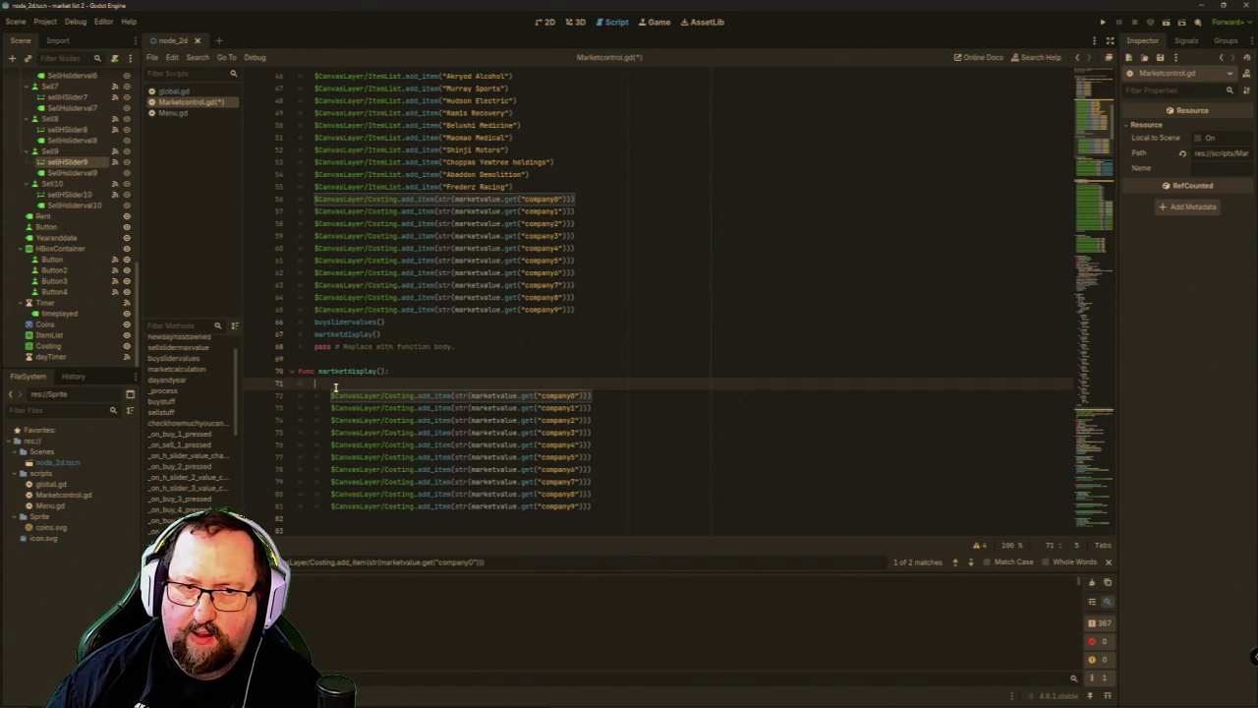
{"action": "mouse_move", "coordinate": [330, 395]}
{"action": "left_mouse_down"}
{"action": "mouse_move", "coordinate": [568, 395]}
{"action": "mouse_move", "coordinate": [454, 395]}
{"action": "left_mouse_up"}
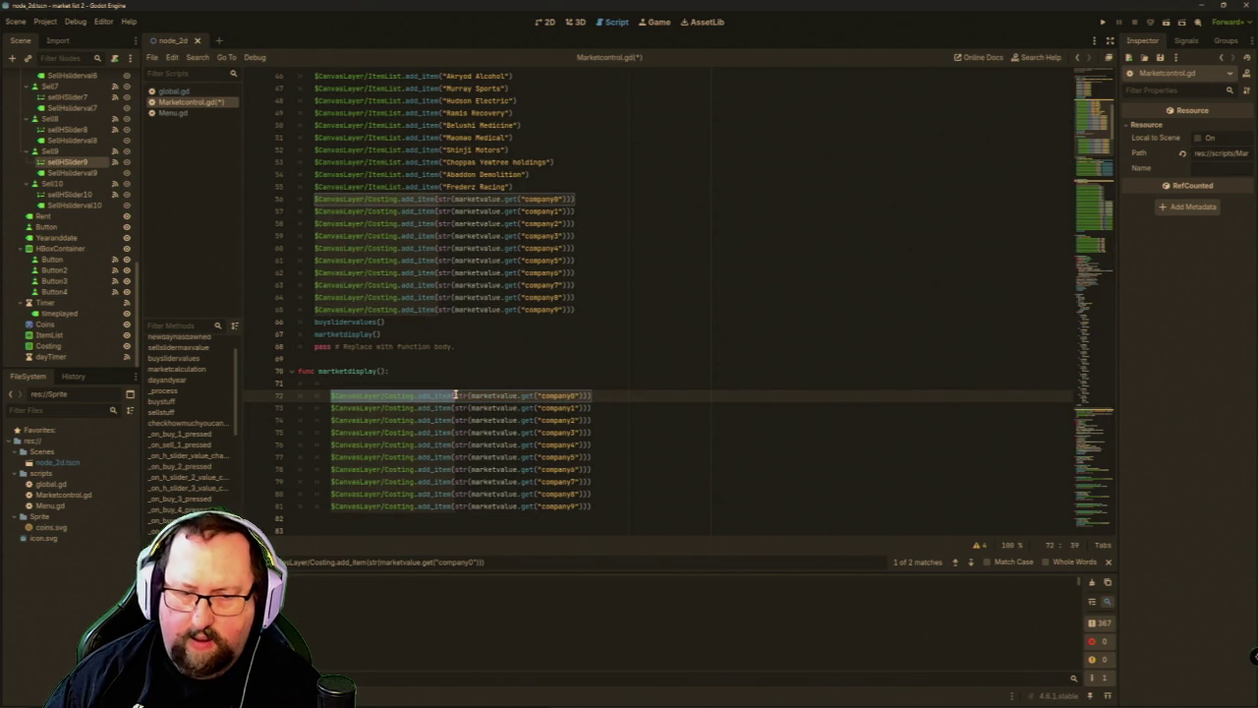
{"action": "left_click", "coordinate": [424, 383]}
{"action": "type", "text": "$CanvasLayer/Costing.add_item("}
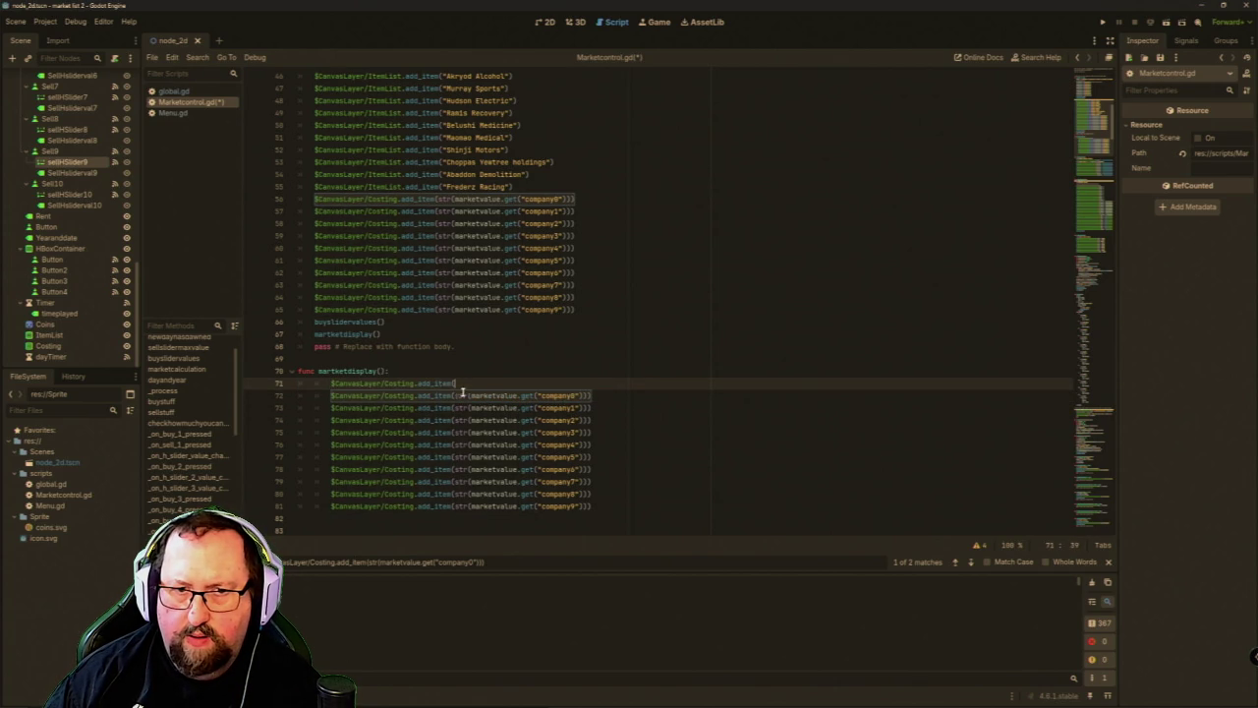
{"action": "key", "text": "BackSpace"}
{"action": "type", "text": "remo"}
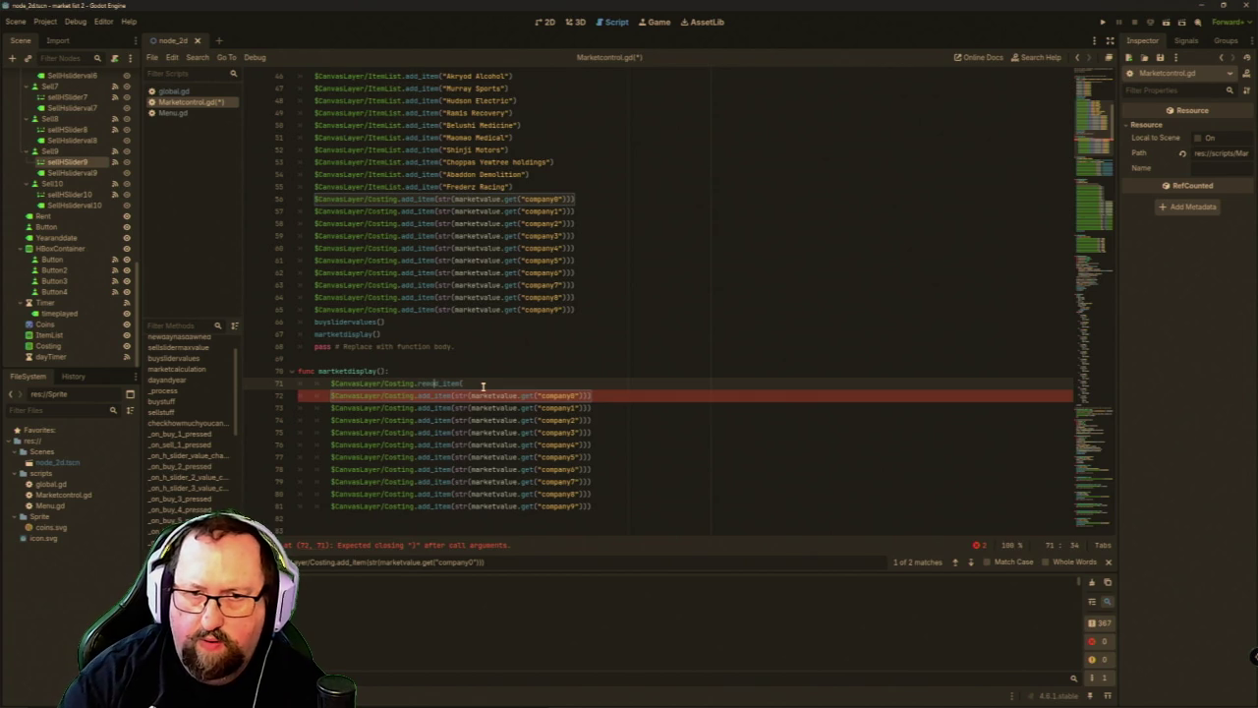
{"action": "key", "text": "Return"}
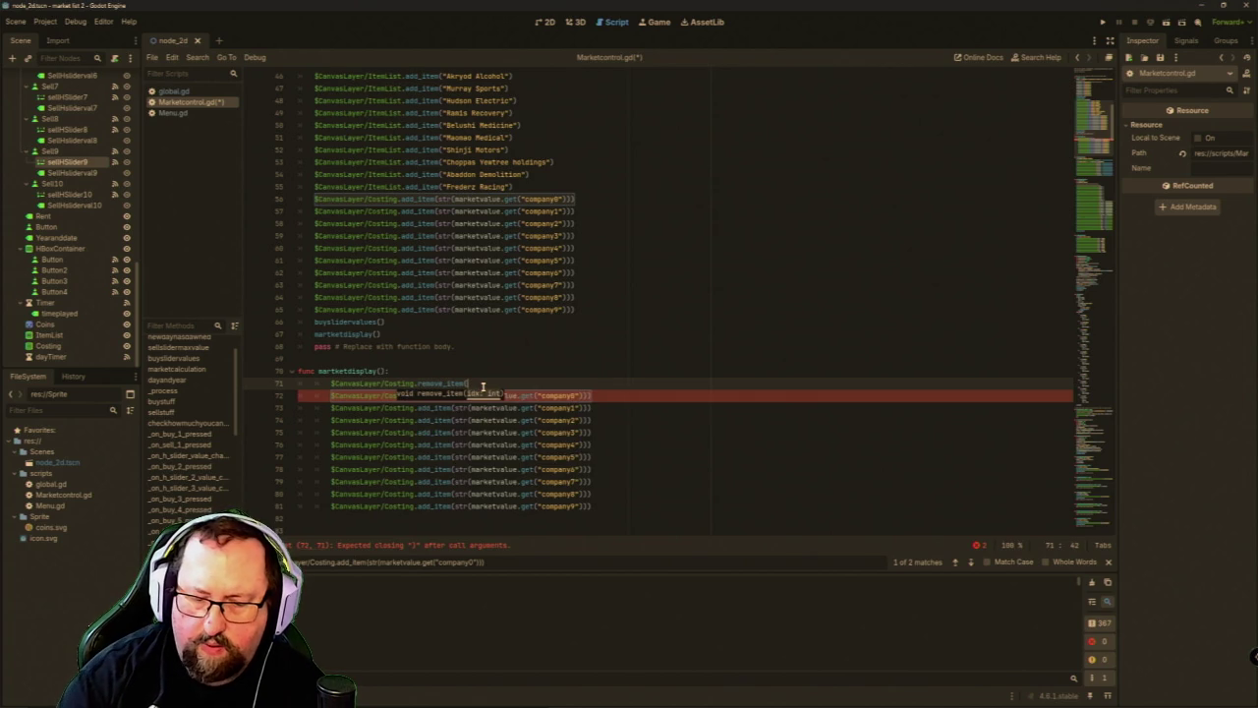
{"action": "type", "text": ")"}
{"action": "key", "text": "Return"}
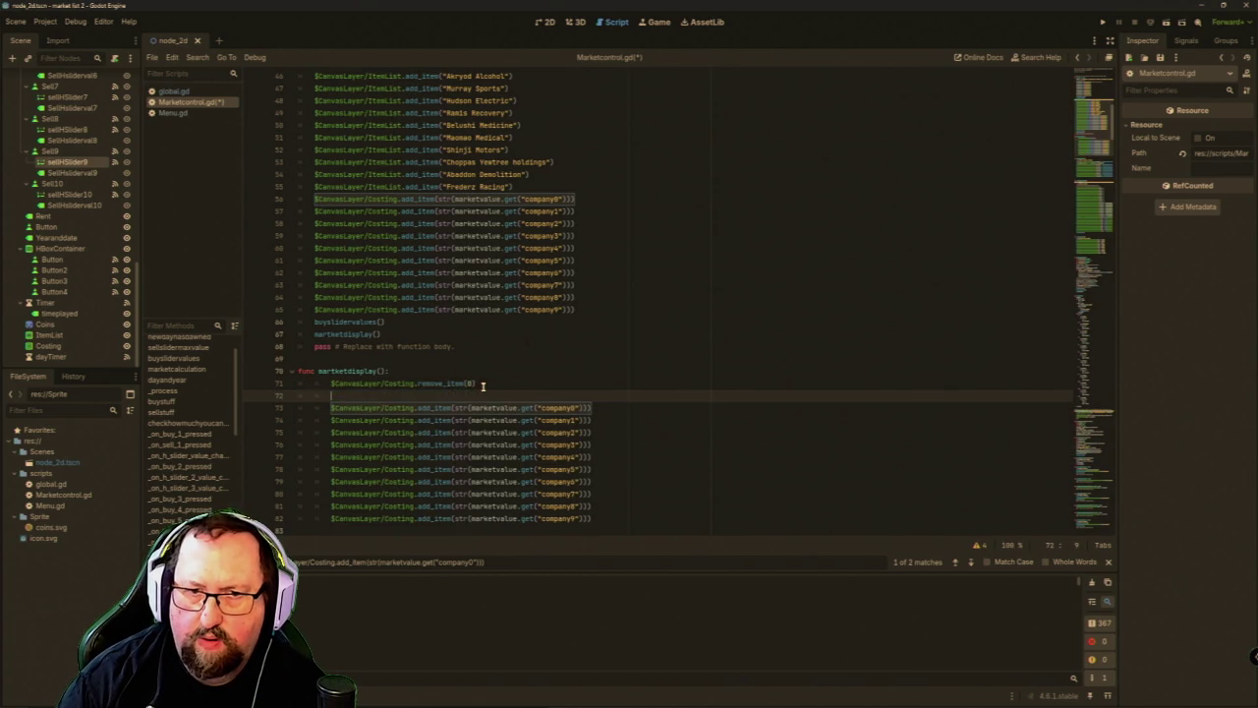
Duplicate the remove_item(0) line until there are ten of them.
{"action": "key", "text": "shift+End"}
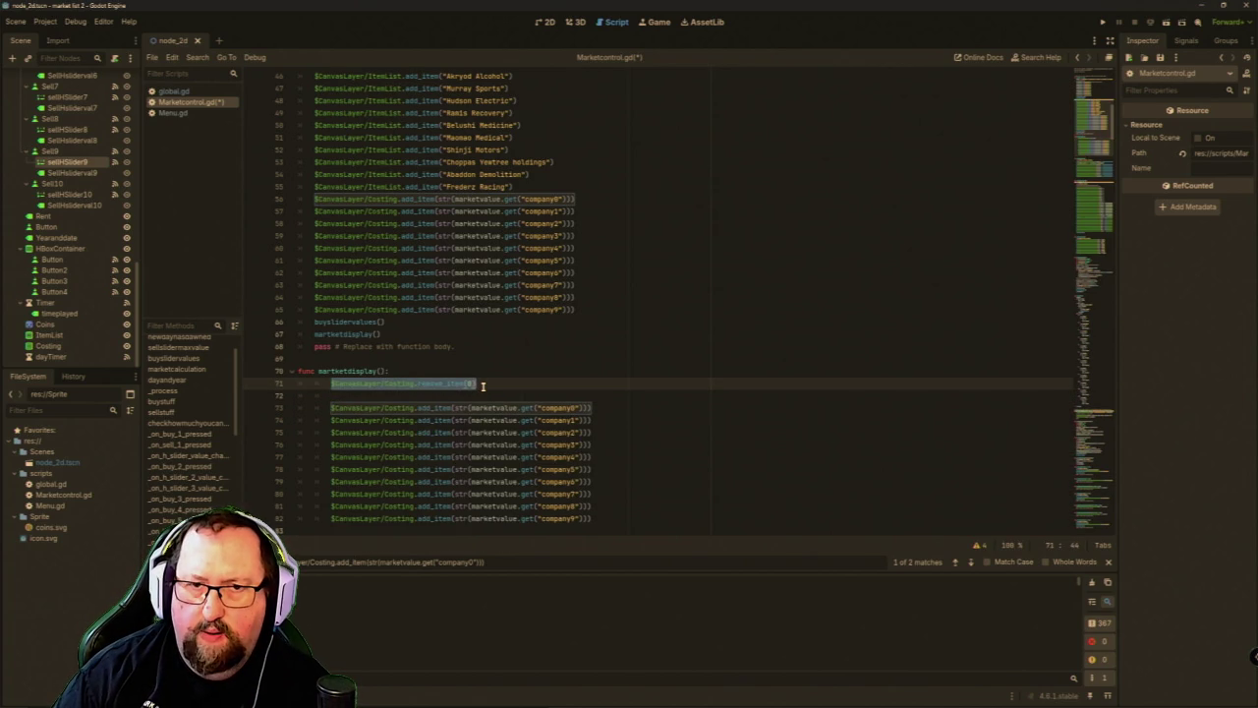
{"action": "key", "text": "ctrl+c"}
{"action": "key", "text": "End"}
{"action": "key", "text": "Return"}
{"action": "key", "text": "ctrl+v"}
{"action": "key", "text": "Return"}
{"action": "key", "text": "ctrl+v"}
{"action": "key", "text": "Return"}
{"action": "key", "text": "ctrl+v"}
{"action": "key", "text": "Return"}
{"action": "key", "text": "ctrl+v"}
{"action": "key", "text": "Return"}
{"action": "key", "text": "ctrl+v"}
{"action": "key", "text": "Return"}
{"action": "key", "text": "ctrl+v"}
{"action": "key", "text": "Return"}
{"action": "key", "text": "ctrl+v"}
{"action": "key", "text": "Return"}
{"action": "key", "text": "ctrl+v"}
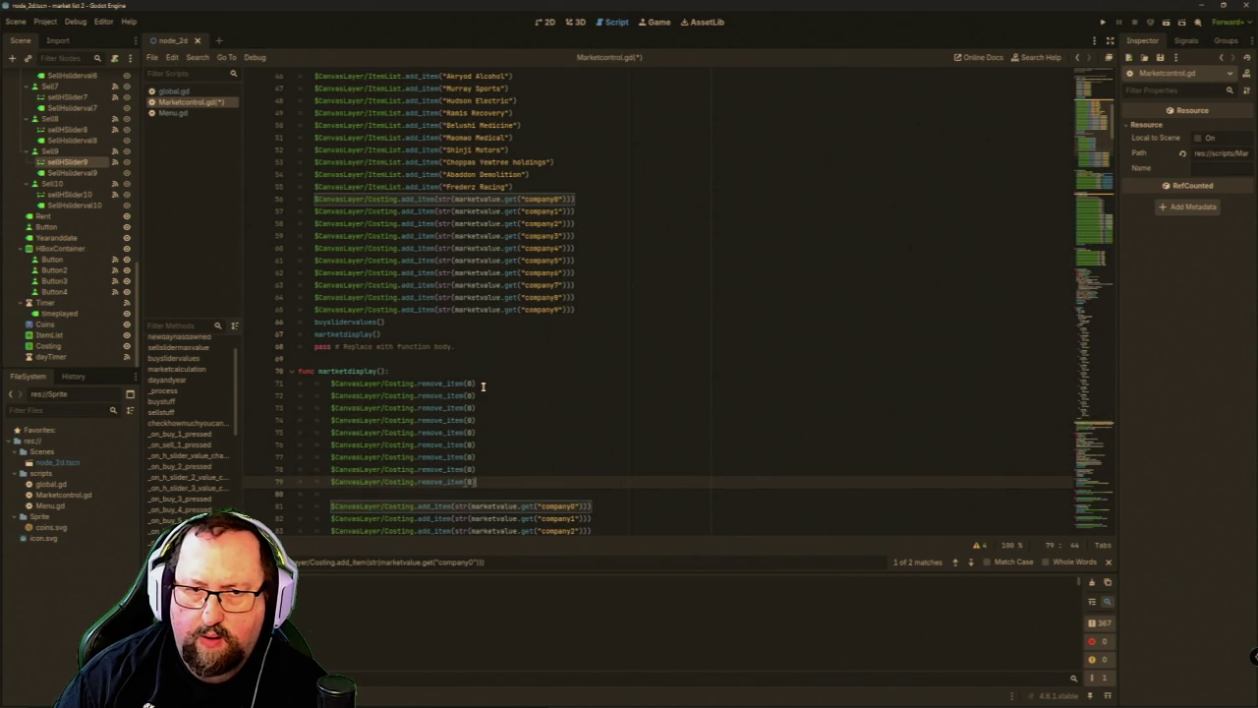
{"action": "key", "text": "Return"}
{"action": "key", "text": "ctrl+v"}
{"action": "key", "text": "Delete"}
Renumber the remove_item indices 0 through 9, then save and run the game.
{"action": "key", "text": "Up"}
{"action": "key", "text": "Up"}
{"action": "key", "text": "Up"}
{"action": "key", "text": "Down"}
{"action": "key", "text": "Down"}
{"action": "key", "text": "Left"}
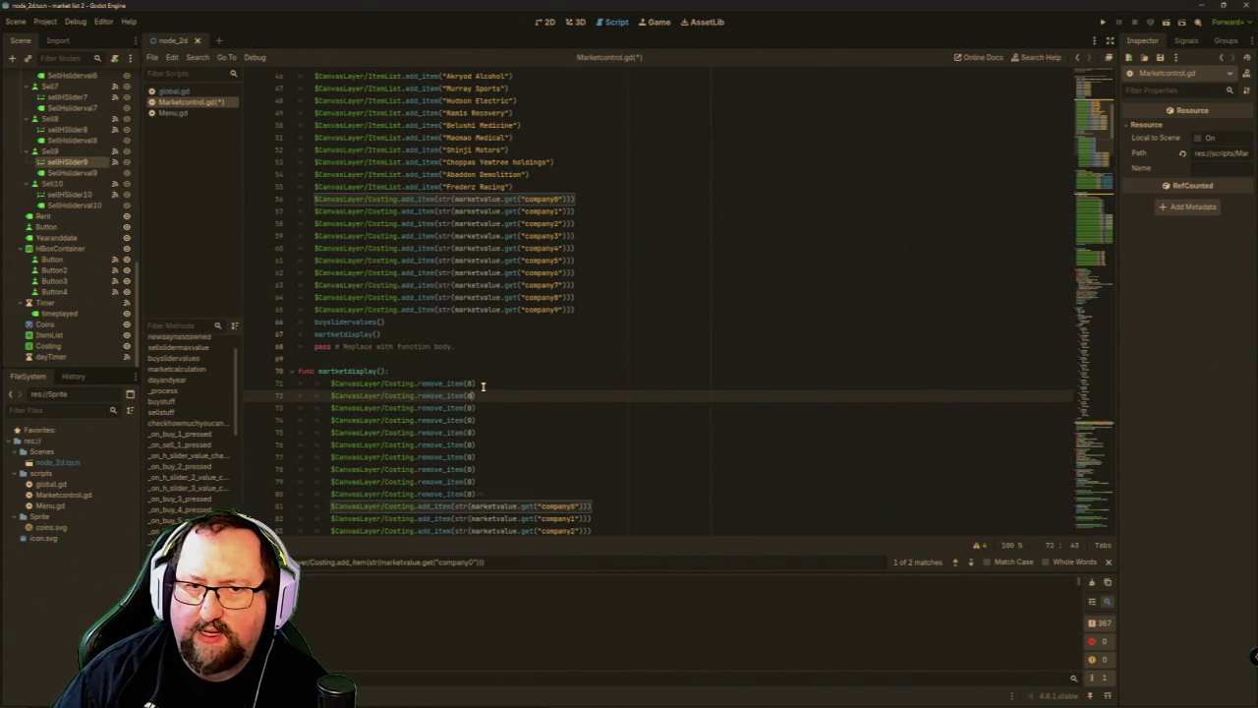
{"action": "key", "text": "BackSpace"}
{"action": "type", "text": "1"}
{"action": "key", "text": "Down"}
{"action": "key", "text": "Down"}
{"action": "key", "text": "BackSpace"}
{"action": "type", "text": "3"}
{"action": "key", "text": "Down"}
{"action": "key", "text": "BackSpace"}
{"action": "type", "text": "5"}
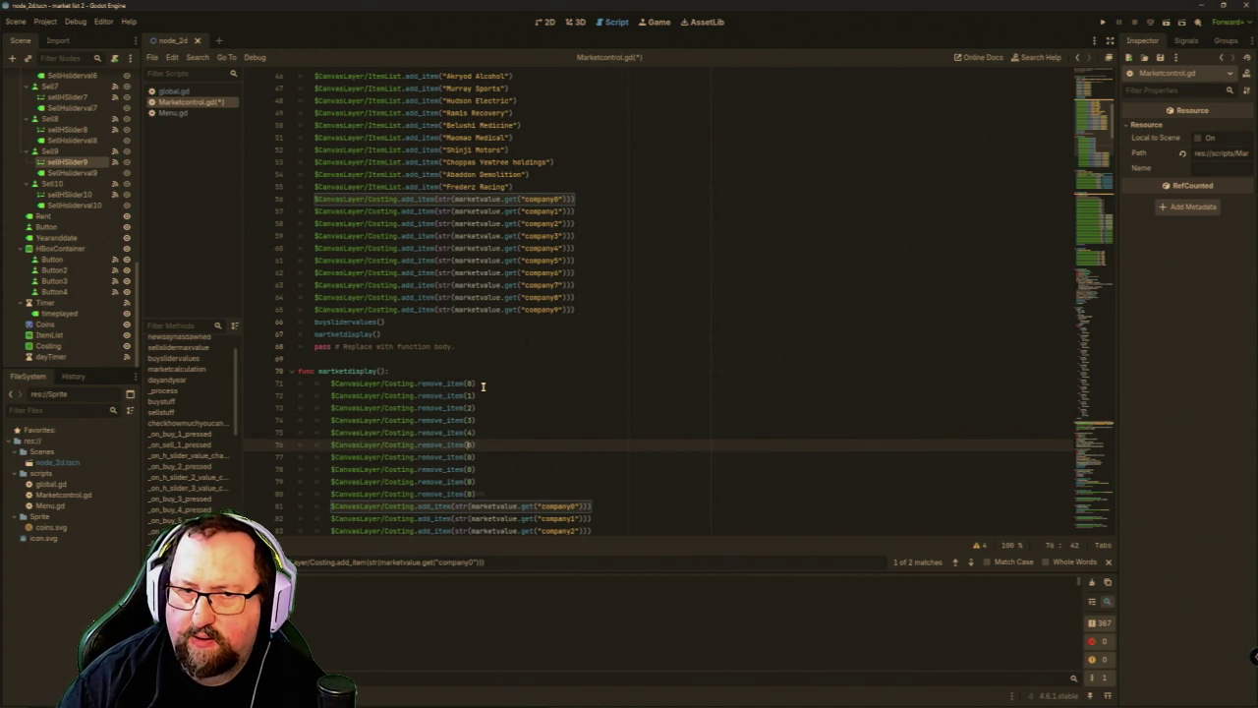
{"action": "key", "text": "Down"}
{"action": "key", "text": "BackSpace"}
{"action": "type", "text": "6"}
{"action": "type", "text": "6"}
{"action": "key", "text": "Right"}
{"action": "key", "text": "Down"}
{"action": "key", "text": "Left"}
{"action": "key", "text": "Down"}
{"action": "key", "text": "Down"}
{"action": "key", "text": "Delete"}
{"action": "type", "text": "9"}
{"action": "key", "text": "End"}
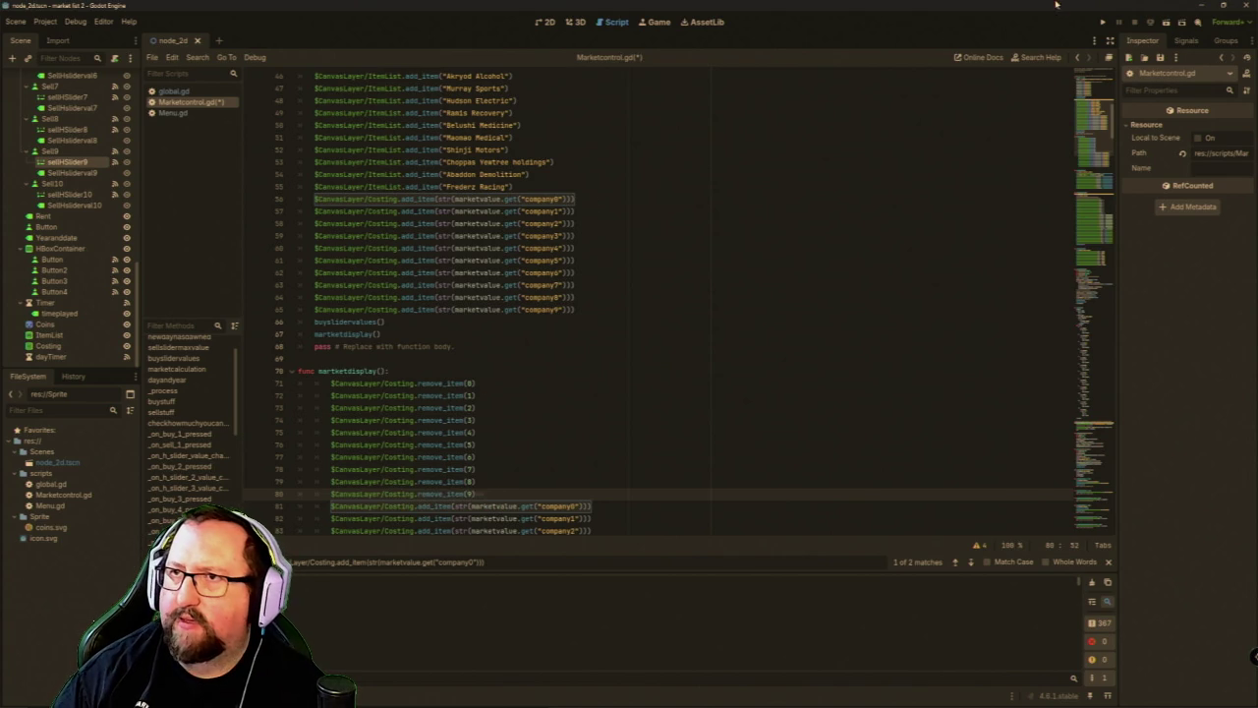
{"action": "left_click", "coordinate": [1103, 20]}
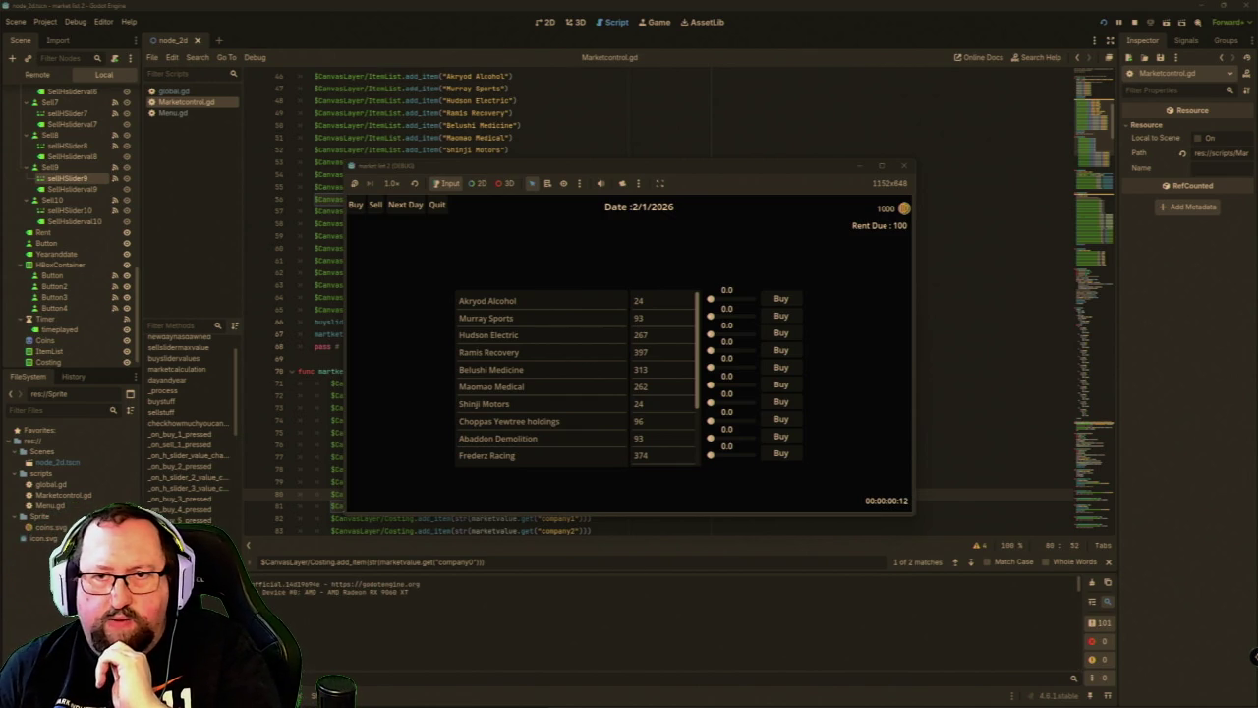
Set Akryod Alcohol's buy amount to 1, toggle Sell then Buy, and scroll the price list.
{"action": "left_click_drag", "start_coordinate": [711, 299], "coordinate": [752, 299]}
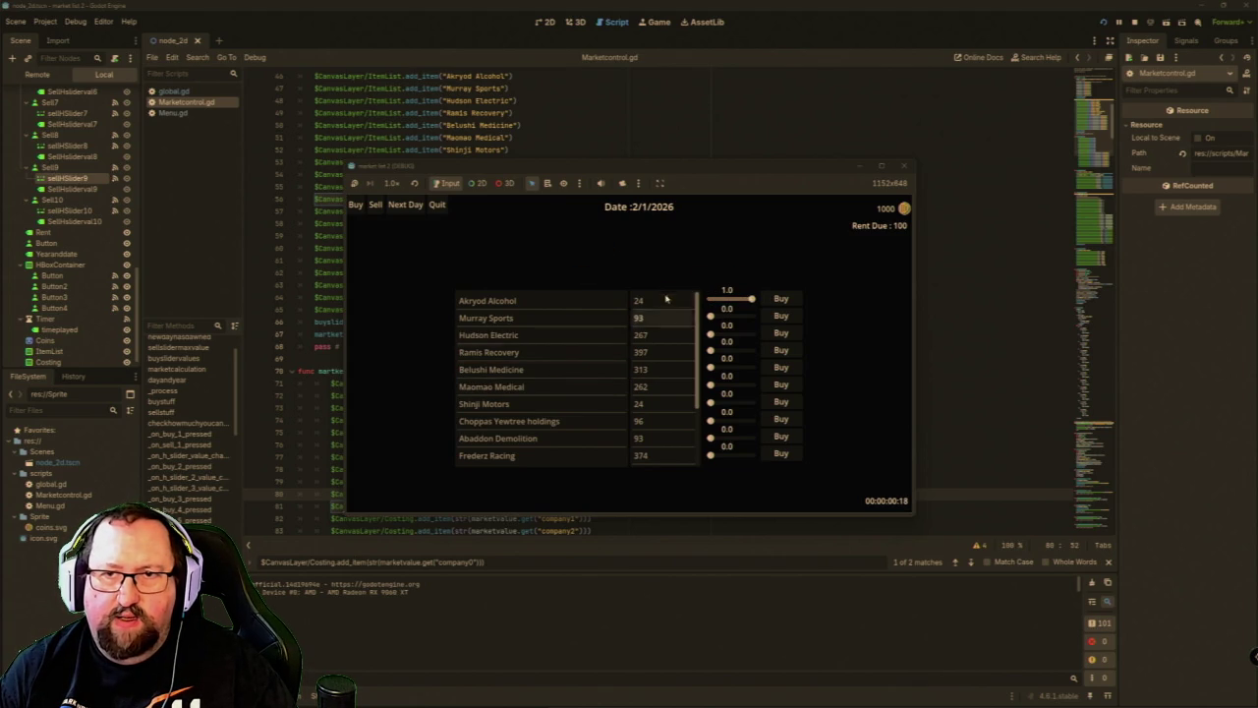
{"action": "left_click", "coordinate": [374, 204]}
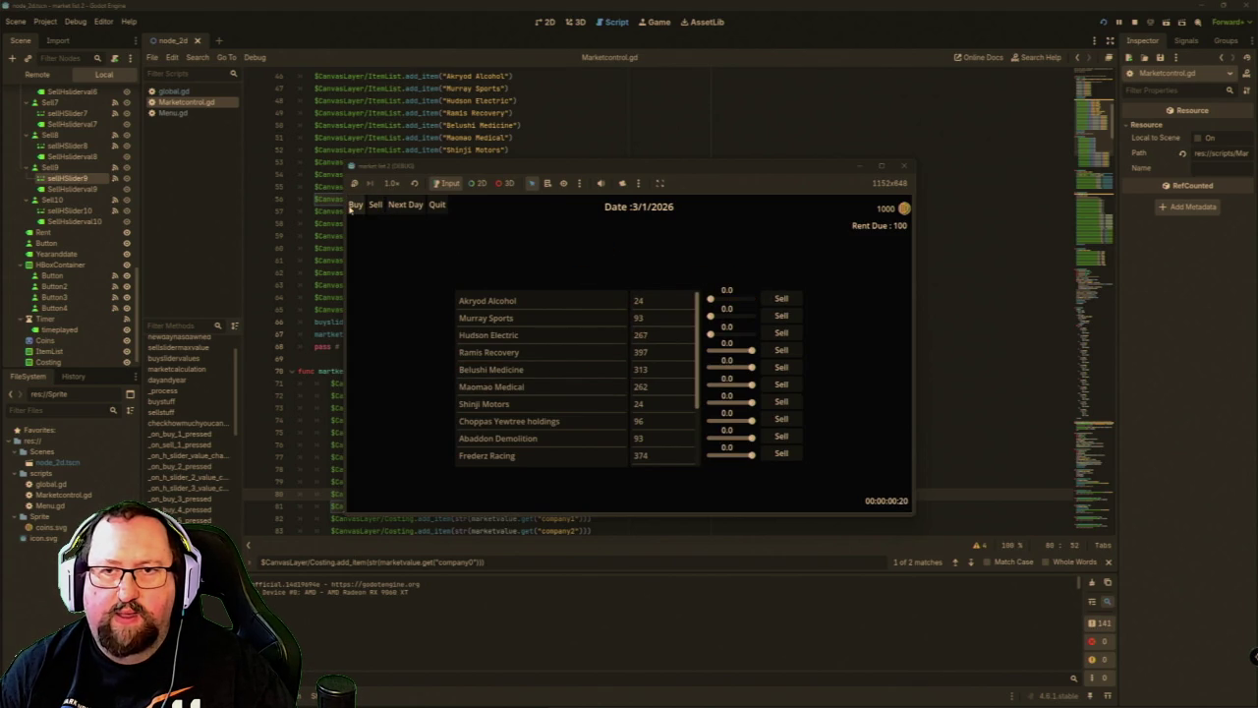
{"action": "left_click", "coordinate": [354, 205]}
{"action": "scroll", "coordinate": [669, 334], "scroll_direction": "down", "scroll_amount": 3}
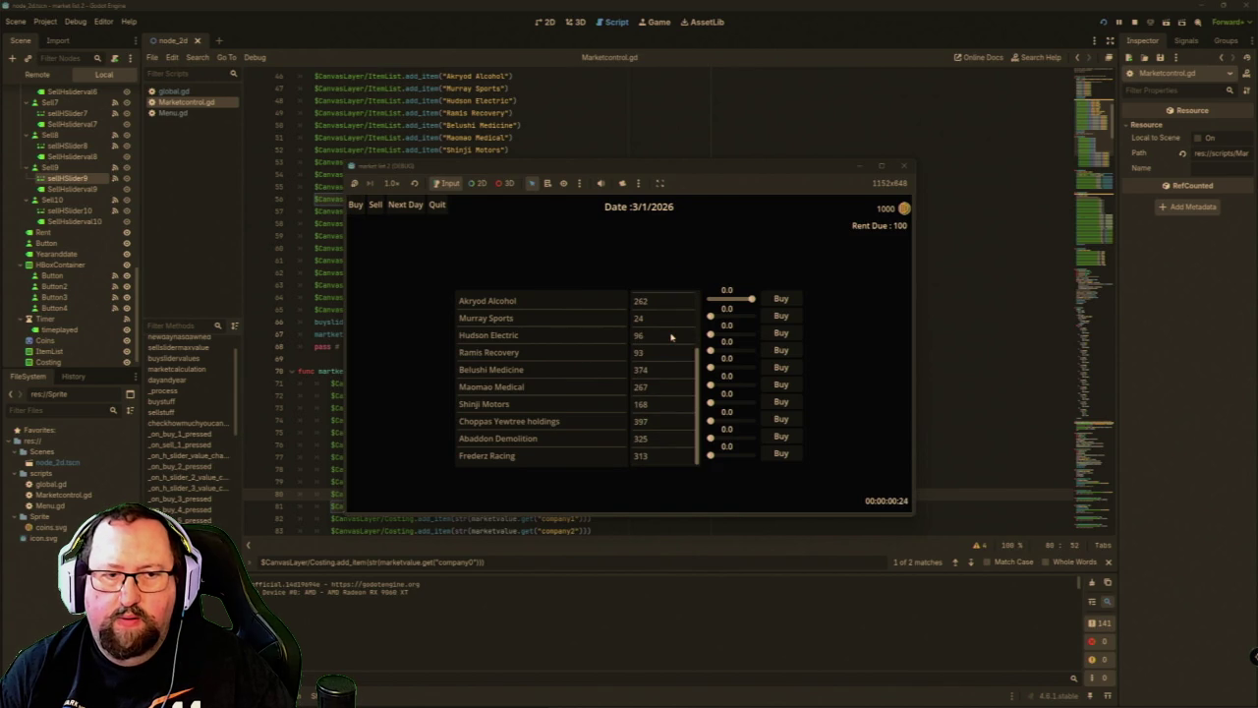
{"action": "scroll", "coordinate": [393, 617], "scroll_direction": "down", "scroll_amount": 2}
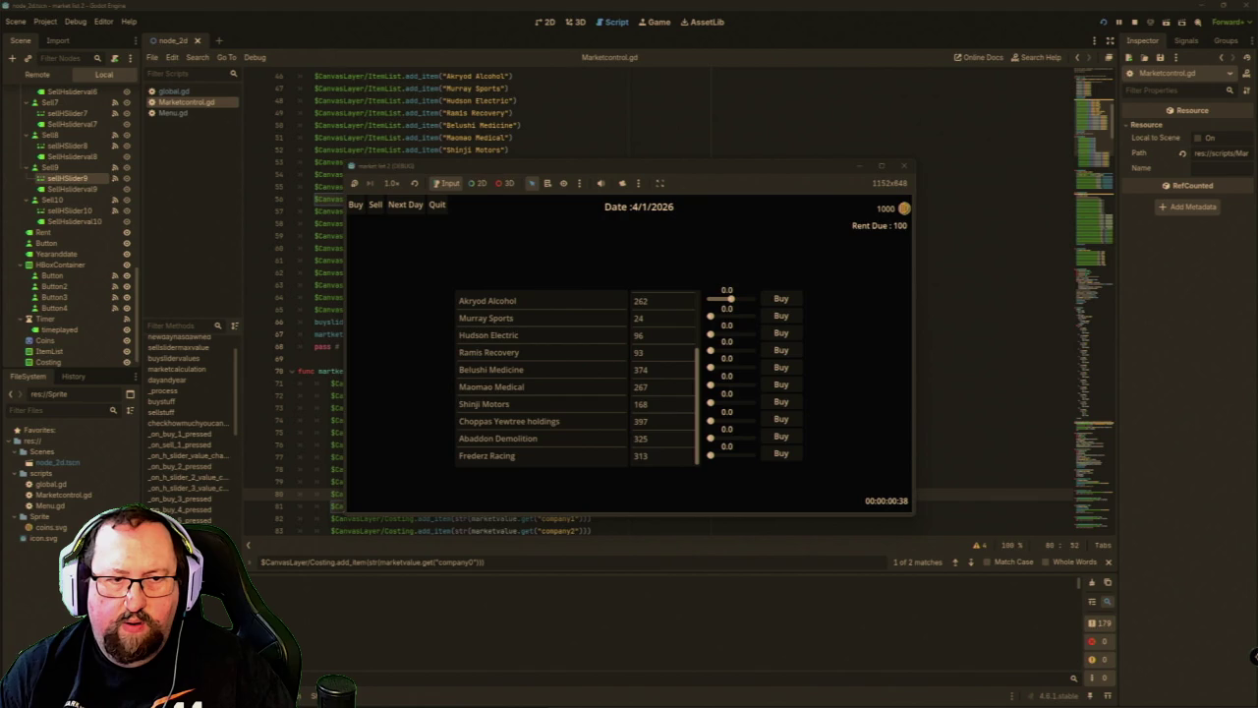
{"action": "scroll", "coordinate": [656, 334], "scroll_direction": "up", "scroll_amount": 3}
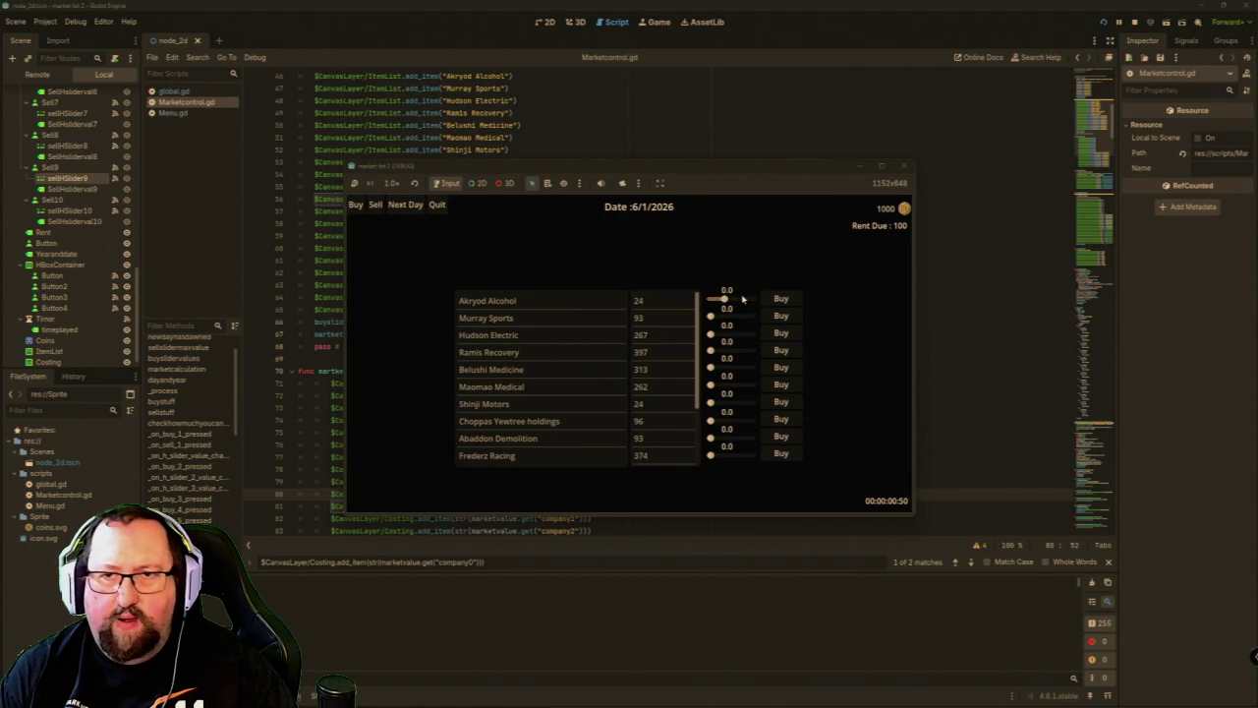
Set a Murray Sports buy amount and toggle the trade list to selling and back to buying.
{"action": "mouse_move", "coordinate": [727, 316]}
{"action": "left_mouse_down"}
{"action": "mouse_move", "coordinate": [753, 316]}
{"action": "mouse_move", "coordinate": [753, 300]}
{"action": "left_mouse_up"}
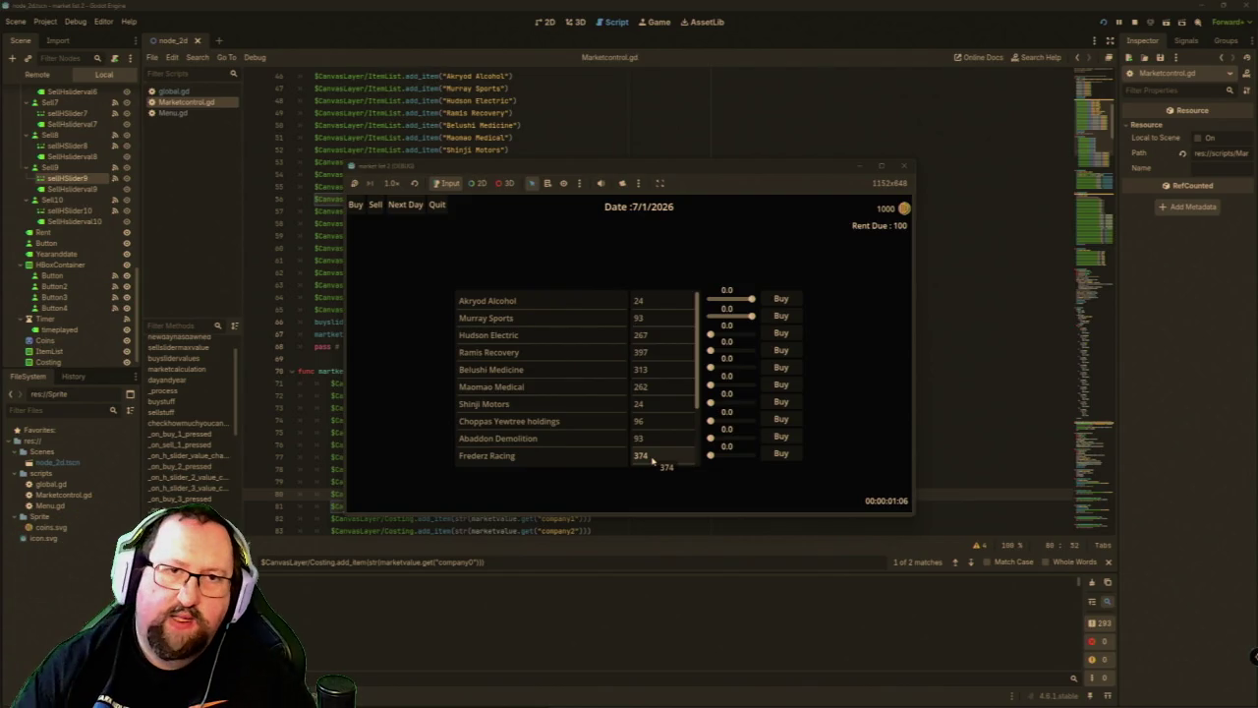
{"action": "left_click", "coordinate": [375, 205]}
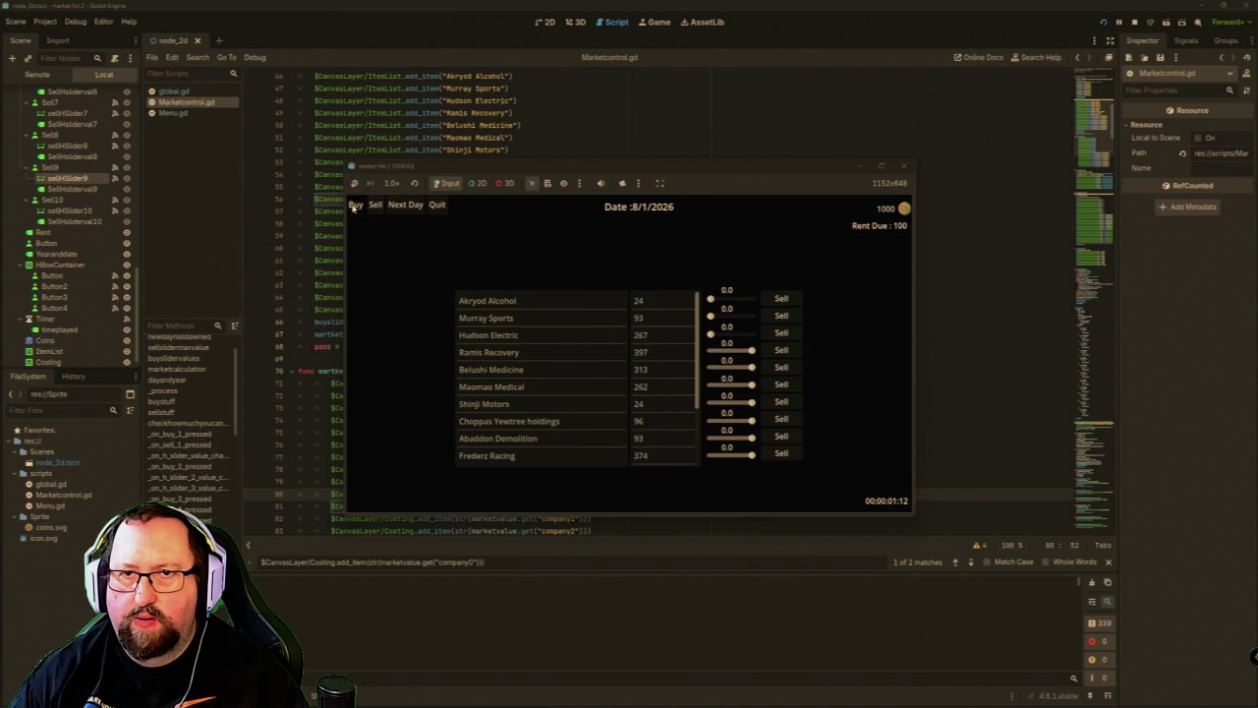
{"action": "left_click", "coordinate": [354, 207]}
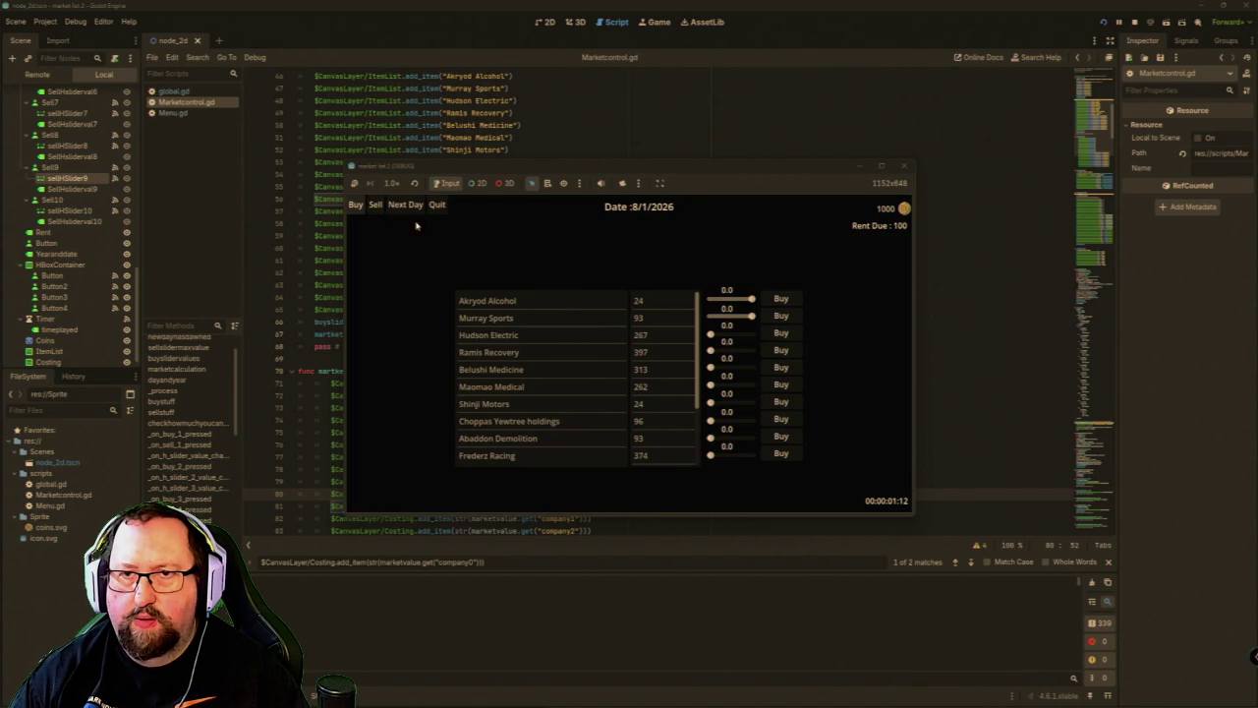
Max out buy amounts for Hudson Electric, Ramis Recovery, Maomao Medical, Shinji Motors, Abaddon Demolition, Frederz Racing.
{"action": "left_click", "coordinate": [744, 335]}
{"action": "left_click", "coordinate": [749, 350]}
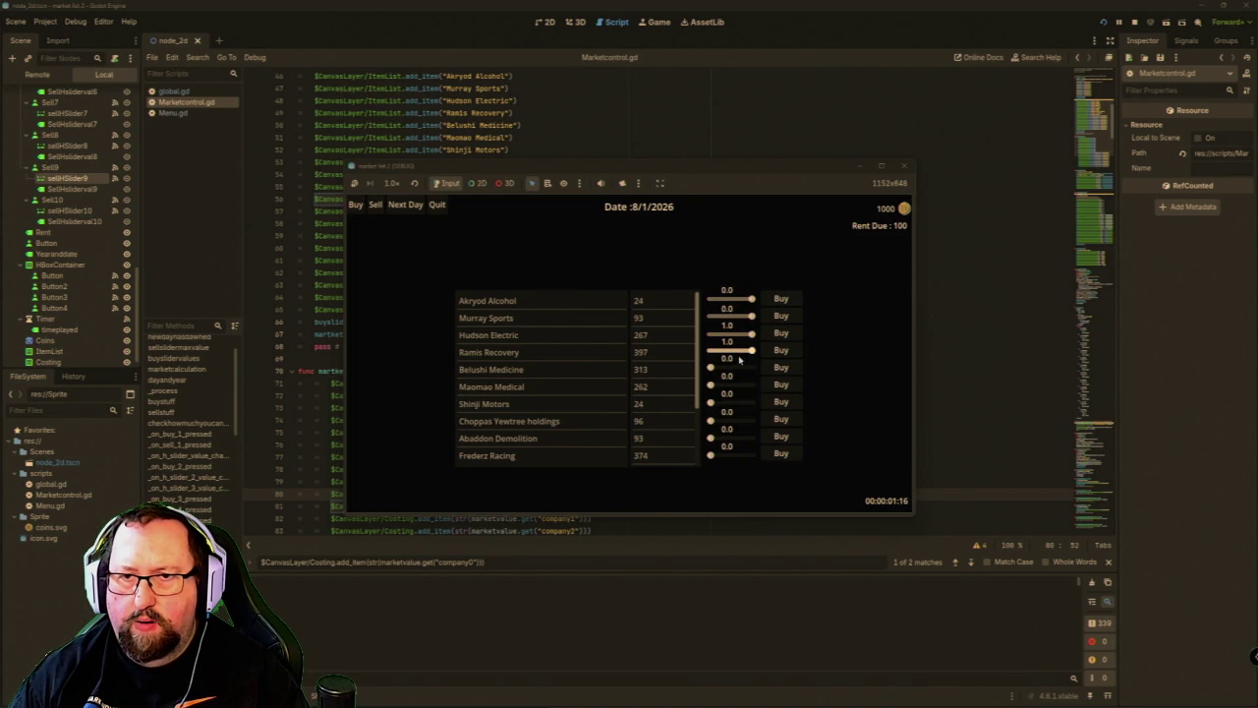
{"action": "left_click", "coordinate": [749, 384]}
{"action": "left_click", "coordinate": [748, 402]}
{"action": "left_click", "coordinate": [749, 436]}
{"action": "left_click", "coordinate": [749, 454]}
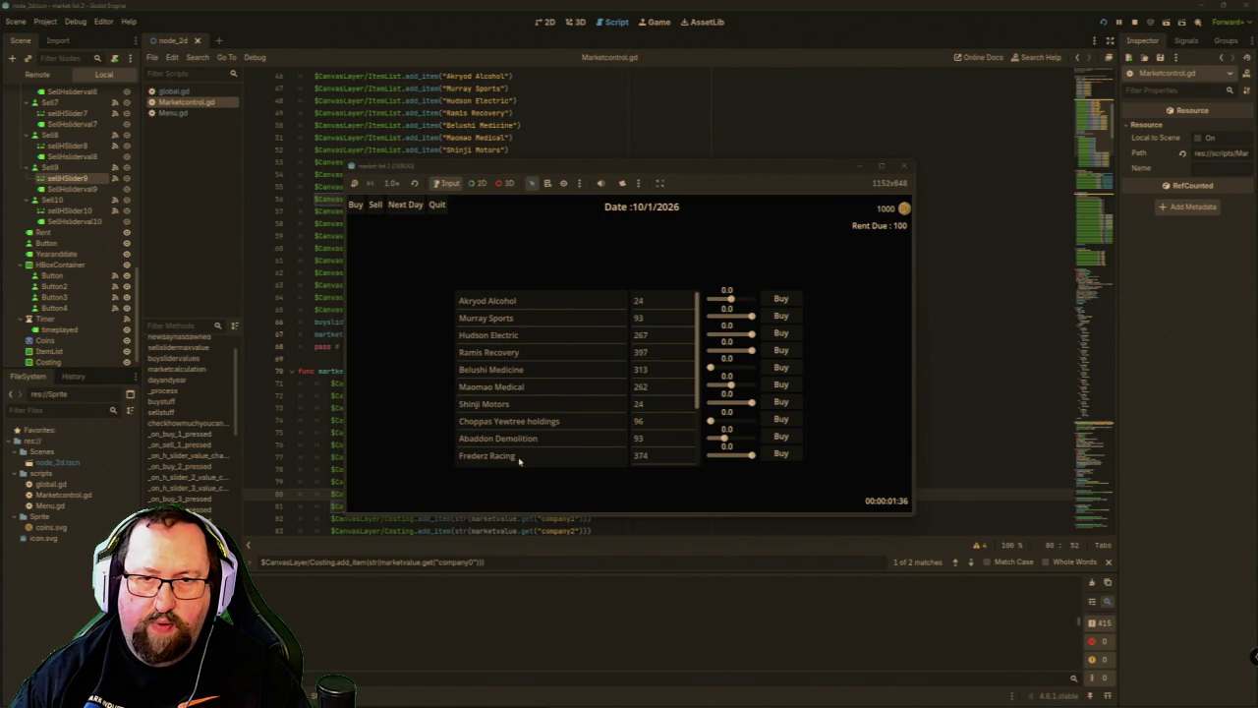
Close the game and uncheck Autostart on the dayTimer node.
{"action": "left_click", "coordinate": [901, 165]}
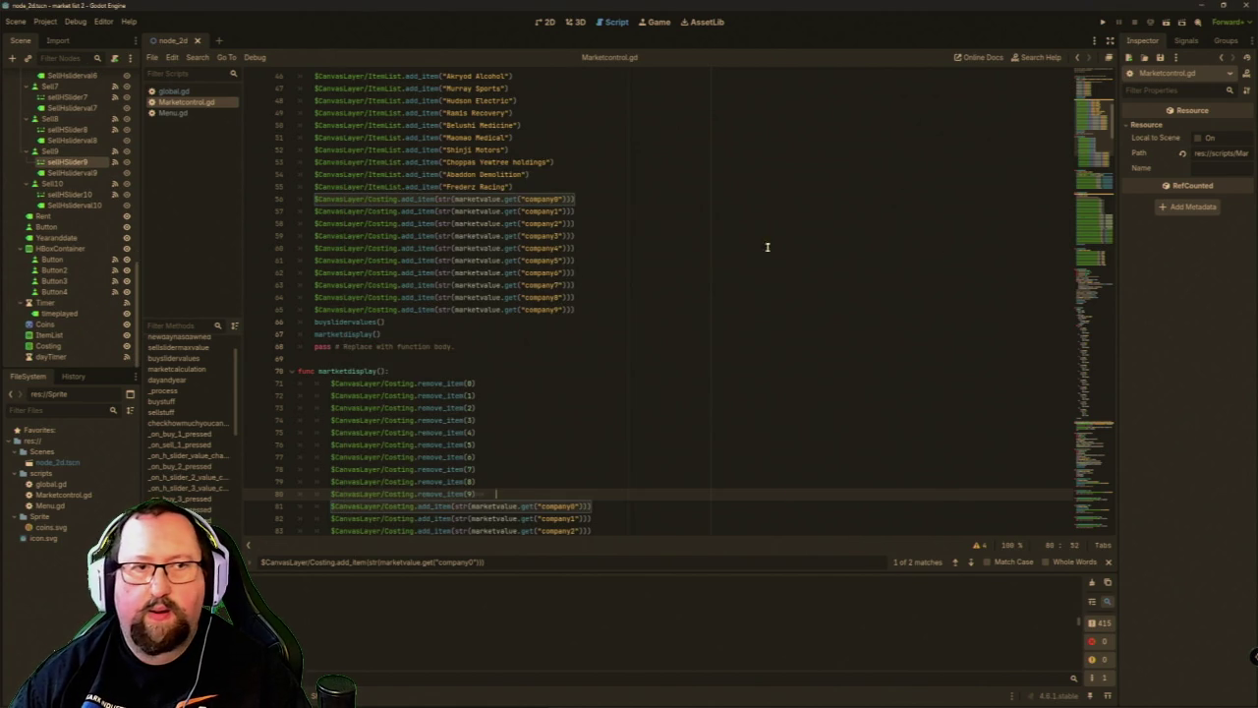
{"action": "left_click", "coordinate": [86, 356]}
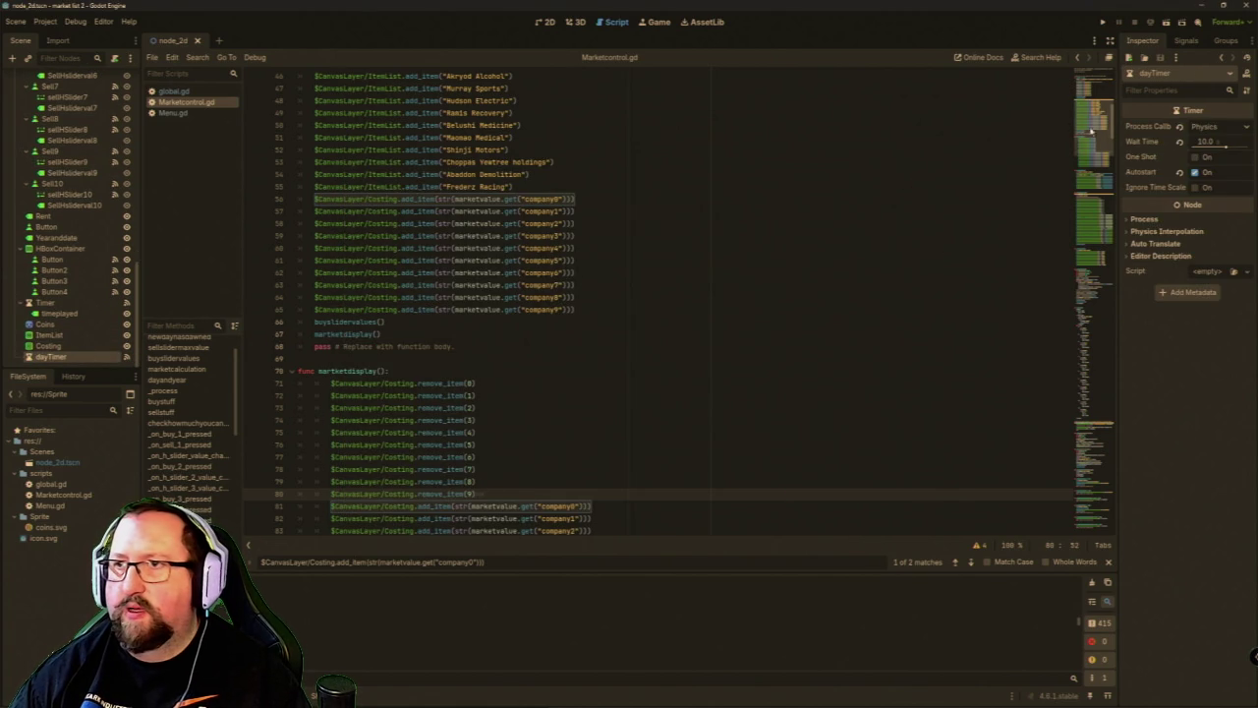
{"action": "left_click", "coordinate": [1193, 172]}
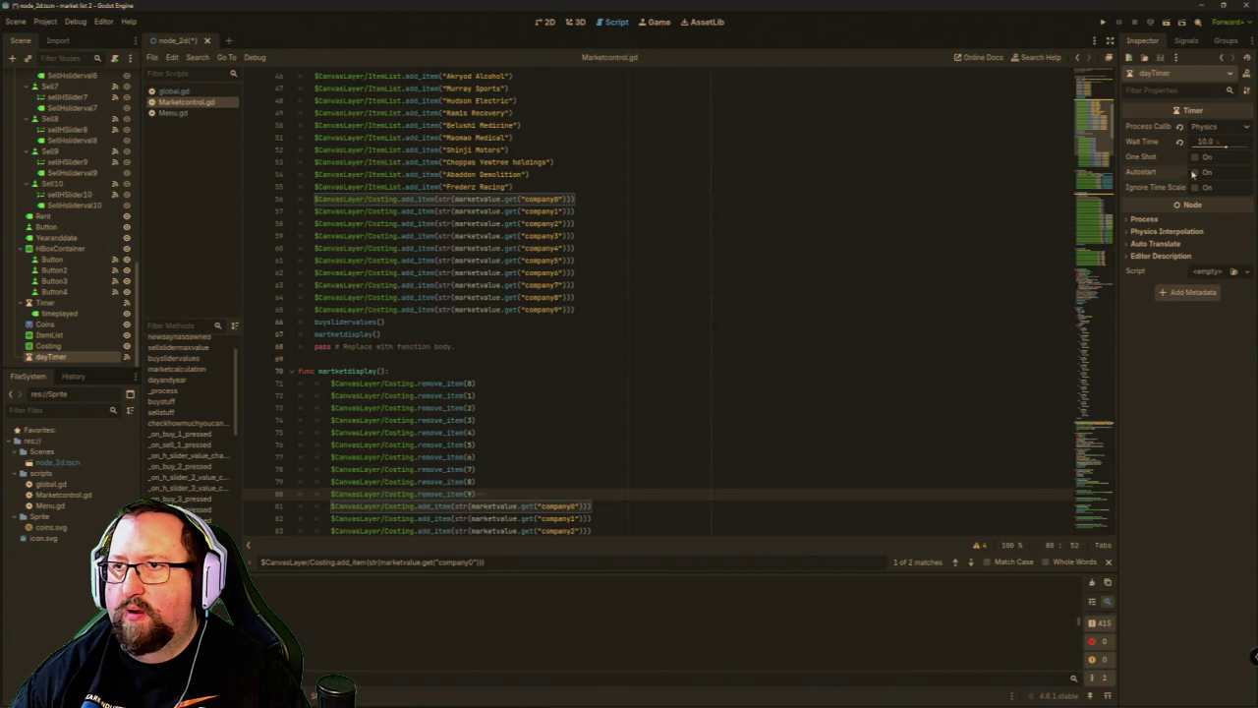
Rerun the game and advance three days until it halts in the debugger.
{"action": "left_click", "coordinate": [1102, 21]}
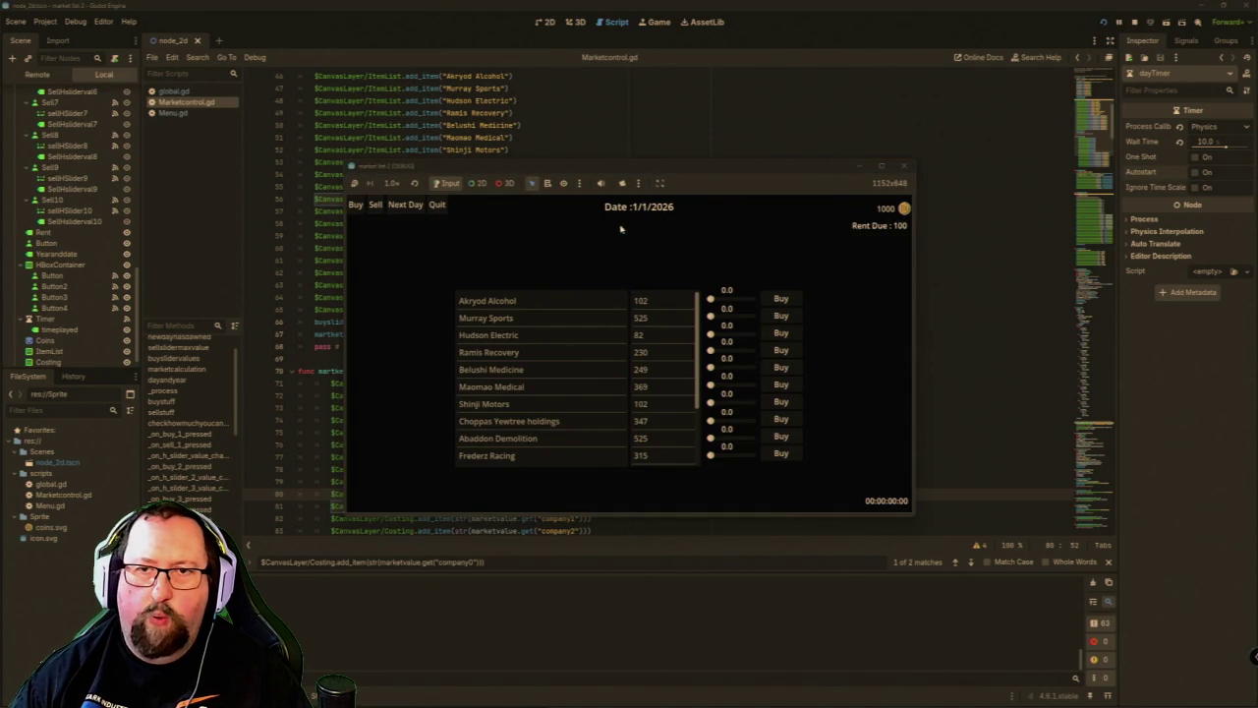
{"action": "scroll", "coordinate": [672, 341], "scroll_direction": "up", "scroll_amount": 3}
{"action": "scroll", "coordinate": [674, 423], "scroll_direction": "down", "scroll_amount": 3}
{"action": "scroll", "coordinate": [671, 415], "scroll_direction": "down", "scroll_amount": 1}
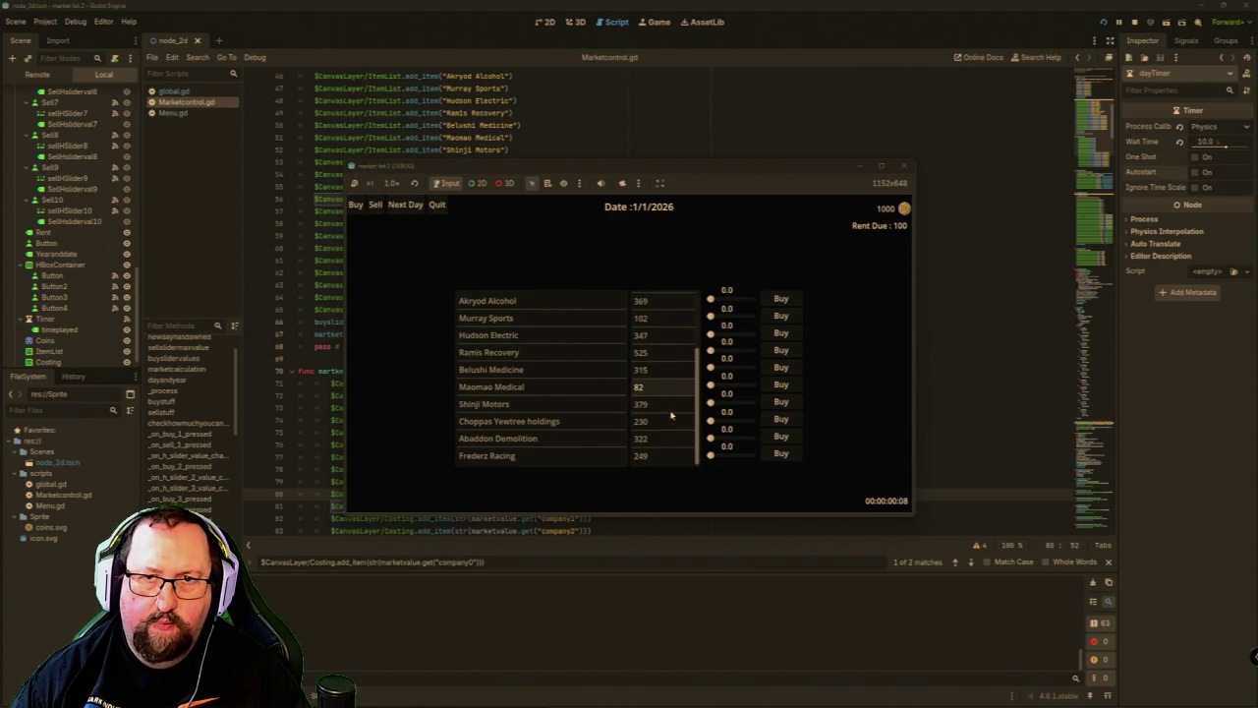
{"action": "left_click", "coordinate": [403, 208]}
{"action": "left_click", "coordinate": [403, 208]}
{"action": "left_click", "coordinate": [401, 211]}
{"action": "left_click", "coordinate": [401, 210]}
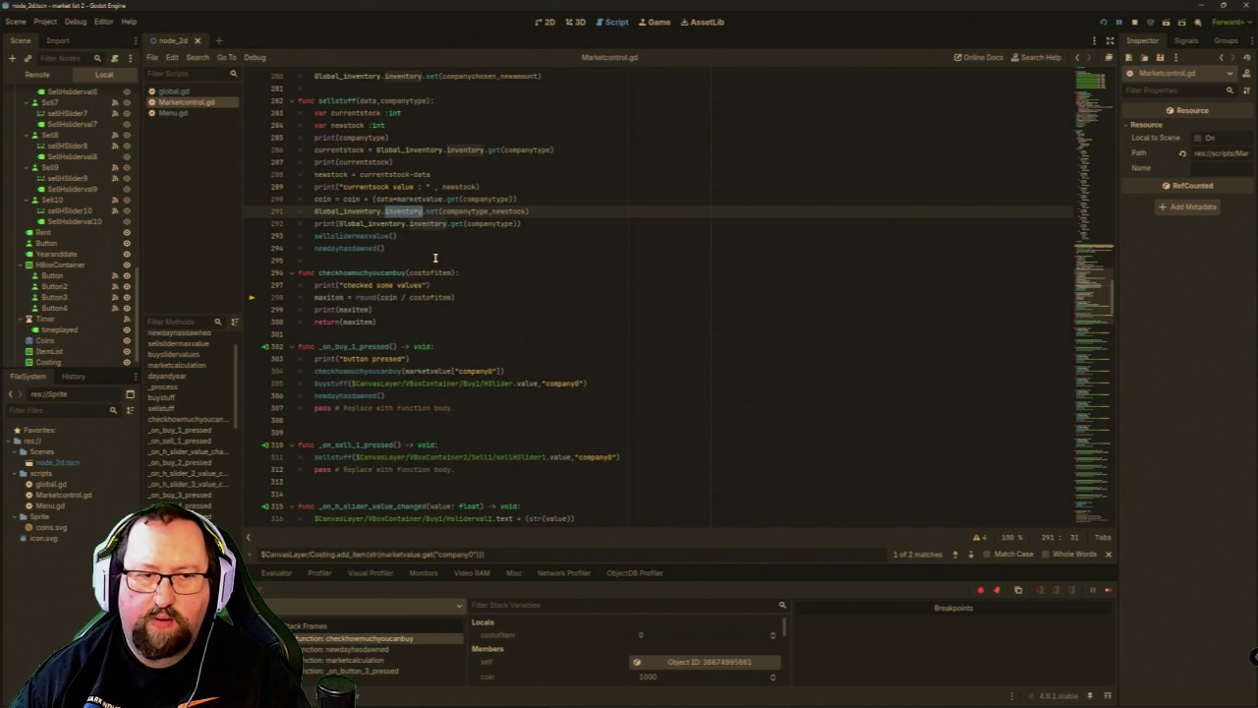
Resume from the newdayhasdawned frame and open the 'Division by zero' error at Marketcontrol.gd line 298.
{"action": "left_click", "coordinate": [339, 650]}
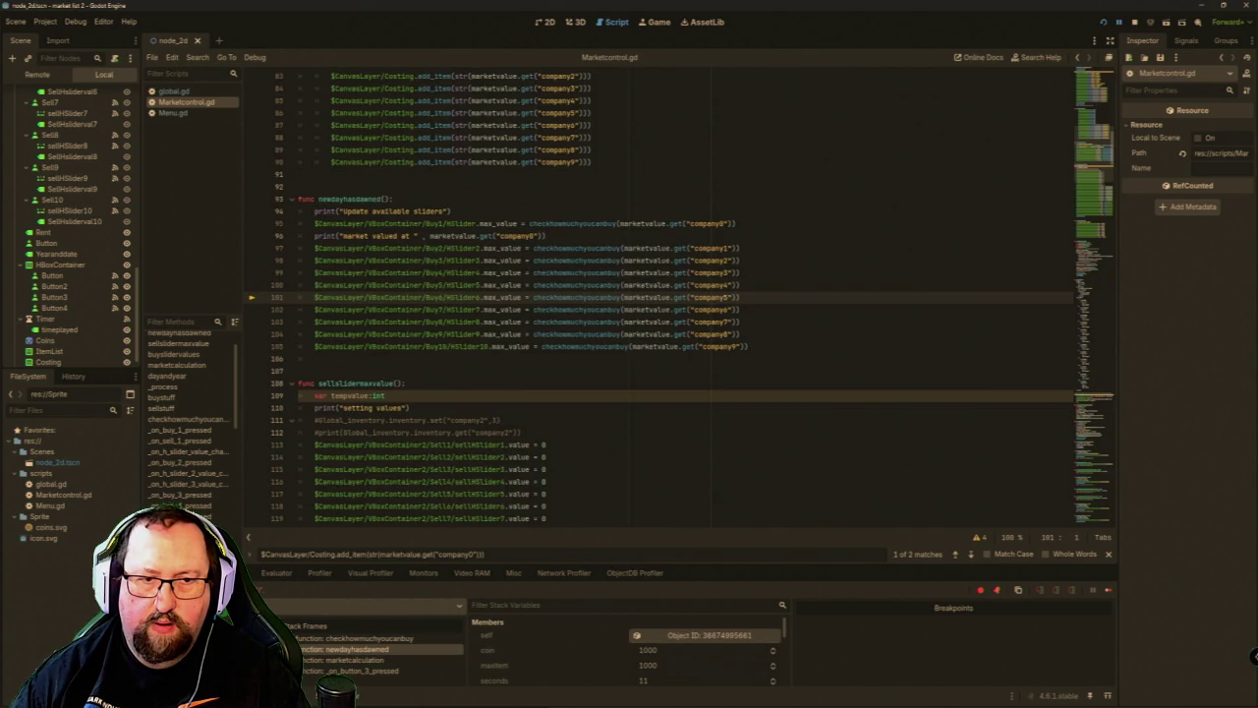
{"action": "key", "text": "F12"}
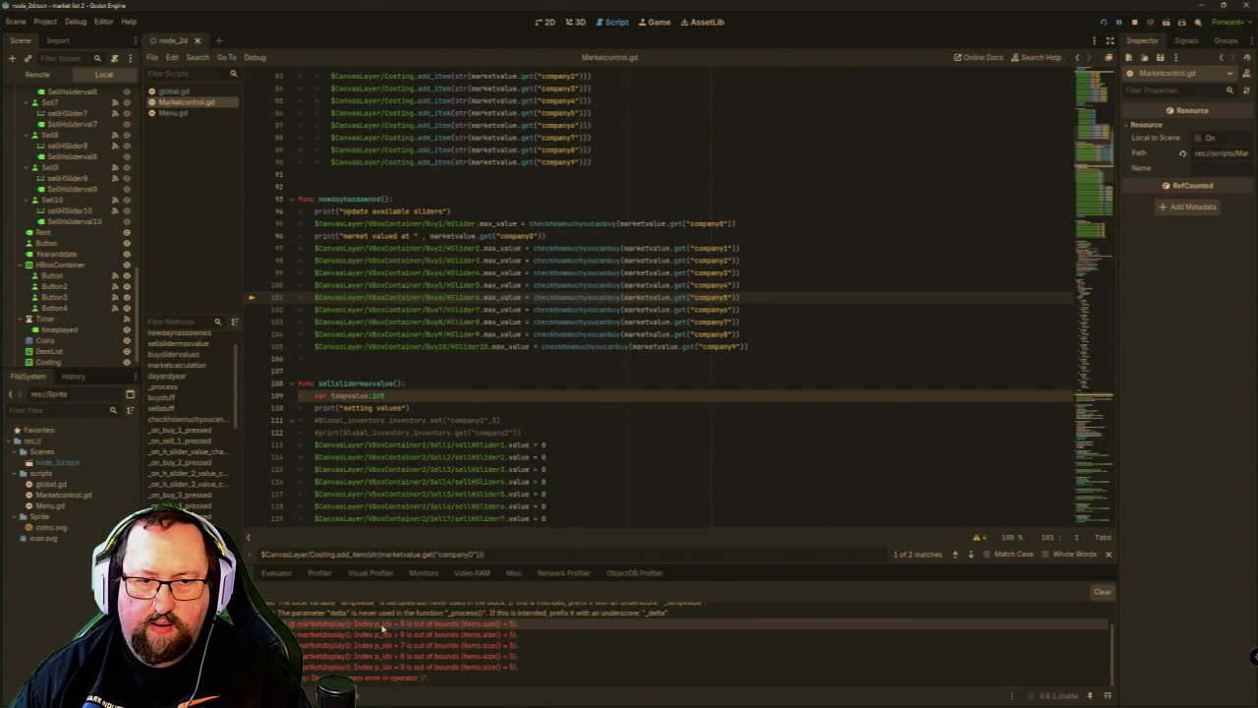
{"action": "mouse_move", "coordinate": [384, 628]}
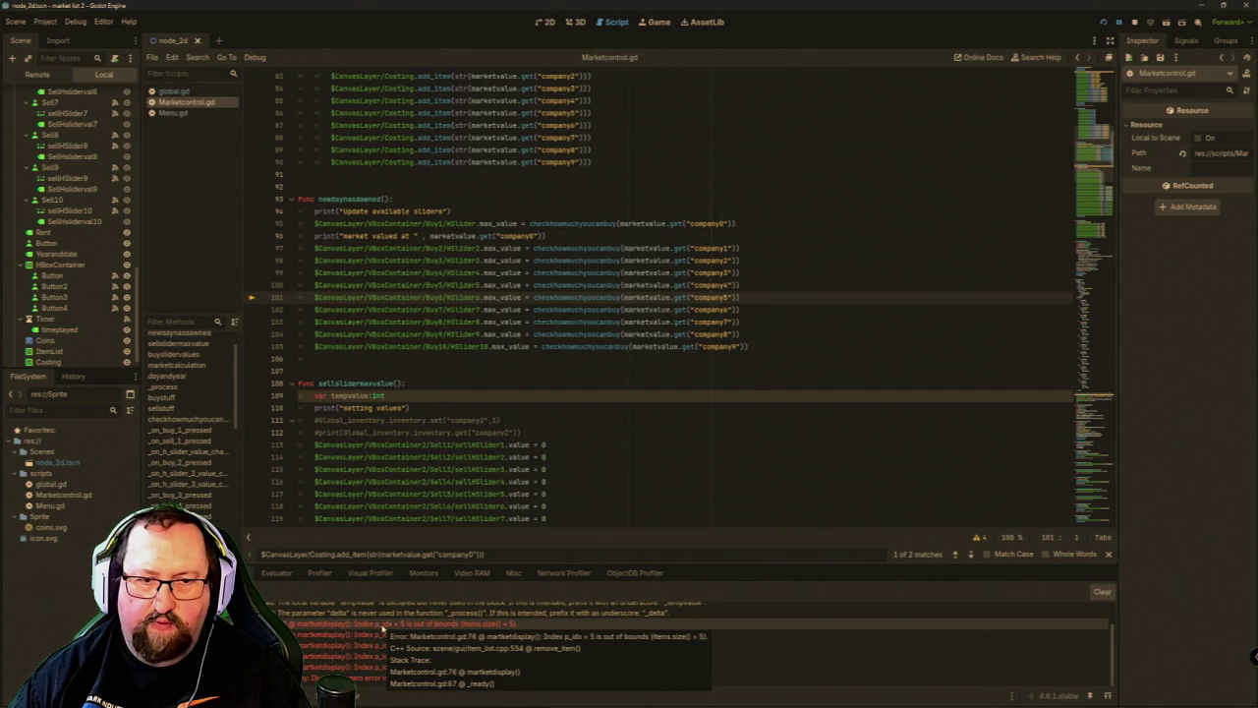
{"action": "left_click", "coordinate": [385, 628]}
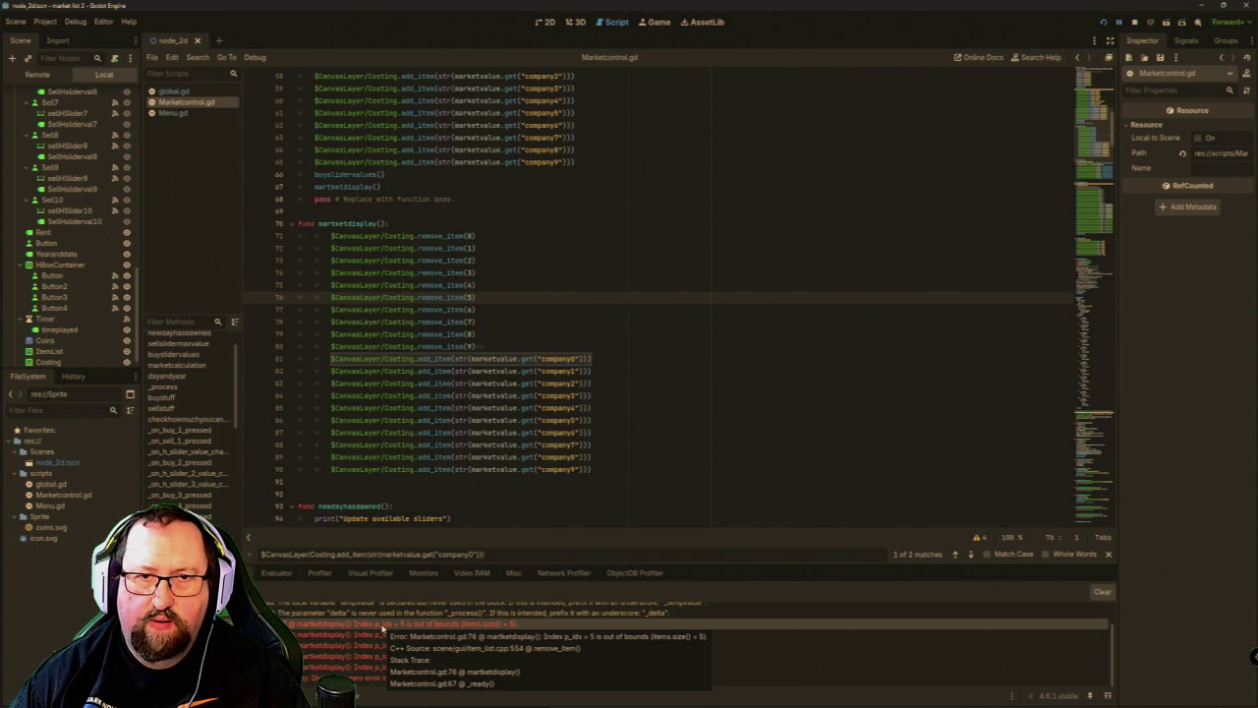
{"action": "mouse_move", "coordinate": [550, 703]}
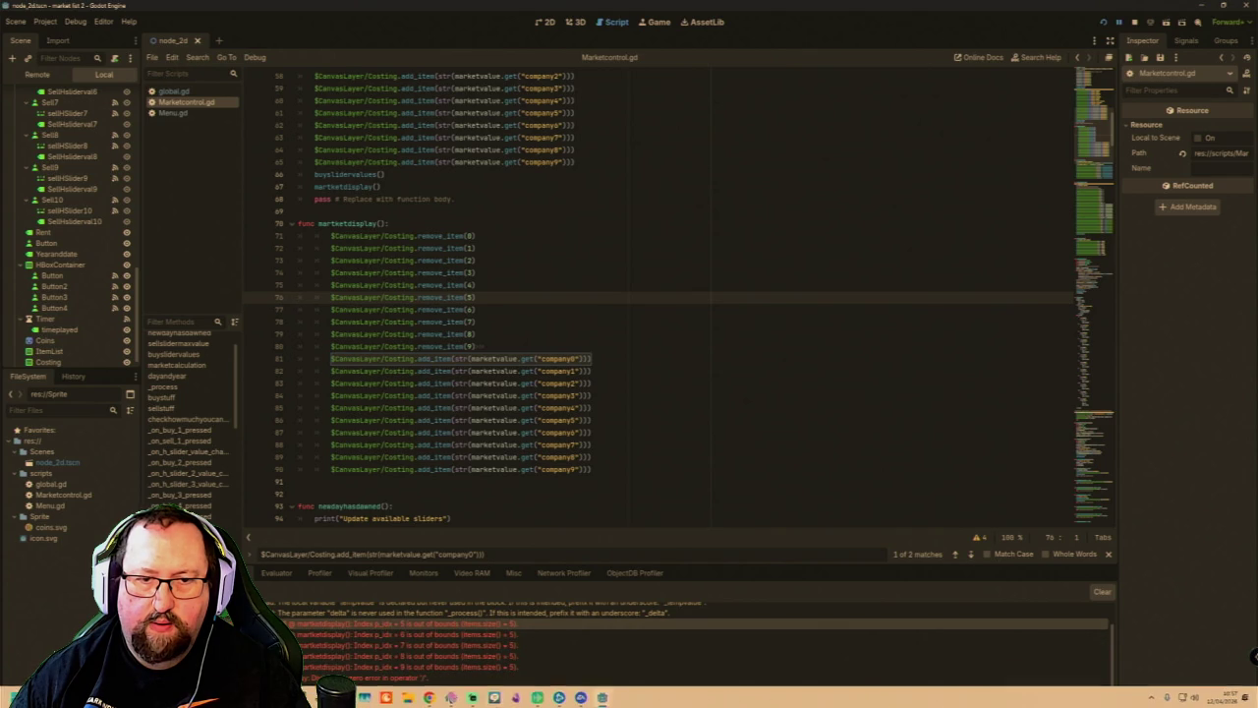
{"action": "mouse_move", "coordinate": [559, 640]}
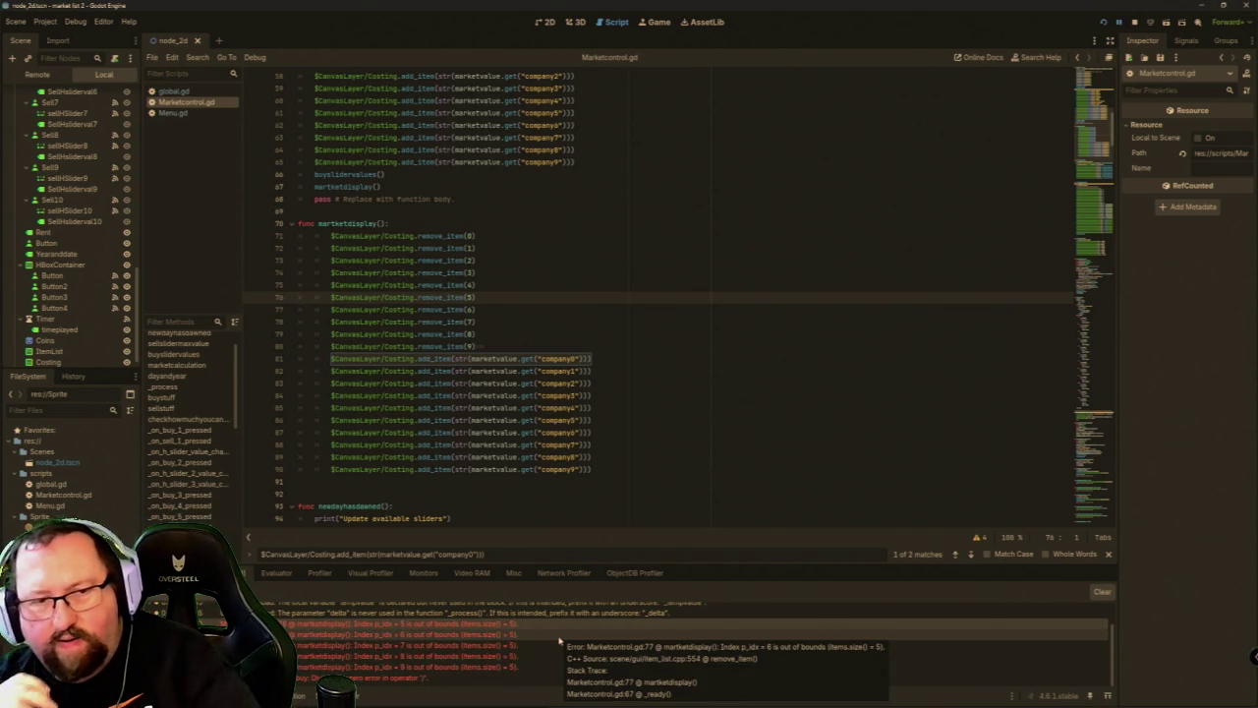
{"action": "double_click", "coordinate": [374, 677]}
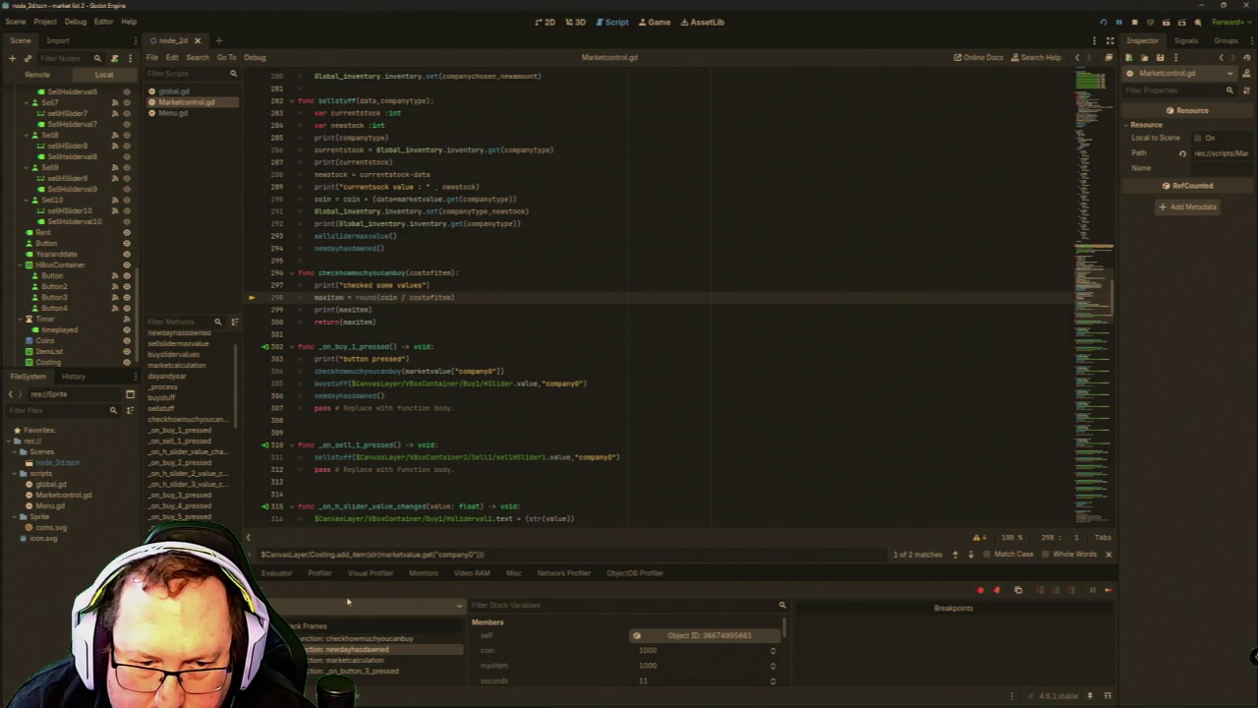
Expand the marketvalue dictionary in Stack Variables to view each company's price.
{"action": "scroll", "coordinate": [583, 641], "scroll_direction": "down", "scroll_amount": 5}
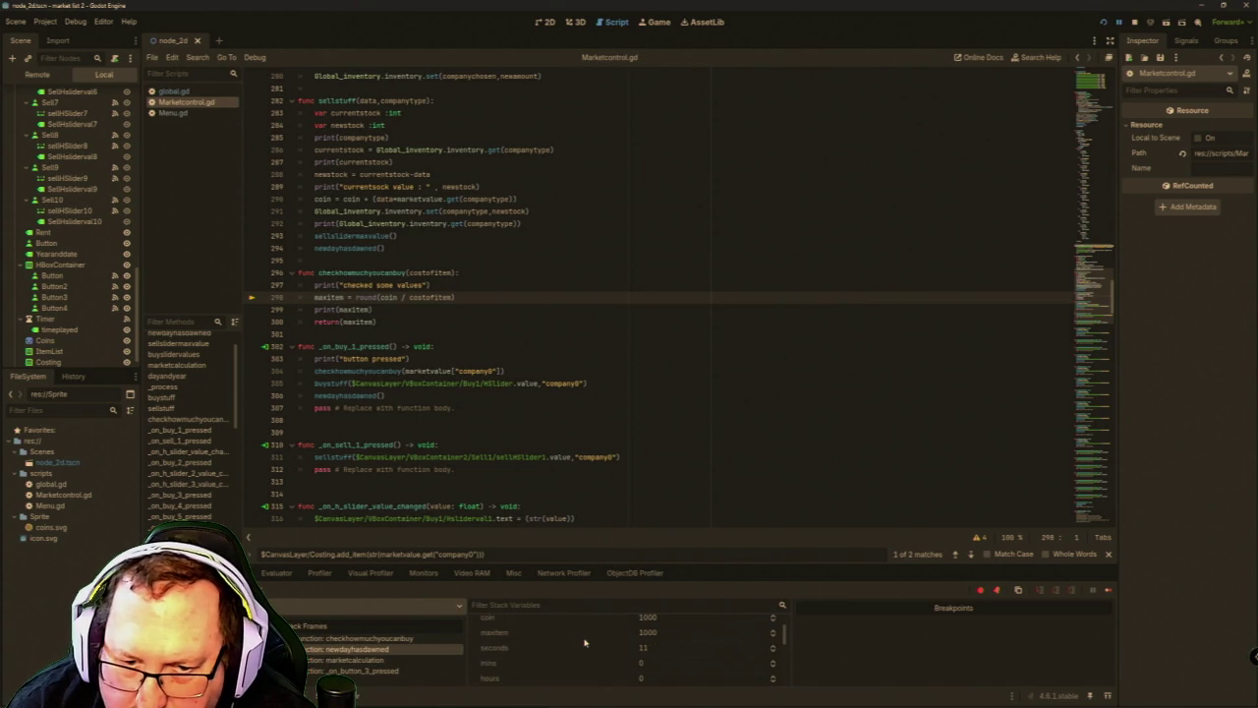
{"action": "scroll", "coordinate": [583, 642], "scroll_direction": "down", "scroll_amount": 2}
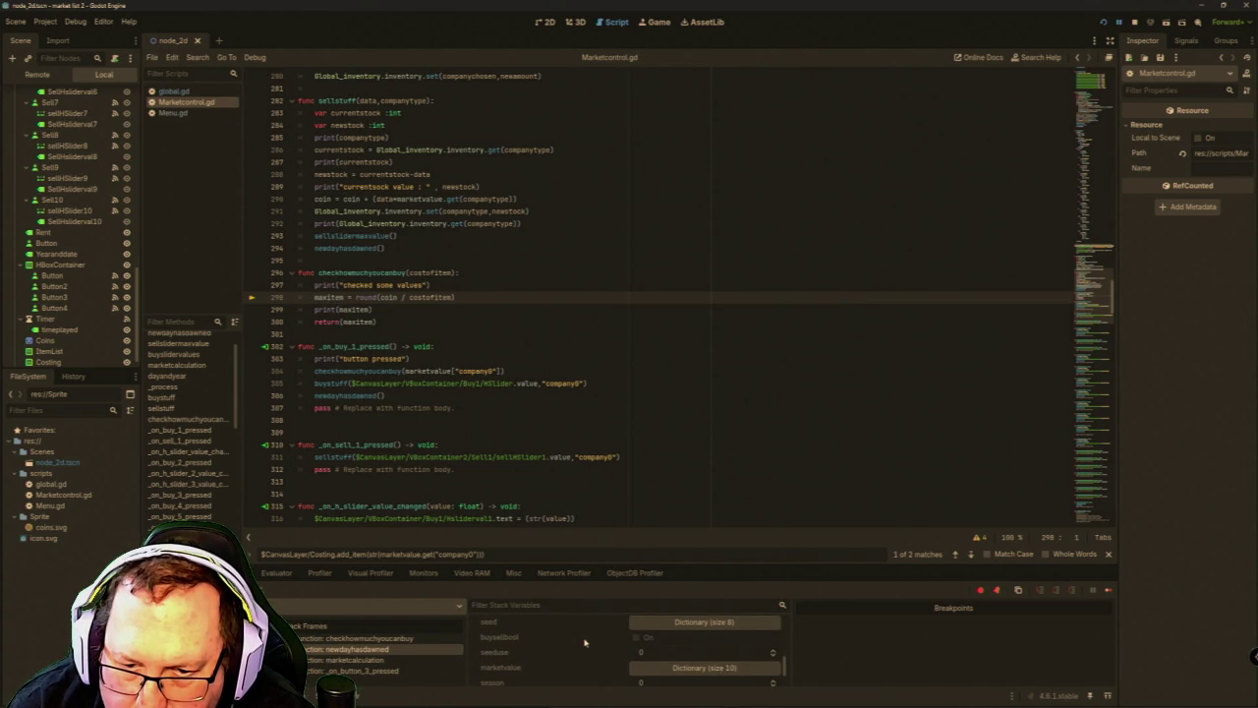
{"action": "scroll", "coordinate": [584, 642], "scroll_direction": "down", "scroll_amount": 2}
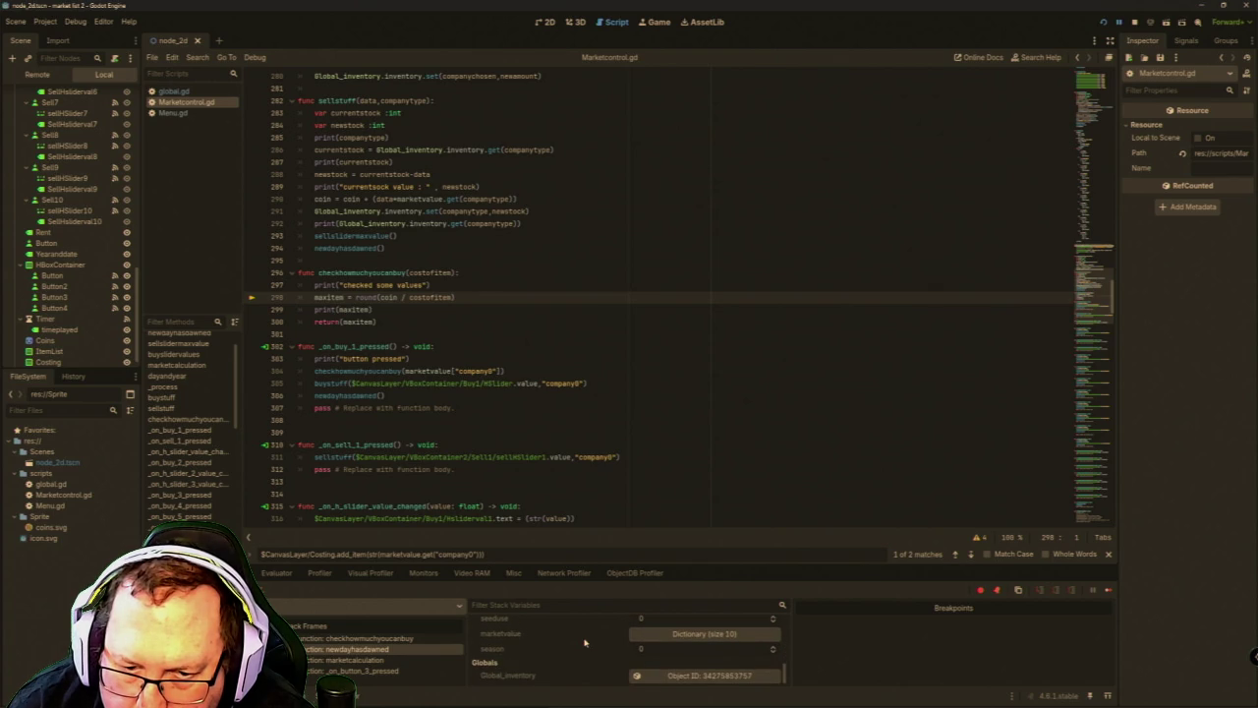
{"action": "left_click", "coordinate": [700, 635]}
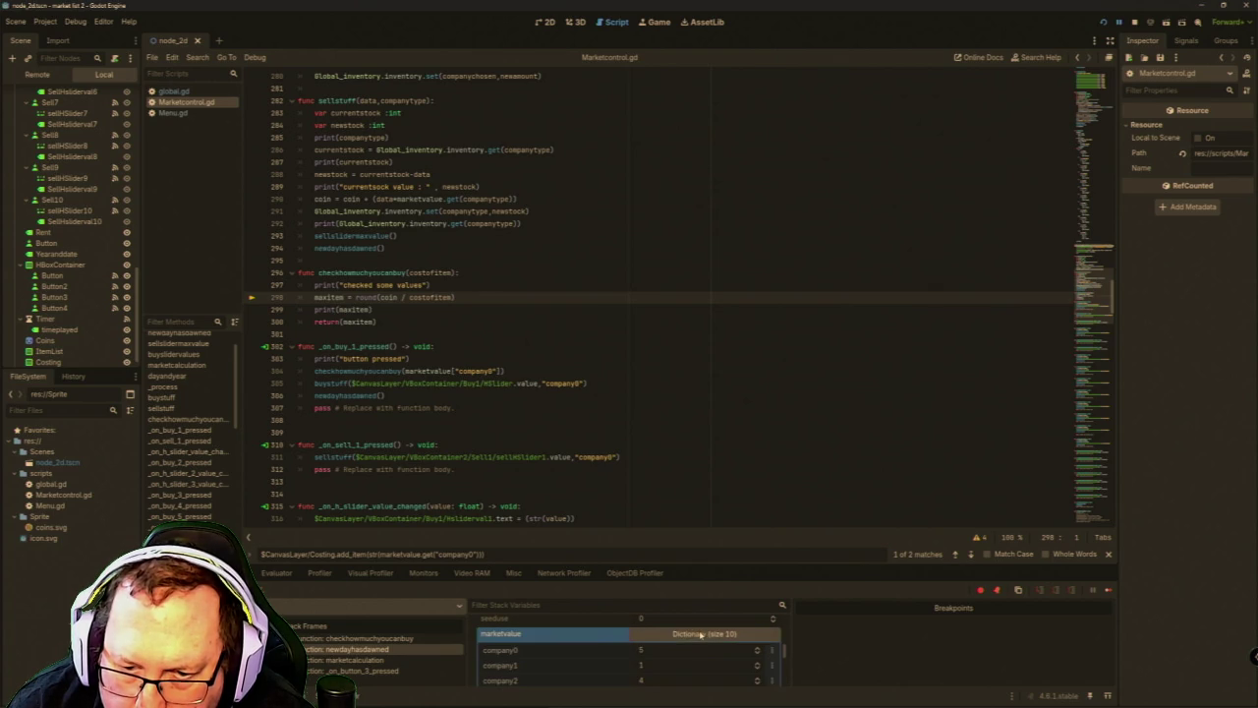
{"action": "scroll", "coordinate": [629, 654], "scroll_direction": "down", "scroll_amount": 5}
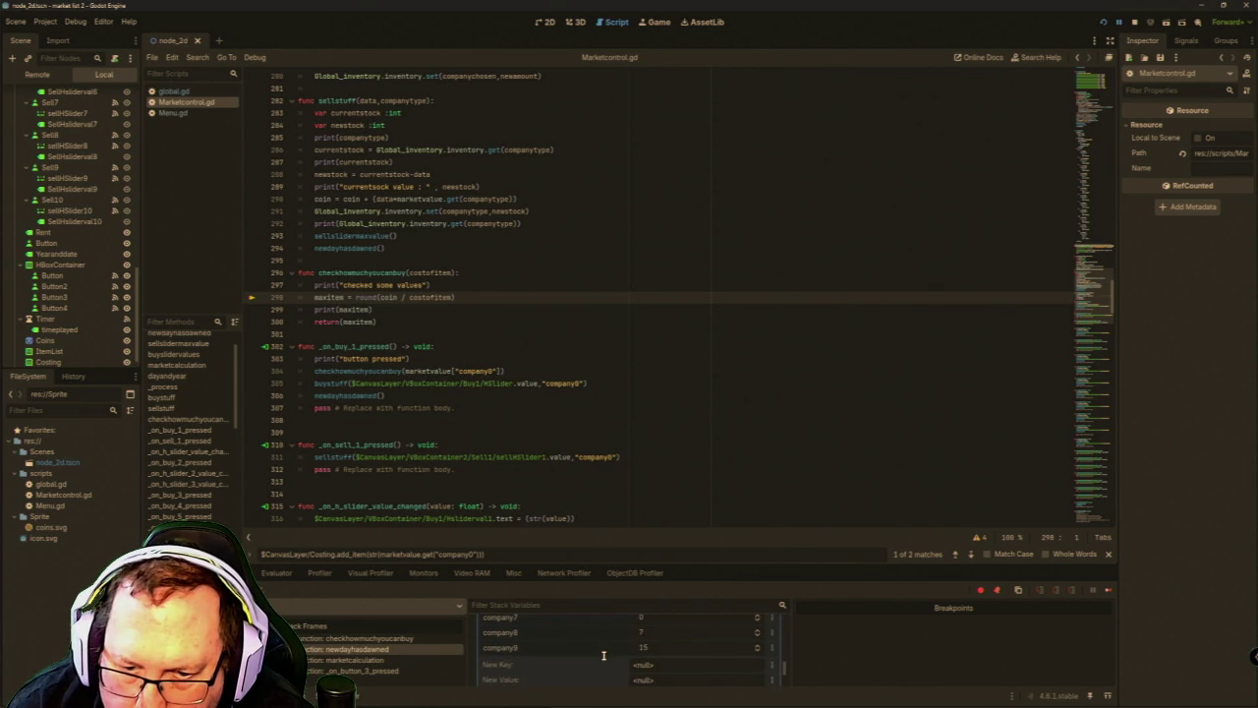
{"action": "scroll", "coordinate": [603, 655], "scroll_direction": "up", "scroll_amount": 2}
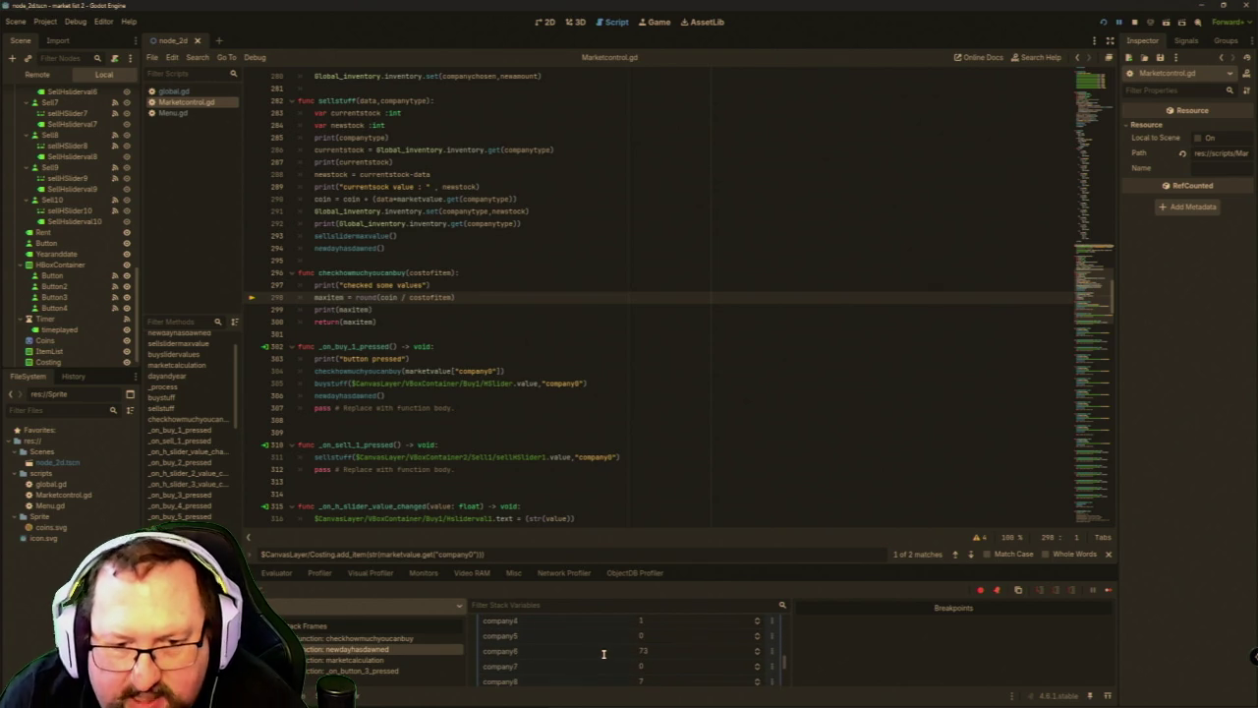
{"action": "scroll", "coordinate": [599, 654], "scroll_direction": "up", "scroll_amount": 3}
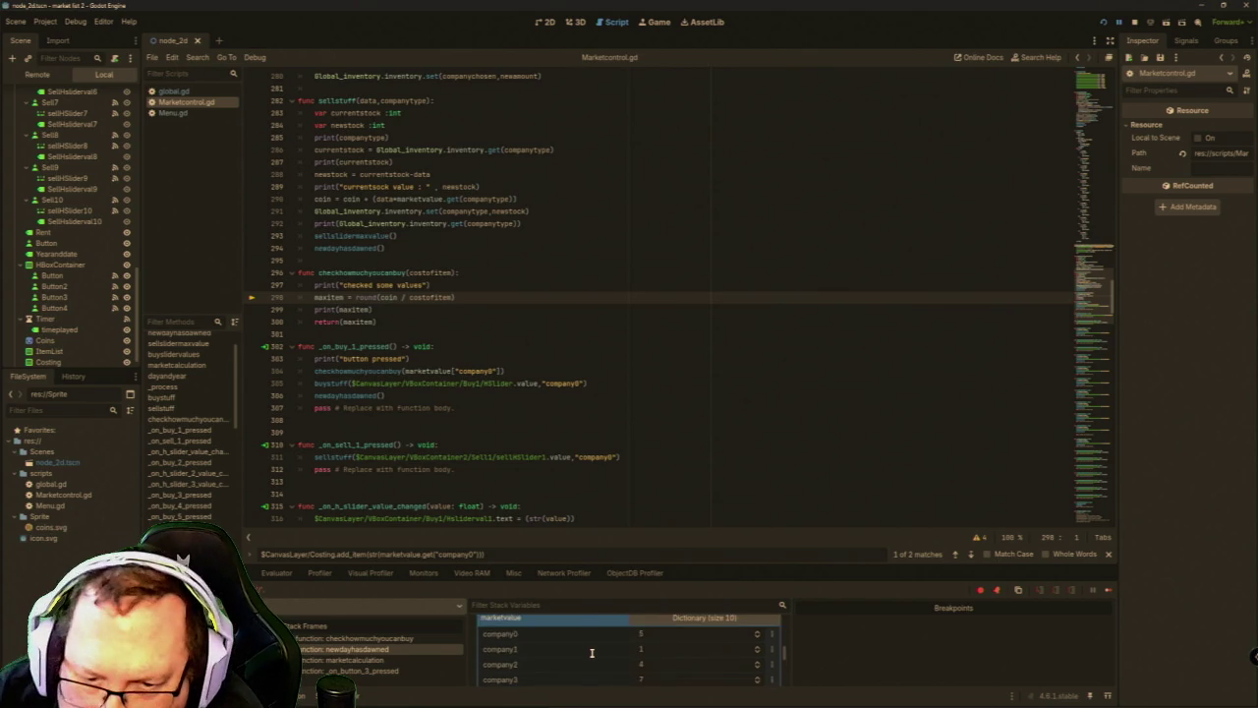
{"action": "scroll", "coordinate": [591, 652], "scroll_direction": "down", "scroll_amount": 2}
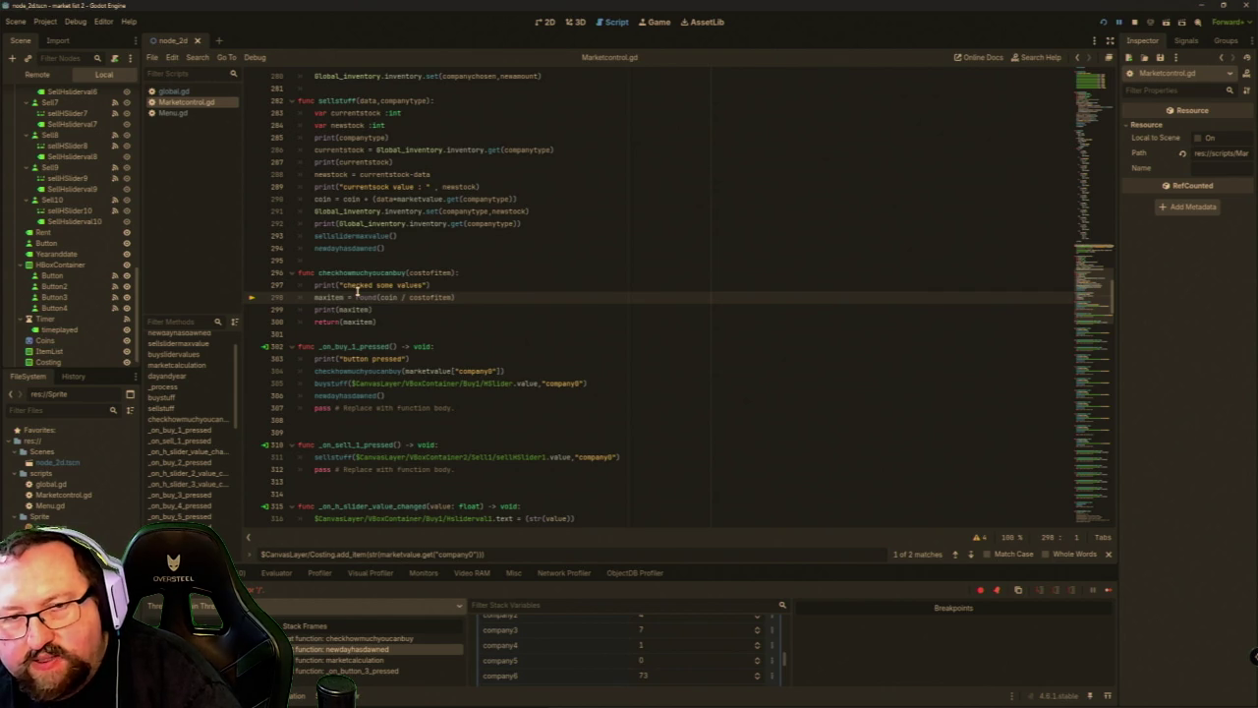
Wrap the maxitem calculation and its print in an 'if costofitem != 0:' guard.
{"action": "left_click", "coordinate": [474, 285]}
{"action": "key", "text": "Return"}
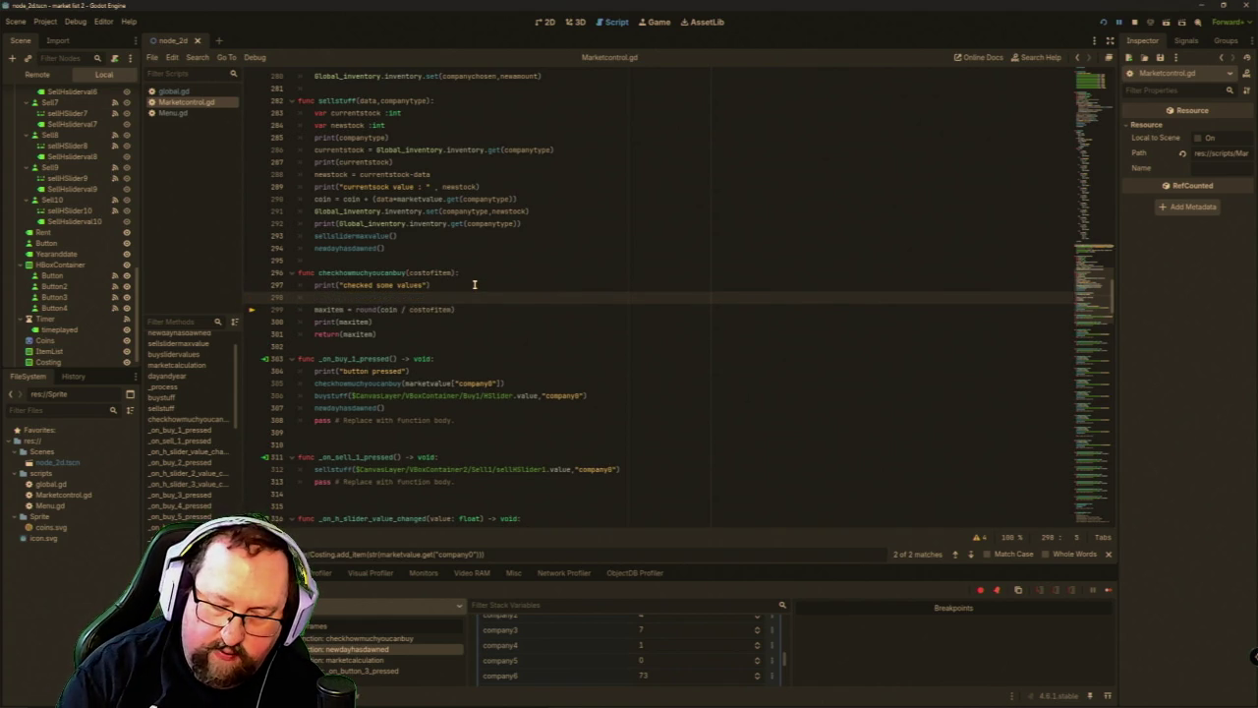
{"action": "type", "text": "if costof"}
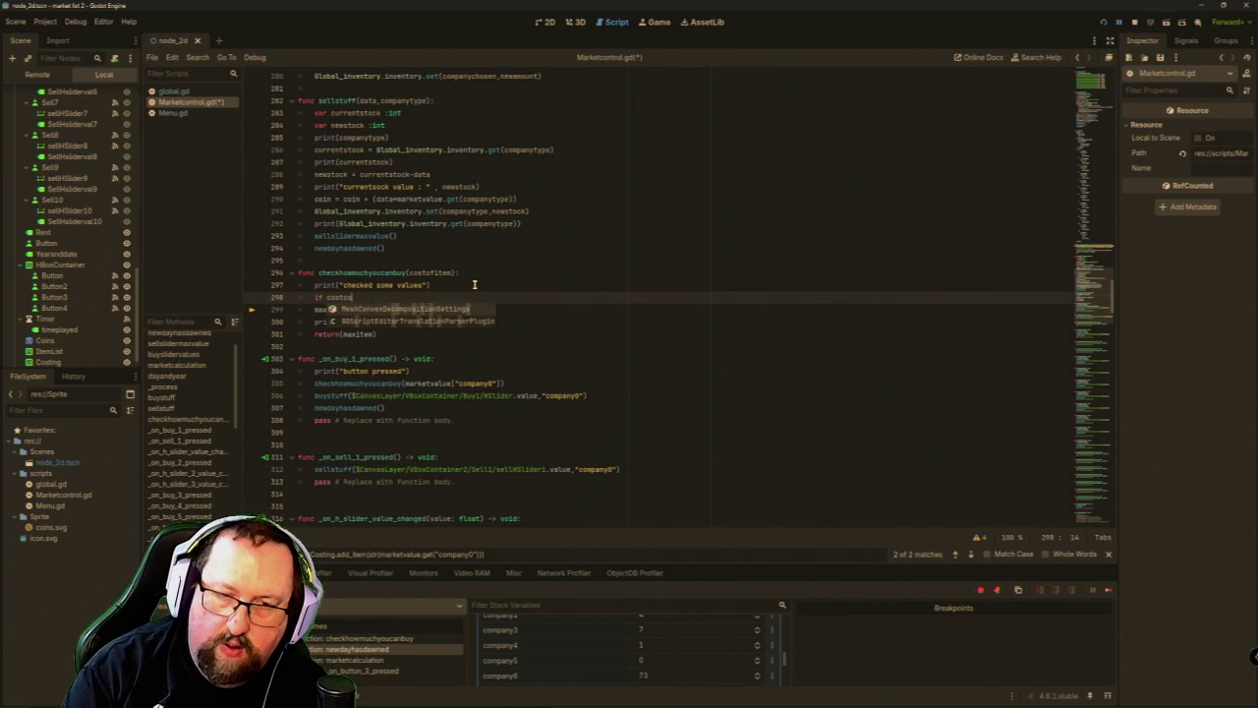
{"action": "type", "text": "i"}
{"action": "key", "text": "BackSpace"}
{"action": "key", "text": "BackSpace"}
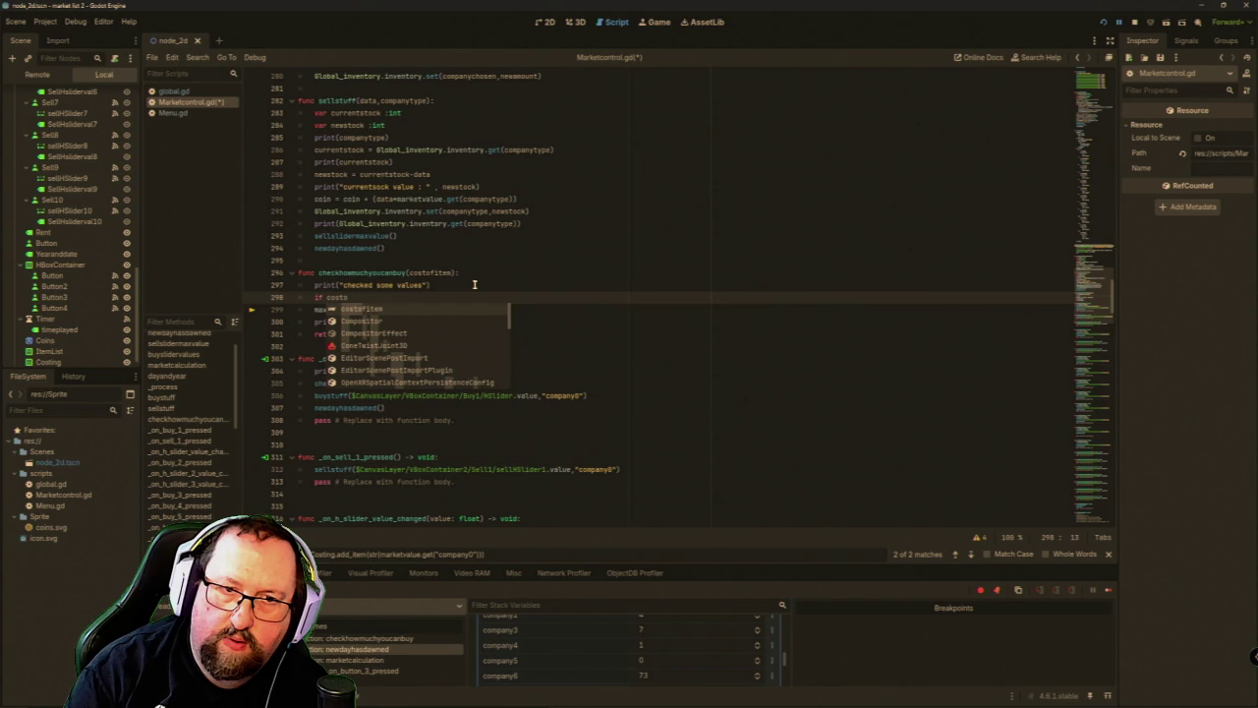
{"action": "key", "text": "Return"}
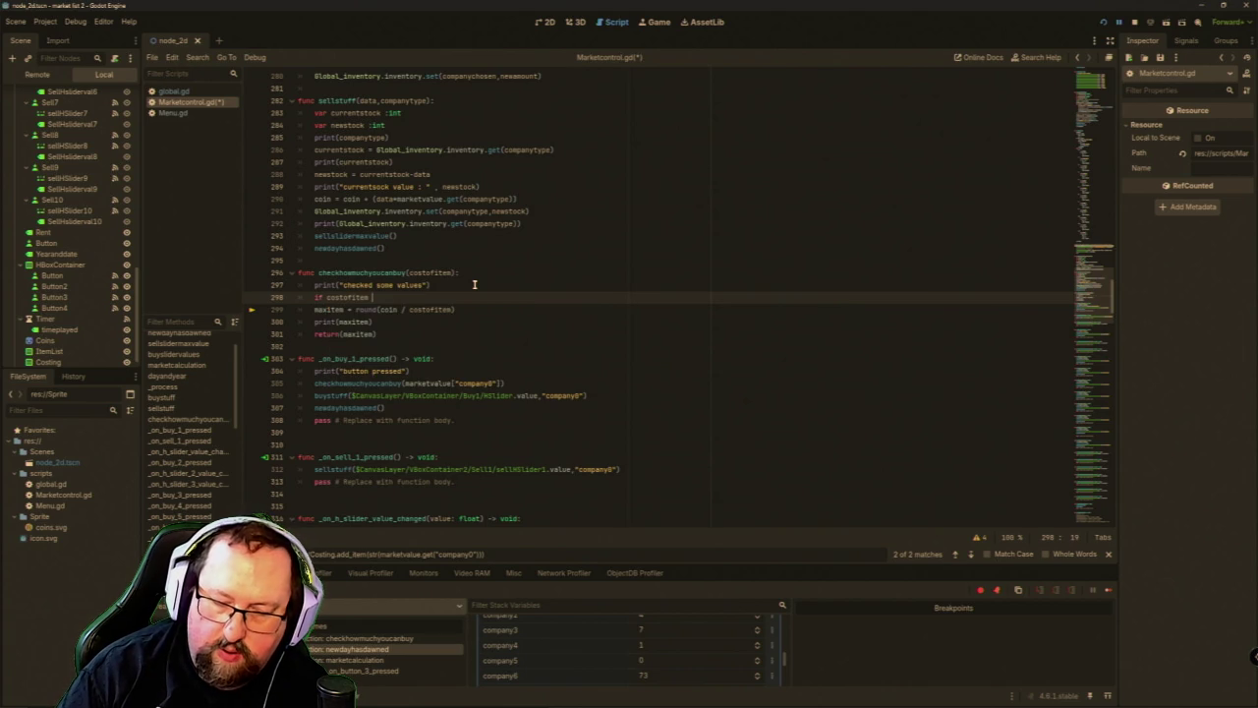
{"action": "type", "text": "0 :"}
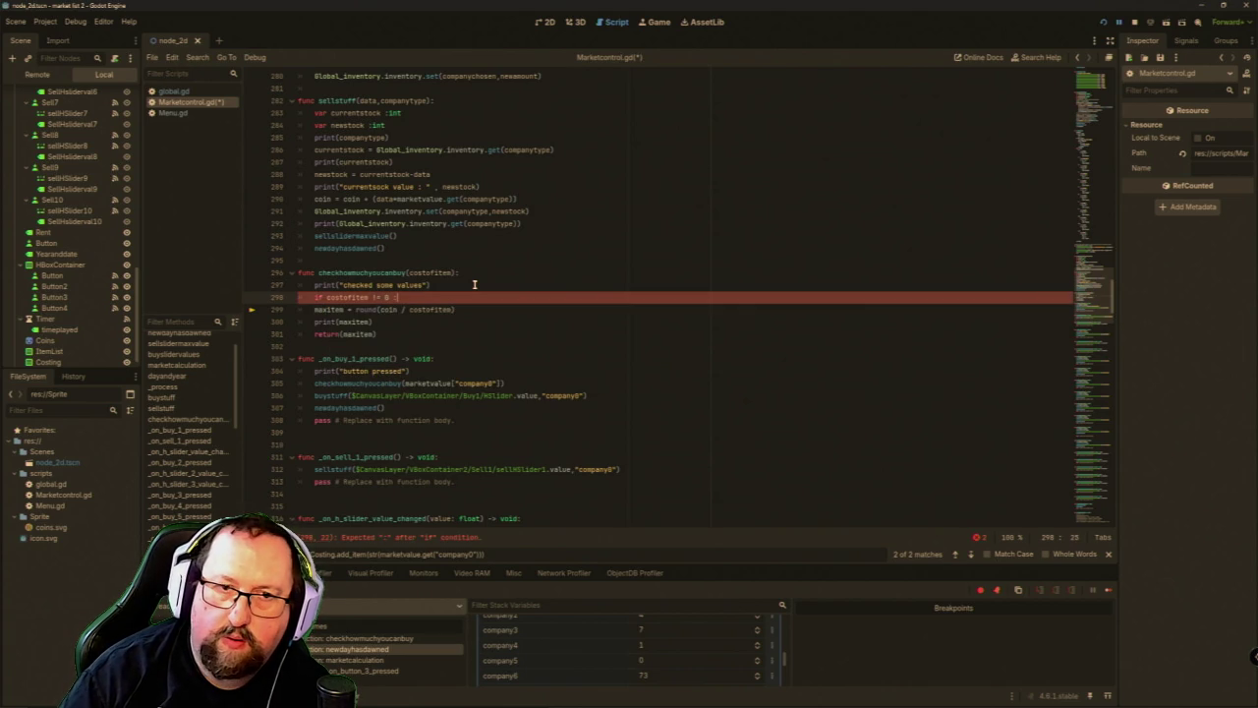
{"action": "key", "text": "Down"}
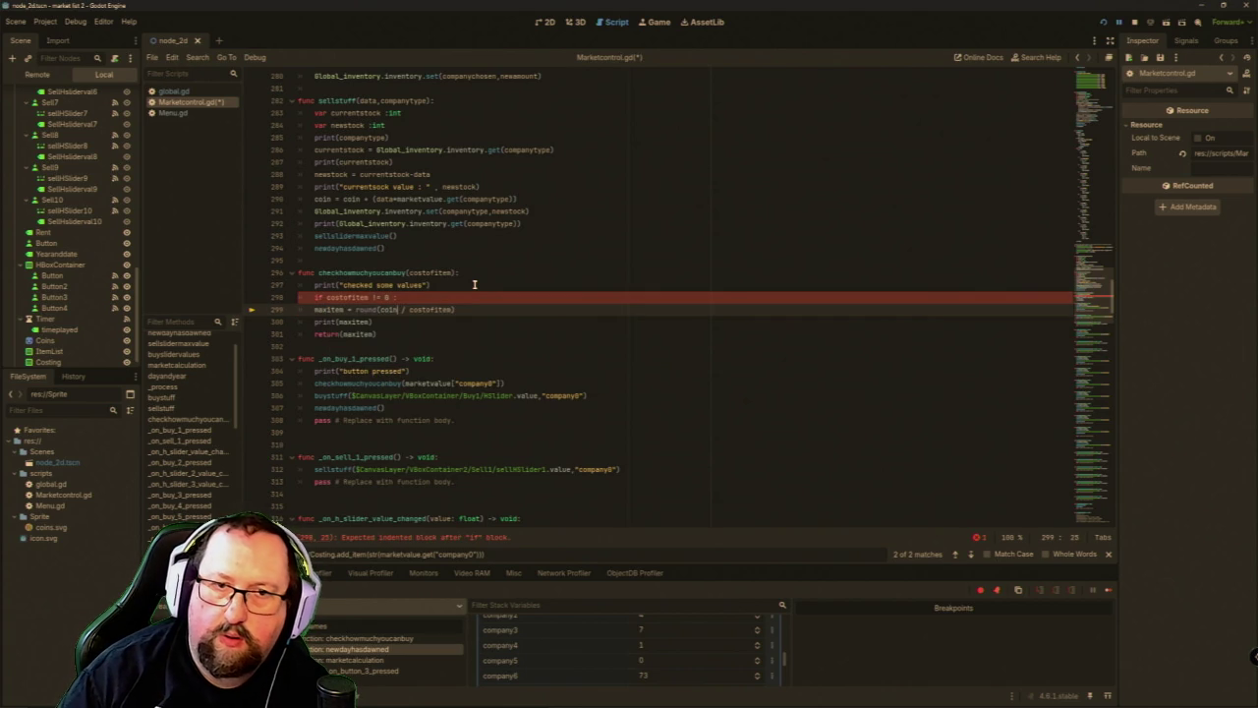
{"action": "key", "text": "Tab"}
{"action": "key", "text": "Down"}
{"action": "key", "text": "Tab"}
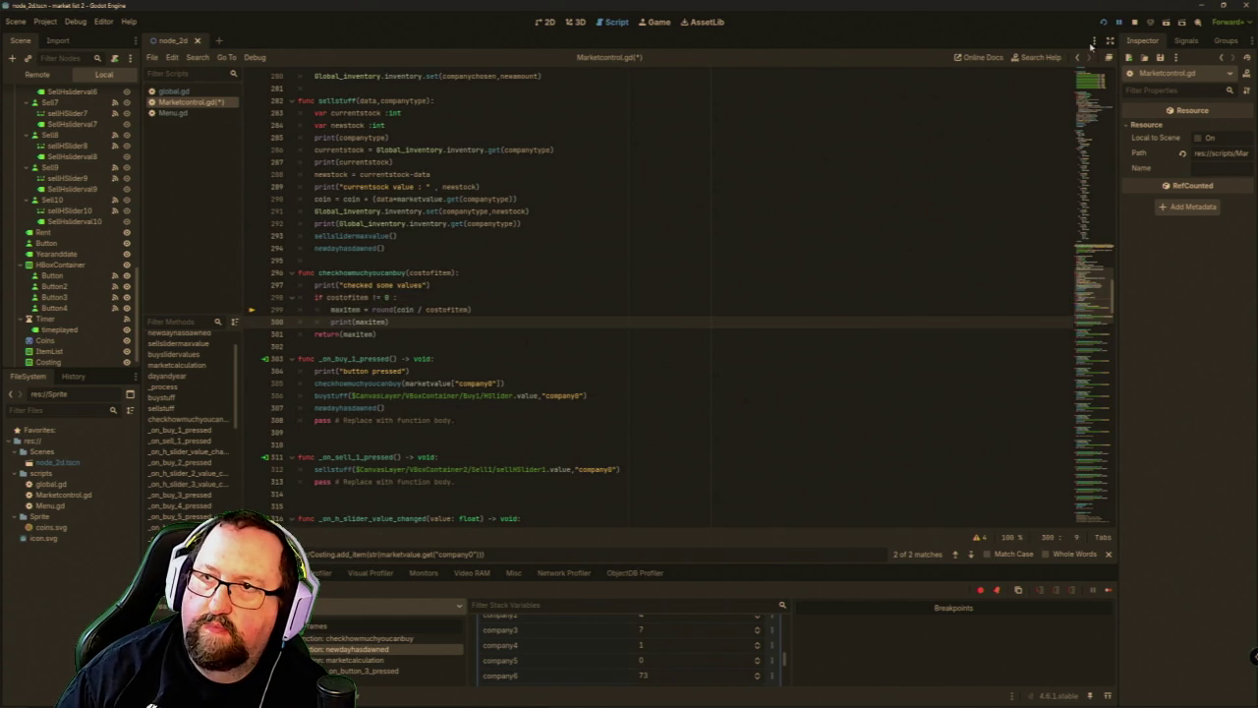
Run the game and advance day by day to 30/1/2026.
{"action": "left_click", "coordinate": [1103, 22]}
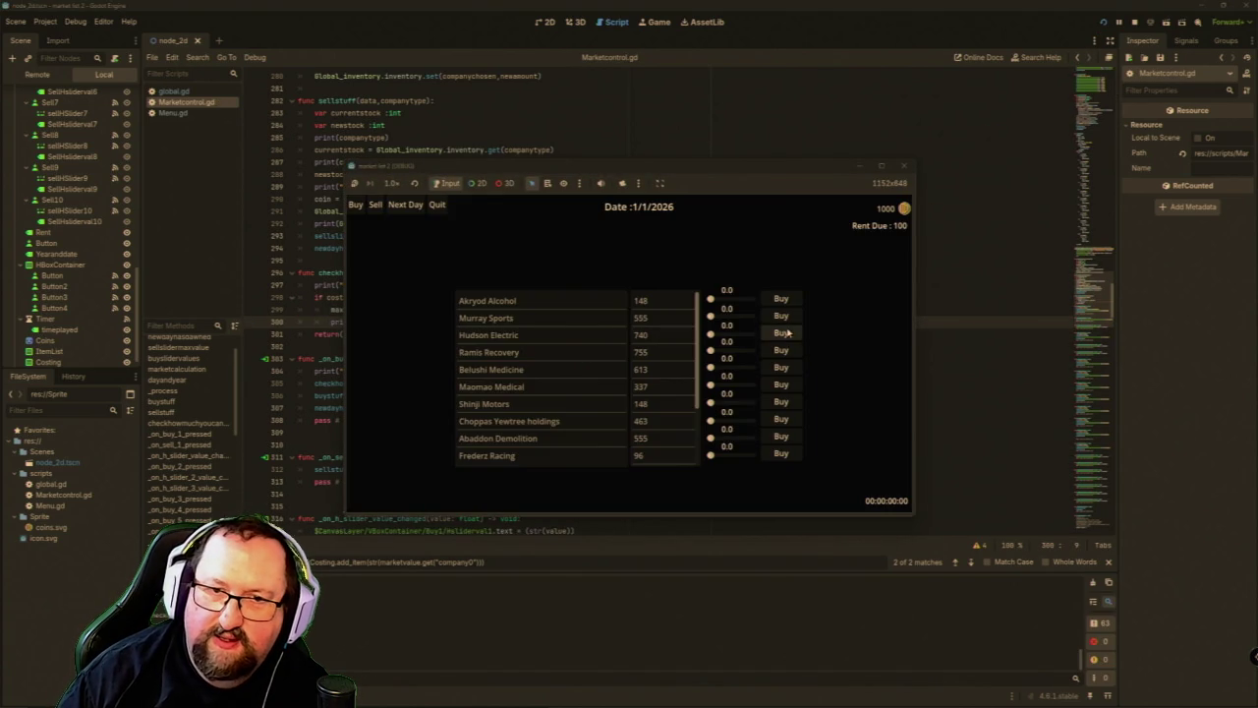
{"action": "left_click", "coordinate": [409, 212]}
{"action": "left_click", "coordinate": [410, 212]}
{"action": "left_click", "coordinate": [410, 212]}
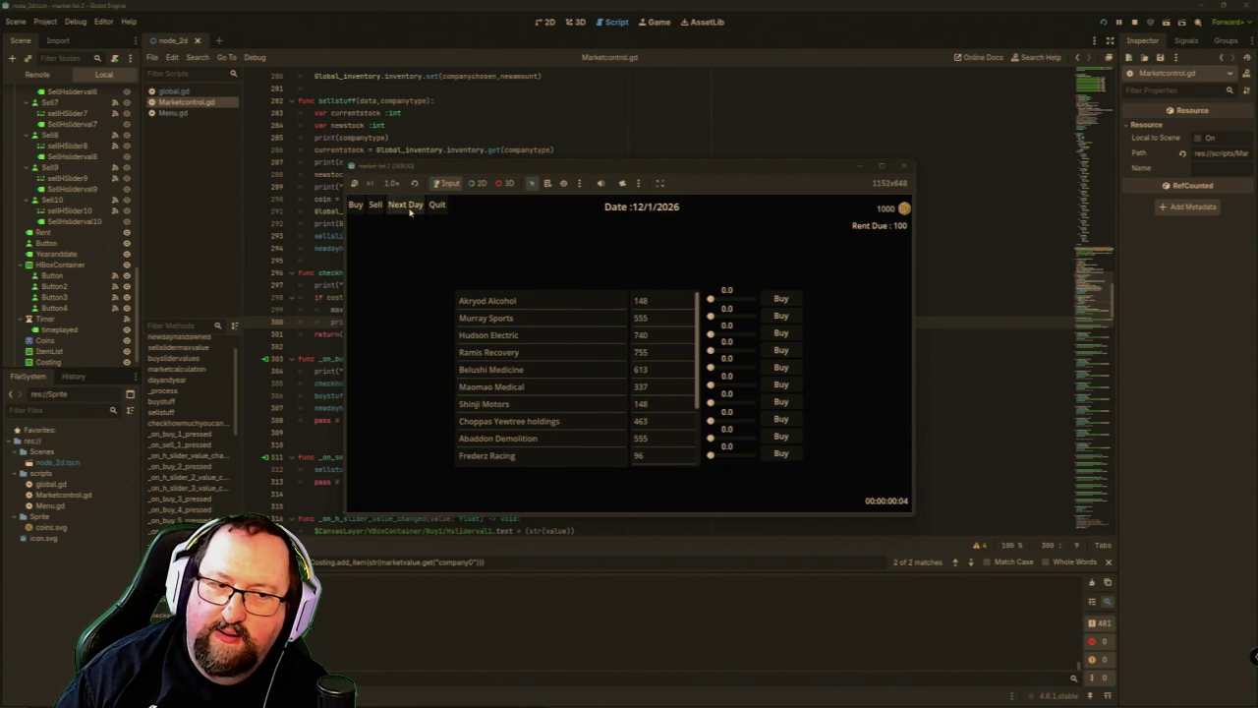
{"action": "left_click", "coordinate": [410, 212]}
{"action": "left_click", "coordinate": [410, 212]}
{"action": "left_click", "coordinate": [409, 212]}
{"action": "left_click", "coordinate": [410, 212]}
{"action": "left_click", "coordinate": [409, 212]}
{"action": "left_click", "coordinate": [409, 212]}
{"action": "left_click", "coordinate": [410, 212]}
{"action": "left_click", "coordinate": [410, 213]}
{"action": "left_click", "coordinate": [410, 210]}
{"action": "left_click", "coordinate": [410, 210]}
{"action": "left_click", "coordinate": [410, 210]}
{"action": "left_click", "coordinate": [409, 210]}
{"action": "left_click", "coordinate": [410, 210]}
{"action": "left_click", "coordinate": [410, 210]}
{"action": "left_click", "coordinate": [410, 210]}
{"action": "left_click", "coordinate": [409, 210]}
{"action": "scroll", "coordinate": [645, 437], "scroll_direction": "down", "scroll_amount": 5}
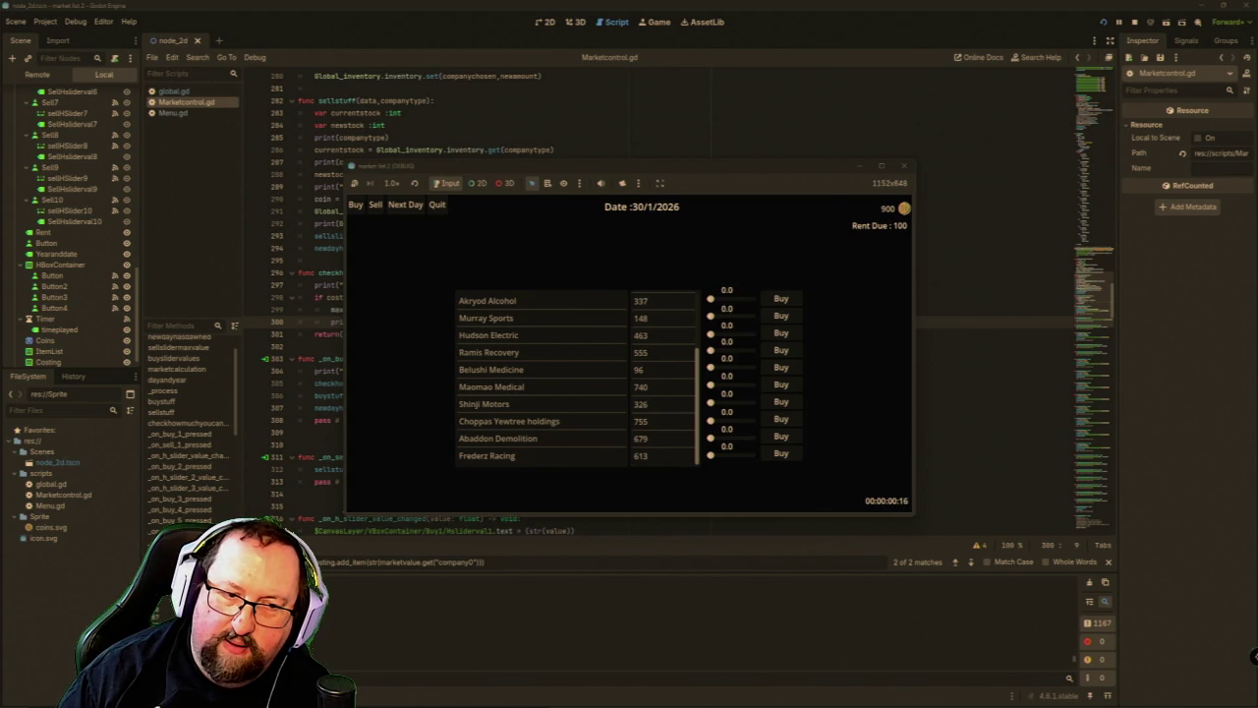
Buy the maximum Frederz Racing shares, switch the list to selling, and close the game.
{"action": "left_click_drag", "start_coordinate": [710, 454], "coordinate": [739, 455]}
{"action": "left_click", "coordinate": [781, 453]}
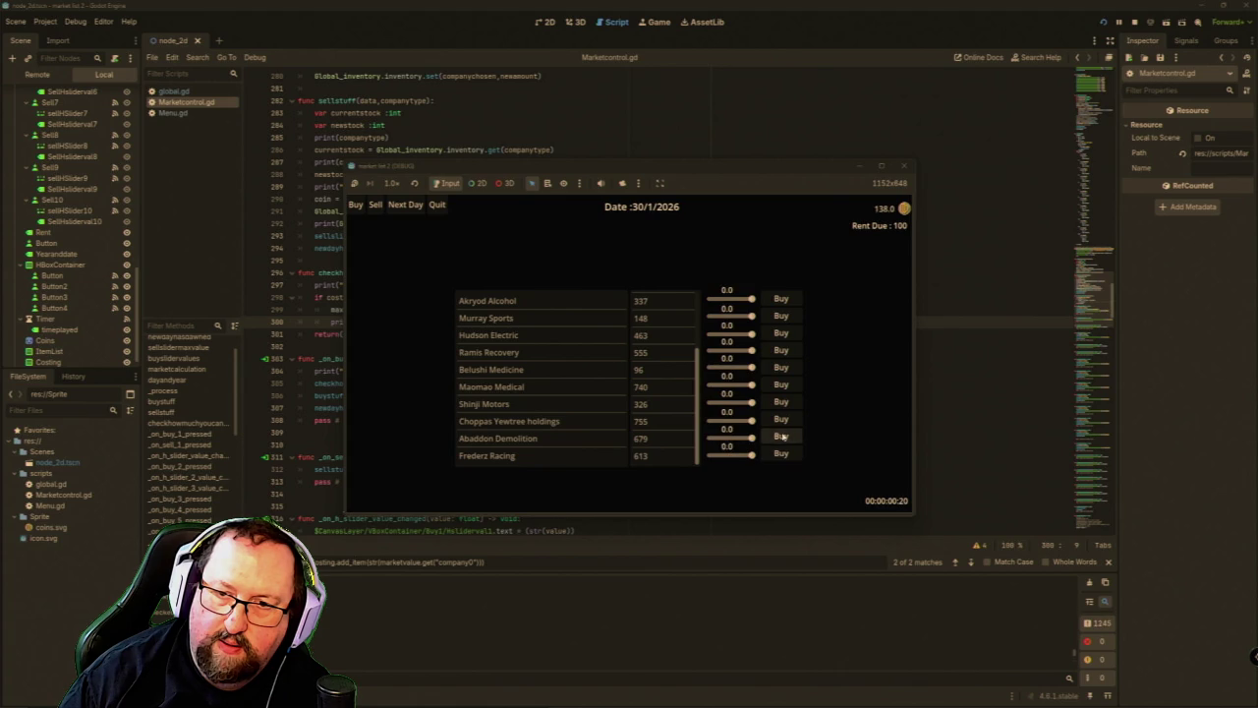
{"action": "left_click", "coordinate": [375, 204]}
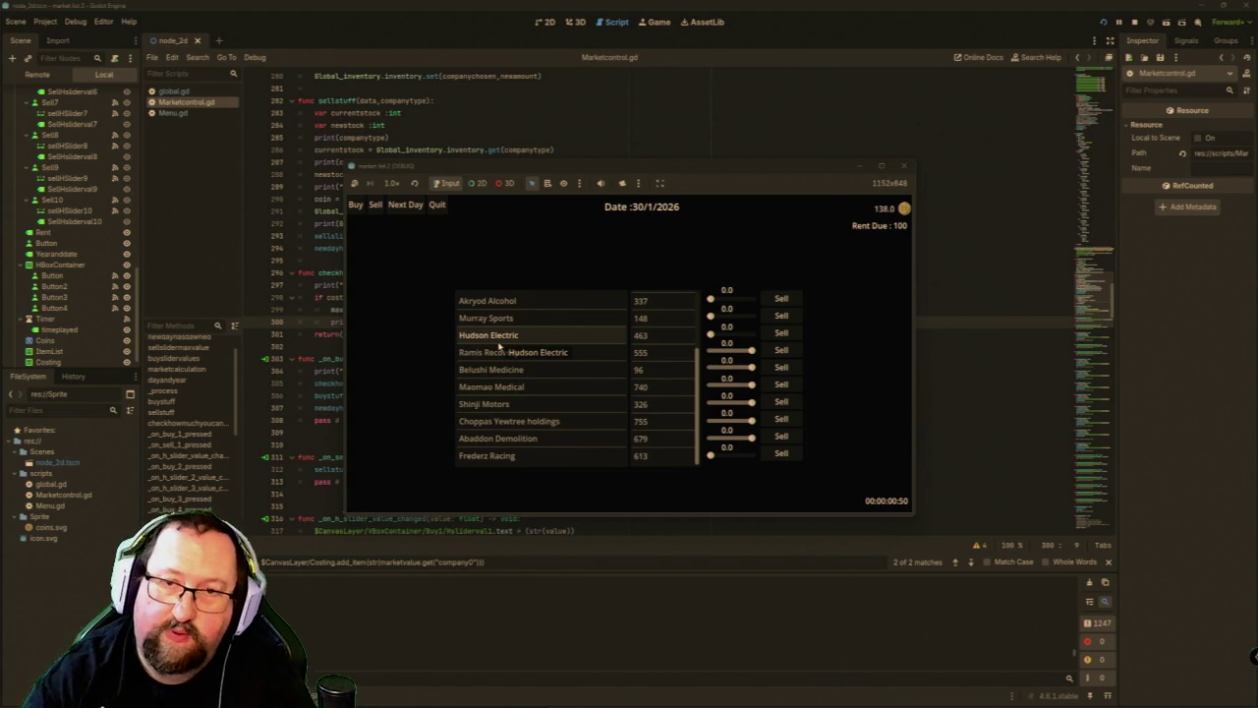
{"action": "left_click_drag", "start_coordinate": [499, 344], "coordinate": [765, 93]}
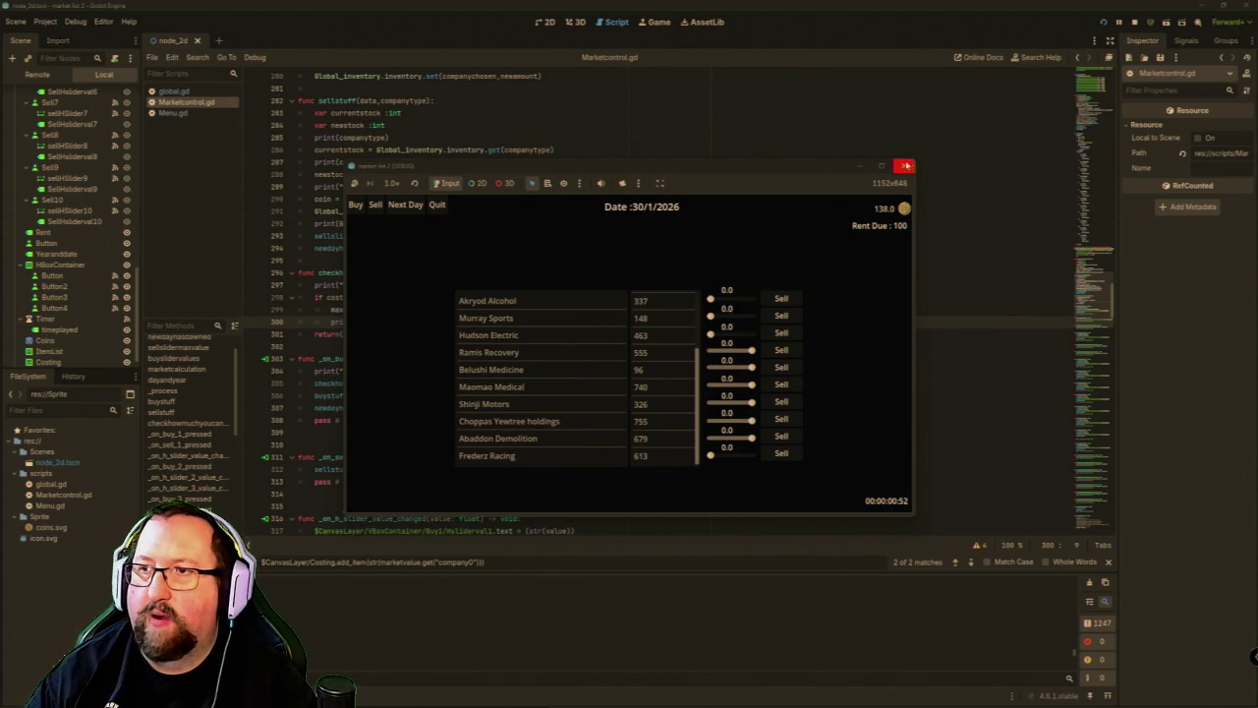
{"action": "left_click", "coordinate": [904, 165]}
{"action": "scroll", "coordinate": [514, 365], "scroll_direction": "up", "scroll_amount": 3}
{"action": "scroll", "coordinate": [514, 366], "scroll_direction": "up", "scroll_amount": 20}
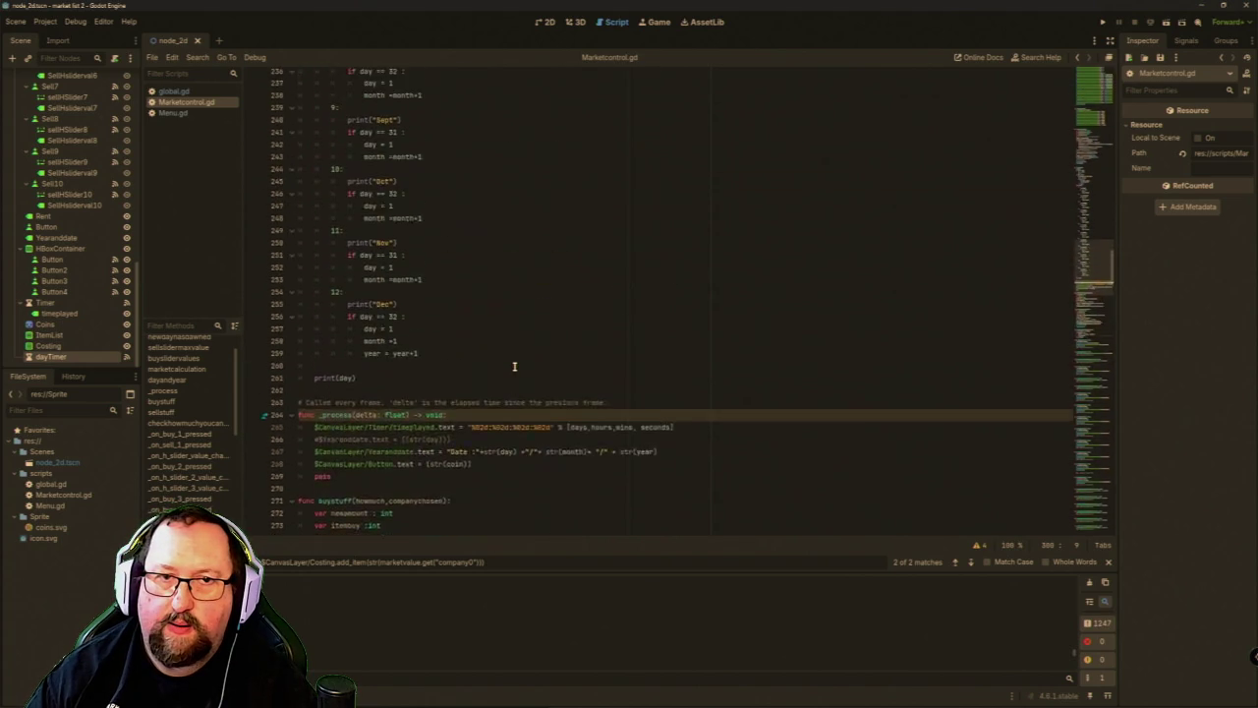
{"action": "scroll", "coordinate": [514, 366], "scroll_direction": "up", "scroll_amount": 17}
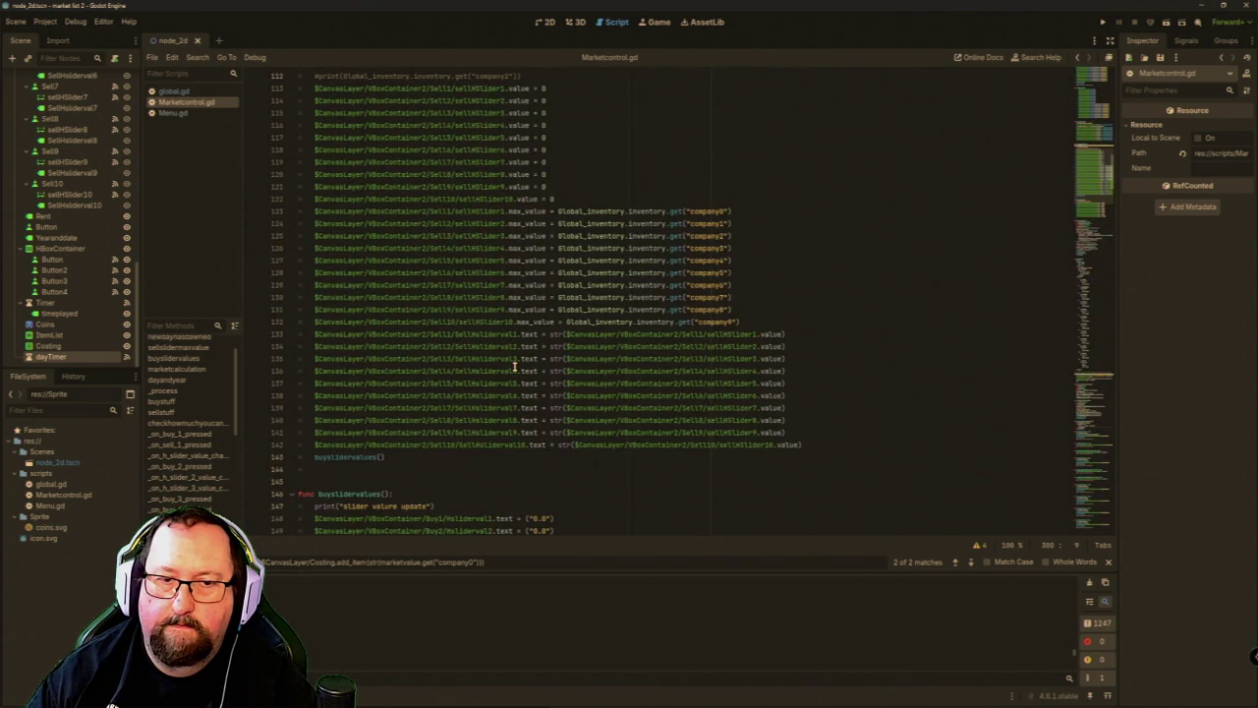
{"action": "scroll", "coordinate": [514, 366], "scroll_direction": "down", "scroll_amount": 5}
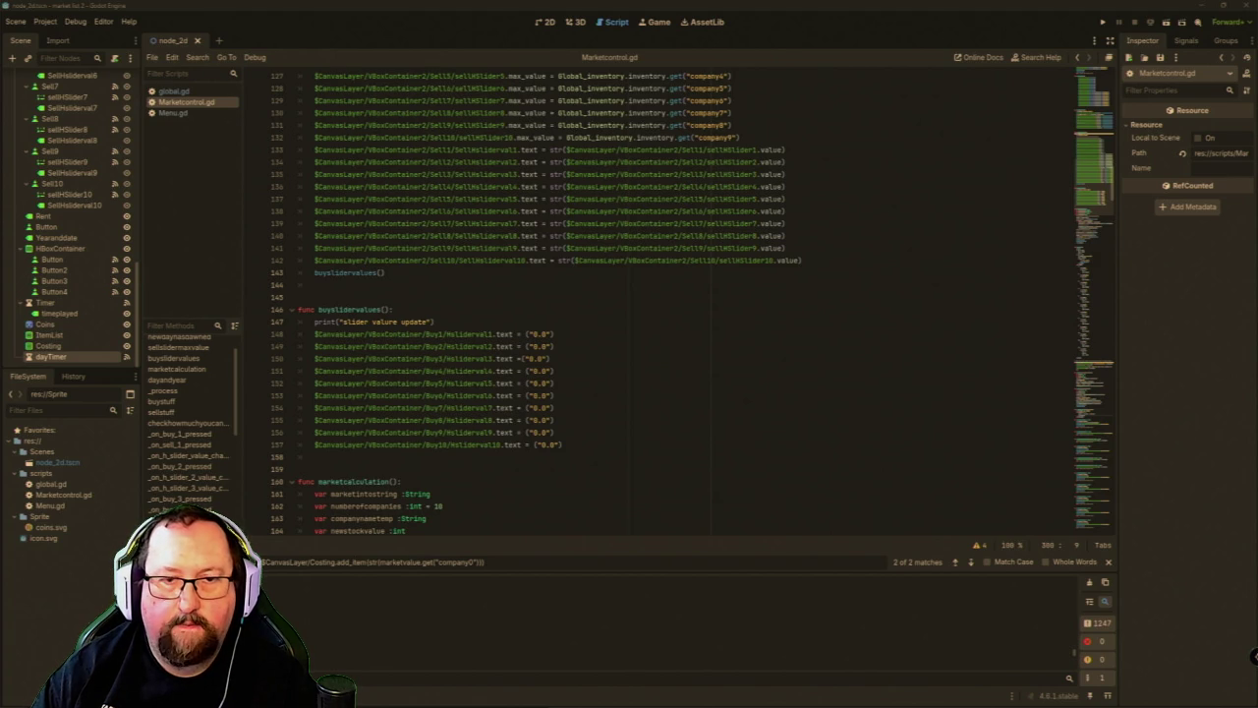
{"action": "scroll", "coordinate": [546, 497], "scroll_direction": "up", "scroll_amount": 5}
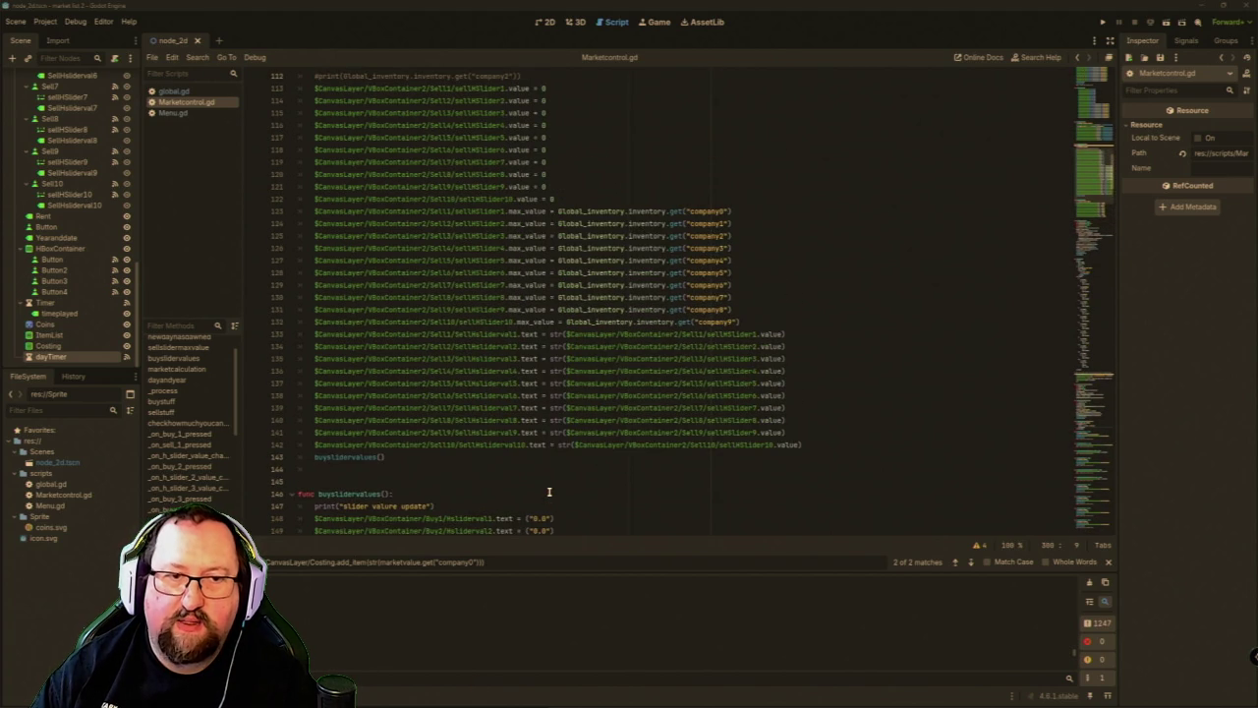
{"action": "scroll", "coordinate": [549, 489], "scroll_direction": "down", "scroll_amount": 6}
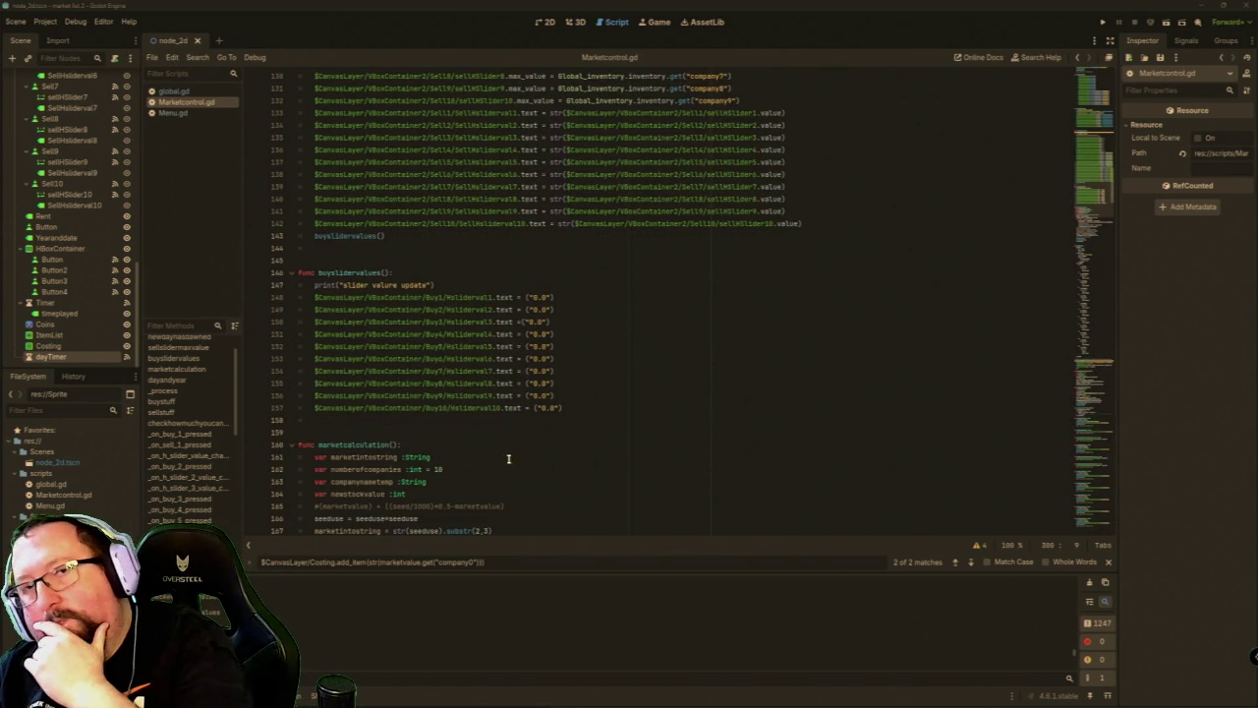
{"action": "scroll", "coordinate": [497, 435], "scroll_direction": "up", "scroll_amount": 15}
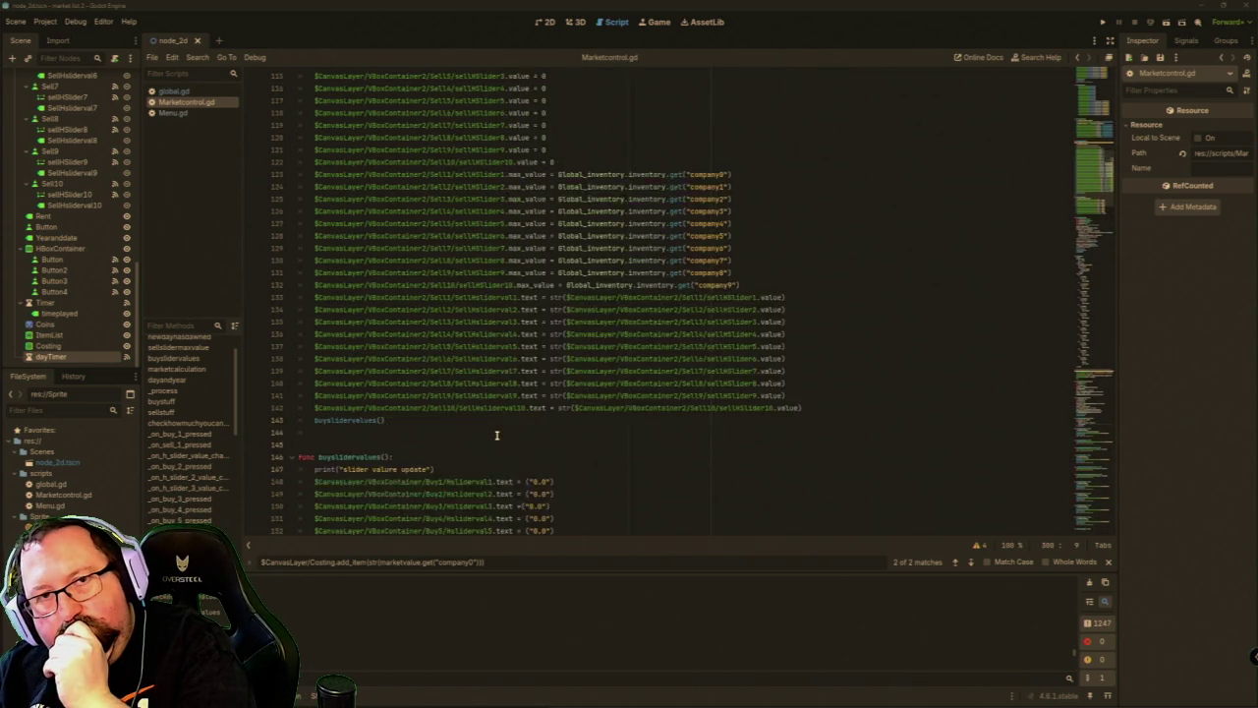
{"action": "scroll", "coordinate": [496, 435], "scroll_direction": "up", "scroll_amount": 6}
{"action": "scroll", "coordinate": [497, 435], "scroll_direction": "down", "scroll_amount": 1}
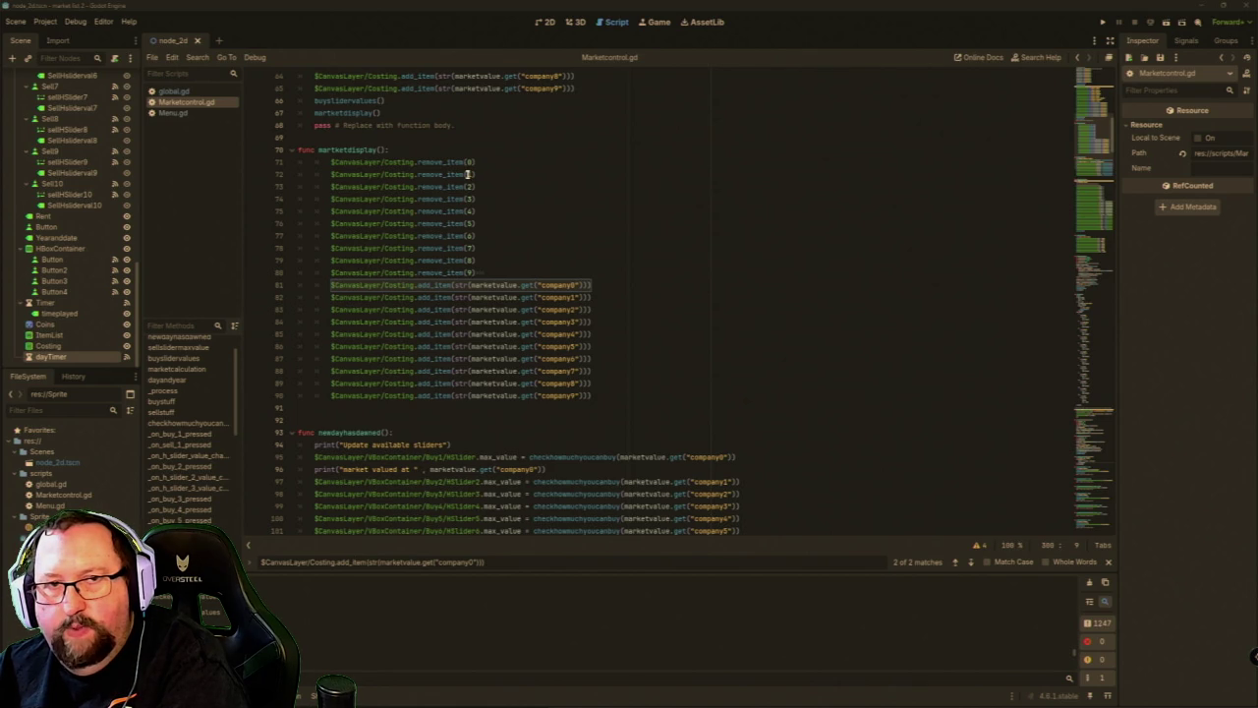
{"action": "scroll", "coordinate": [463, 259], "scroll_direction": "up", "scroll_amount": 6}
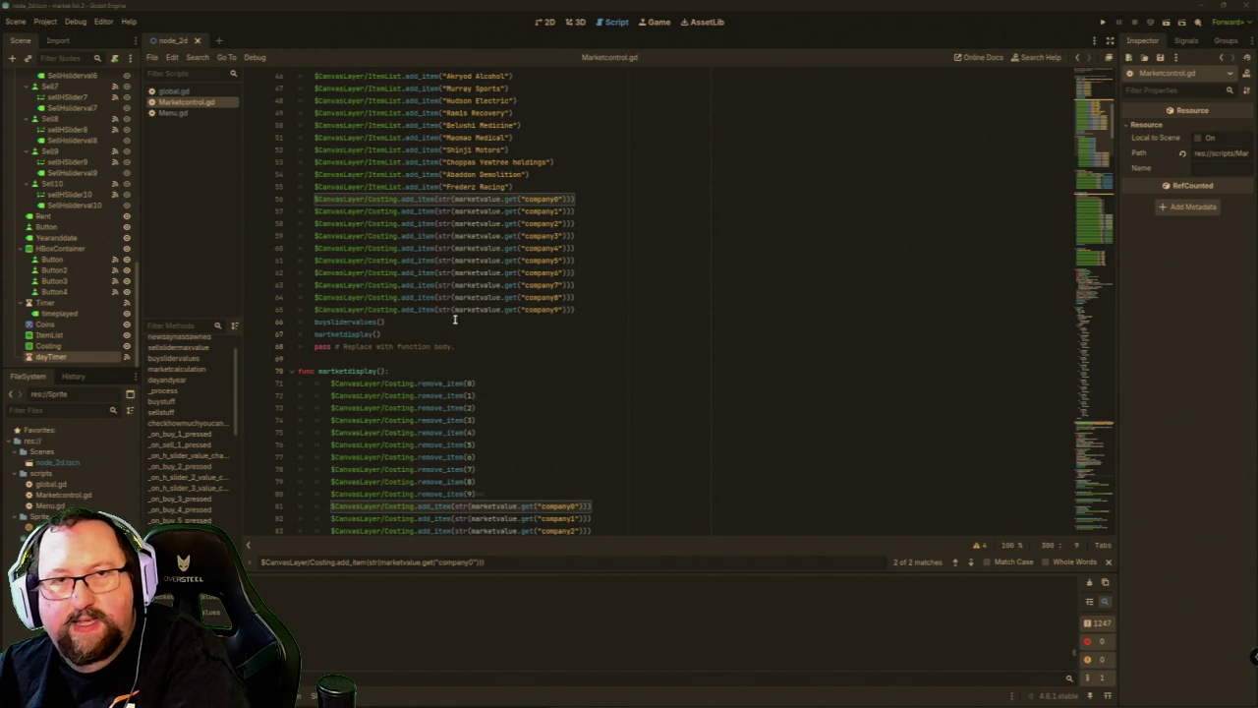
Return to the 2D view and select the Costing ItemList node in the Scene dock.
{"action": "left_click", "coordinate": [546, 21]}
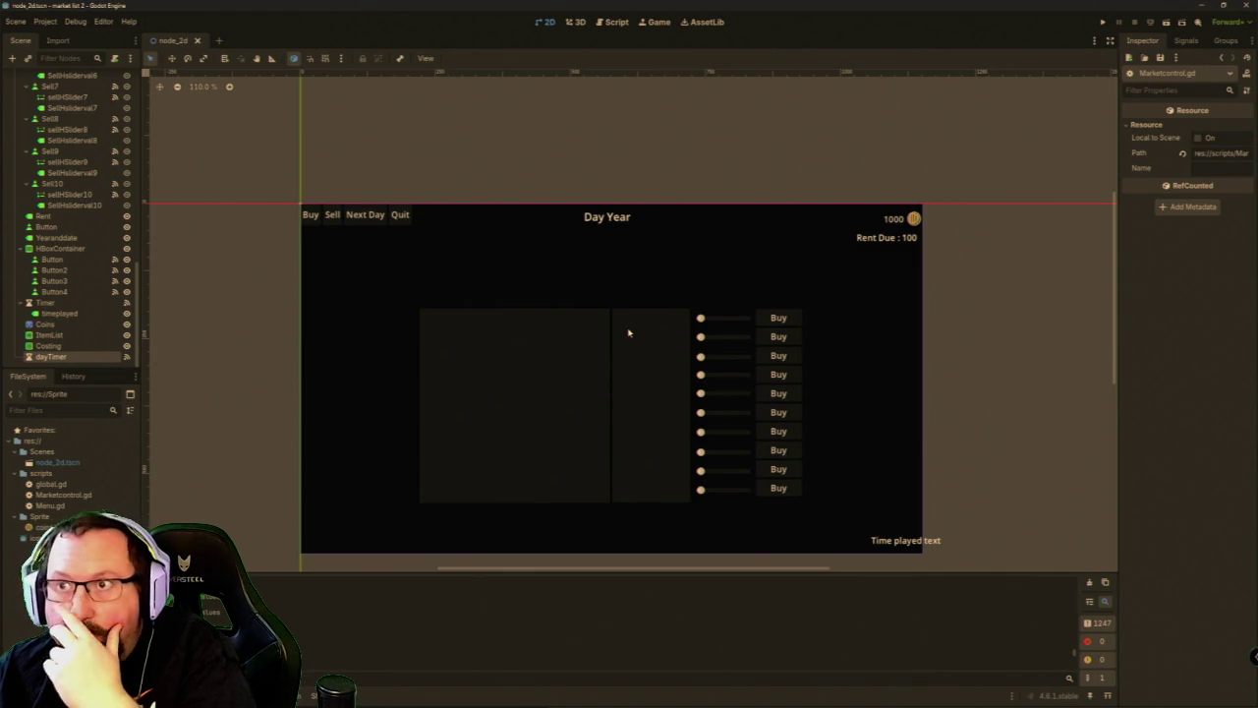
{"action": "left_click", "coordinate": [632, 388]}
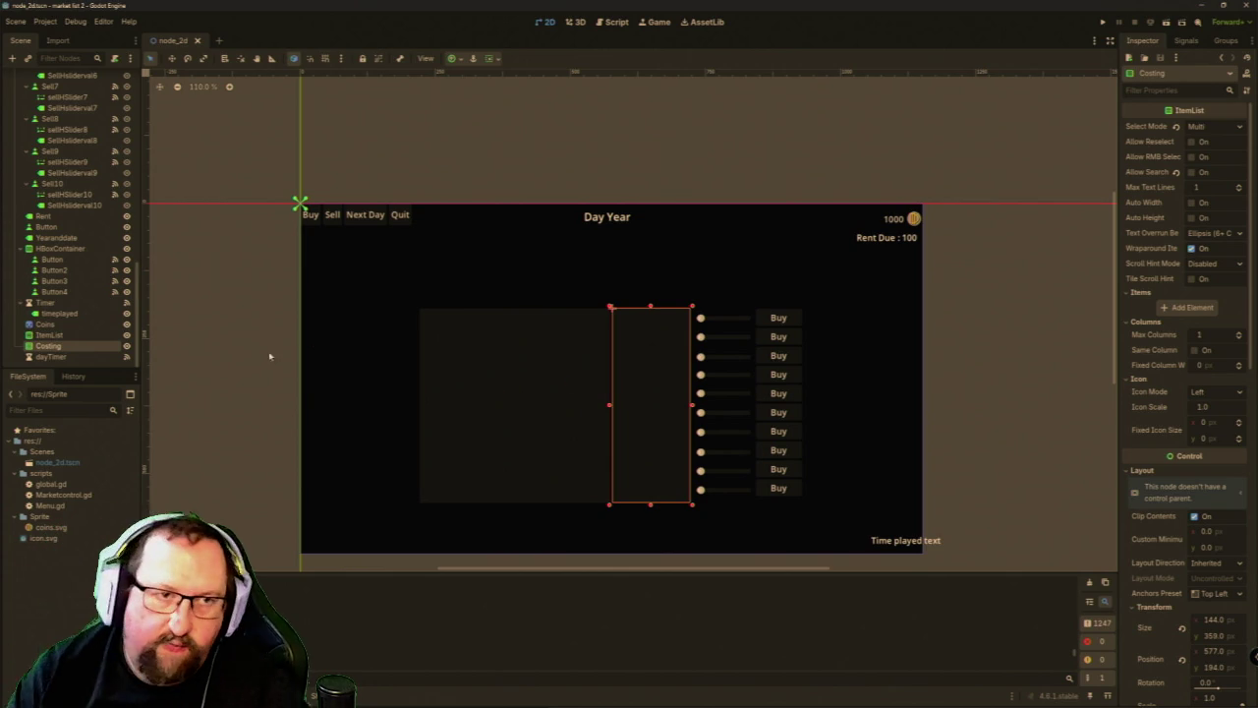
{"action": "scroll", "coordinate": [87, 334], "scroll_direction": "up", "scroll_amount": 3}
{"action": "scroll", "coordinate": [86, 344], "scroll_direction": "down", "scroll_amount": 3}
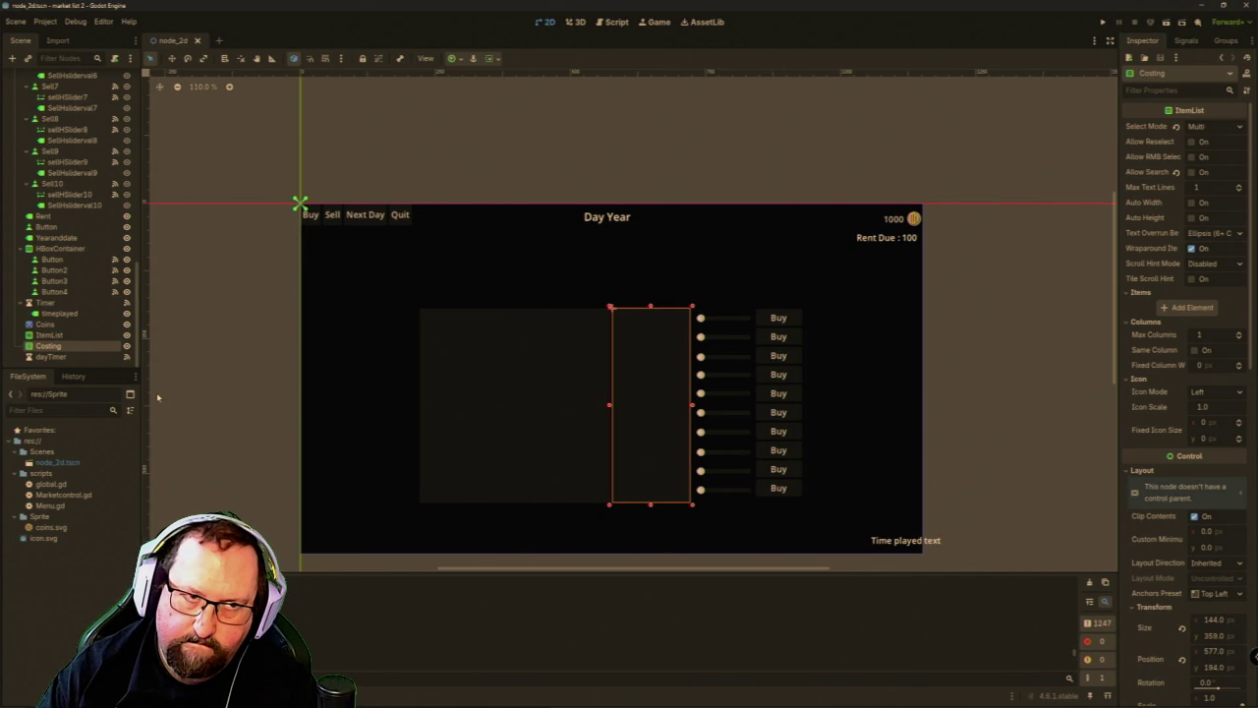
{"action": "scroll", "coordinate": [76, 281], "scroll_direction": "up", "scroll_amount": 10}
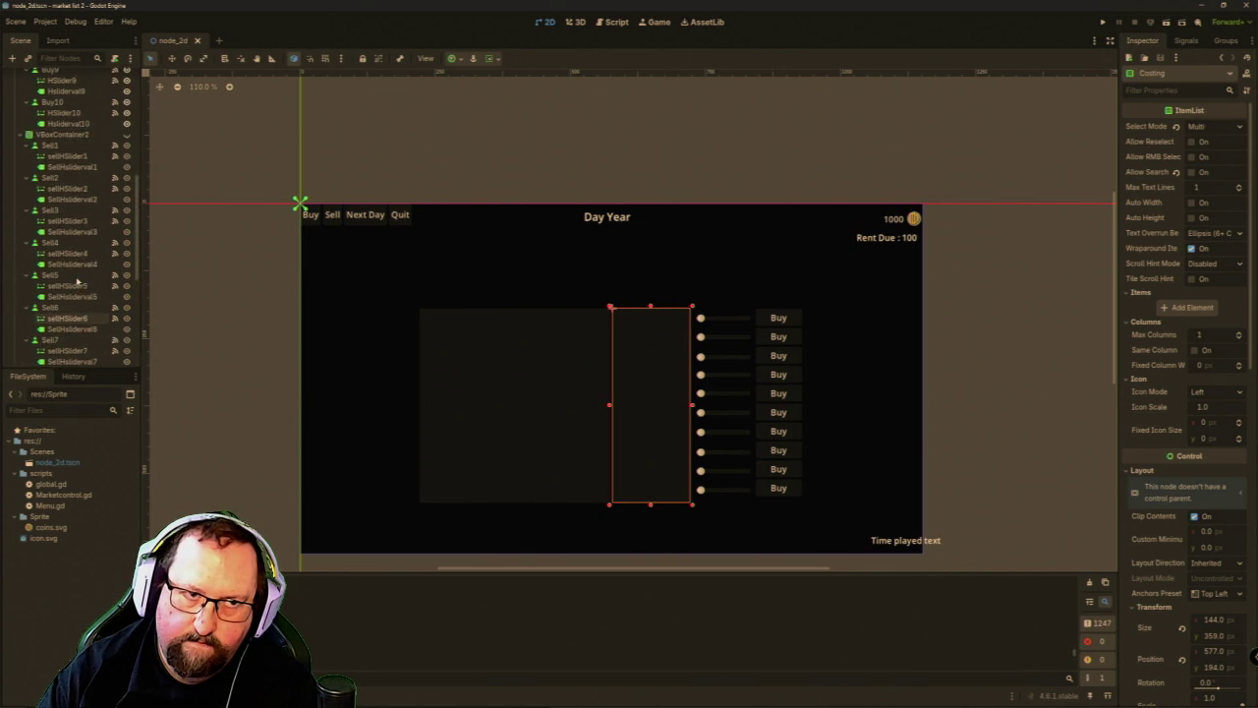
{"action": "scroll", "coordinate": [77, 281], "scroll_direction": "down", "scroll_amount": 7}
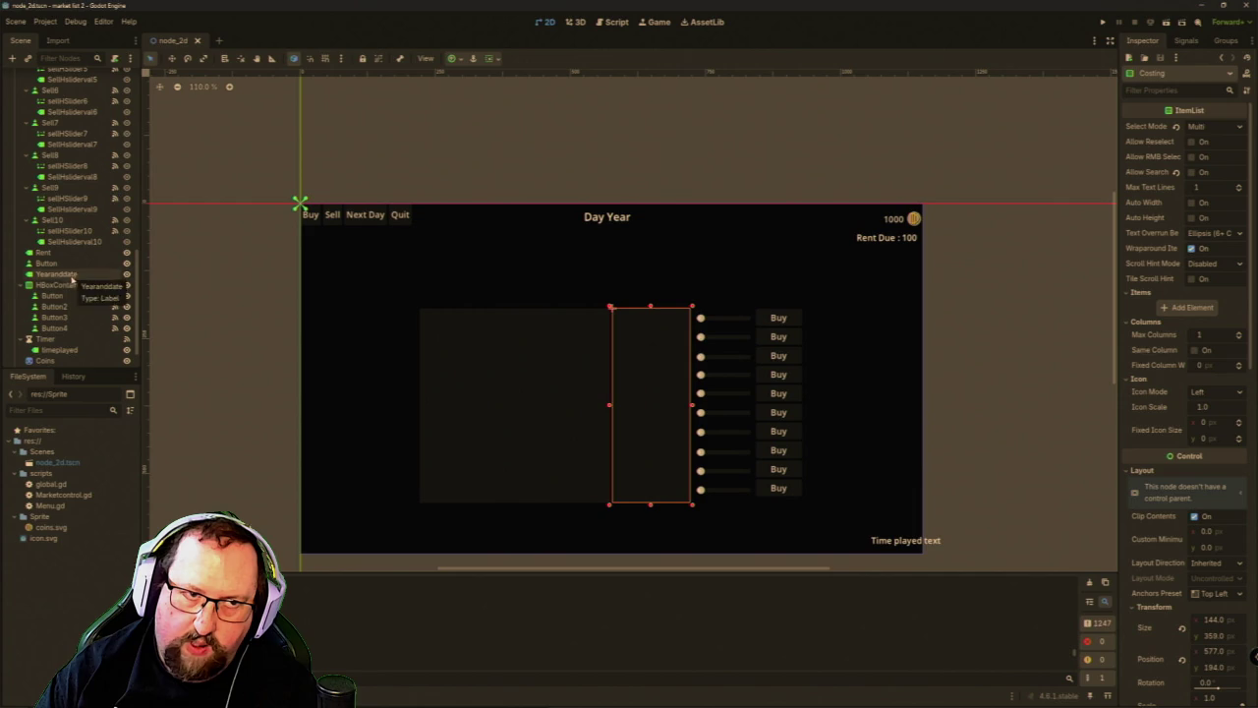
{"action": "scroll", "coordinate": [63, 315], "scroll_direction": "down", "scroll_amount": 3}
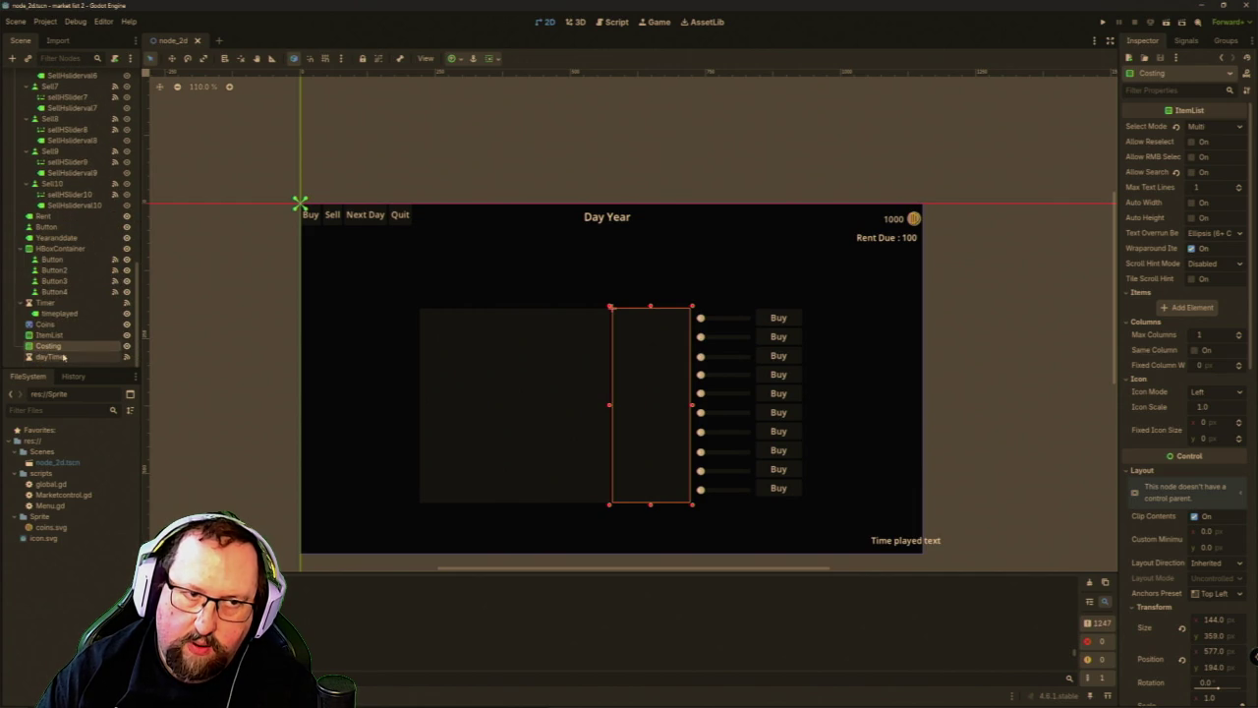
{"action": "left_click", "coordinate": [65, 334]}
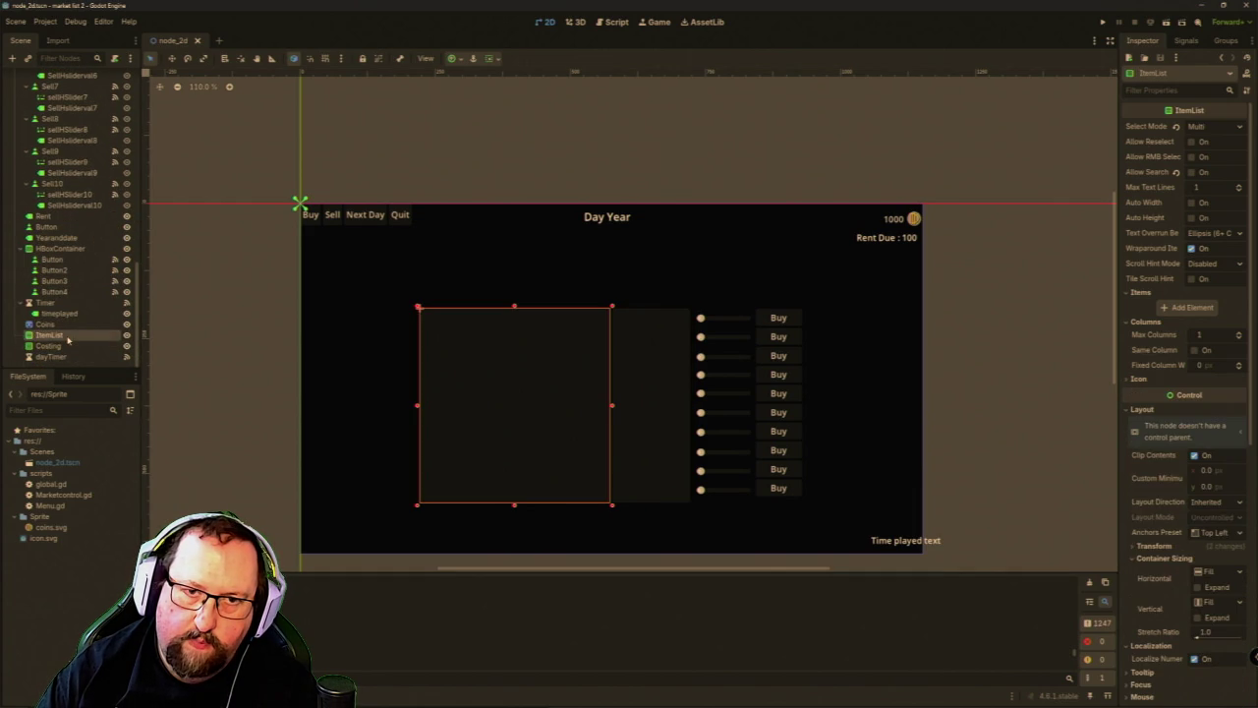
{"action": "left_click", "coordinate": [64, 347]}
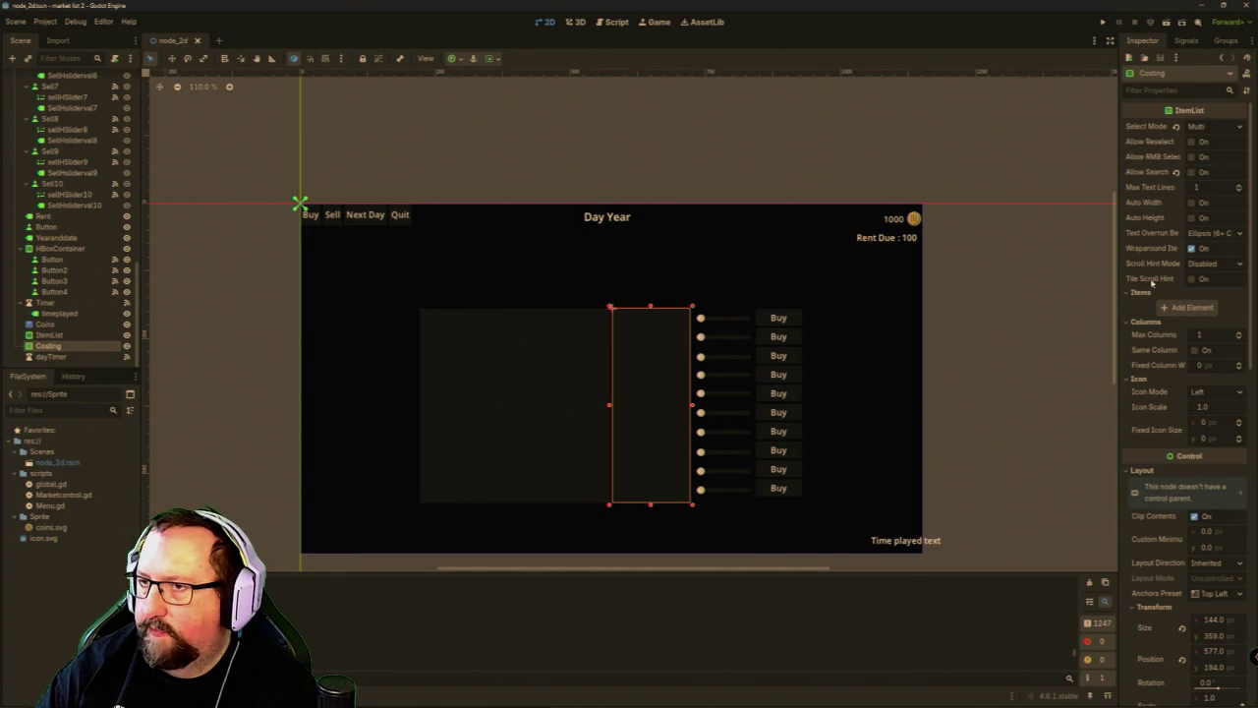
{"action": "scroll", "coordinate": [1171, 224], "scroll_direction": "down", "scroll_amount": 10}
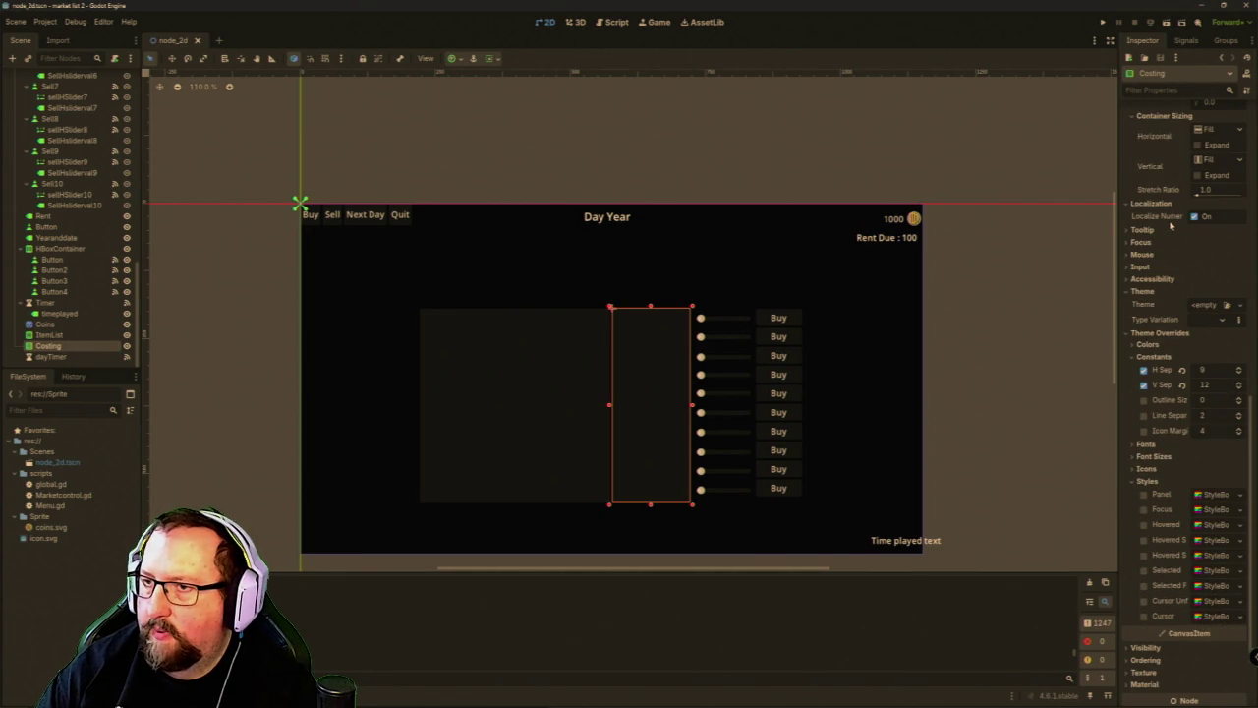
{"action": "scroll", "coordinate": [1164, 245], "scroll_direction": "up", "scroll_amount": 8}
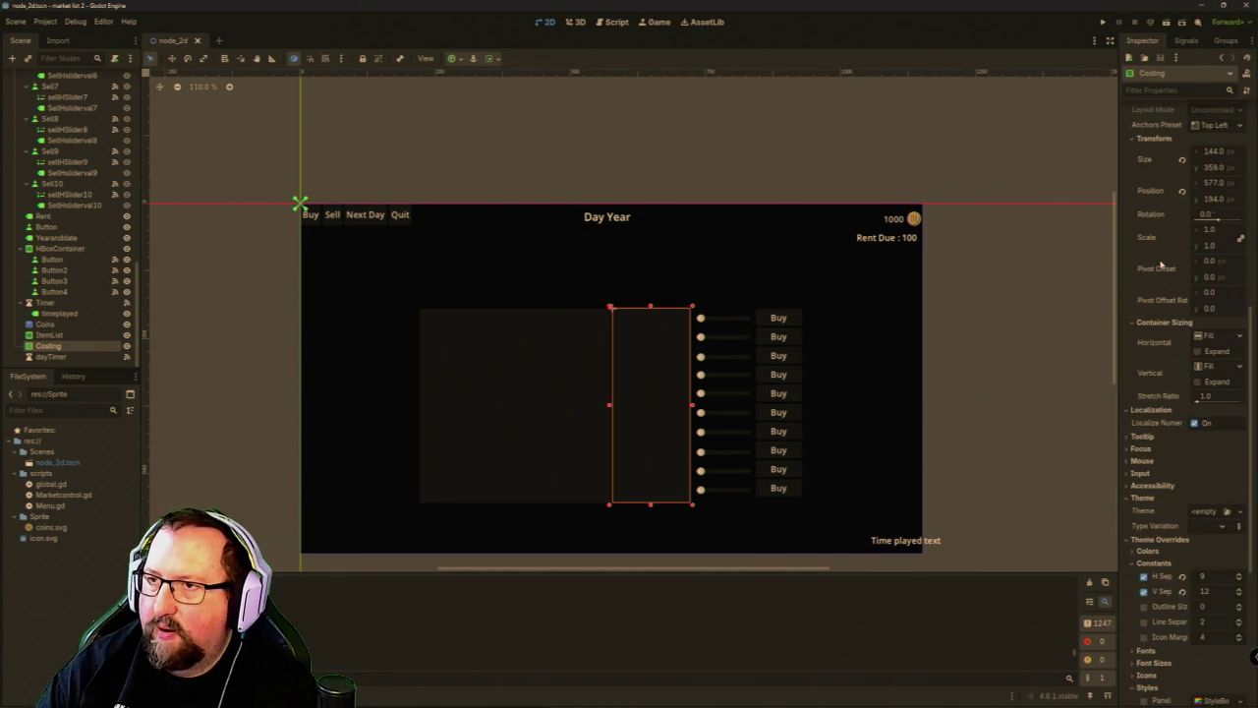
{"action": "scroll", "coordinate": [1160, 263], "scroll_direction": "up", "scroll_amount": 3}
{"action": "scroll", "coordinate": [1160, 263], "scroll_direction": "up", "scroll_amount": 2}
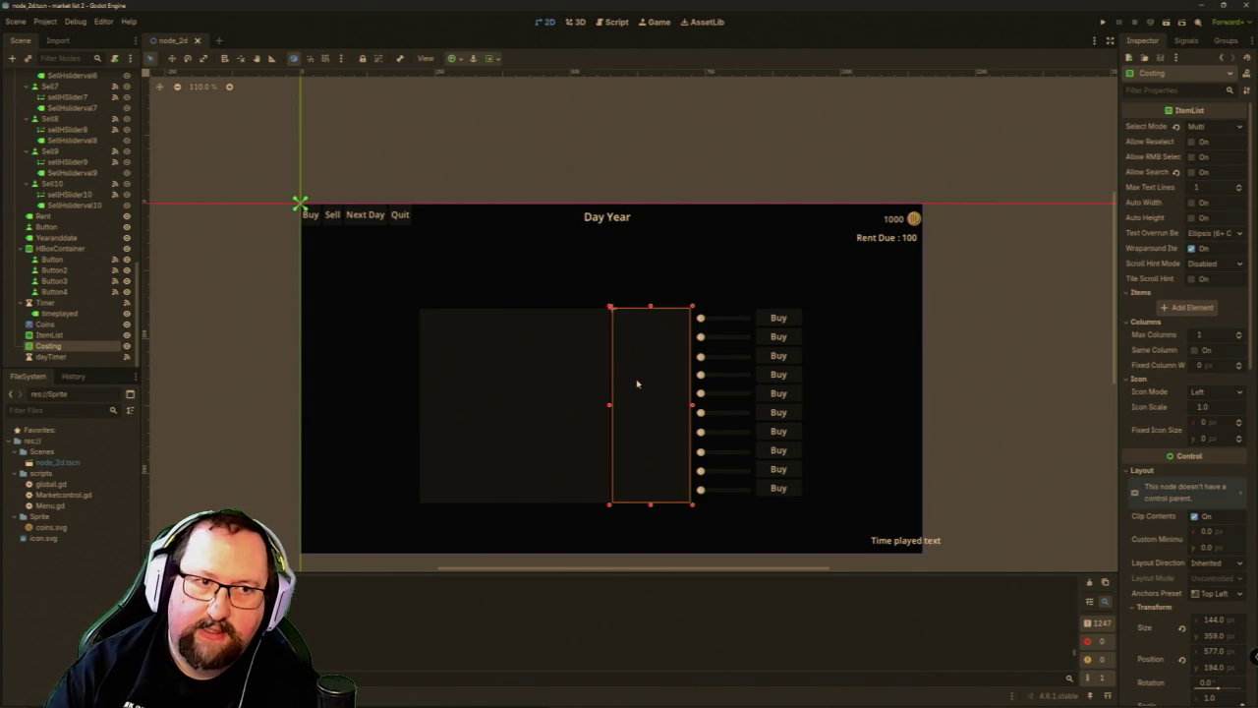
Delete the Costing node and confirm removing it along with its children.
{"action": "key", "text": "Delete"}
{"action": "left_click", "coordinate": [596, 361]}
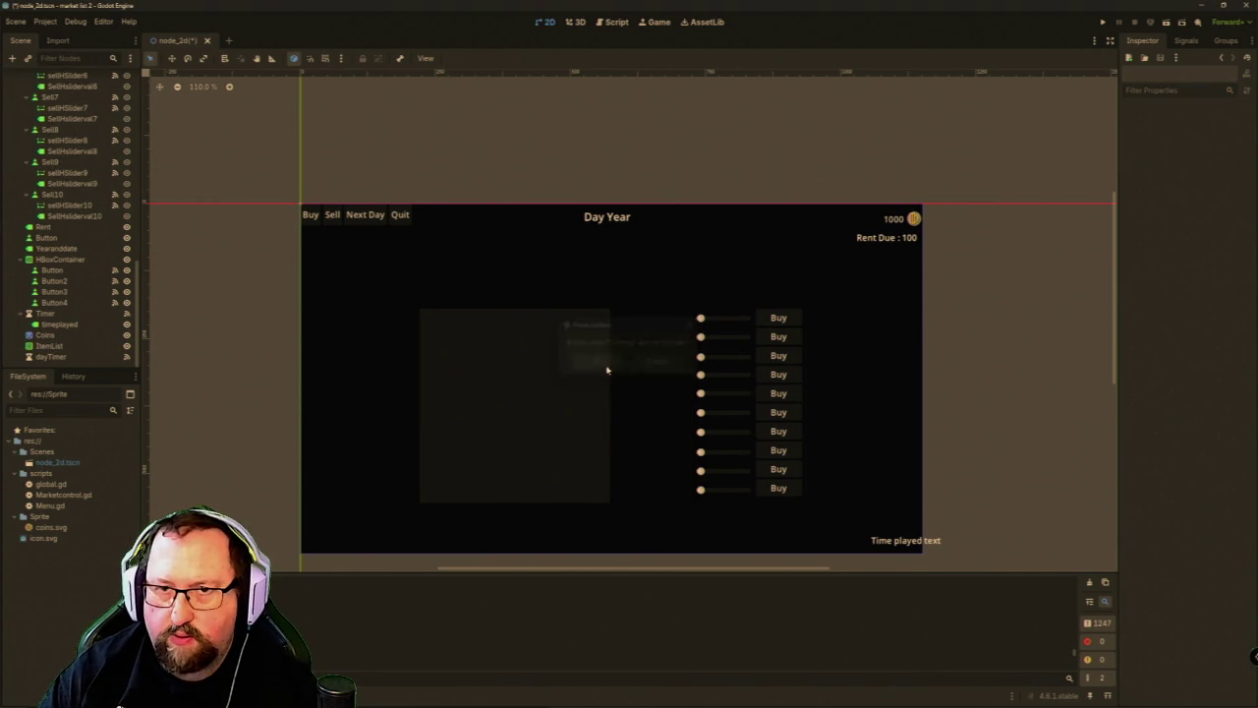
{"action": "scroll", "coordinate": [69, 285], "scroll_direction": "up", "scroll_amount": 5}
{"action": "scroll", "coordinate": [69, 285], "scroll_direction": "up", "scroll_amount": 12}
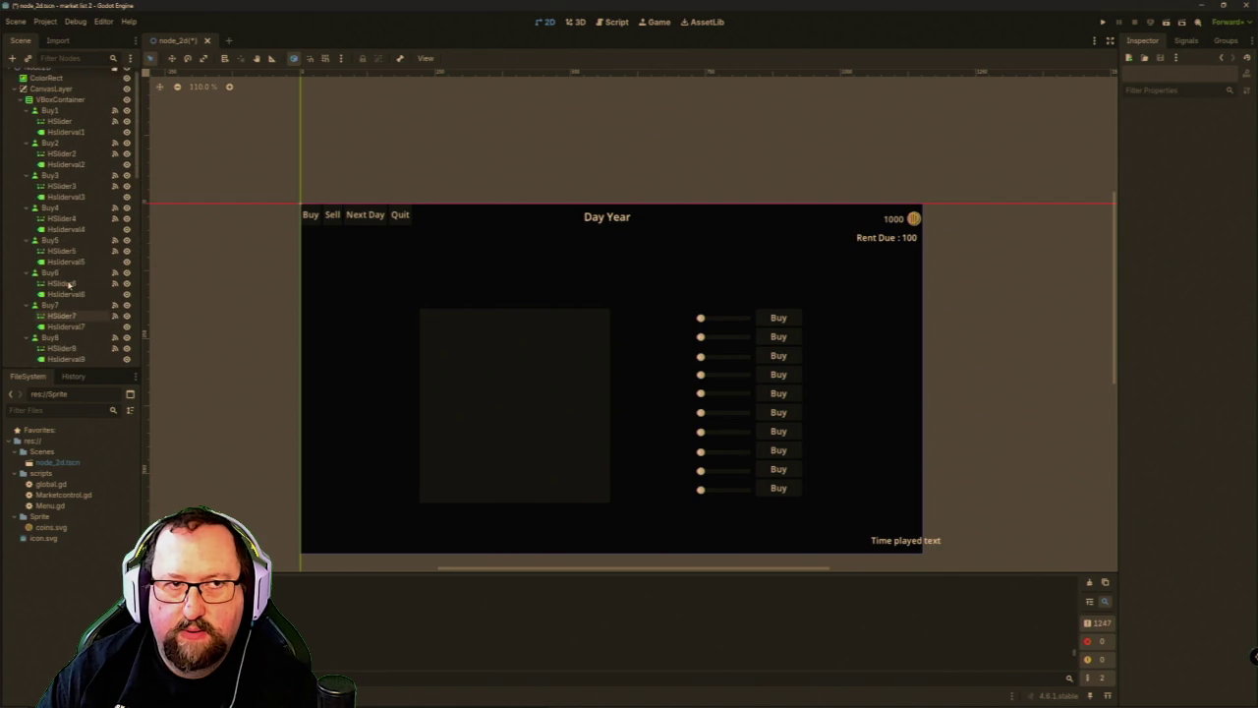
{"action": "right_click", "coordinate": [65, 100]}
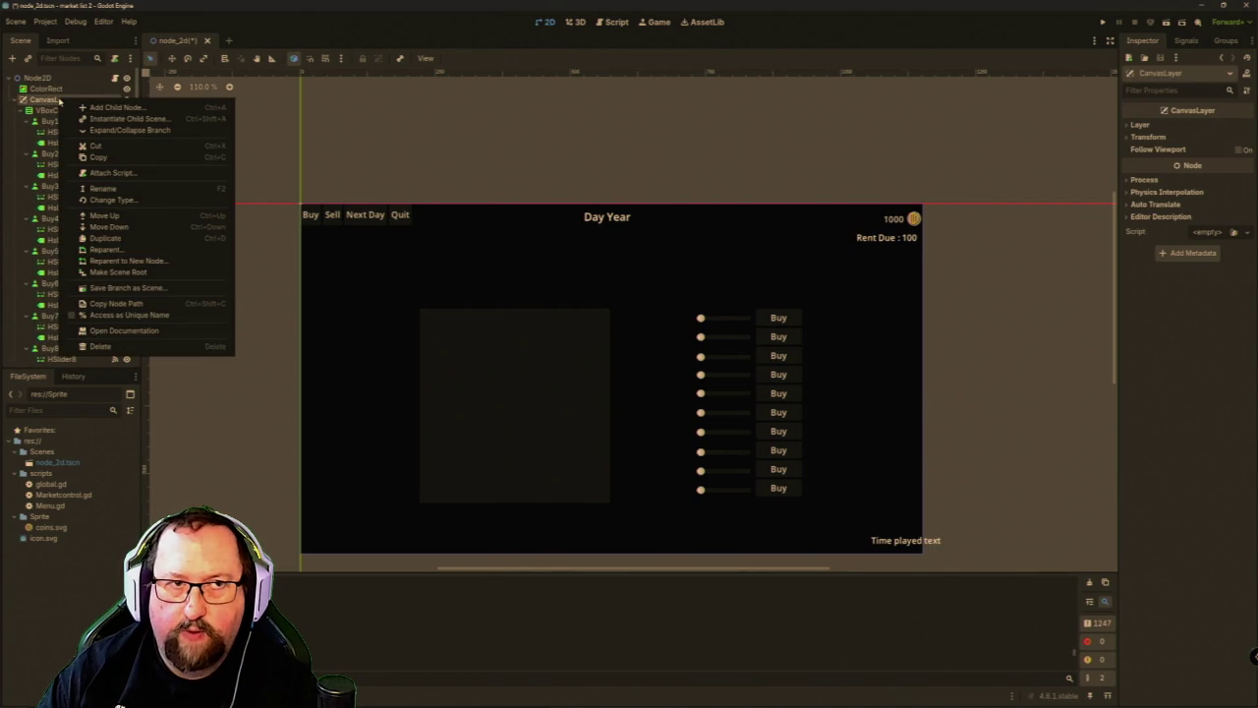
Start adding a child node under CanvasLayer, clear the old search, and expand the Control and Container types.
{"action": "left_click", "coordinate": [114, 108]}
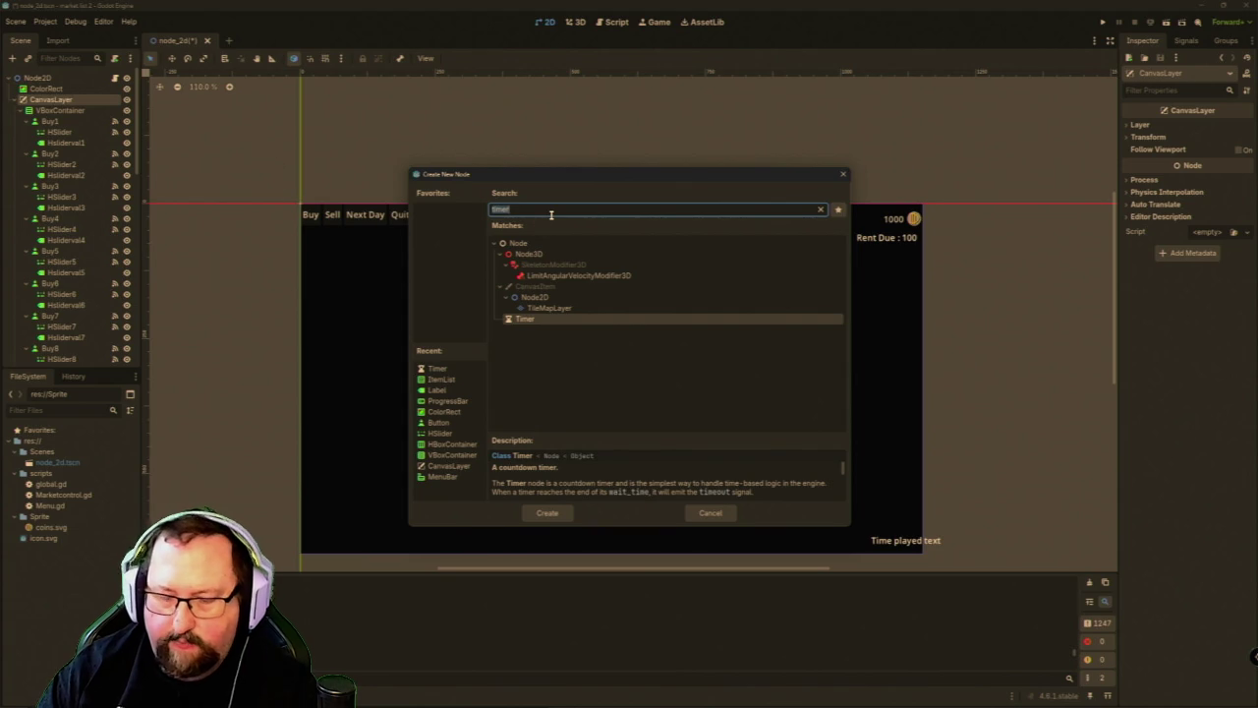
{"action": "key", "text": "BackSpace"}
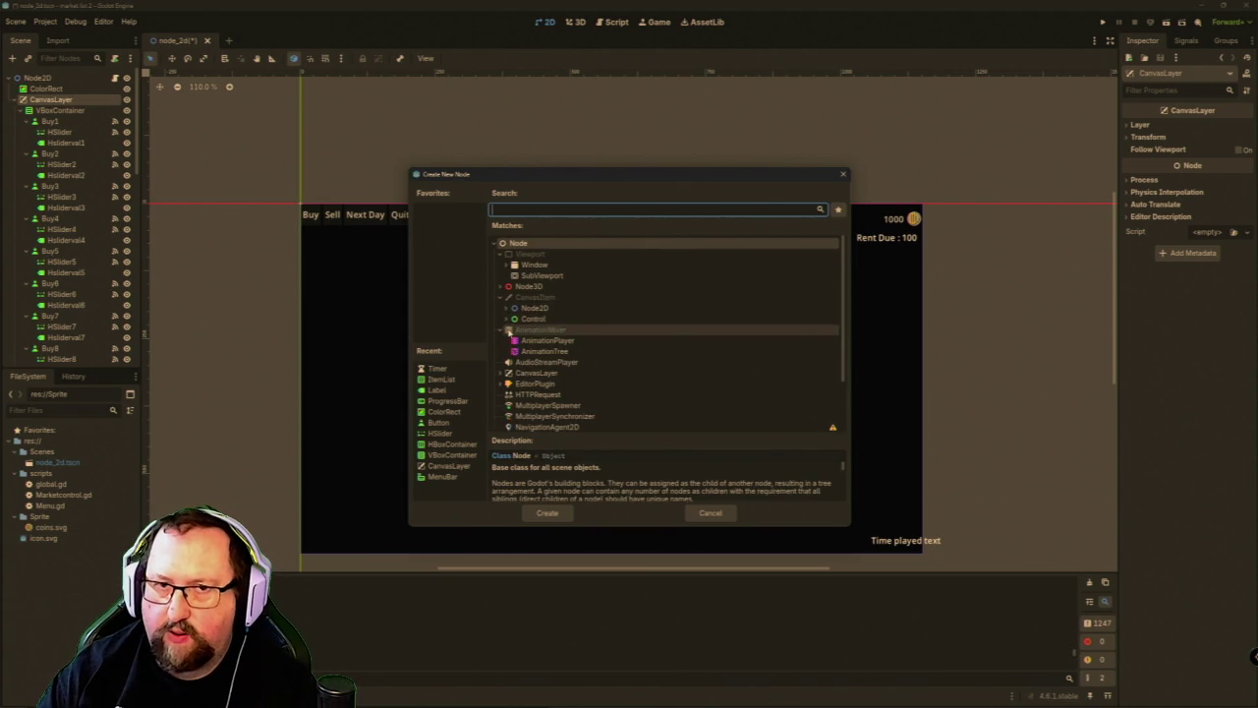
{"action": "left_click", "coordinate": [508, 318]}
{"action": "scroll", "coordinate": [542, 324], "scroll_direction": "down", "scroll_amount": 3}
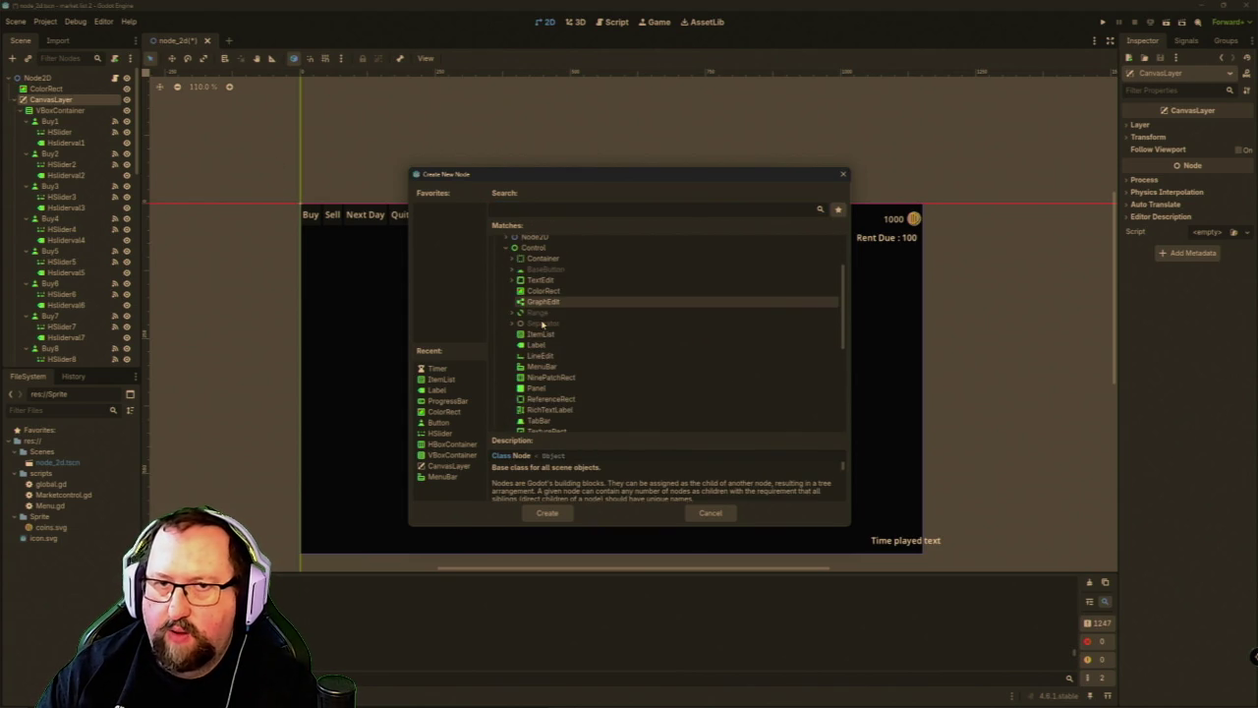
{"action": "scroll", "coordinate": [546, 325], "scroll_direction": "down", "scroll_amount": 2}
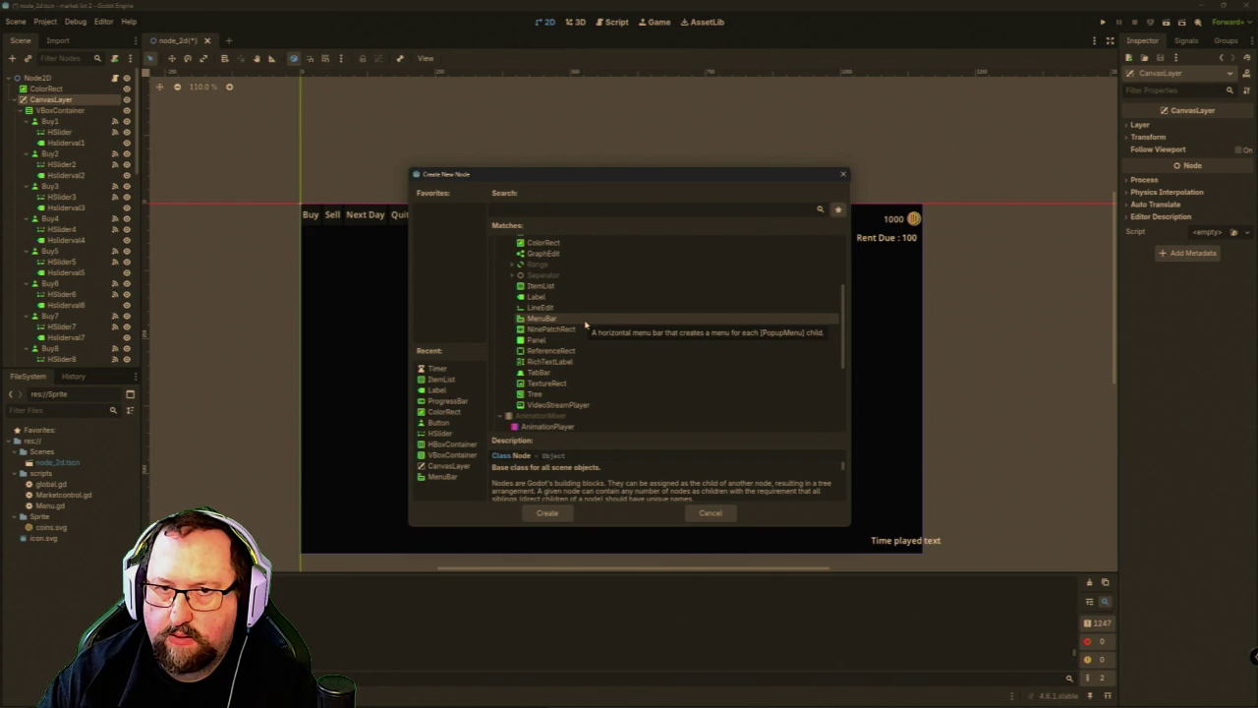
{"action": "left_click", "coordinate": [512, 264]}
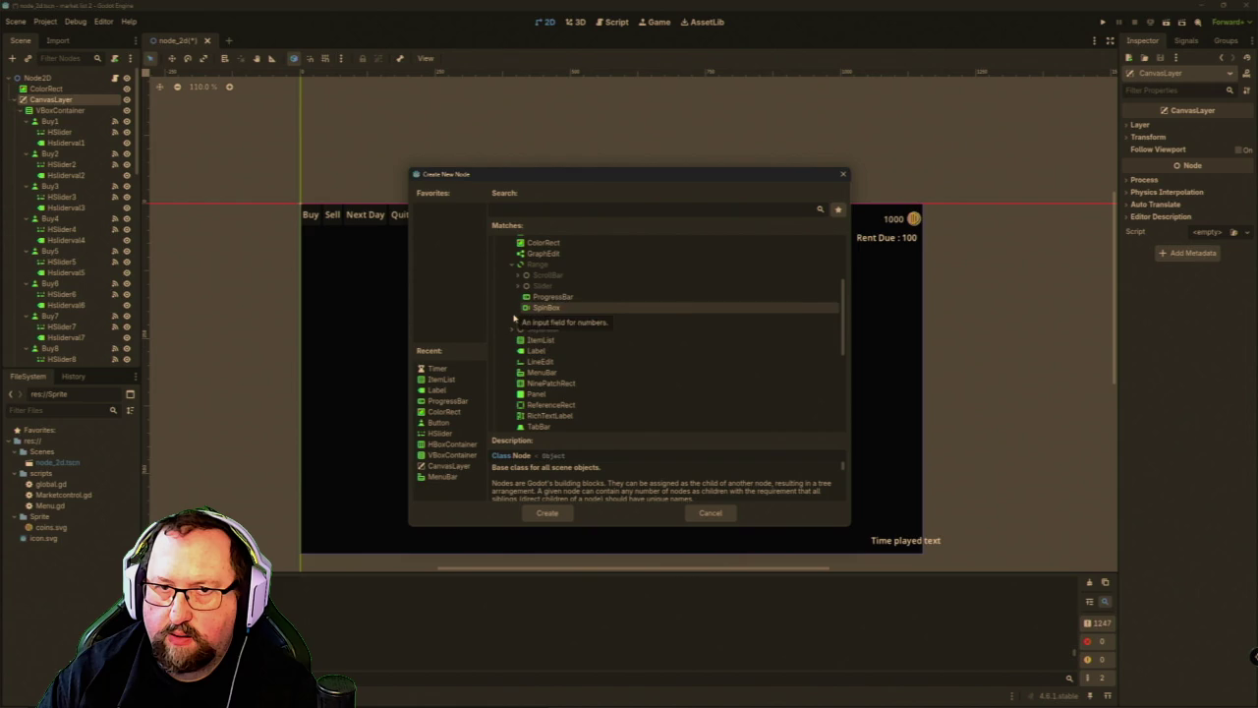
{"action": "scroll", "coordinate": [507, 329], "scroll_direction": "up", "scroll_amount": 3}
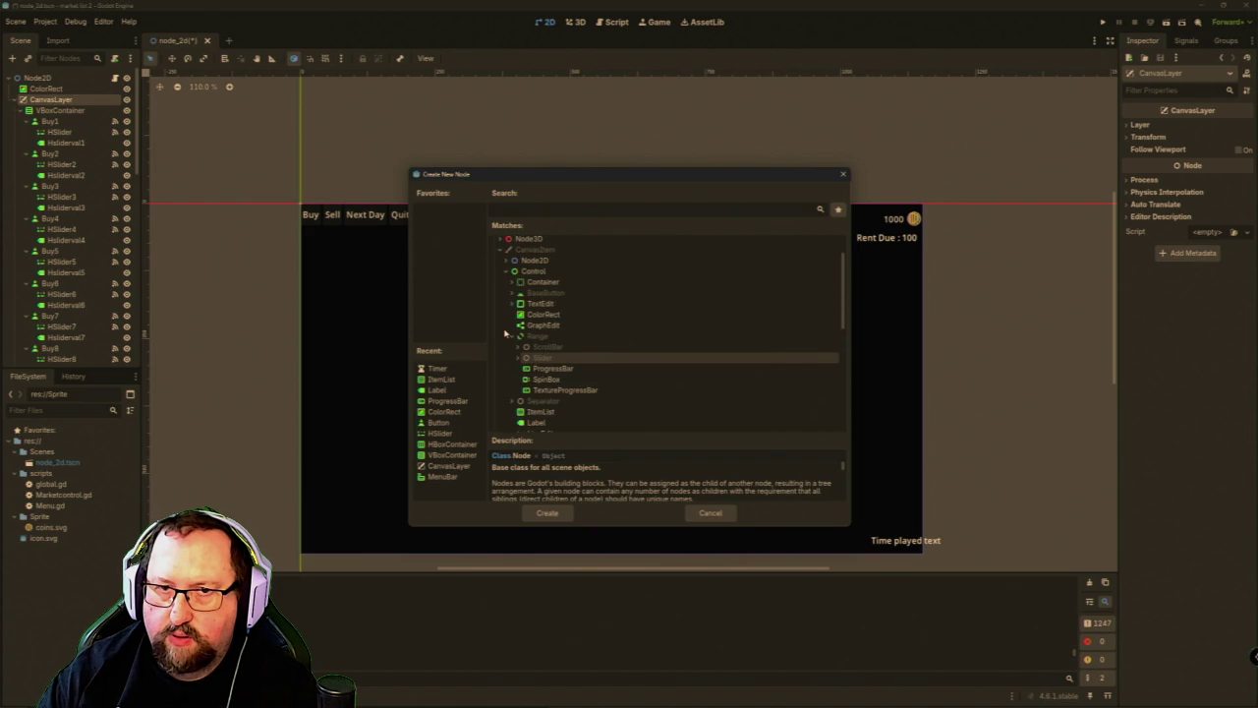
{"action": "left_click", "coordinate": [510, 284]}
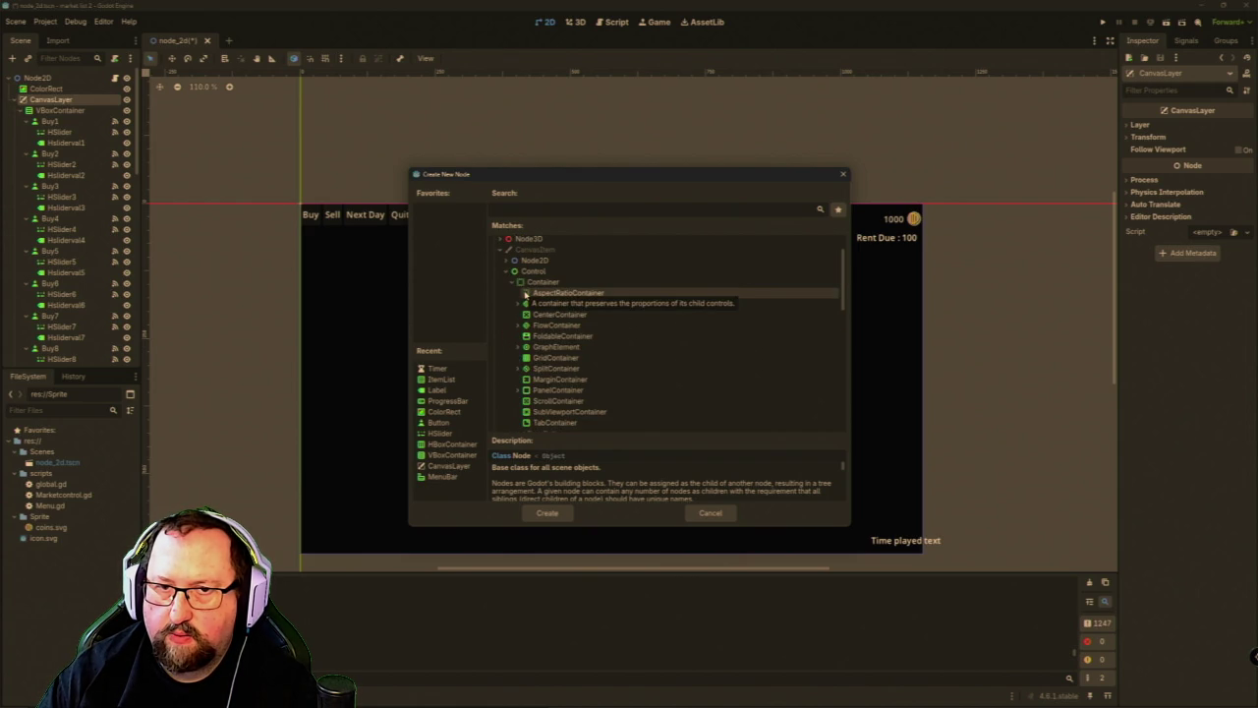
{"action": "scroll", "coordinate": [526, 294], "scroll_direction": "down", "scroll_amount": 2}
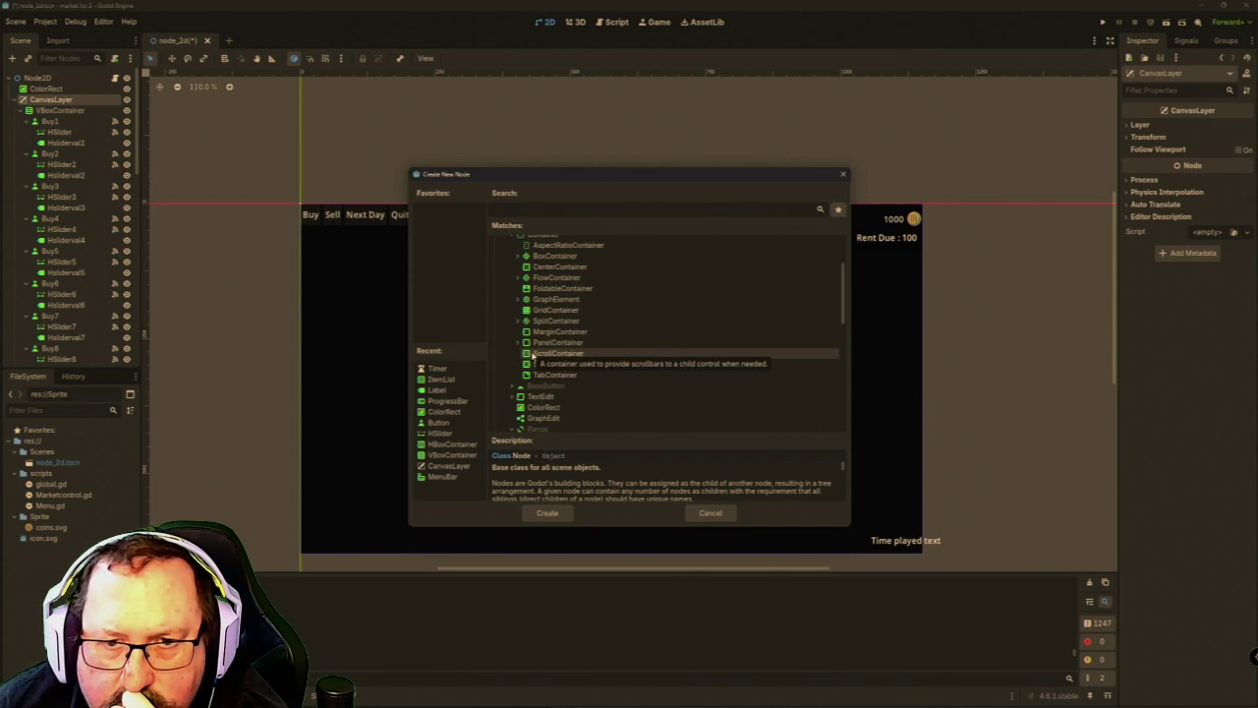
Compare PanelContainer and HBoxContainer, then choose VBoxContainer as the new node type.
{"action": "left_click", "coordinate": [519, 342]}
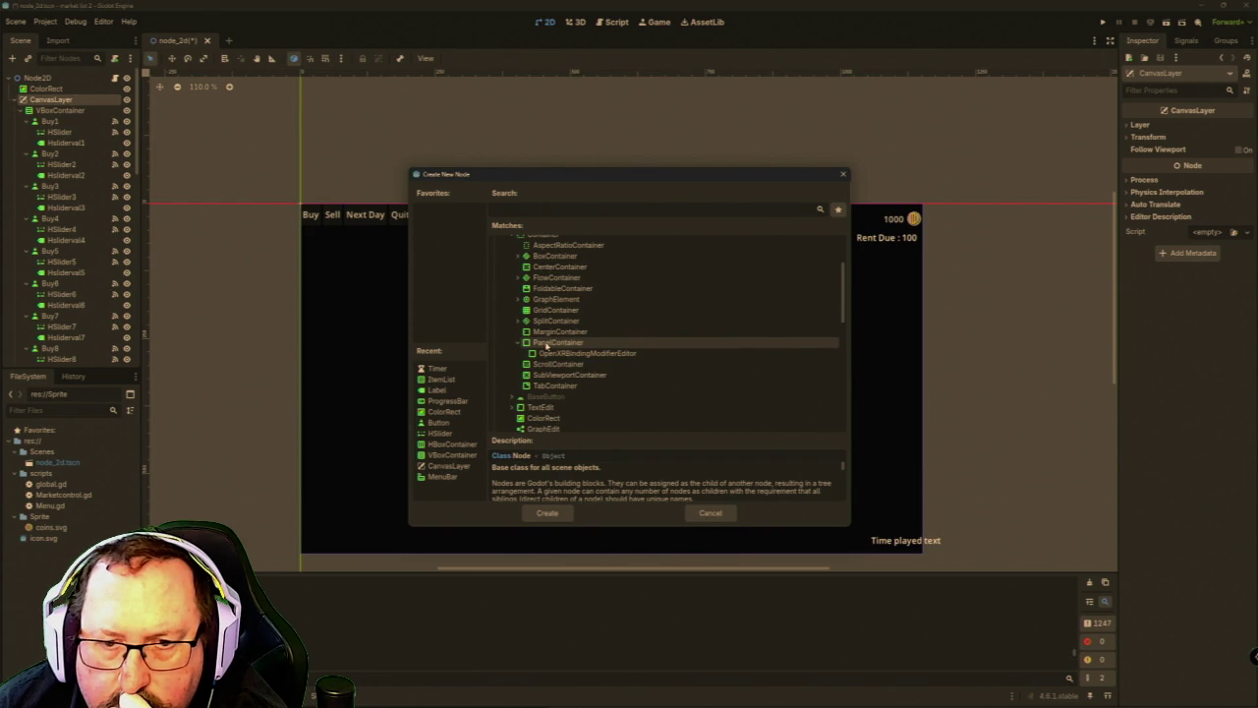
{"action": "left_click", "coordinate": [546, 343]}
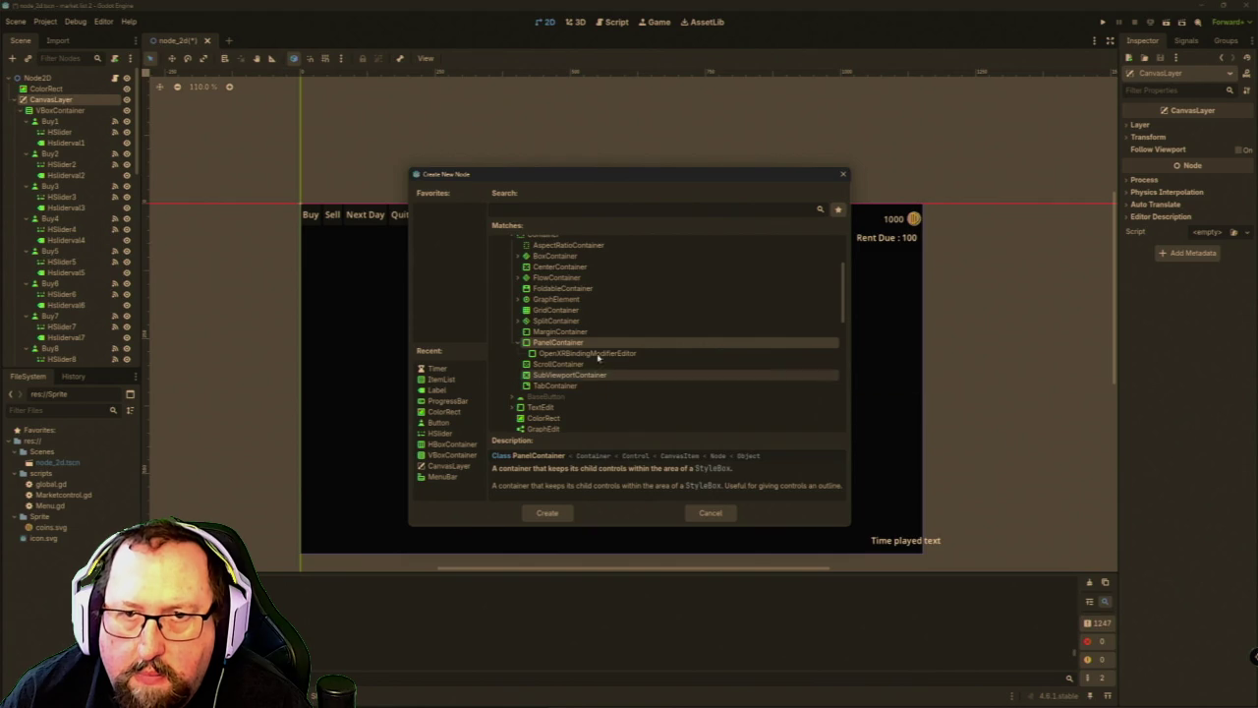
{"action": "left_click", "coordinate": [521, 256]}
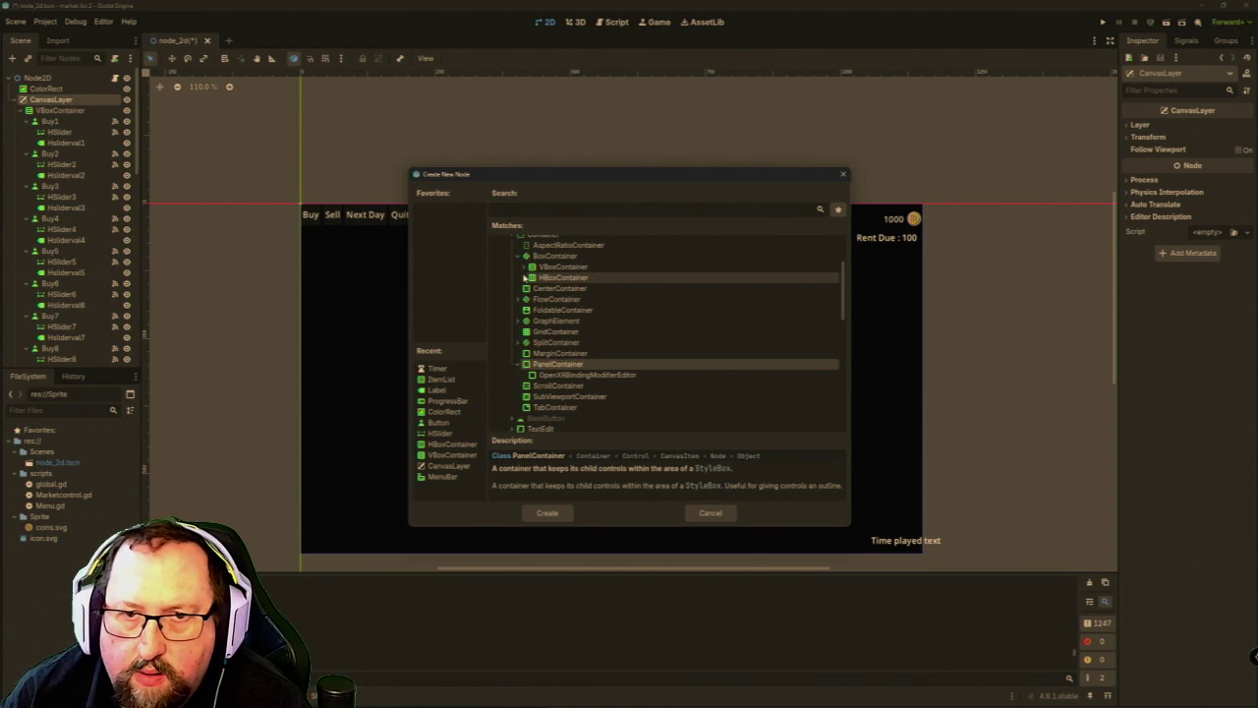
{"action": "left_click", "coordinate": [527, 279]}
{"action": "left_click", "coordinate": [527, 280]}
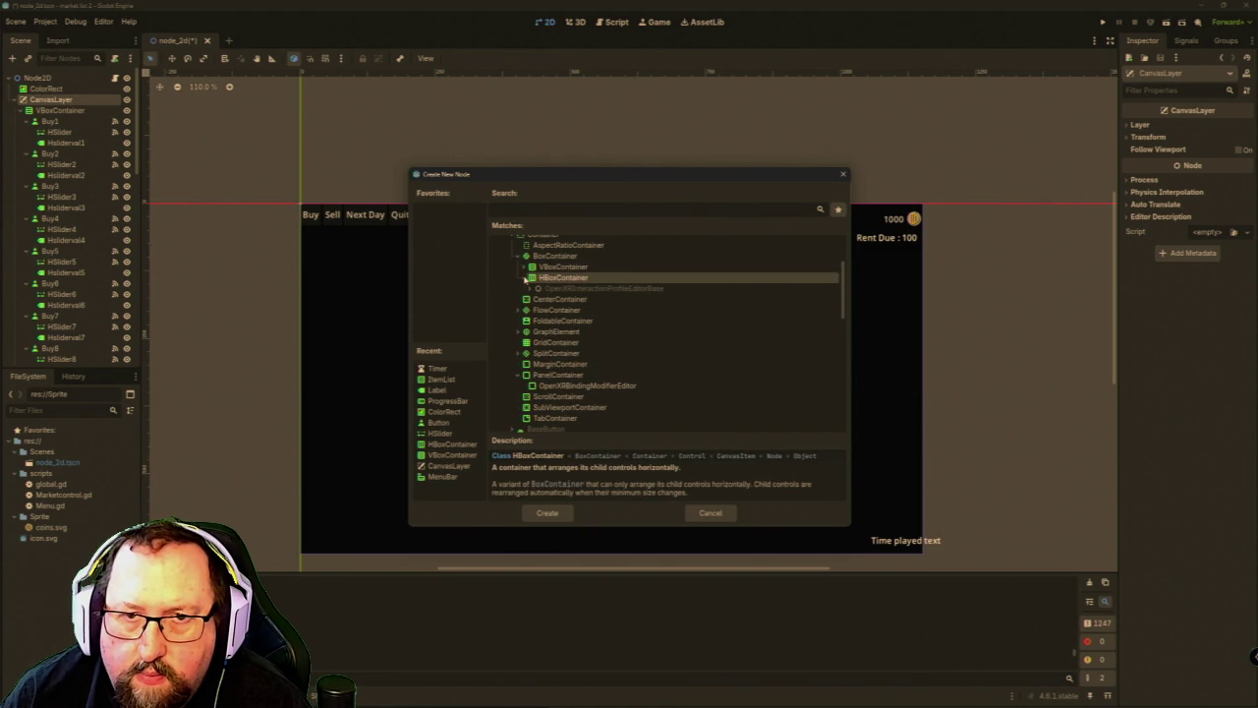
{"action": "left_click", "coordinate": [613, 267]}
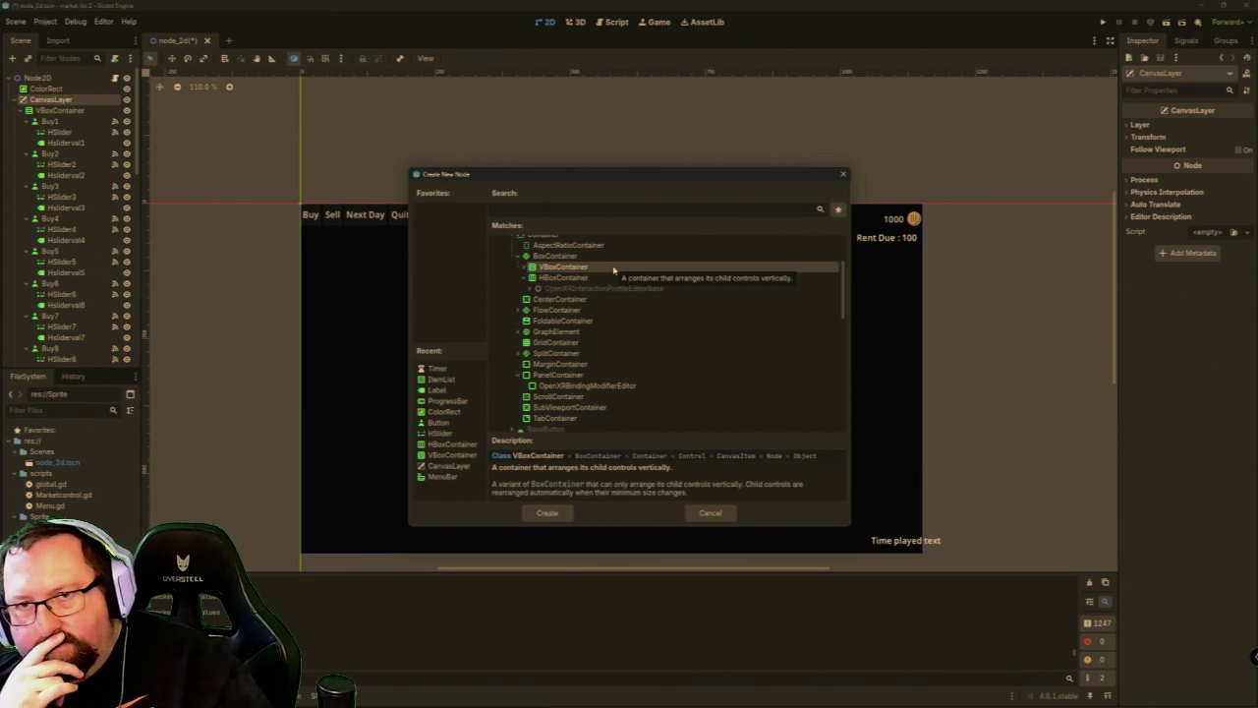
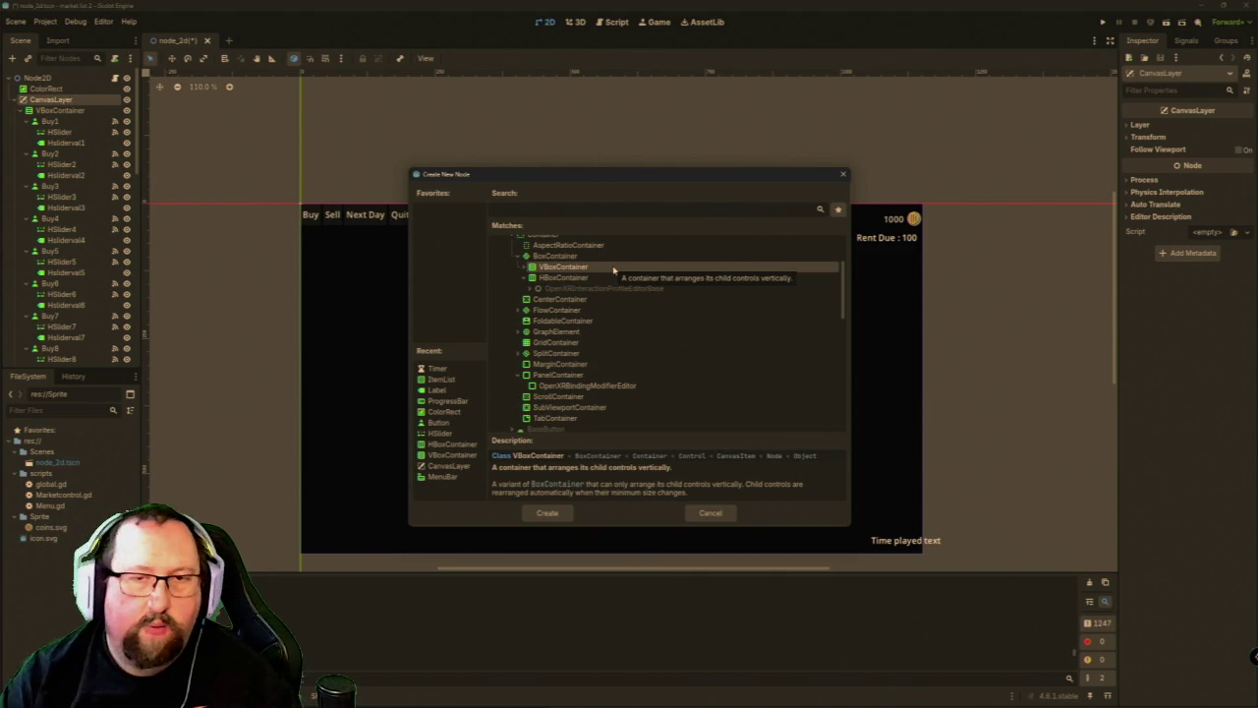
Add VBoxContainer3 beside the Buy sliders and drag its bottom-right corner into a tall column.
{"action": "double_click", "coordinate": [613, 269]}
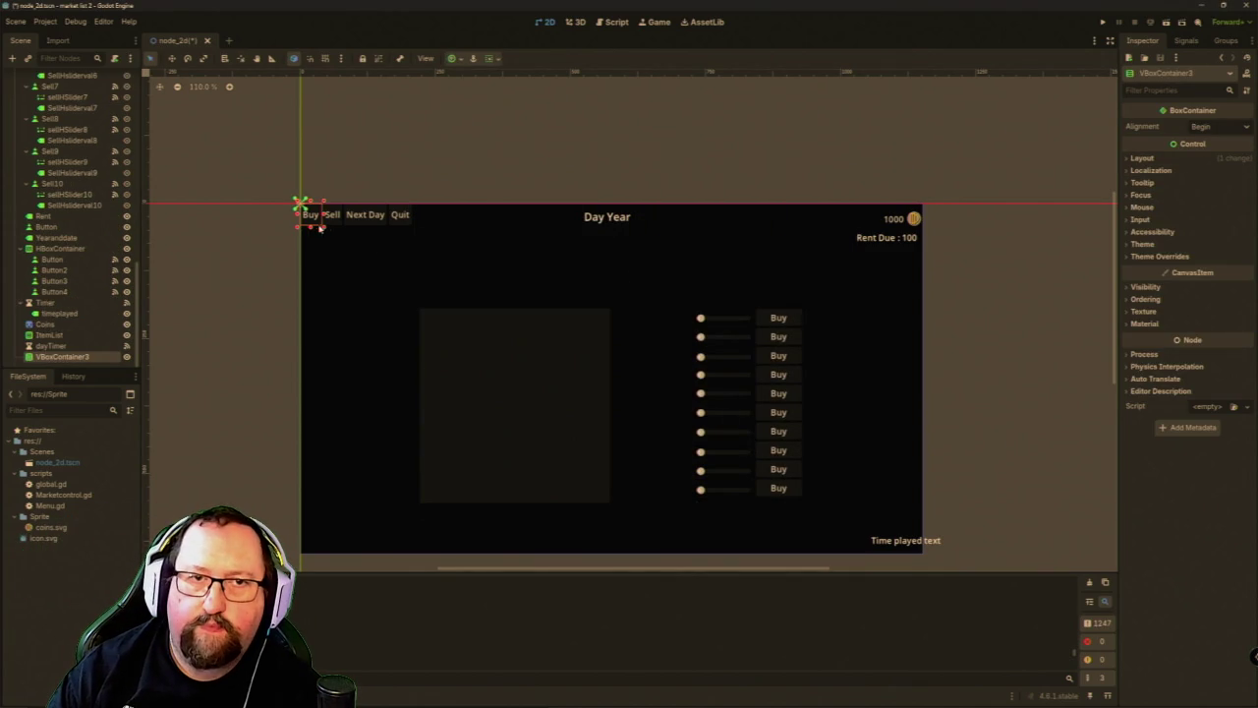
{"action": "mouse_move", "coordinate": [310, 225]}
{"action": "left_mouse_down"}
{"action": "mouse_move", "coordinate": [438, 298]}
{"action": "mouse_move", "coordinate": [649, 344]}
{"action": "mouse_move", "coordinate": [627, 321]}
{"action": "left_mouse_up"}
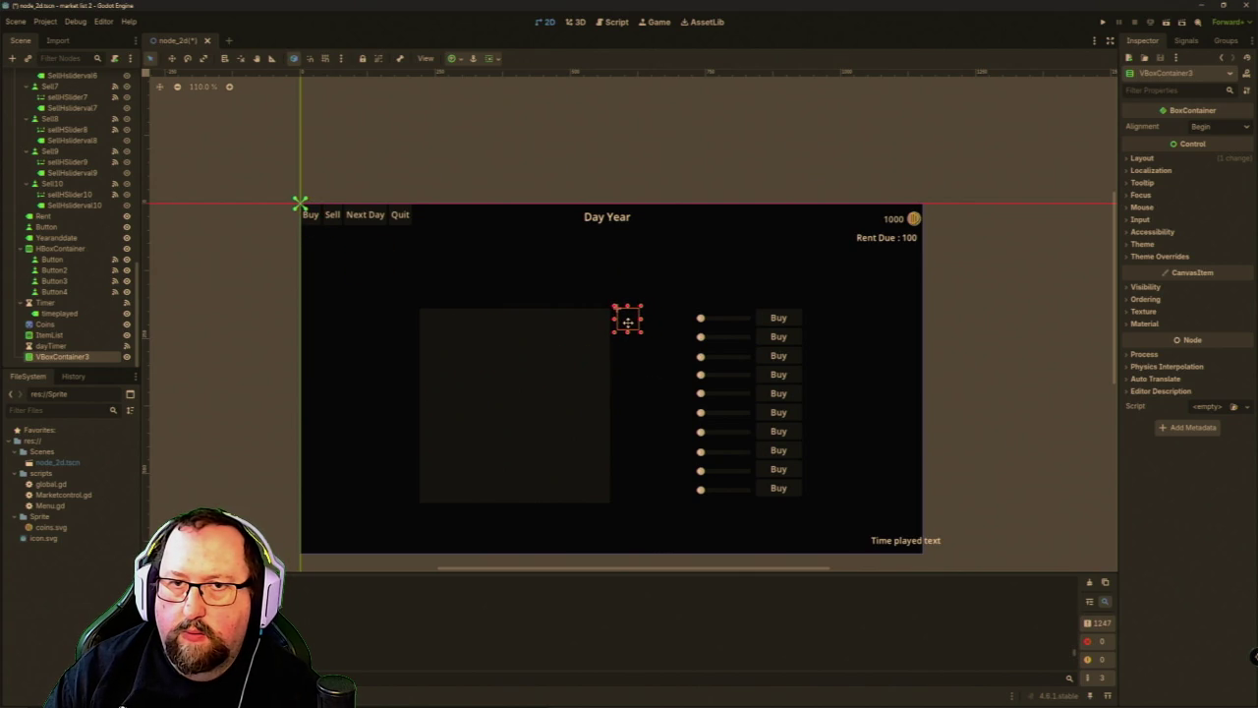
{"action": "left_click_drag", "start_coordinate": [640, 335], "coordinate": [691, 505]}
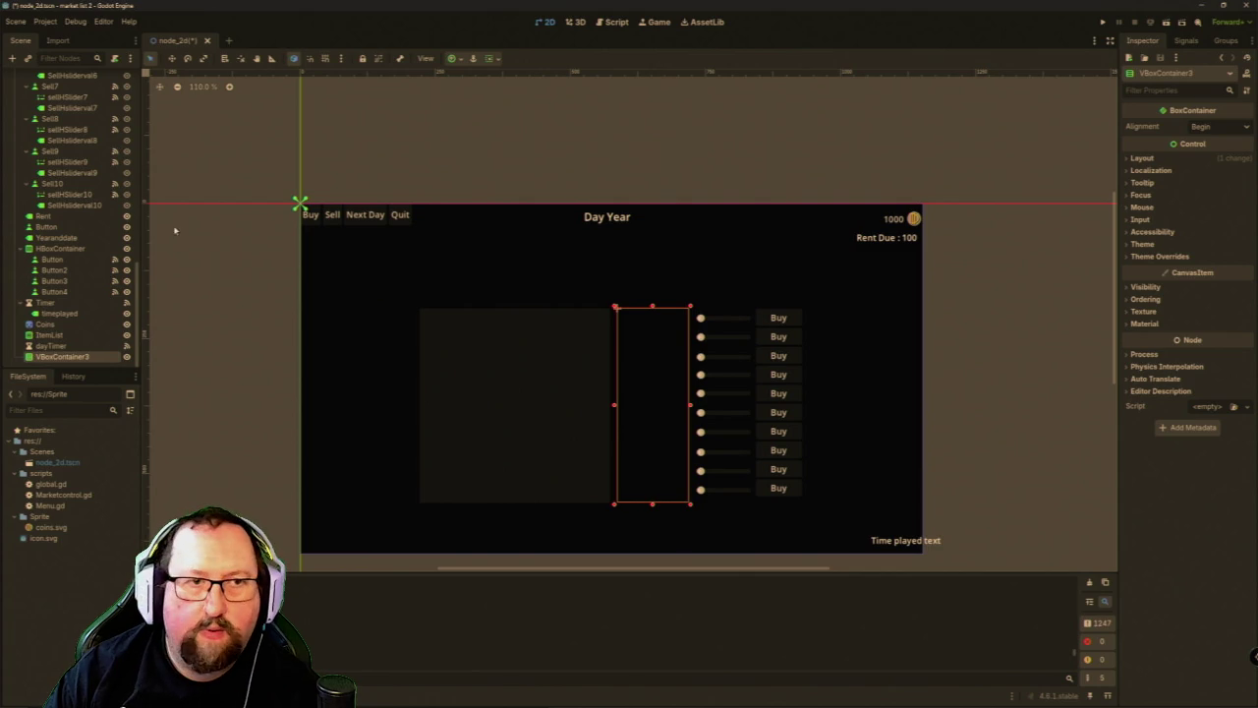
{"action": "right_click", "coordinate": [85, 358]}
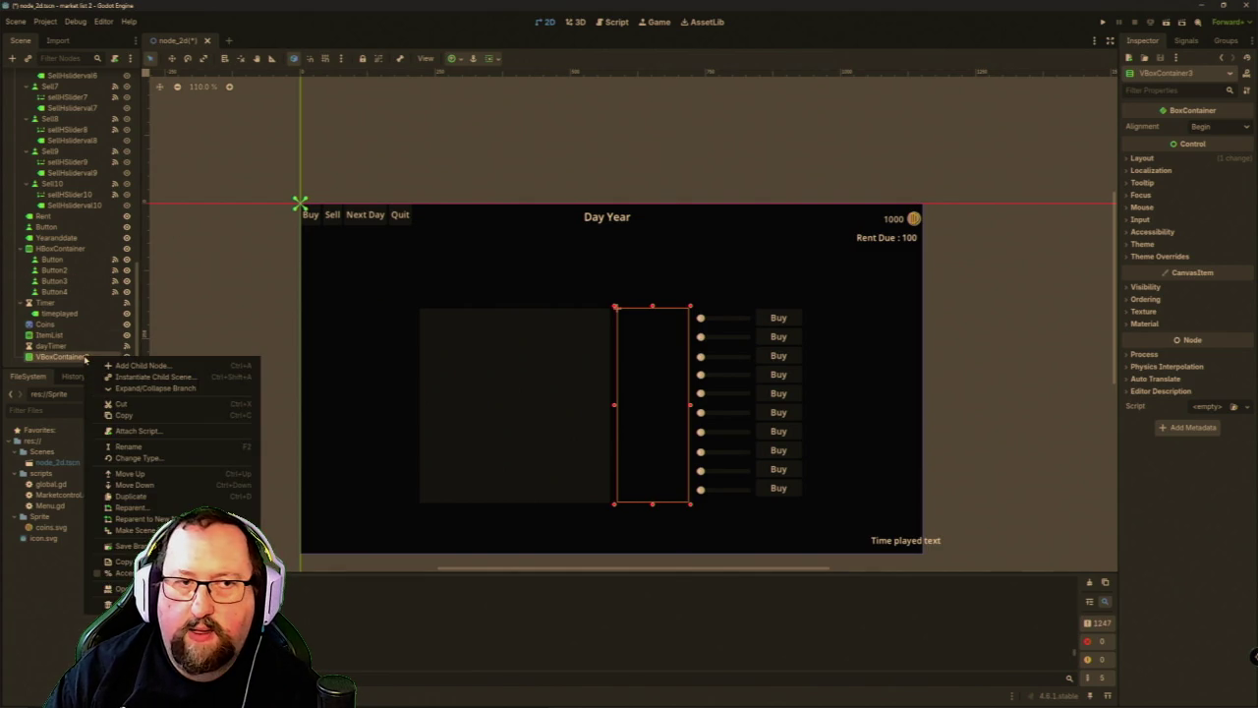
Add a Label child to VBoxContainer3 and rename it costofItemLabel0.
{"action": "left_click", "coordinate": [156, 365]}
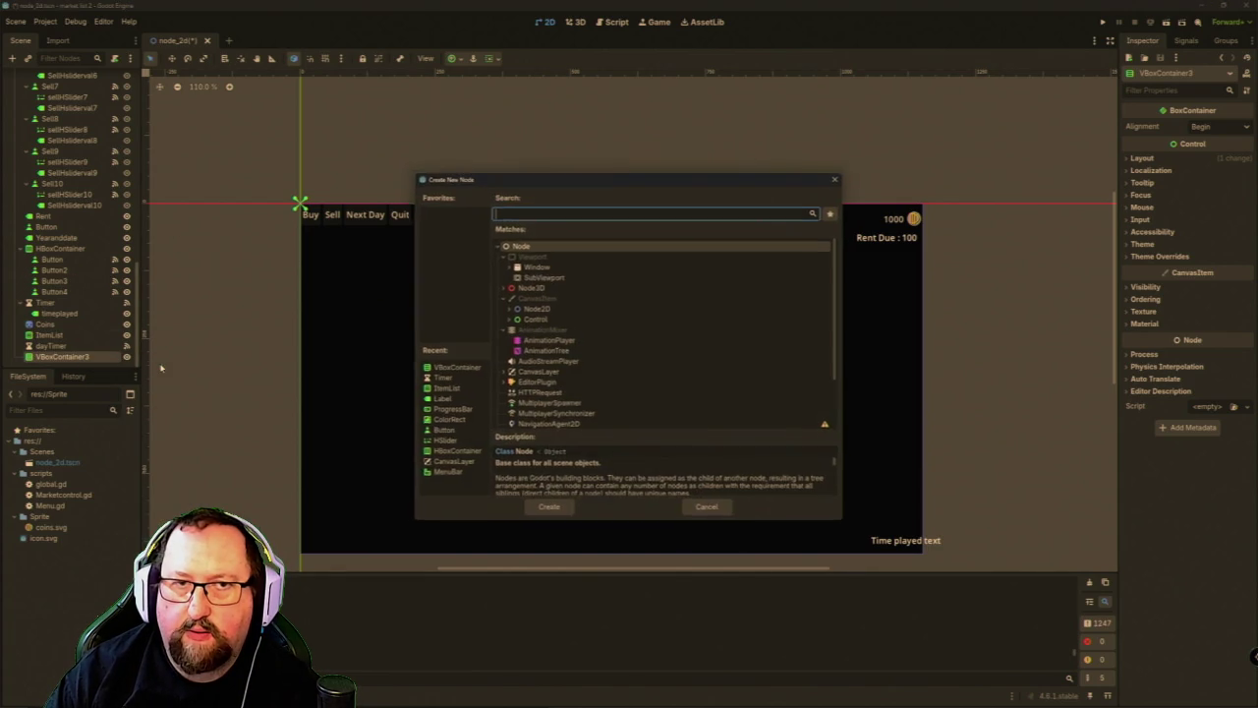
{"action": "type", "text": "label"}
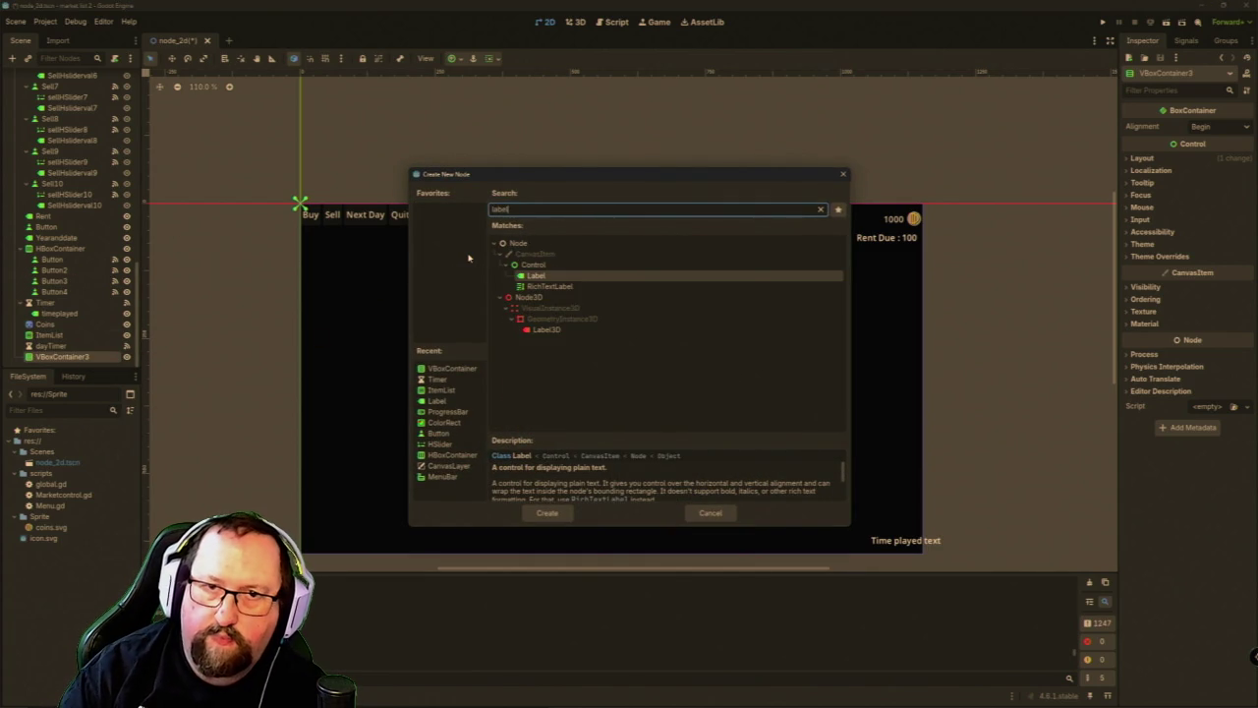
{"action": "key", "text": "Return"}
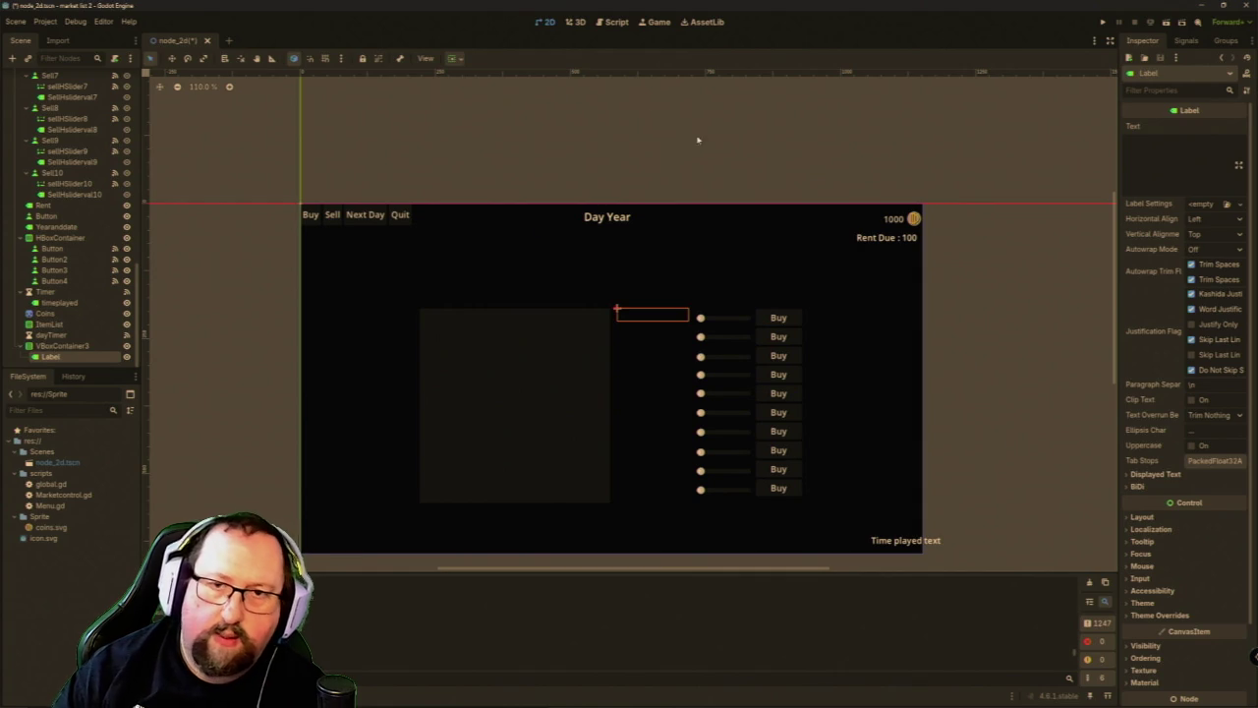
{"action": "double_click", "coordinate": [64, 358]}
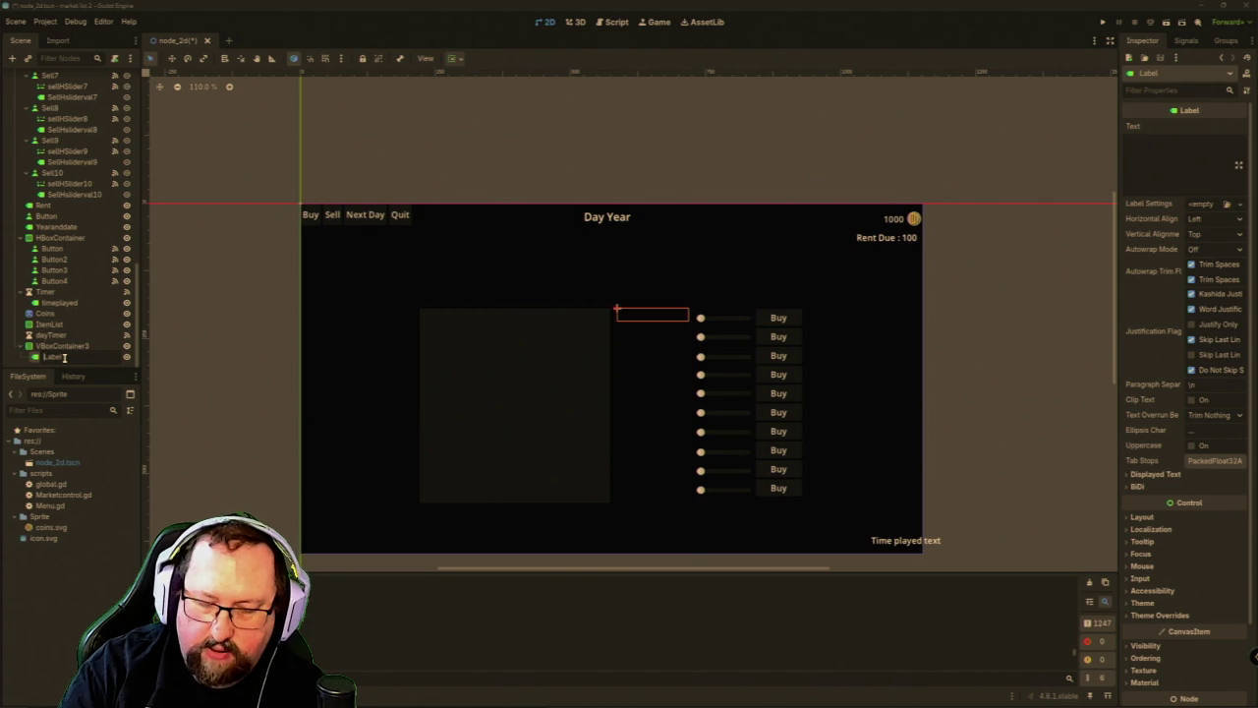
{"action": "type", "text": "coin"}
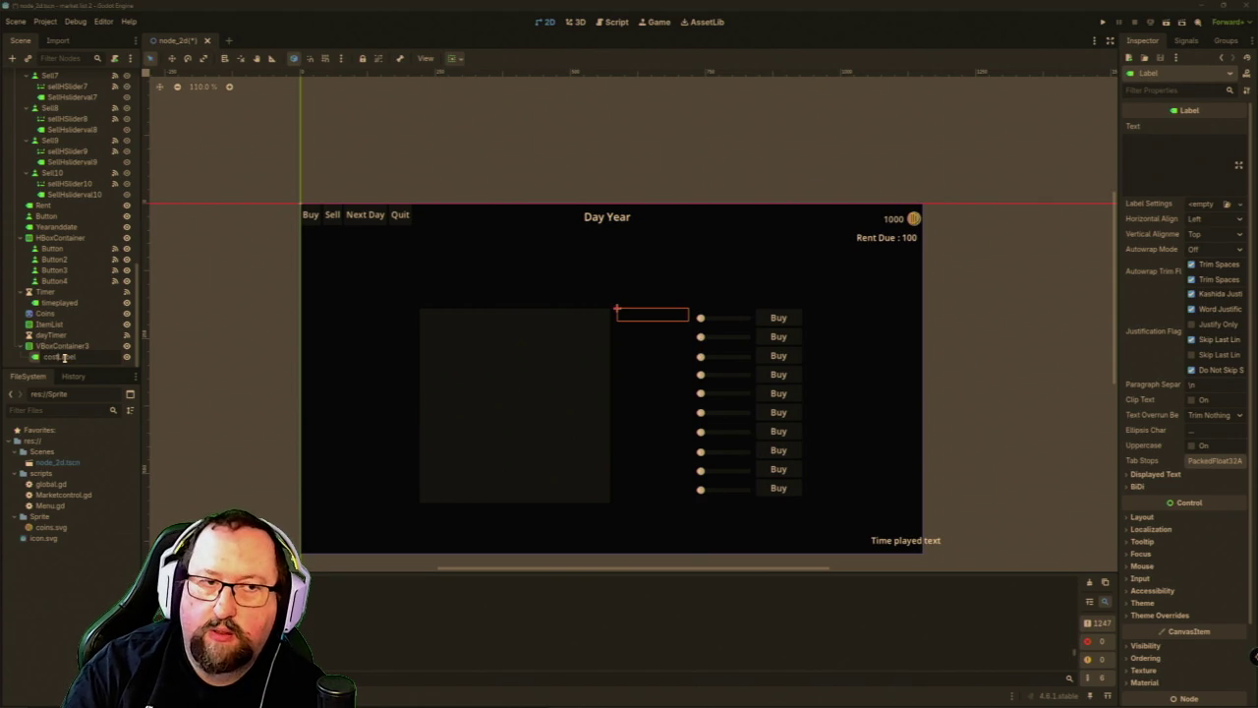
{"action": "type", "text": "Item"}
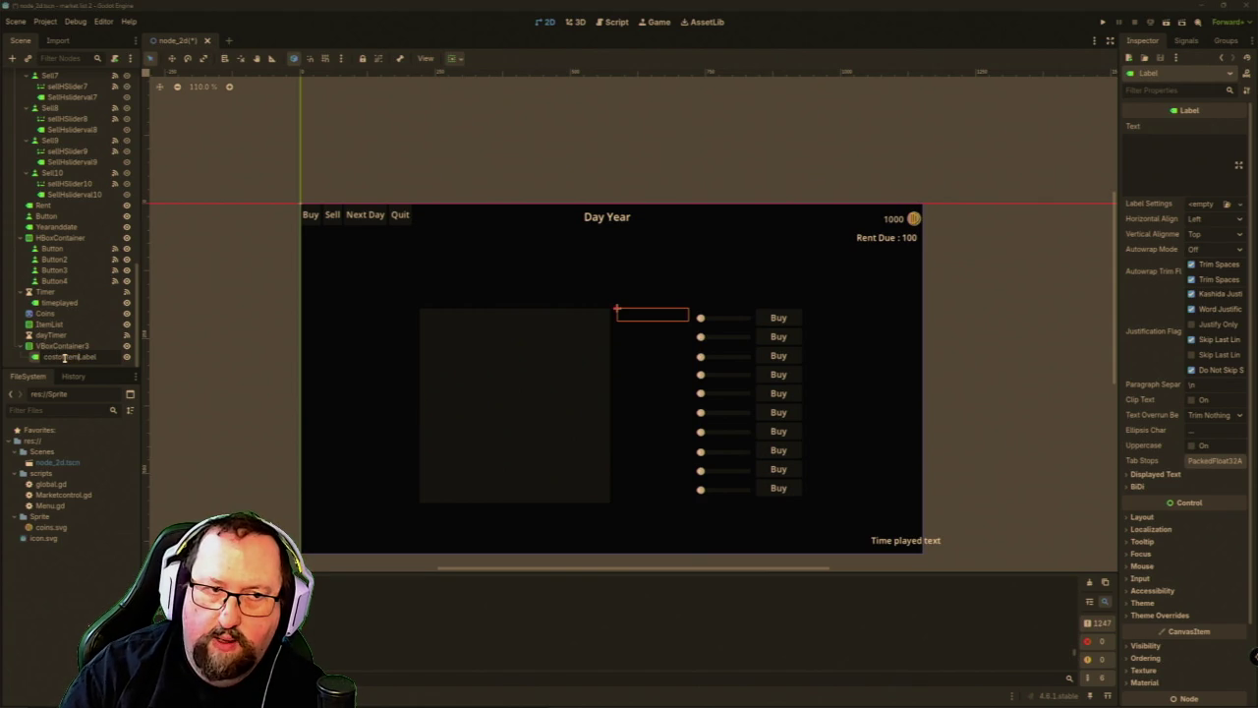
{"action": "key", "text": "Return"}
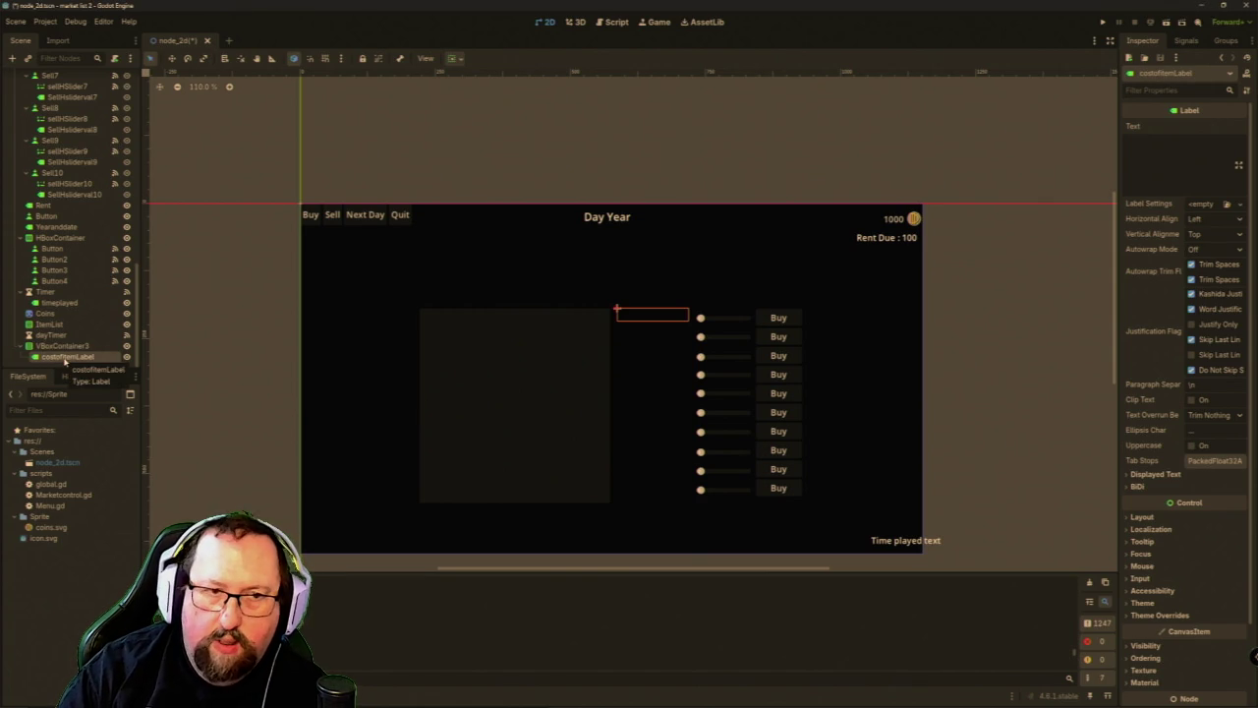
{"action": "double_click", "coordinate": [65, 357]}
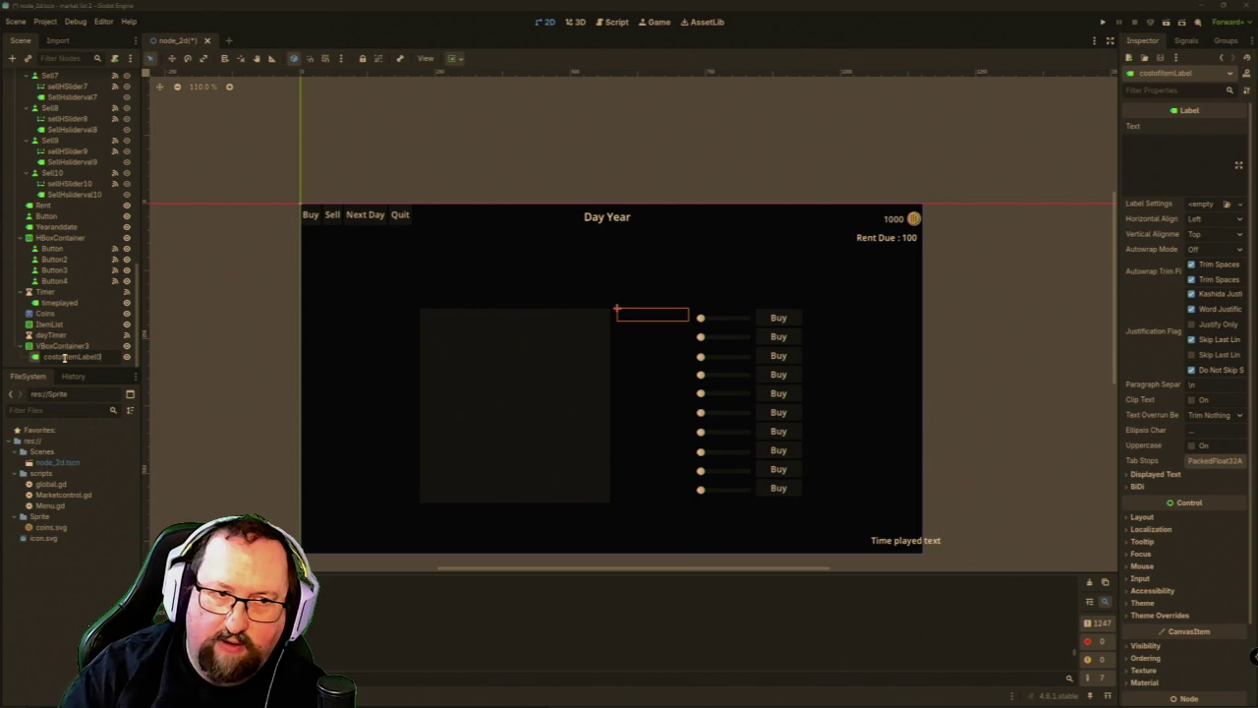
{"action": "key", "text": "Return"}
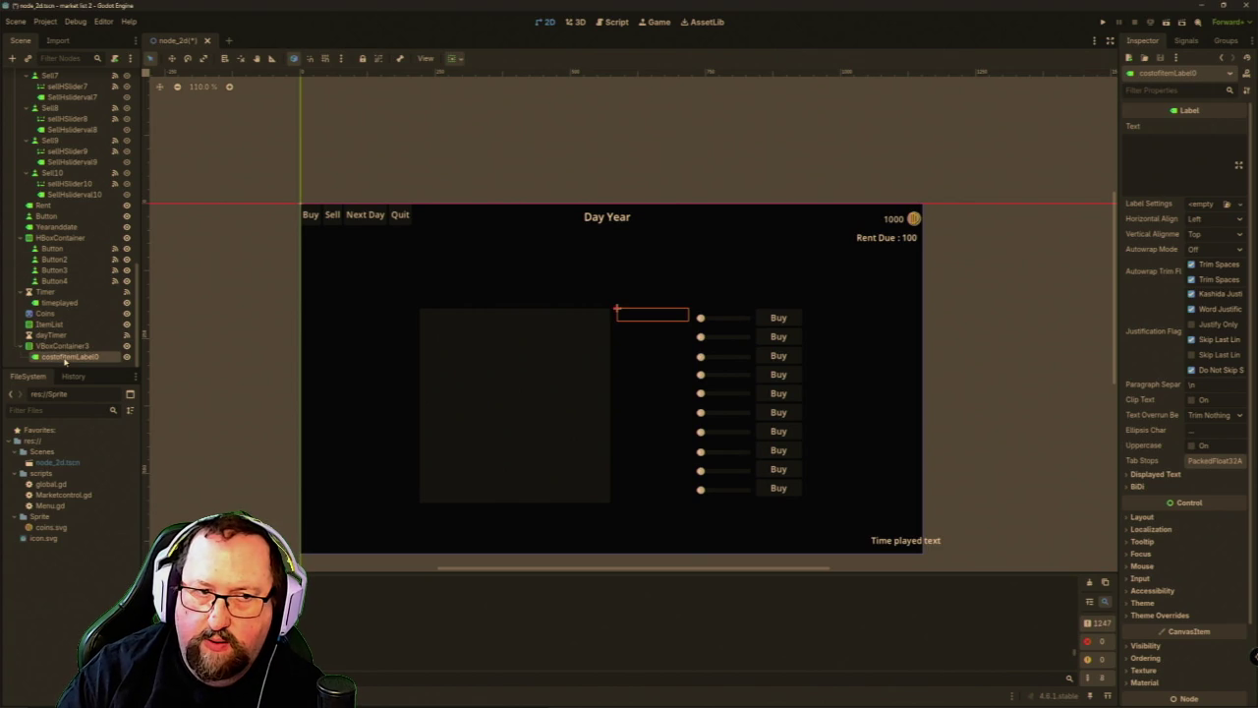
Duplicate the label, delete the three extra copies, and select all eleven labels costofItemLabel0–10.
{"action": "key", "text": "ctrl+d"}
{"action": "key", "text": "ctrl+d"}
{"action": "key", "text": "ctrl+d"}
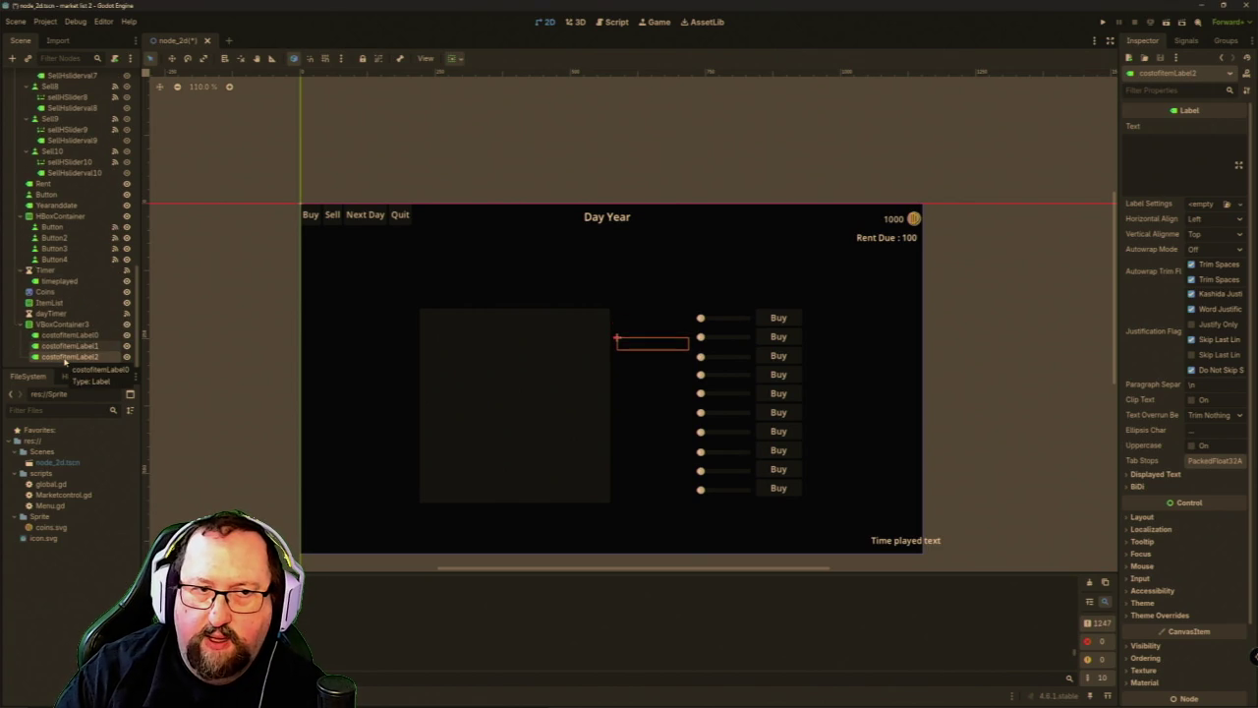
{"action": "key", "text": "ctrl+d"}
{"action": "key", "text": "ctrl+d"}
{"action": "key", "text": "ctrl+d"}
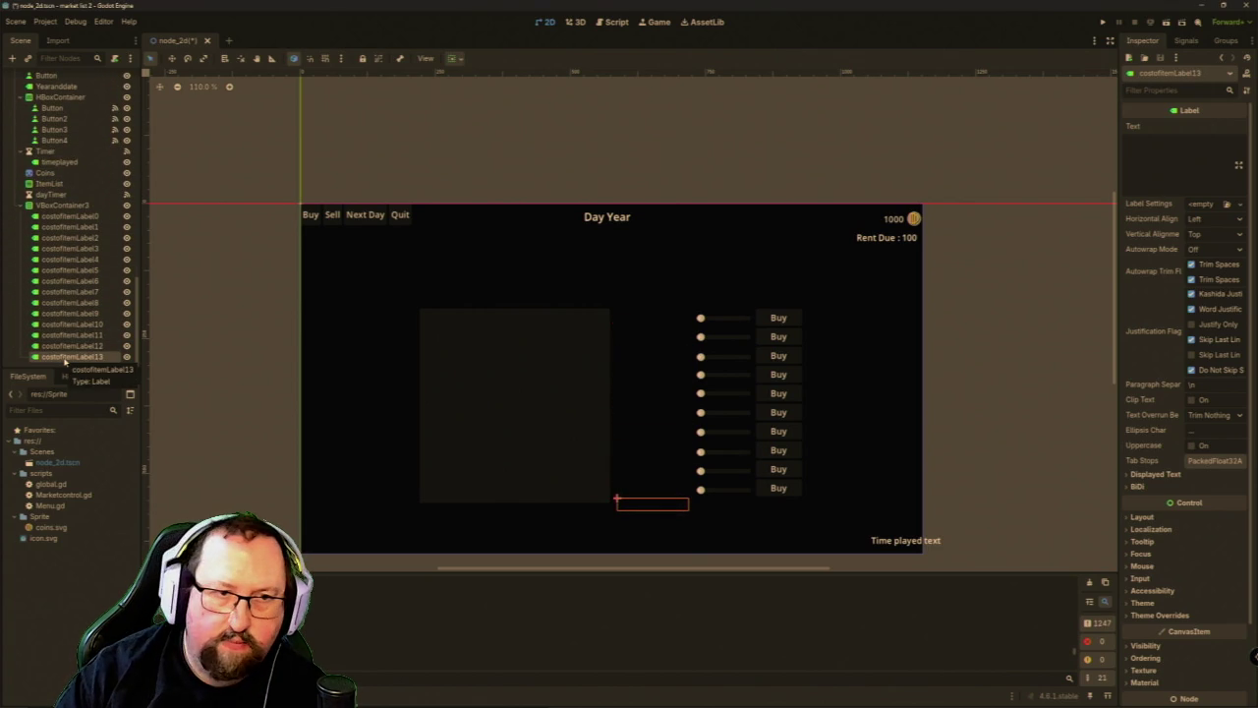
{"action": "left_click", "coordinate": [84, 339], "text": "shift"}
{"action": "right_click", "coordinate": [82, 336]}
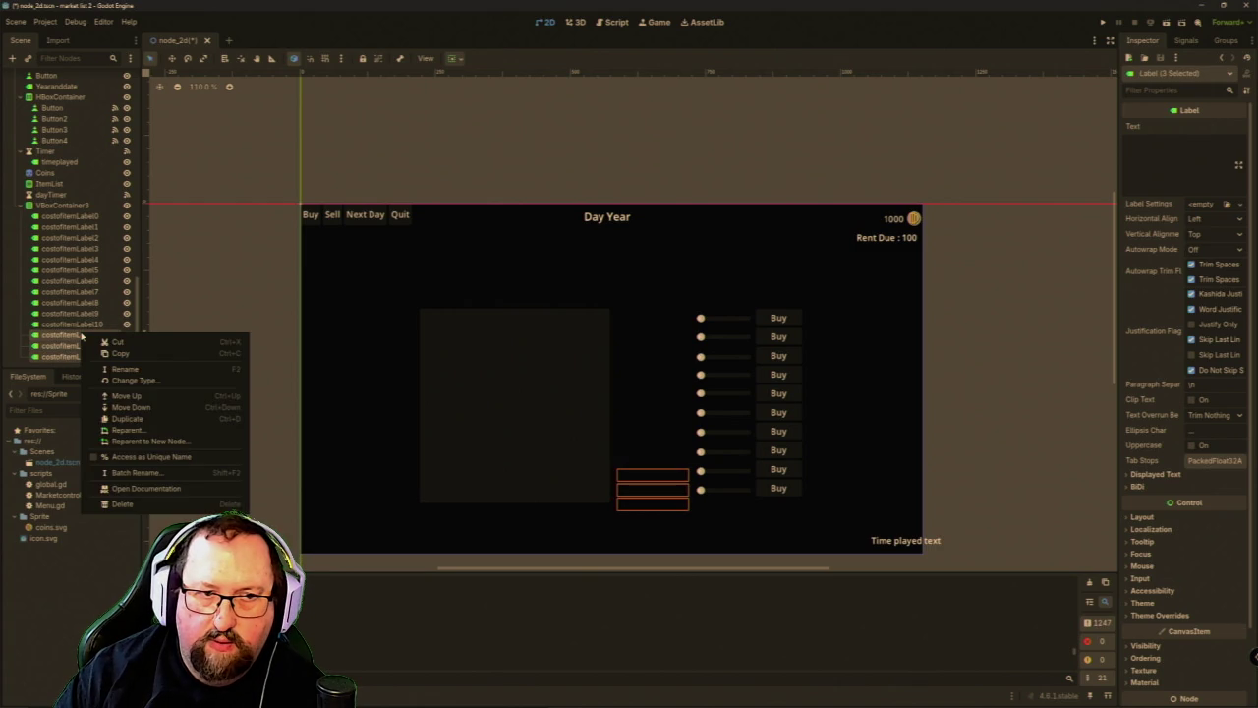
{"action": "left_click", "coordinate": [121, 504]}
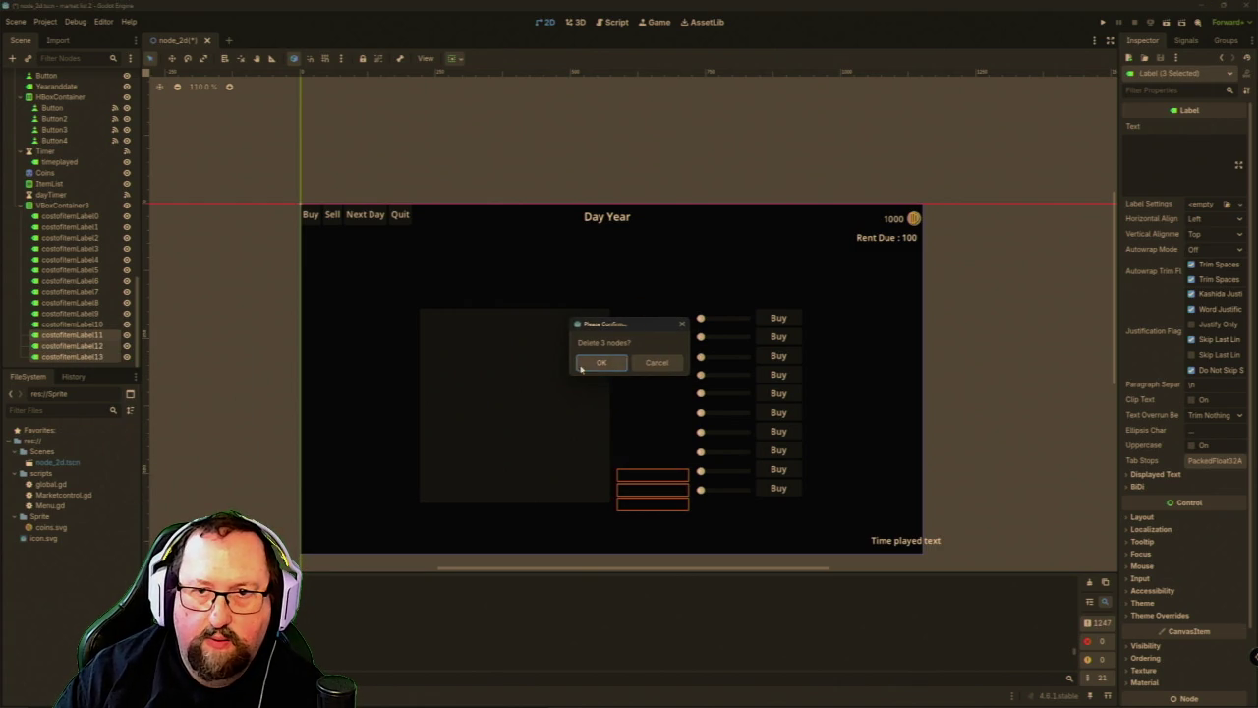
{"action": "left_click", "coordinate": [597, 362]}
{"action": "left_click", "coordinate": [71, 249]}
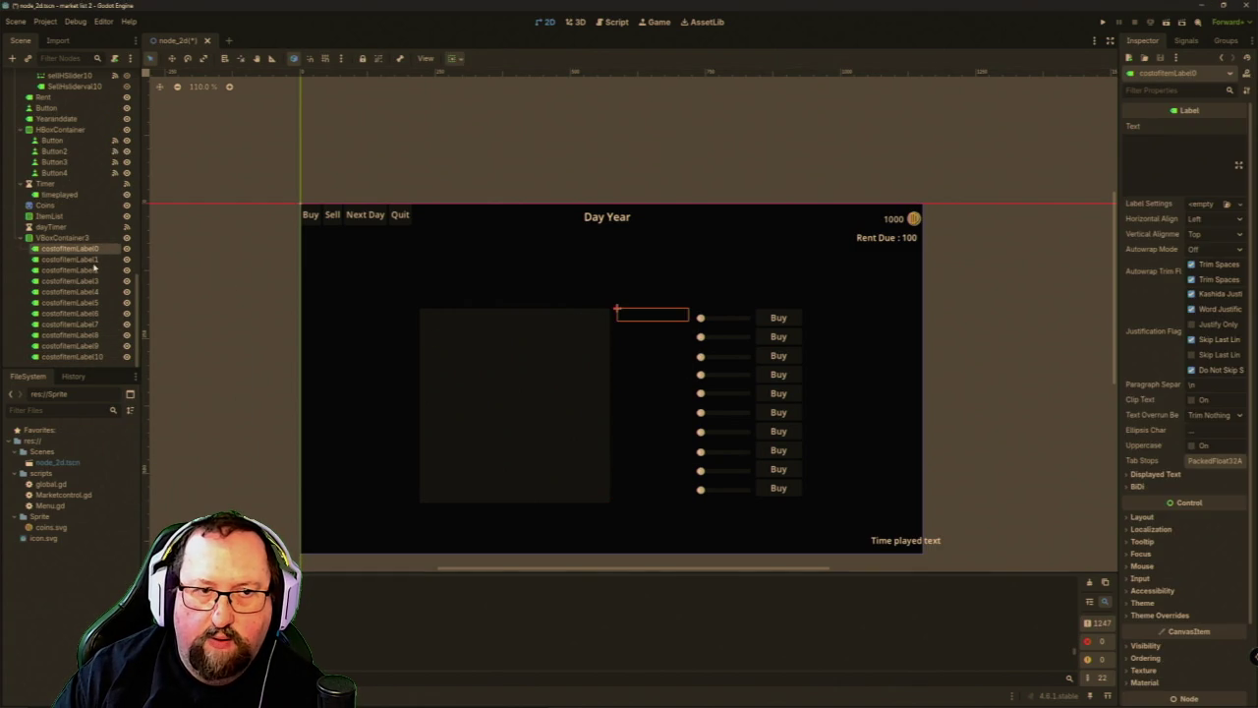
{"action": "left_click", "coordinate": [78, 357], "text": "shift"}
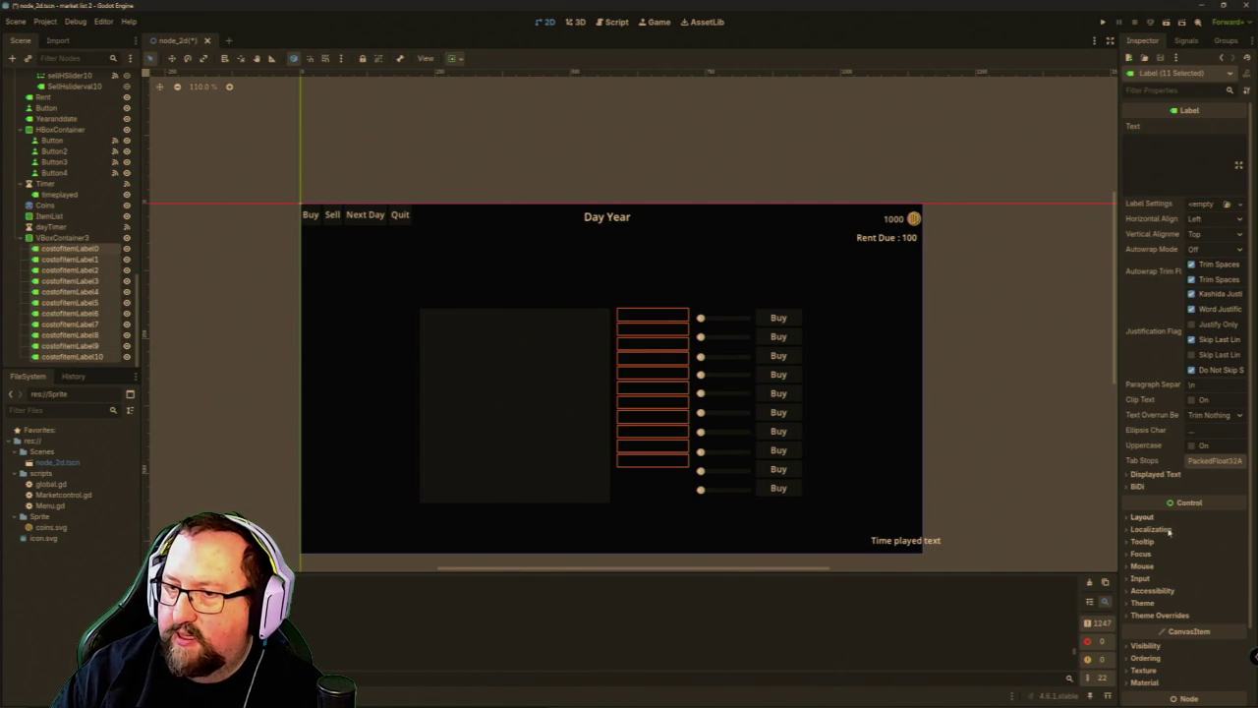
Give the selected cost labels a Theme Overrides font size of 20.
{"action": "left_click", "coordinate": [1138, 617]}
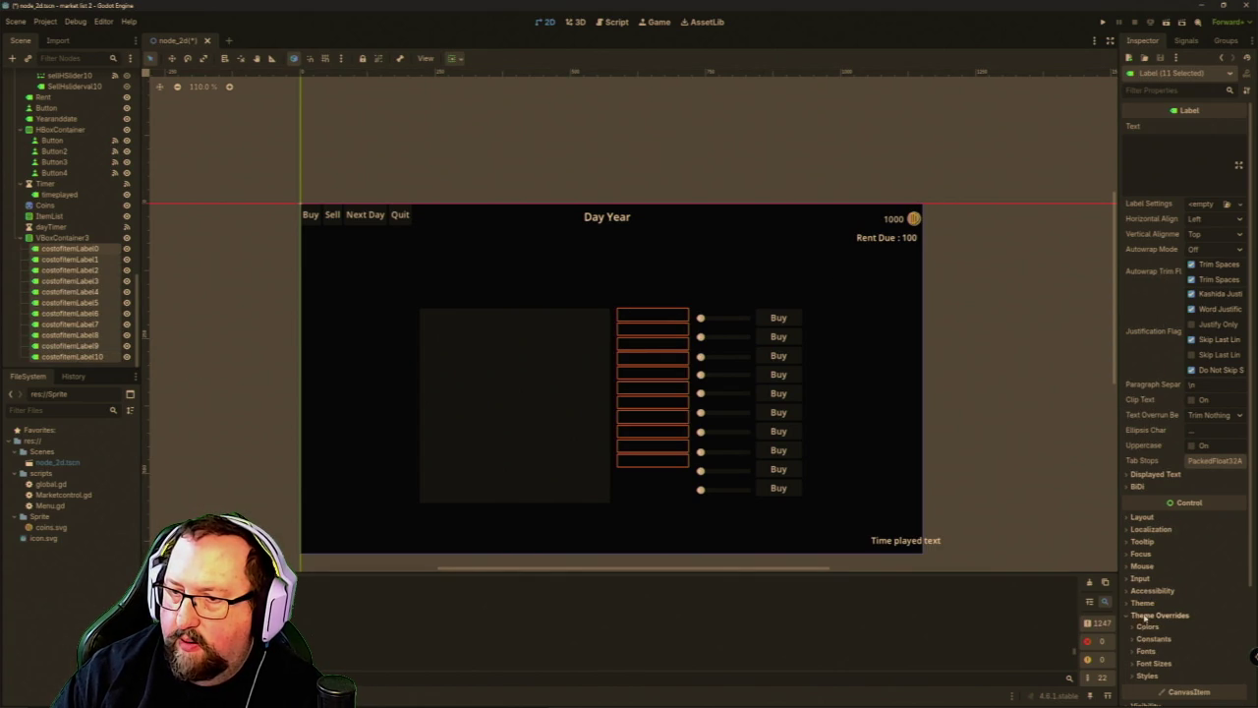
{"action": "left_click", "coordinate": [1140, 651]}
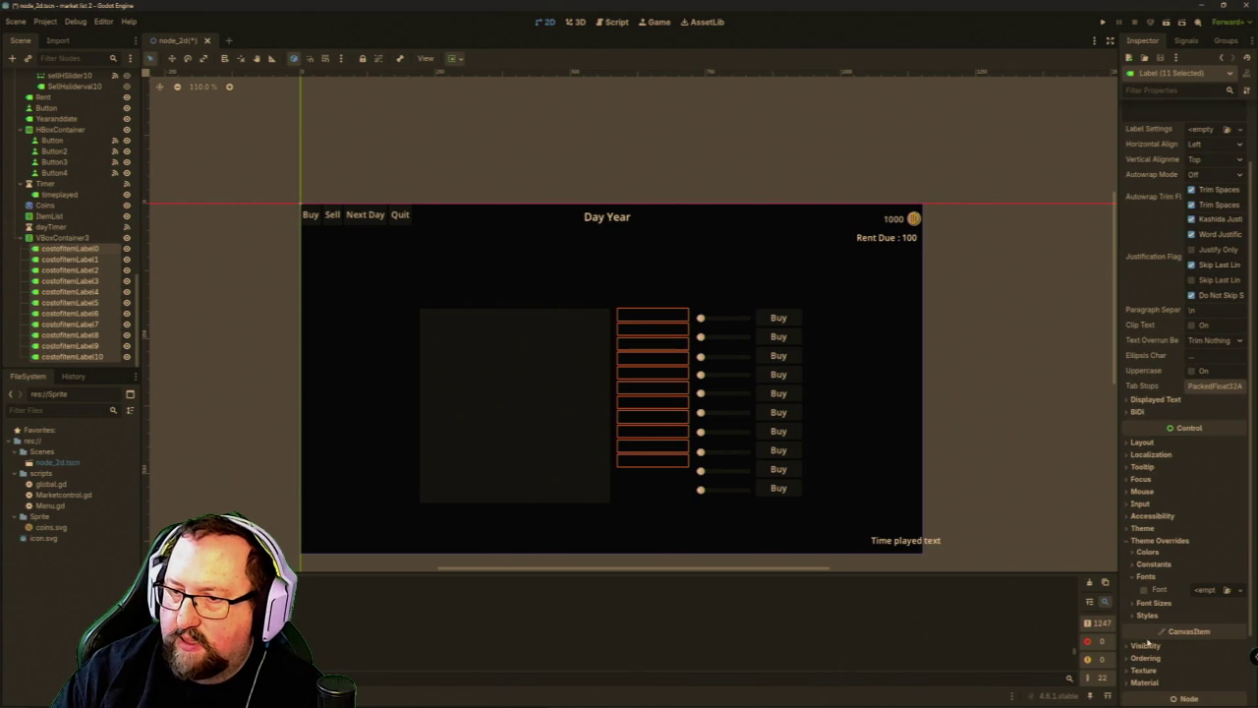
{"action": "left_click", "coordinate": [1148, 603]}
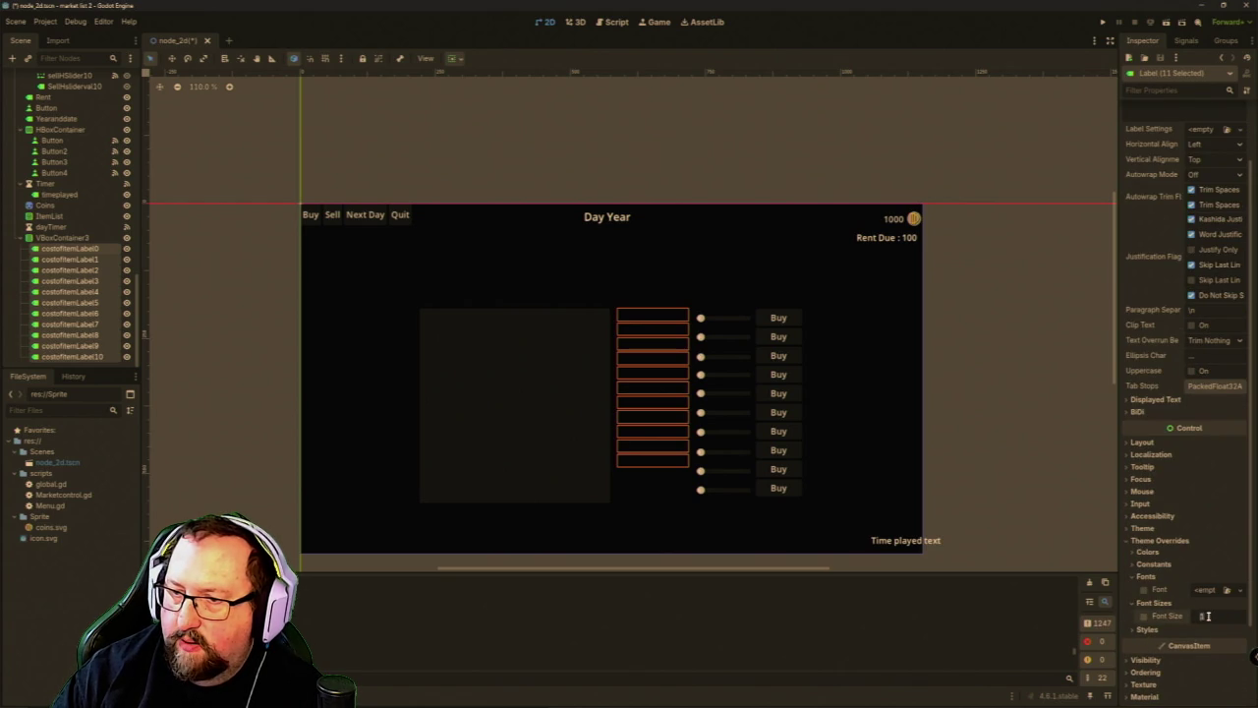
{"action": "left_click", "coordinate": [1201, 615]}
{"action": "type", "text": "20"}
{"action": "key", "text": "Return"}
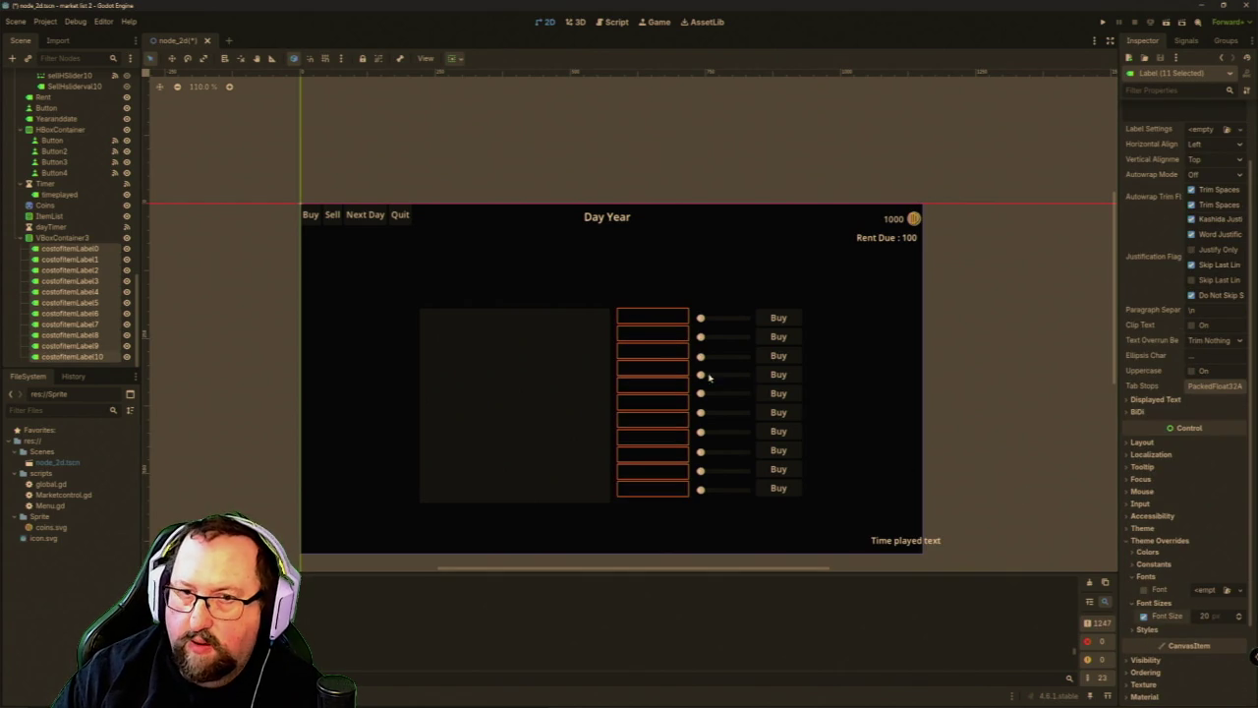
Switch to Move mode, try repositioning the labels, and select VBoxContainer3.
{"action": "left_click", "coordinate": [172, 58]}
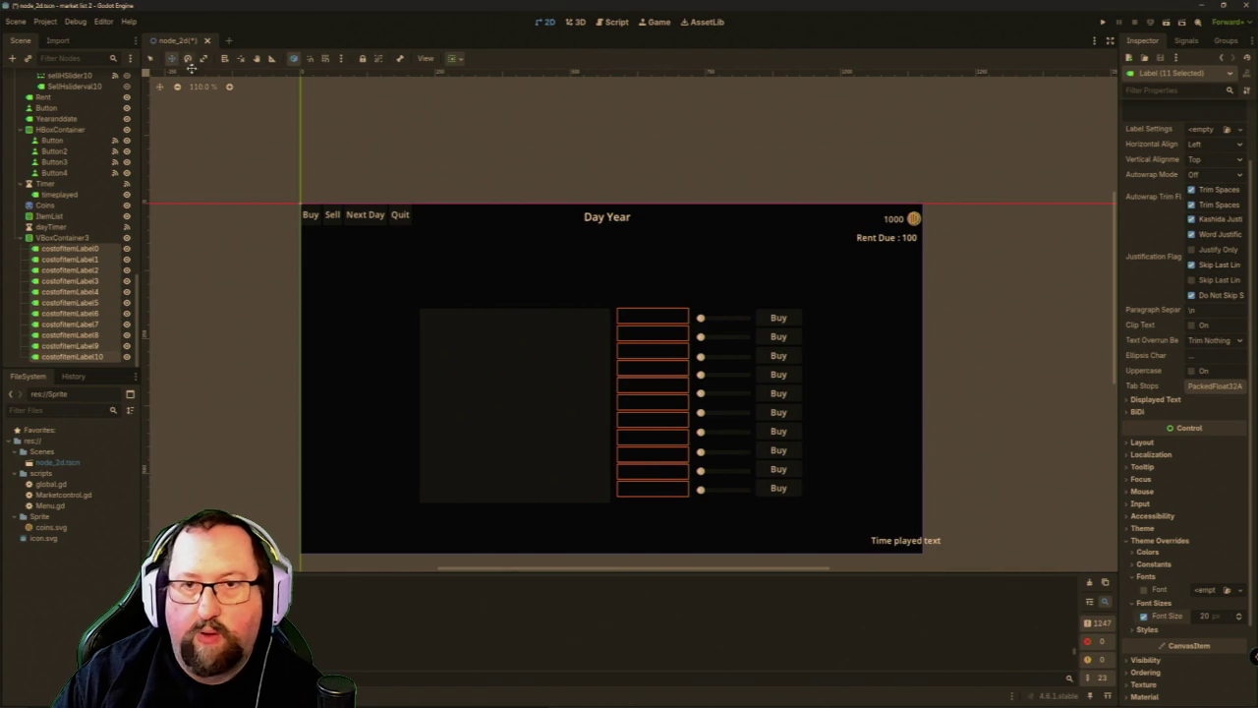
{"action": "left_click_drag", "start_coordinate": [637, 352], "coordinate": [641, 367]}
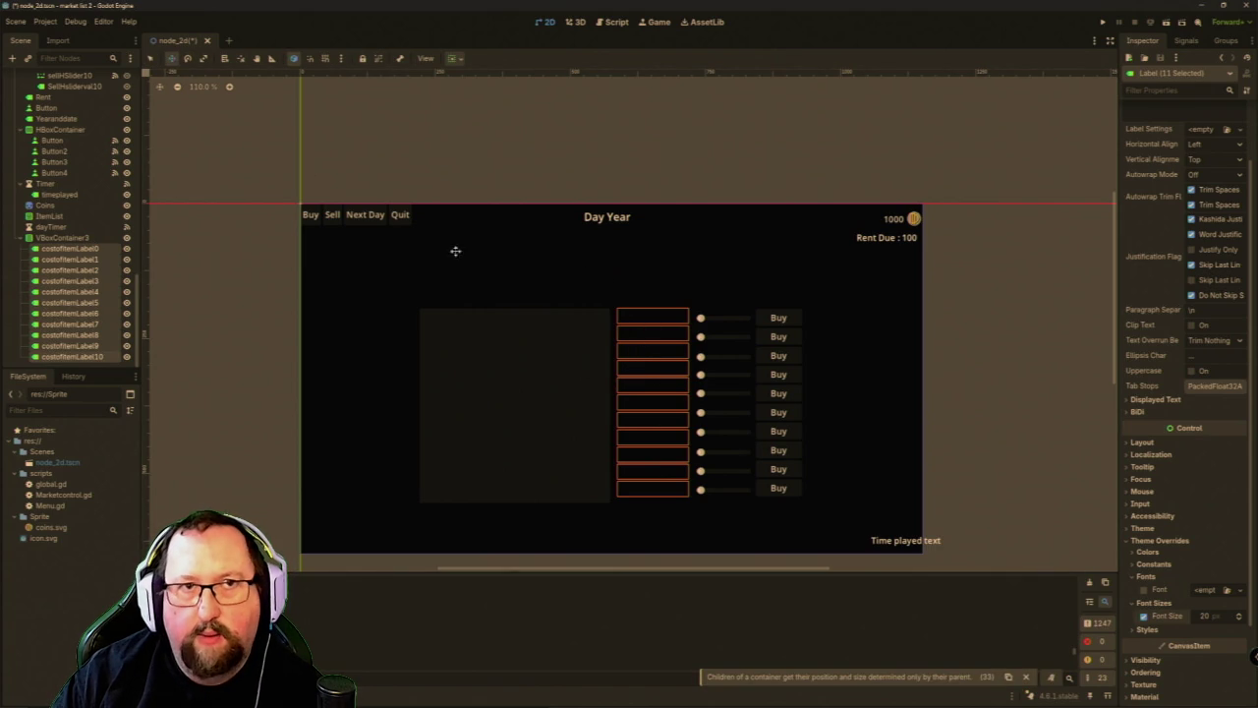
{"action": "left_click", "coordinate": [63, 238]}
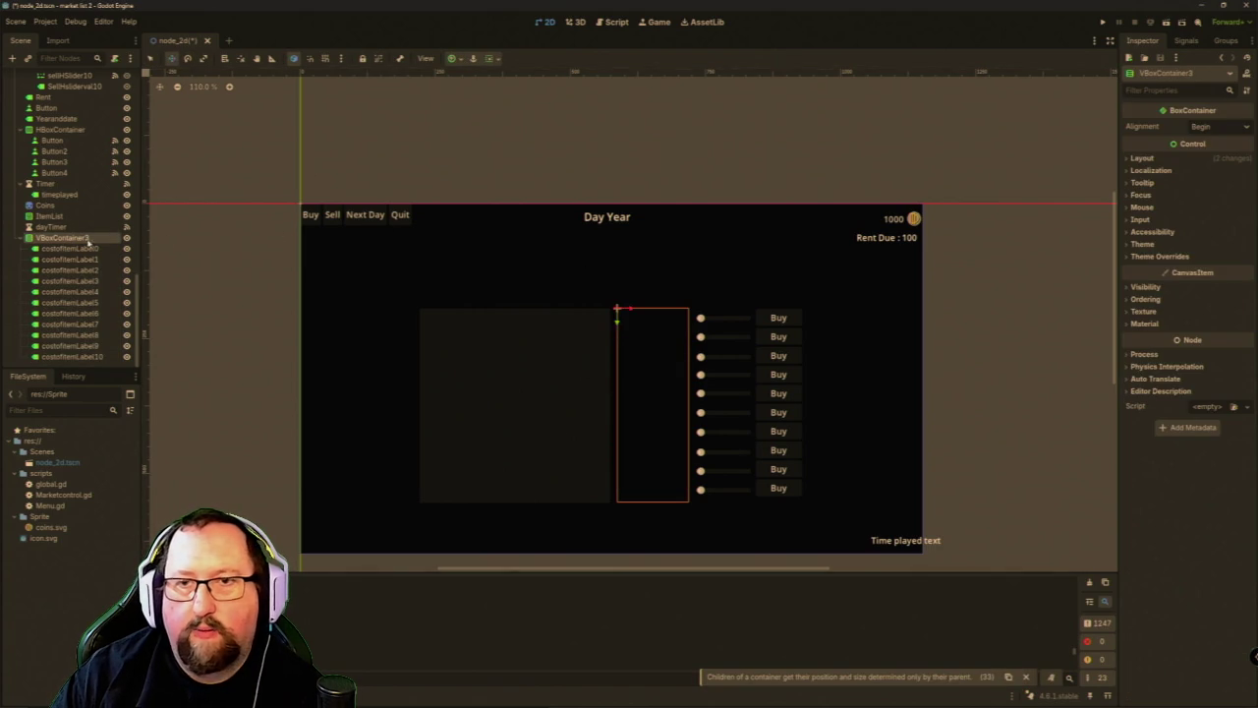
Nudge VBoxContainer3 up a few pixels so the cost labels line up beside the Buy buttons.
{"action": "left_click_drag", "start_coordinate": [654, 340], "coordinate": [655, 337]}
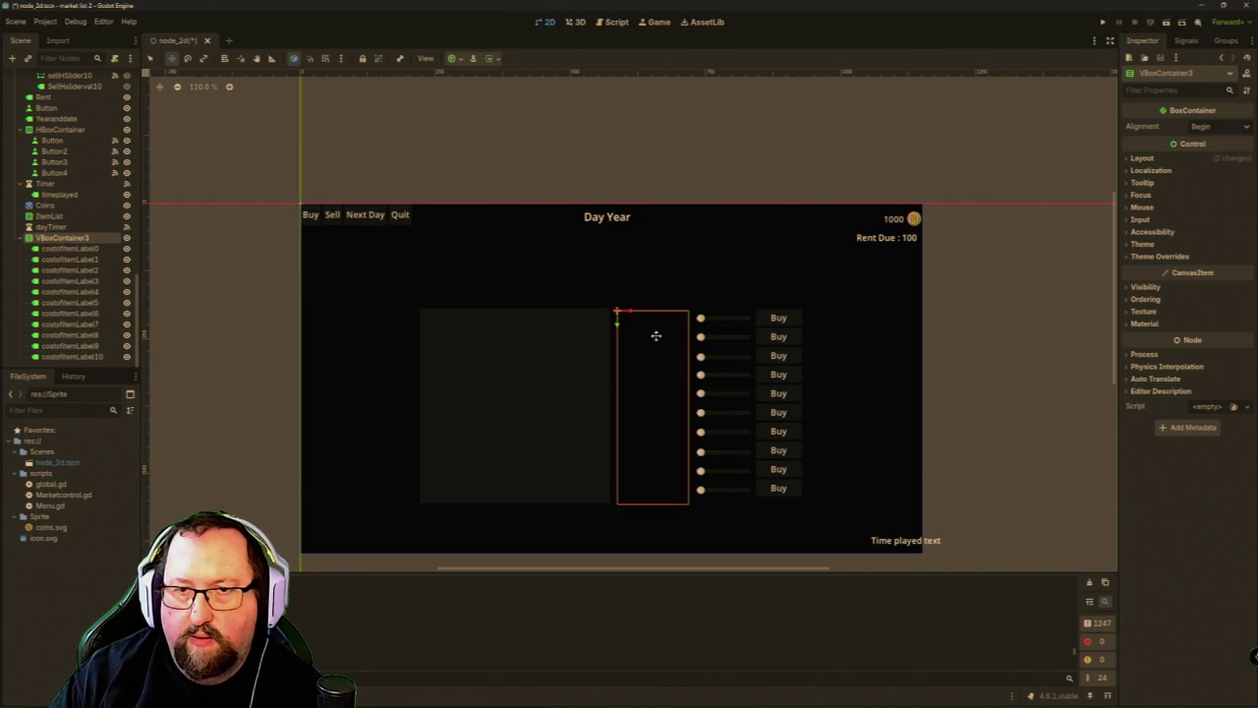
{"action": "scroll", "coordinate": [635, 402], "scroll_direction": "up", "scroll_amount": 7}
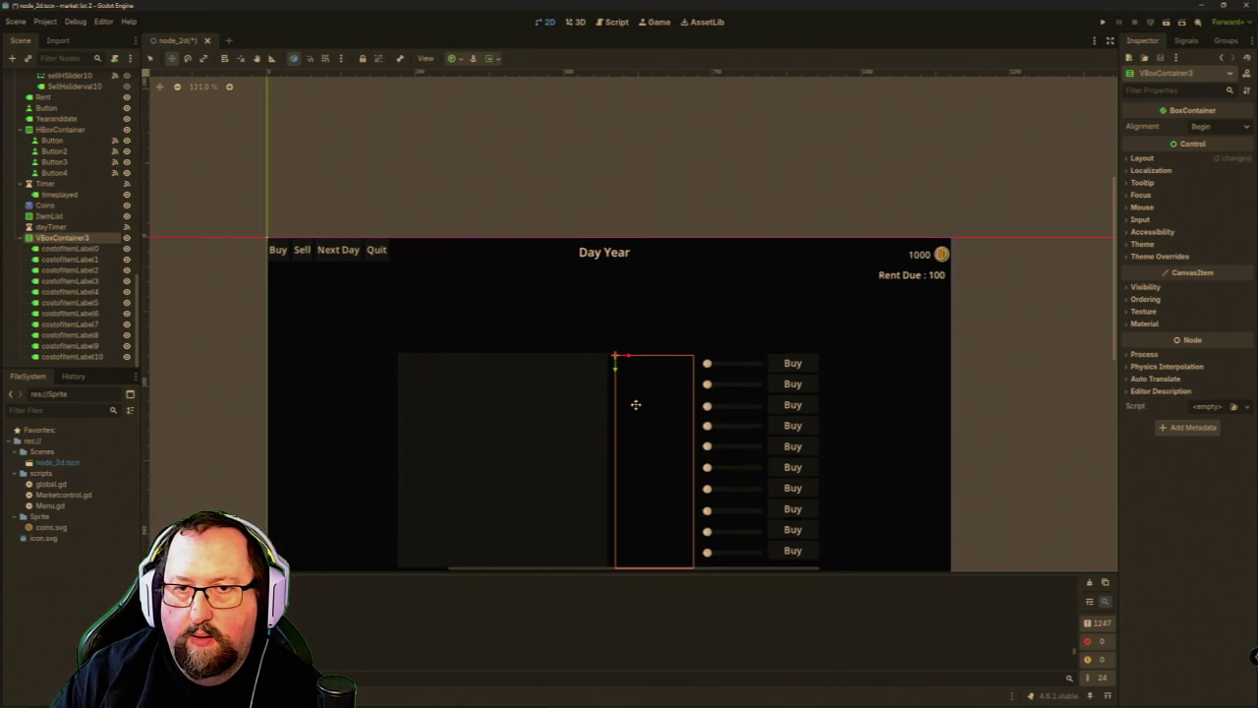
{"action": "left_click_drag", "start_coordinate": [642, 331], "coordinate": [641, 321]}
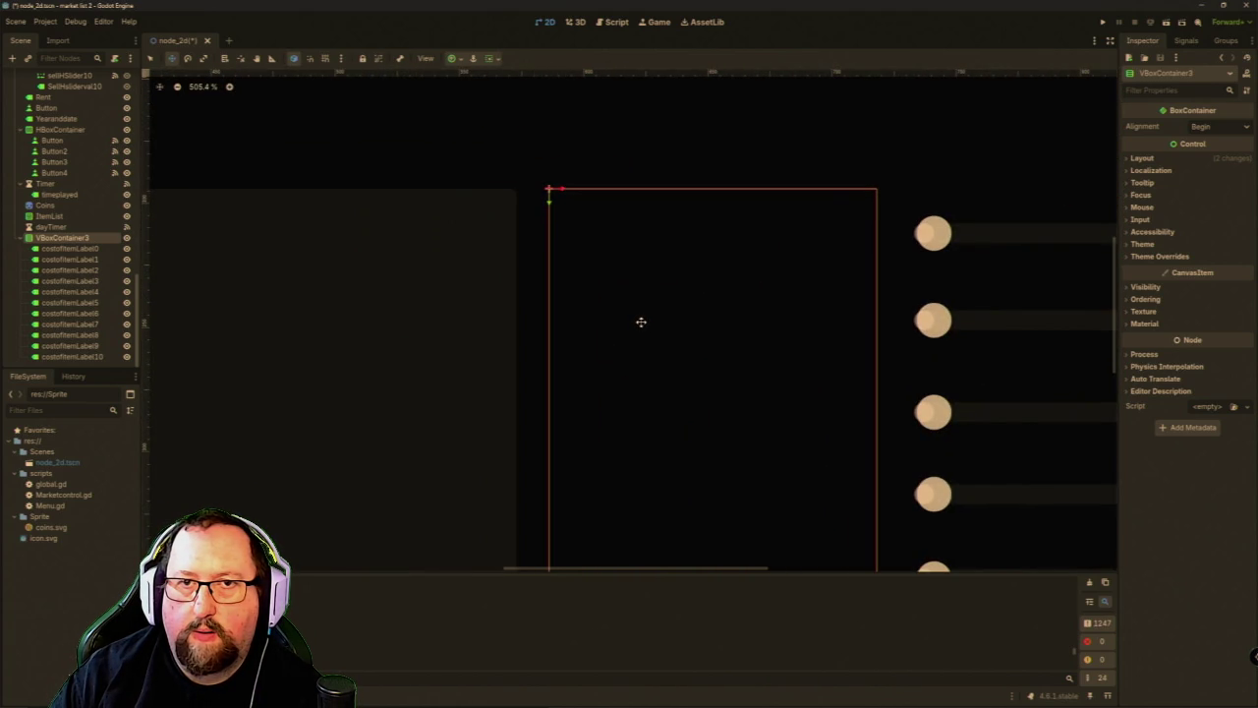
{"action": "scroll", "coordinate": [640, 321], "scroll_direction": "down", "scroll_amount": 3}
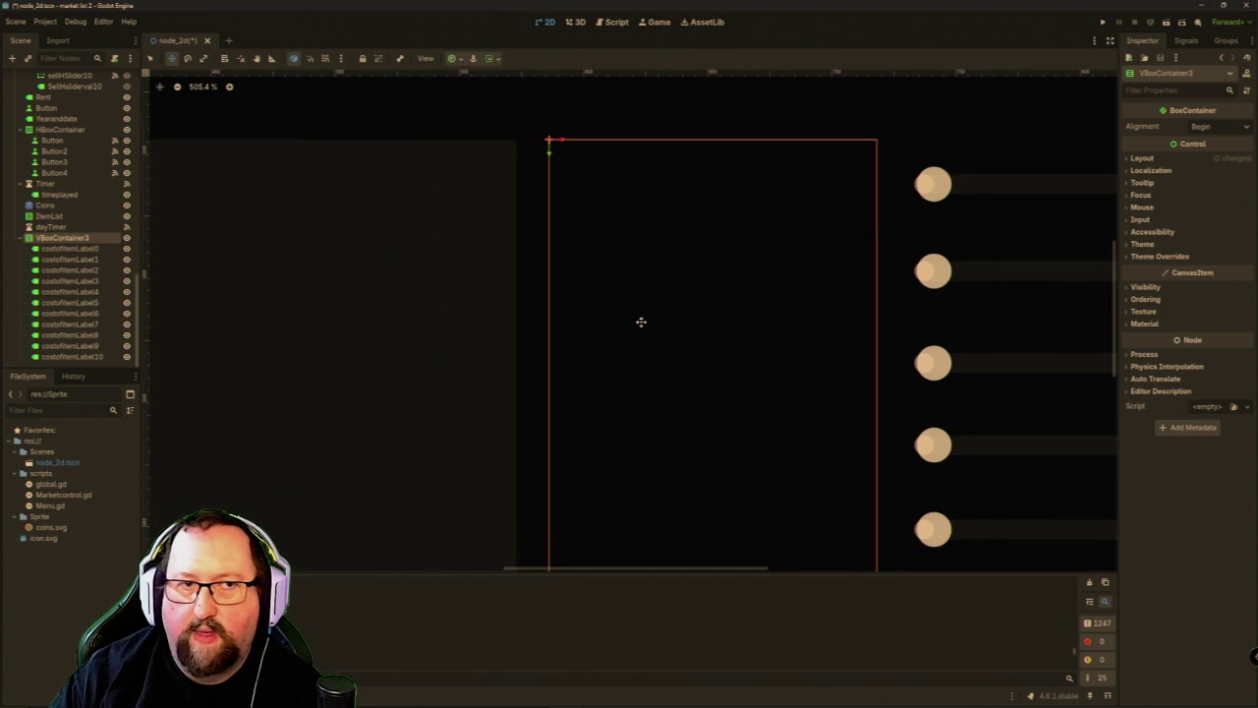
{"action": "left_click", "coordinate": [94, 251]}
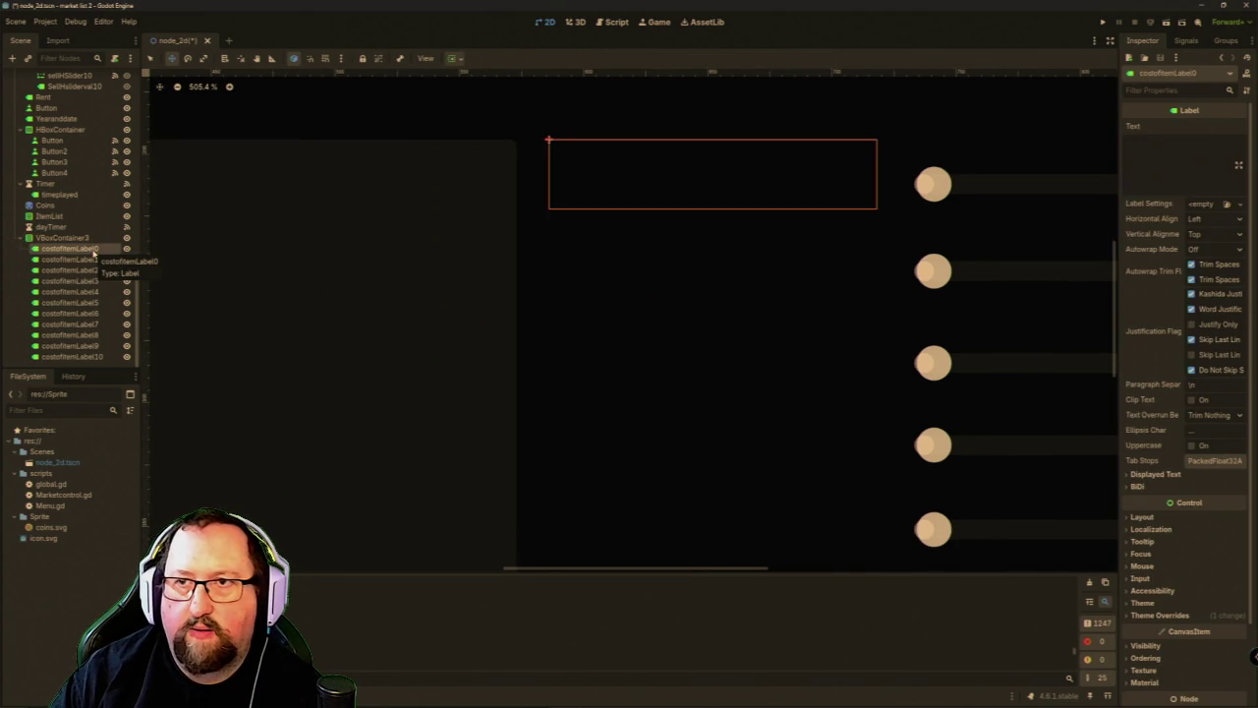
{"action": "scroll", "coordinate": [542, 251], "scroll_direction": "down", "scroll_amount": 2}
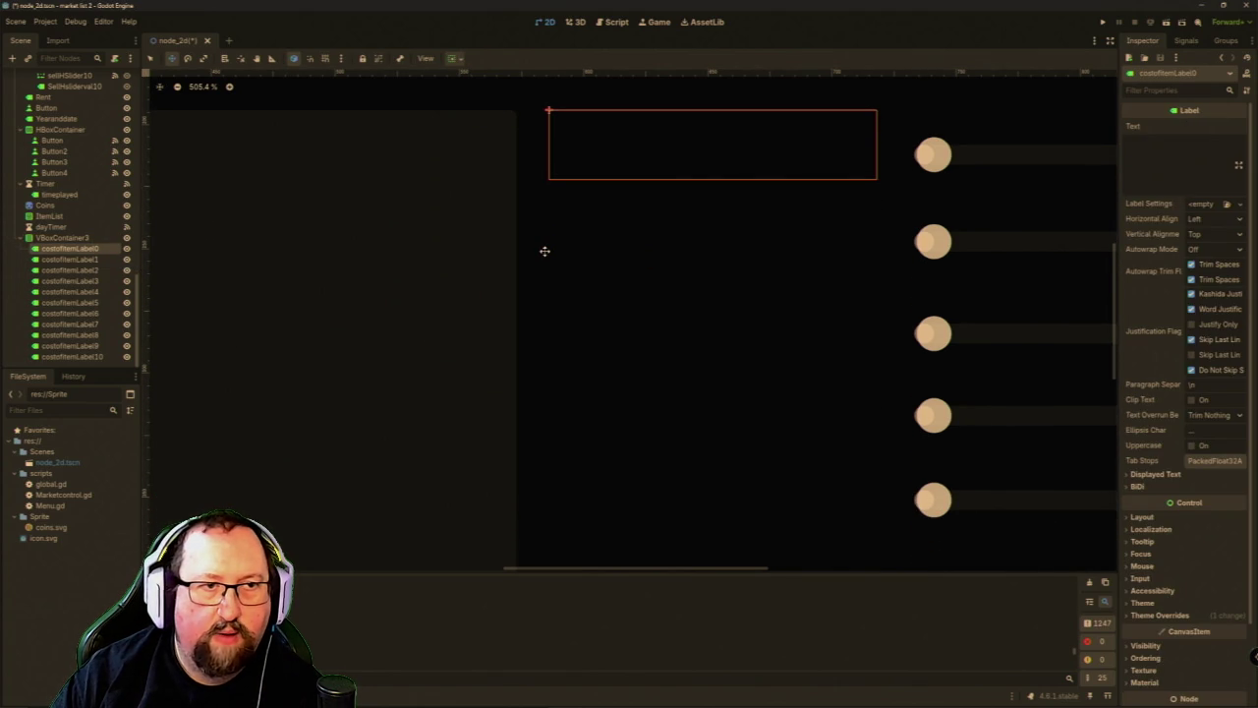
{"action": "scroll", "coordinate": [544, 250], "scroll_direction": "up", "scroll_amount": 1}
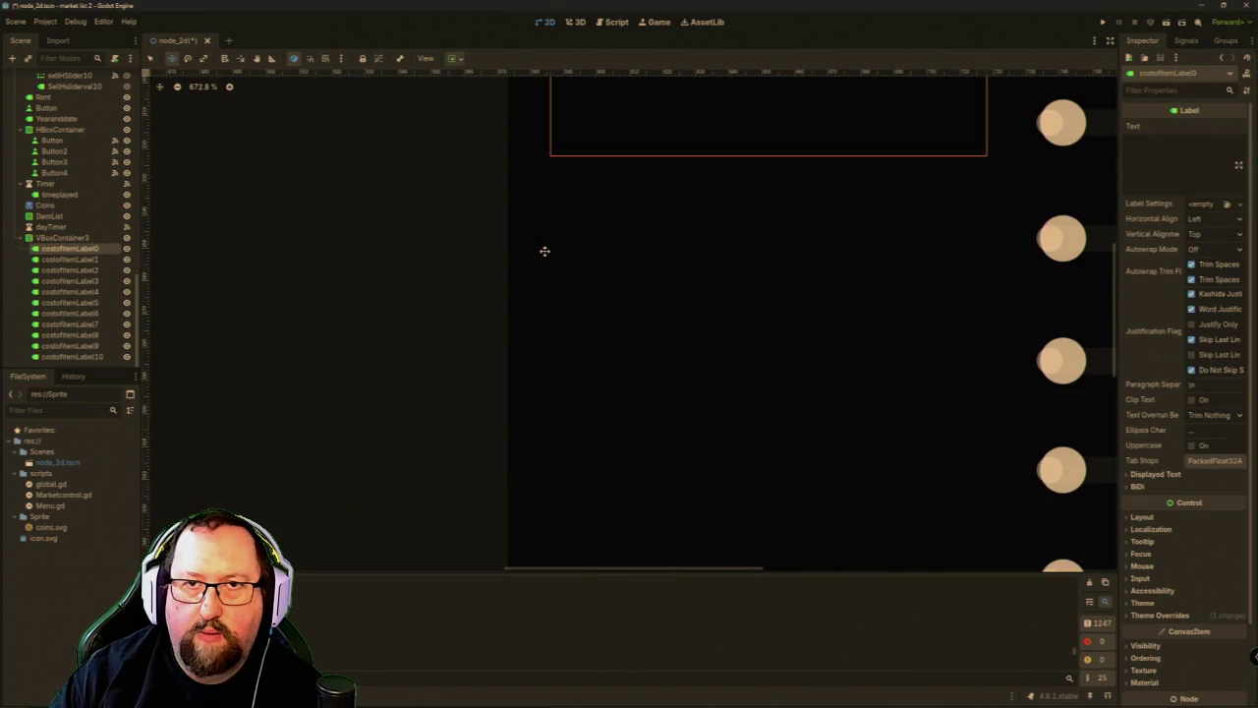
{"action": "scroll", "coordinate": [541, 249], "scroll_direction": "down", "scroll_amount": 10}
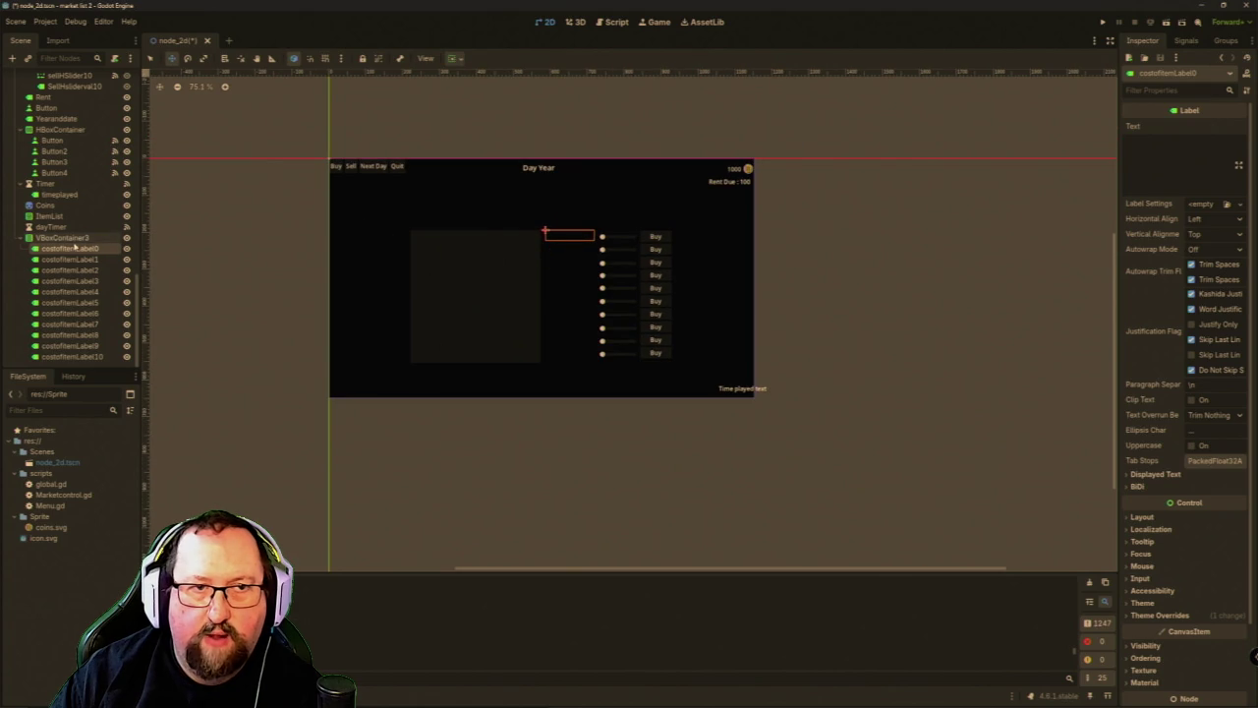
{"action": "left_click", "coordinate": [79, 238]}
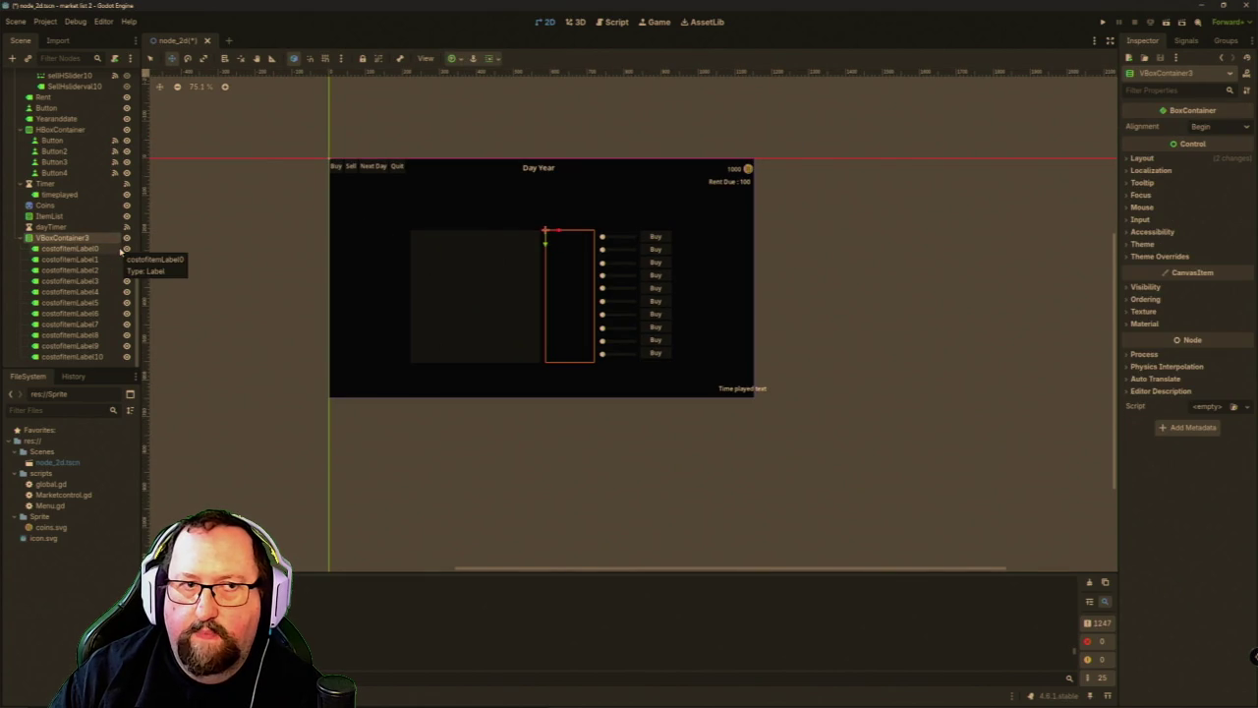
Delete the old remove_item lines from marketdisplay in Marketcontrol.gd.
{"action": "left_click", "coordinate": [611, 26]}
{"action": "scroll", "coordinate": [486, 384], "scroll_direction": "down", "scroll_amount": 4}
{"action": "mouse_move", "coordinate": [483, 346]}
{"action": "left_mouse_down"}
{"action": "mouse_move", "coordinate": [309, 227]}
{"action": "mouse_move", "coordinate": [314, 235]}
{"action": "left_mouse_up"}
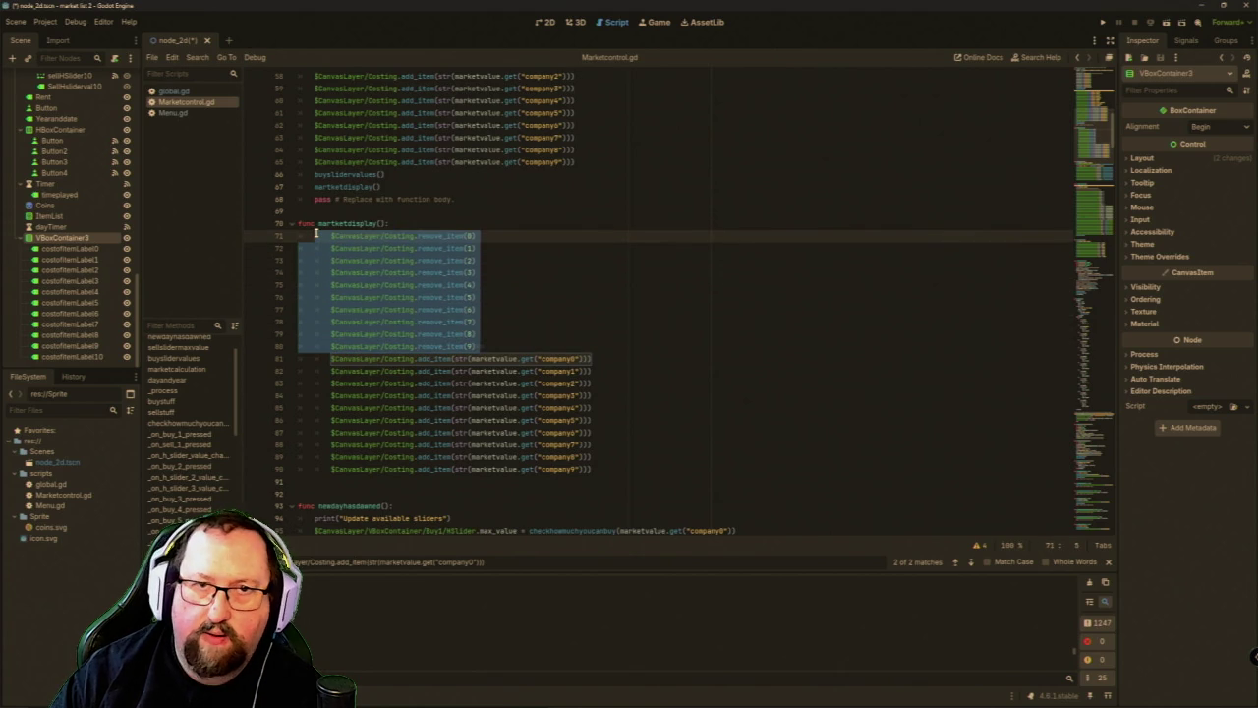
{"action": "key", "text": "Delete"}
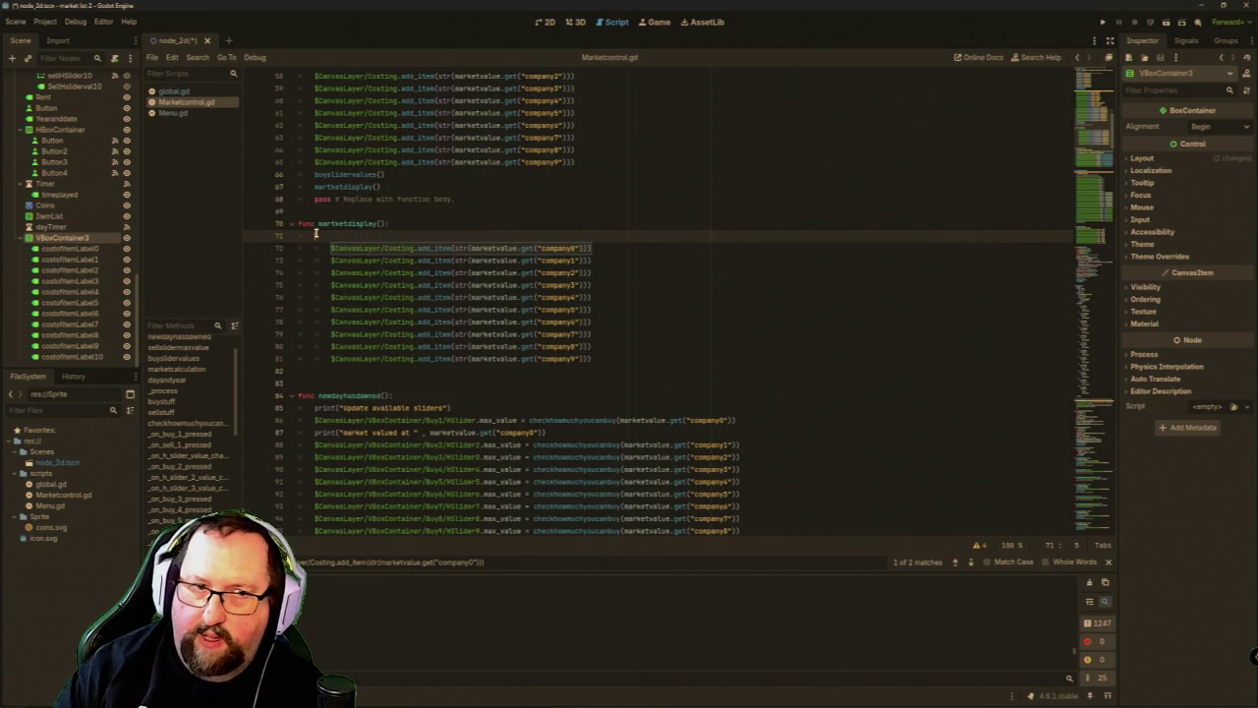
Drop the costofitemLabel0–3 node paths onto lines 71–74 of the script.
{"action": "left_click", "coordinate": [80, 251]}
{"action": "left_click_drag", "start_coordinate": [81, 251], "coordinate": [340, 241]}
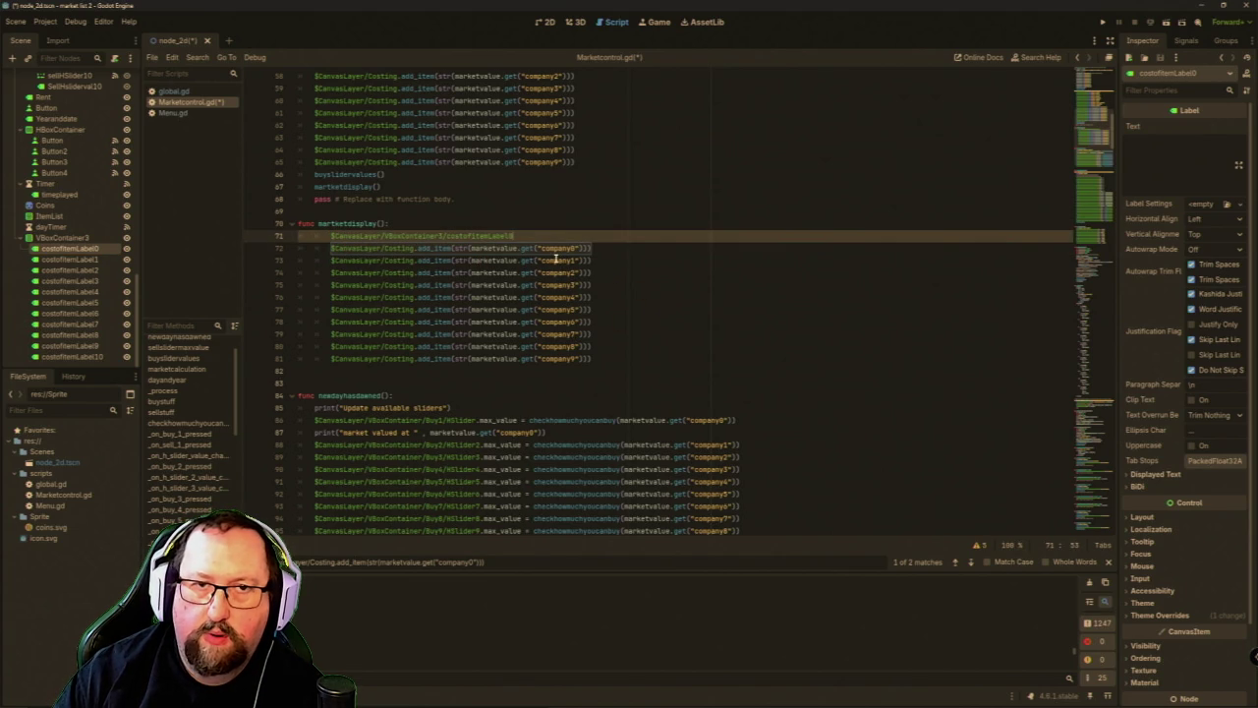
{"action": "key", "text": "Return"}
{"action": "left_click_drag", "start_coordinate": [71, 259], "coordinate": [334, 245]}
{"action": "key", "text": "Return"}
{"action": "key", "text": "Return"}
{"action": "key", "text": "Return"}
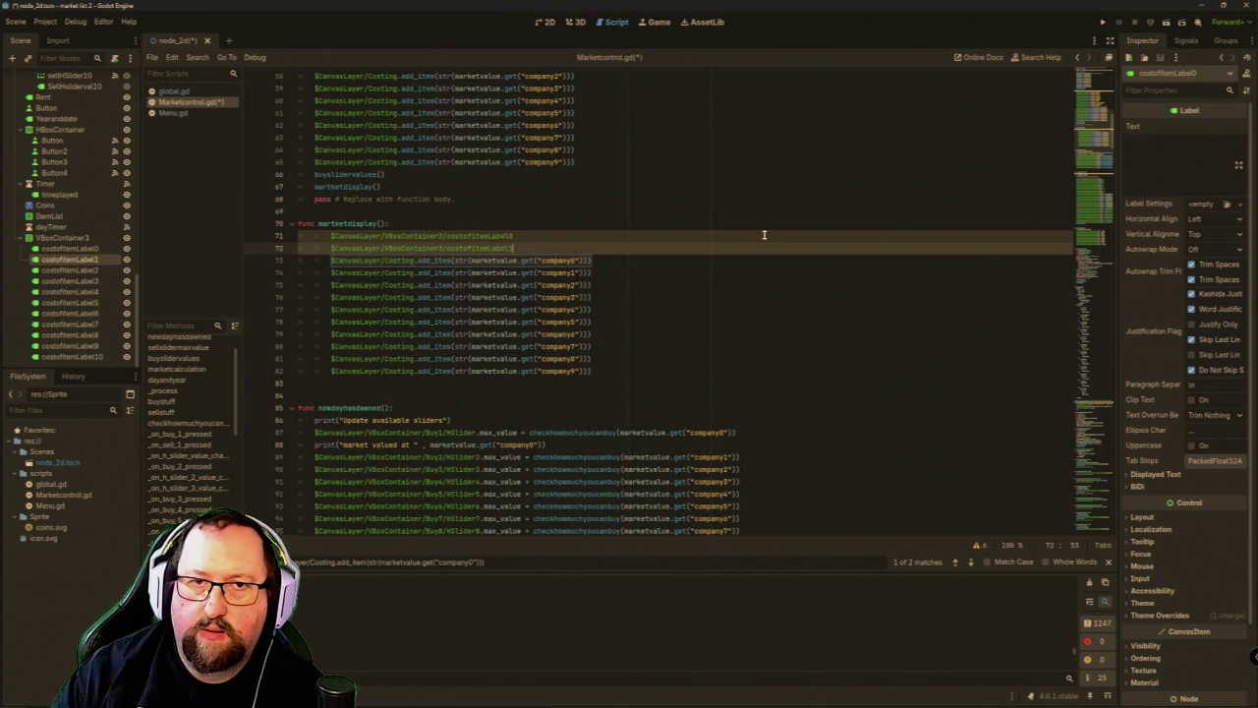
{"action": "key", "text": "Return"}
{"action": "key", "text": "Return"}
{"action": "key", "text": "Return"}
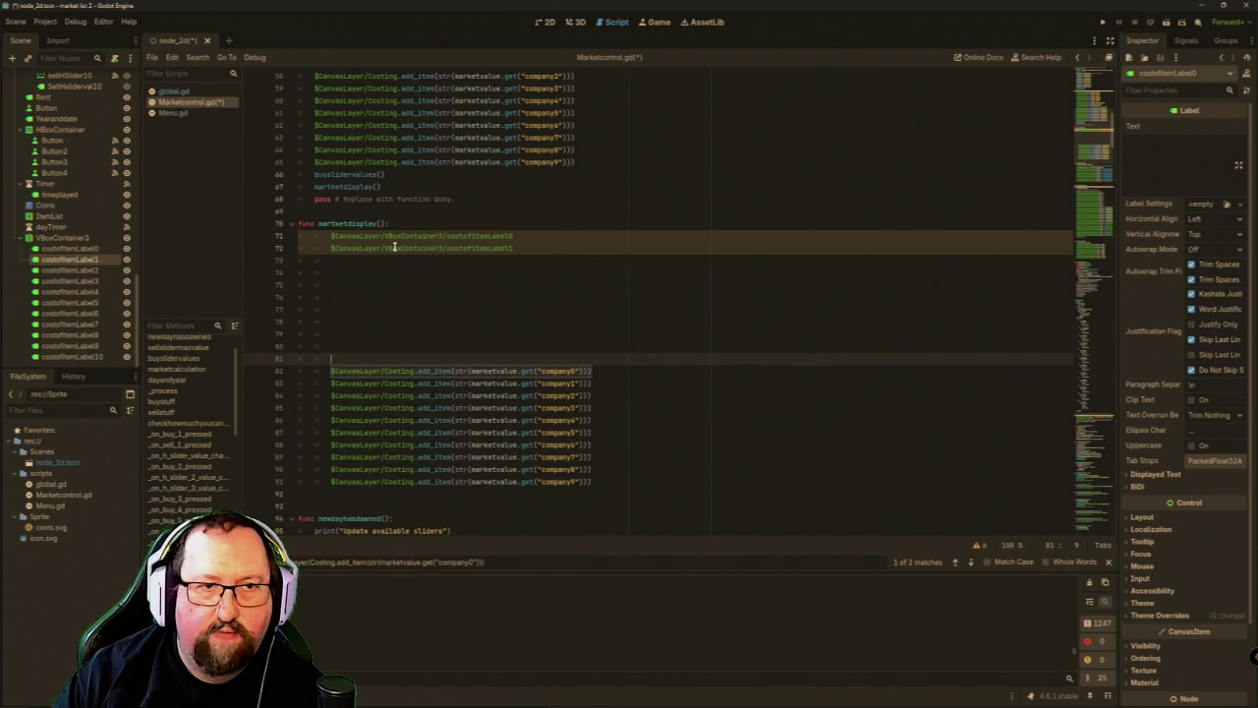
{"action": "left_click_drag", "start_coordinate": [87, 269], "coordinate": [339, 261]}
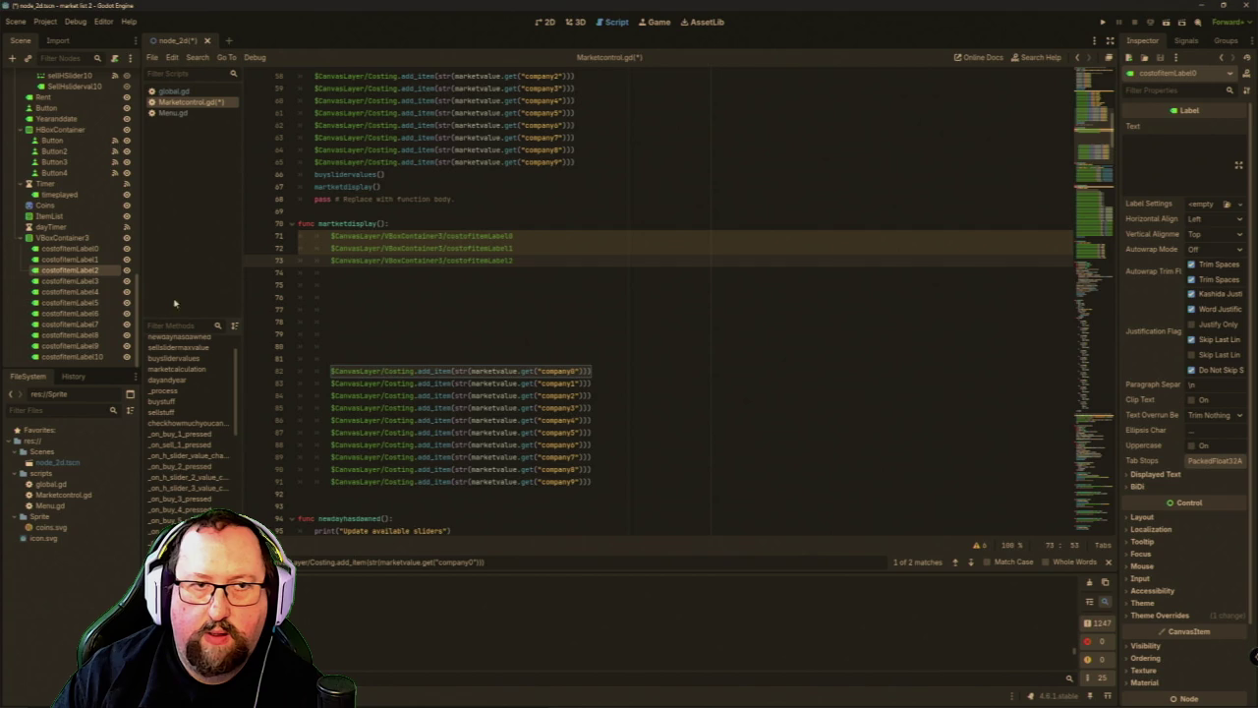
{"action": "mouse_move", "coordinate": [92, 283]}
{"action": "left_mouse_down"}
{"action": "mouse_move", "coordinate": [387, 281]}
{"action": "mouse_move", "coordinate": [379, 270]}
{"action": "left_mouse_up"}
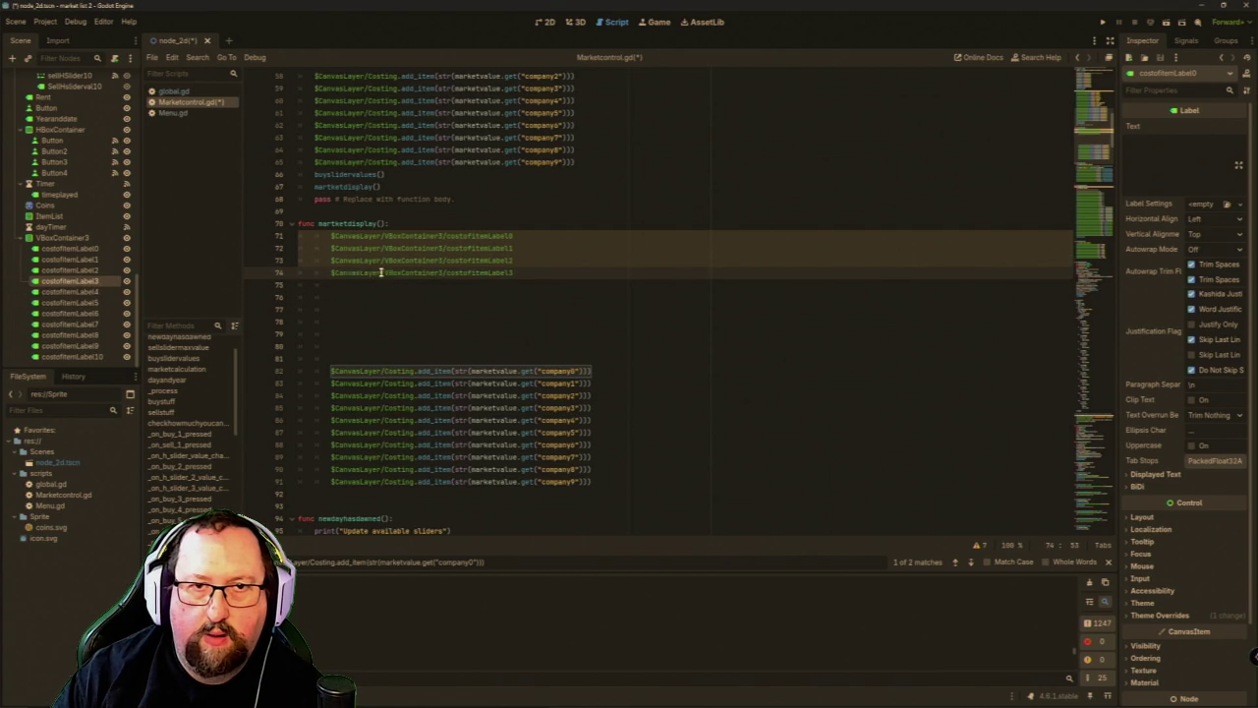
Drop the costofitemLabel4–9 node paths onto lines 75–80.
{"action": "left_click_drag", "start_coordinate": [95, 293], "coordinate": [340, 287]}
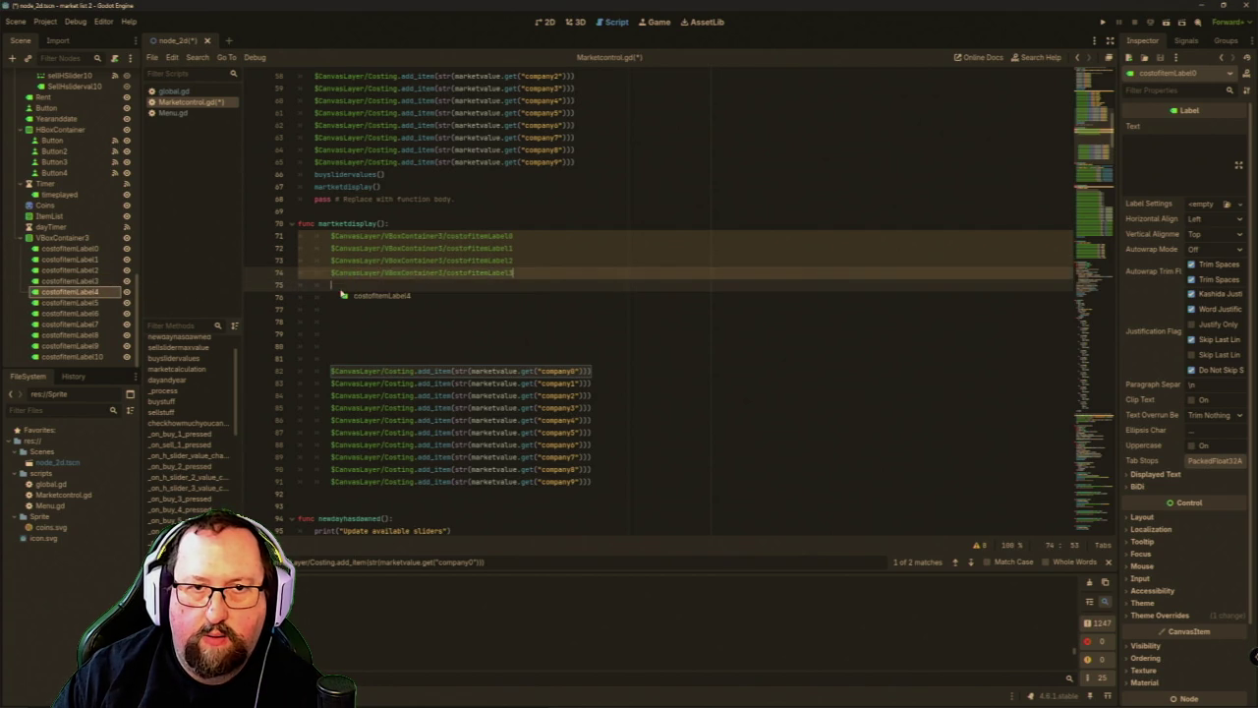
{"action": "mouse_move", "coordinate": [84, 305]}
{"action": "left_mouse_down"}
{"action": "mouse_move", "coordinate": [371, 303]}
{"action": "mouse_move", "coordinate": [344, 296]}
{"action": "left_mouse_up"}
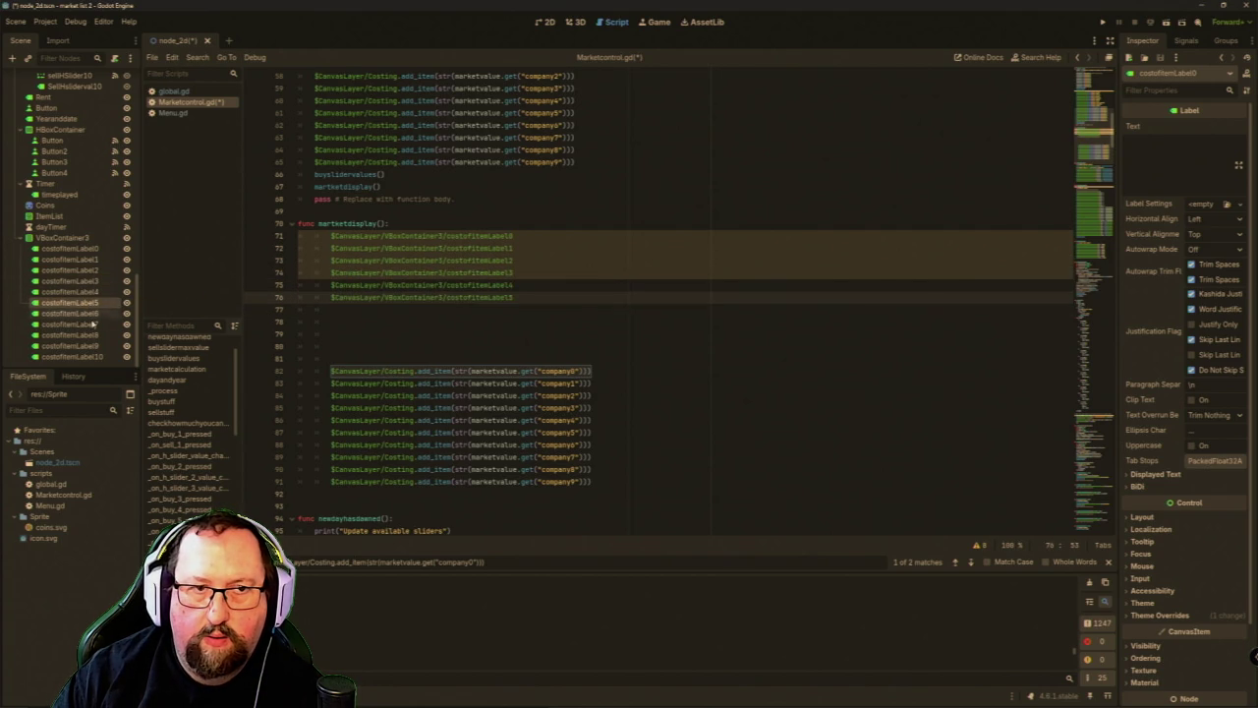
{"action": "left_click_drag", "start_coordinate": [87, 313], "coordinate": [337, 310]}
{"action": "mouse_move", "coordinate": [84, 324]}
{"action": "left_mouse_down"}
{"action": "mouse_move", "coordinate": [366, 327]}
{"action": "mouse_move", "coordinate": [339, 322]}
{"action": "left_mouse_up"}
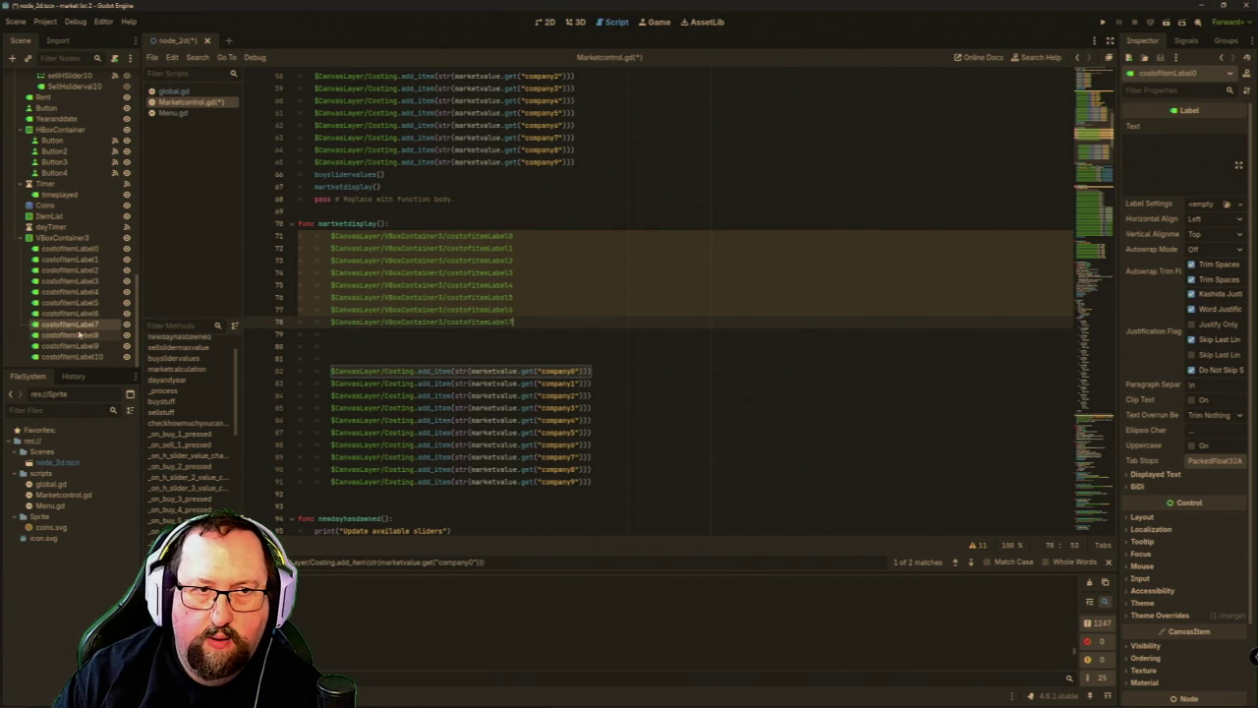
{"action": "left_click_drag", "start_coordinate": [81, 338], "coordinate": [369, 330]}
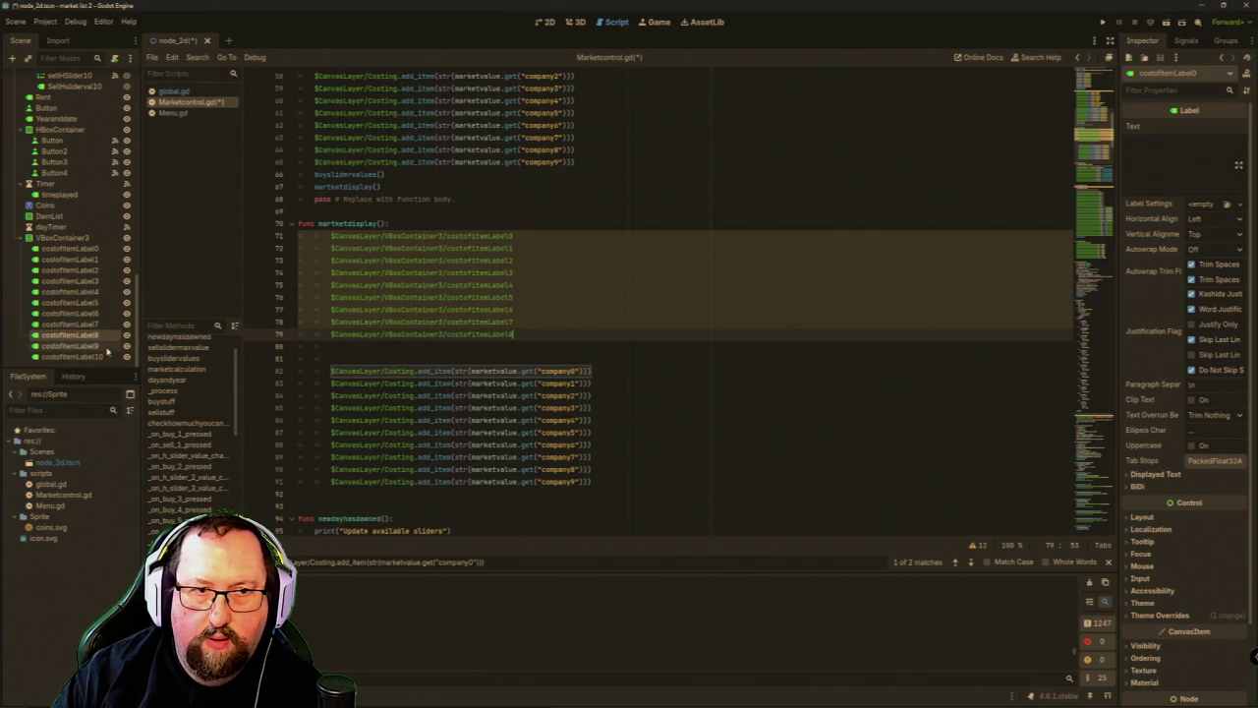
{"action": "left_click_drag", "start_coordinate": [96, 350], "coordinate": [334, 346]}
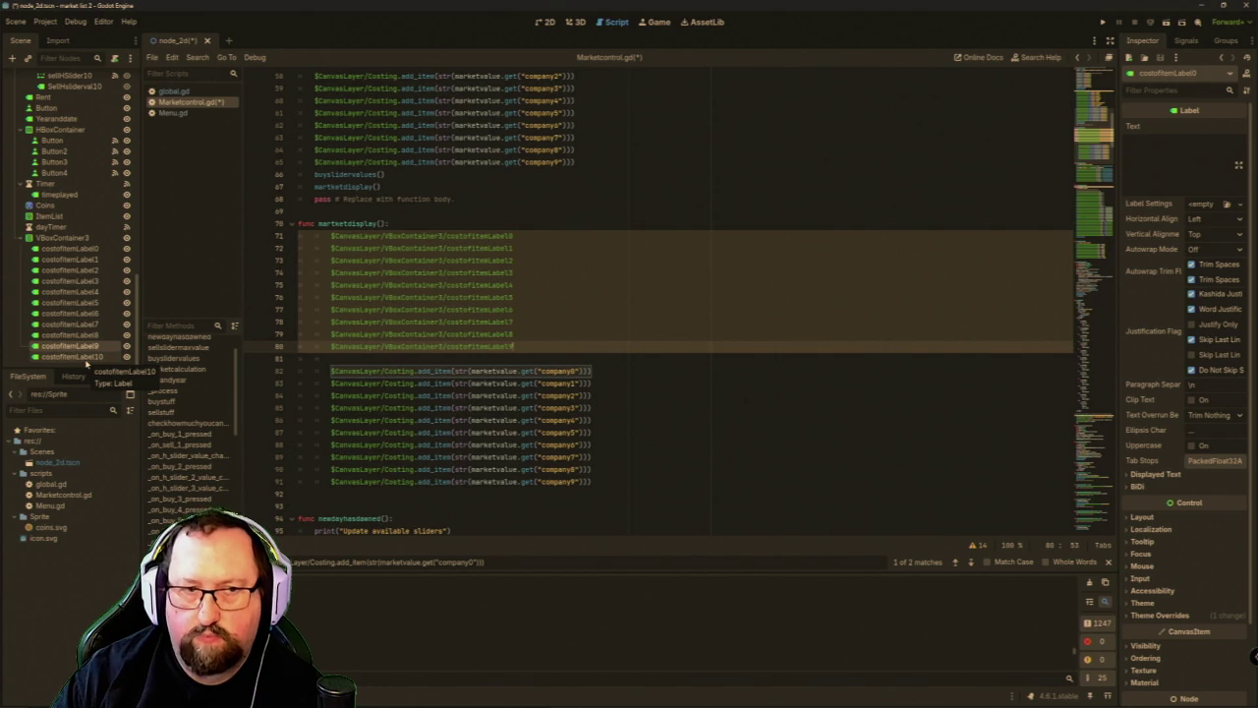
Insert the costofitemLabel10 path on line 81, then remove it and rejoin the following Costing line.
{"action": "mouse_move", "coordinate": [86, 362]}
{"action": "left_mouse_down"}
{"action": "mouse_move", "coordinate": [320, 348]}
{"action": "mouse_move", "coordinate": [351, 360]}
{"action": "left_mouse_up"}
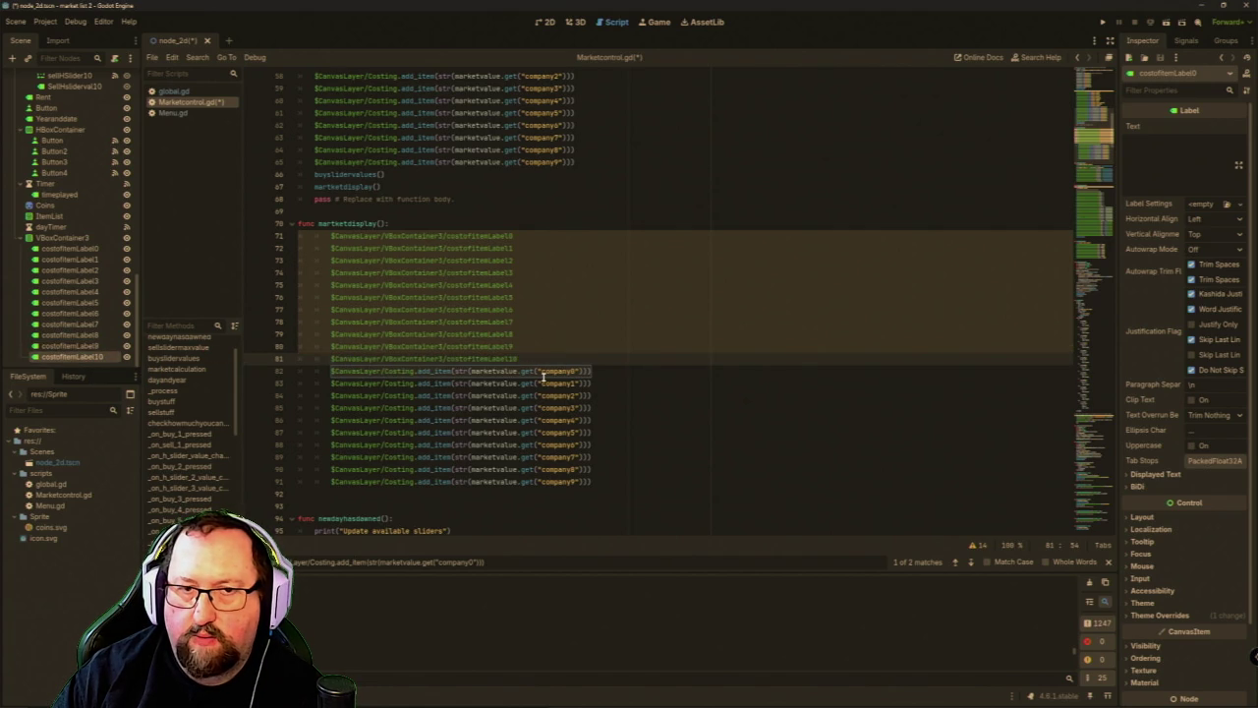
{"action": "key", "text": "shift+Home"}
{"action": "key", "text": "BackSpace"}
{"action": "key", "text": "Delete"}
{"action": "key", "text": "Delete"}
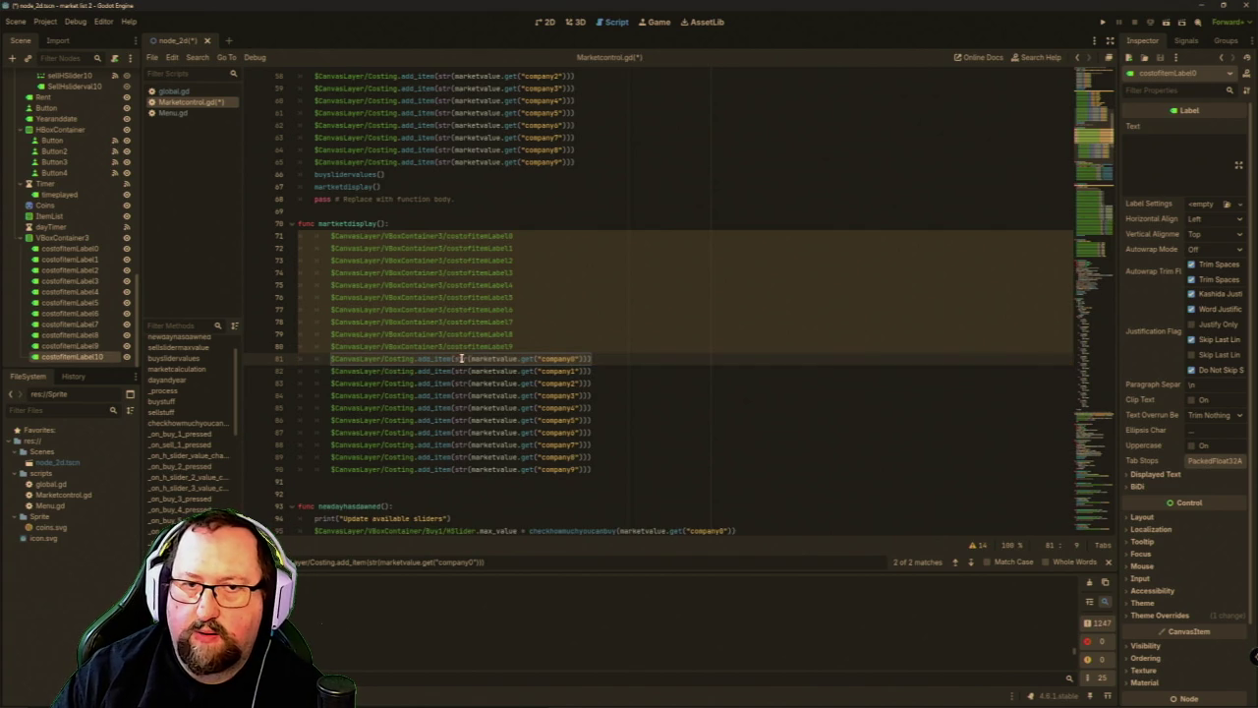
{"action": "left_click", "coordinate": [539, 235]}
{"action": "type", "text": "."}
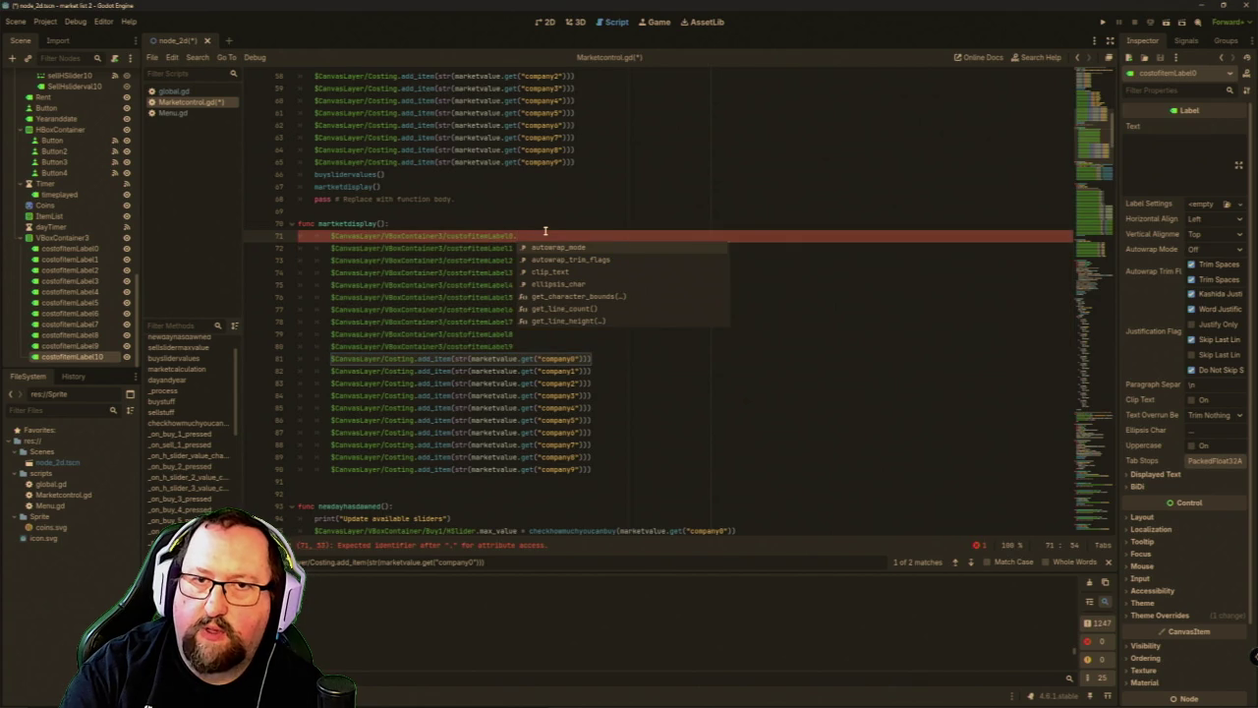
Add a text assignment to costofitemLabel0 and paste it onto the other label lines.
{"action": "type", "text": "text ="}
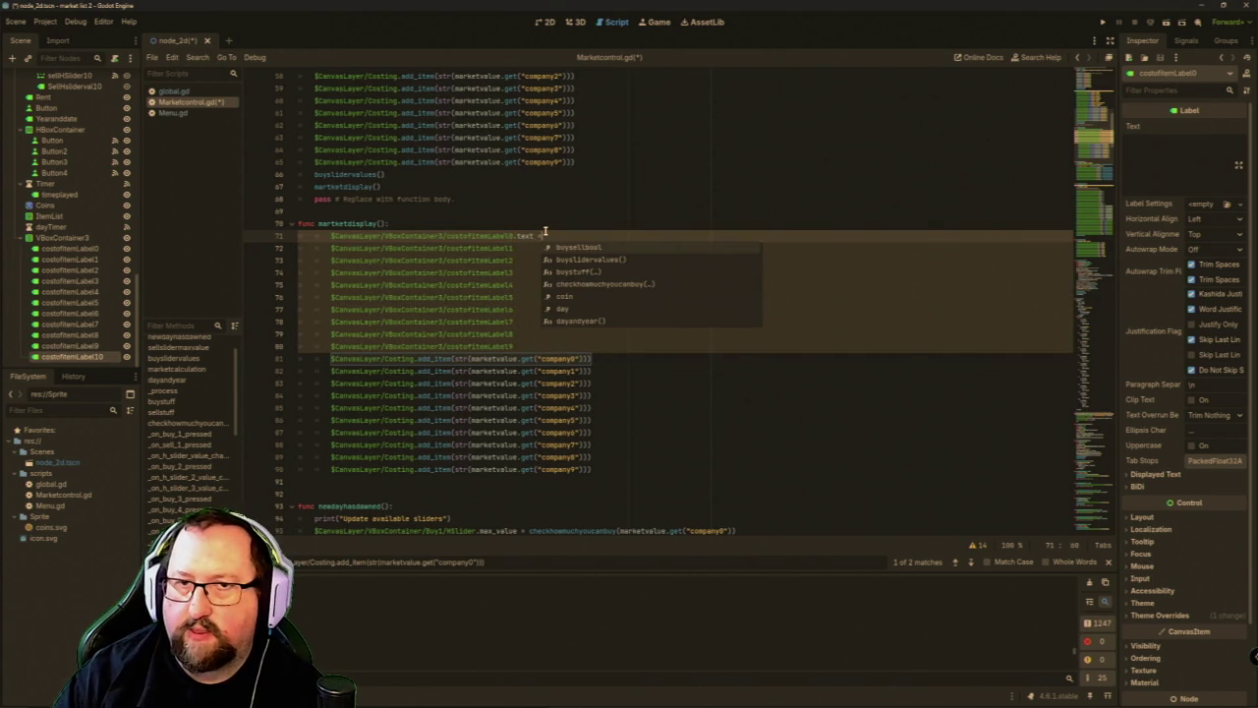
{"action": "left_click", "coordinate": [528, 250]}
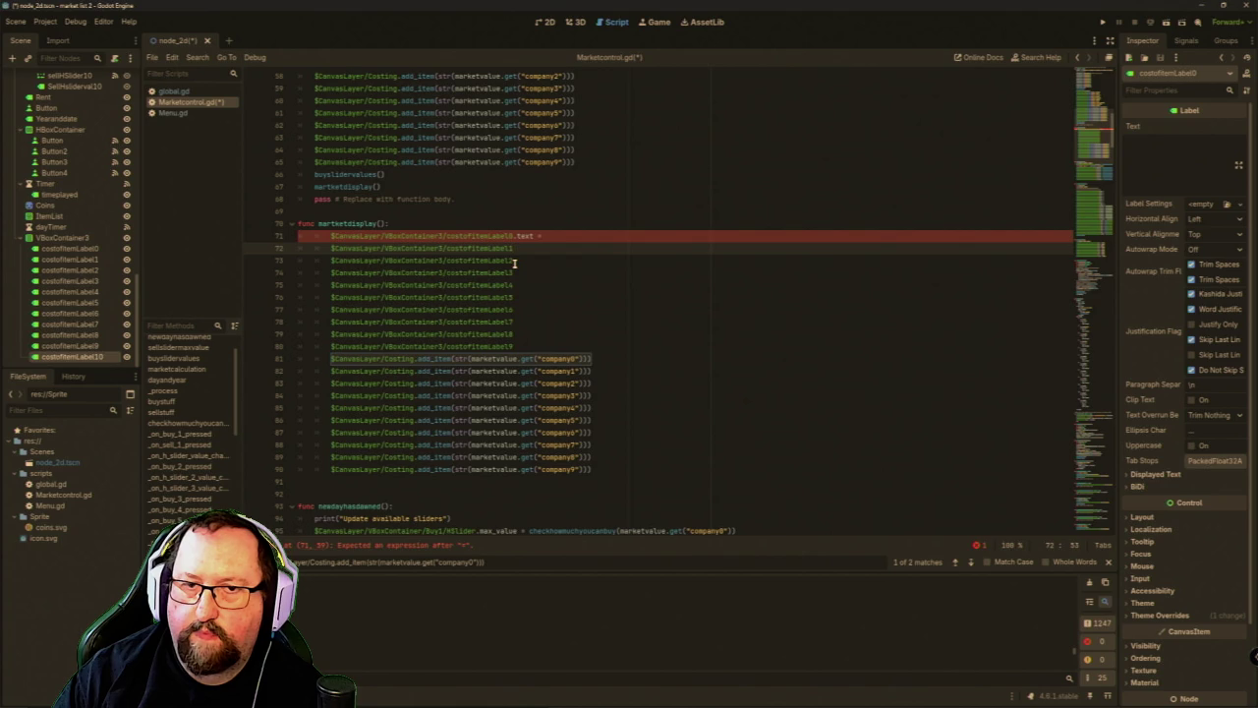
{"action": "left_click_drag", "start_coordinate": [542, 237], "coordinate": [512, 236]}
{"action": "key", "text": "ctrl+c"}
{"action": "key", "text": "Down"}
{"action": "key", "text": "ctrl+v"}
{"action": "key", "text": "Down"}
{"action": "key", "text": "ctrl+v"}
{"action": "key", "text": "Down"}
{"action": "key", "text": "ctrl+v"}
{"action": "key", "text": "Down"}
{"action": "key", "text": "ctrl+v"}
{"action": "key", "text": "Down"}
{"action": "key", "text": "ctrl+v"}
{"action": "key", "text": "Down"}
{"action": "key", "text": "ctrl+v"}
{"action": "key", "text": "Down"}
{"action": "key", "text": "ctrl+v"}
{"action": "key", "text": "Down"}
{"action": "key", "text": "ctrl+v"}
{"action": "key", "text": "Down"}
{"action": "key", "text": "ctrl+v"}
{"action": "key", "text": "Down"}
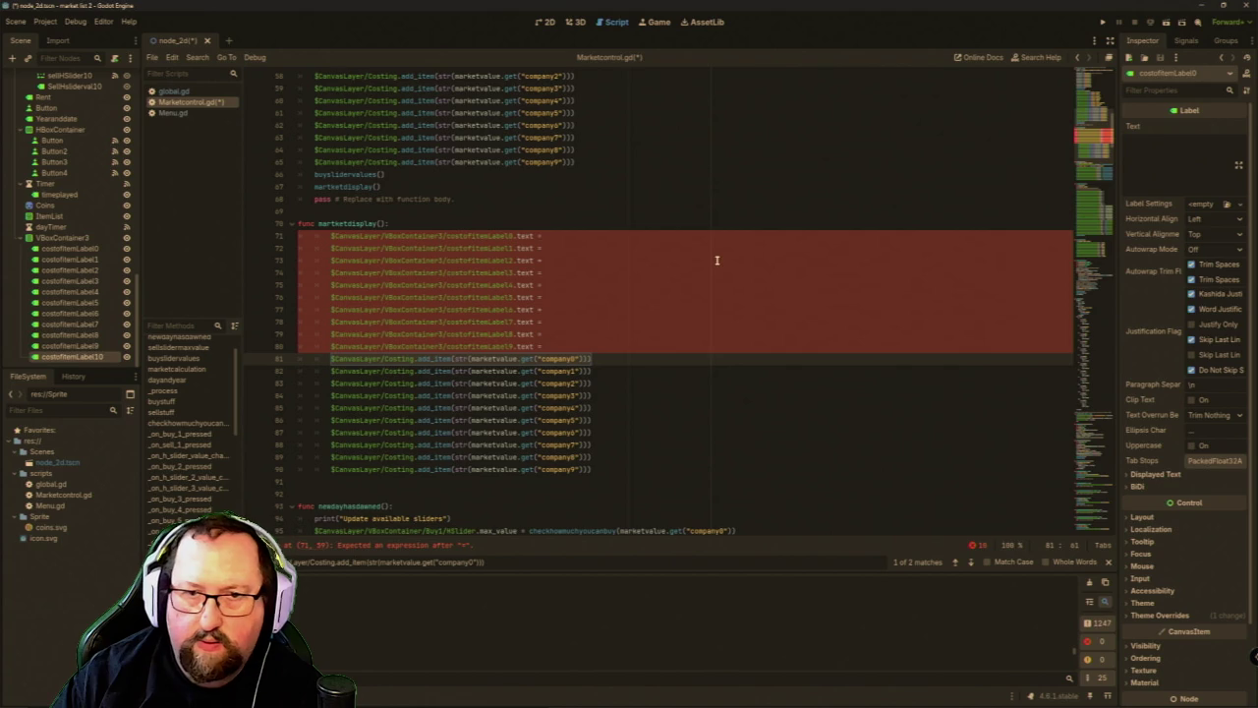
Copy the company0 value expression and paste it onto each cost label's text assignment.
{"action": "left_click", "coordinate": [463, 358]}
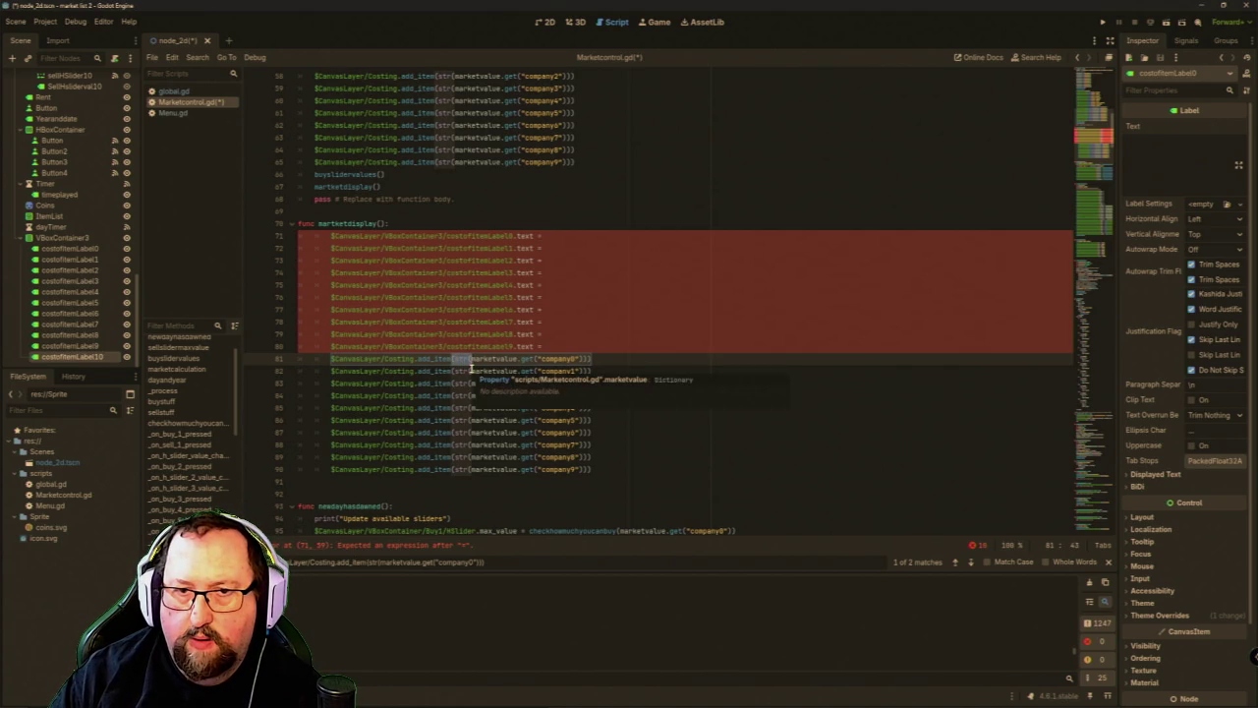
{"action": "left_click", "coordinate": [586, 358], "text": "shift"}
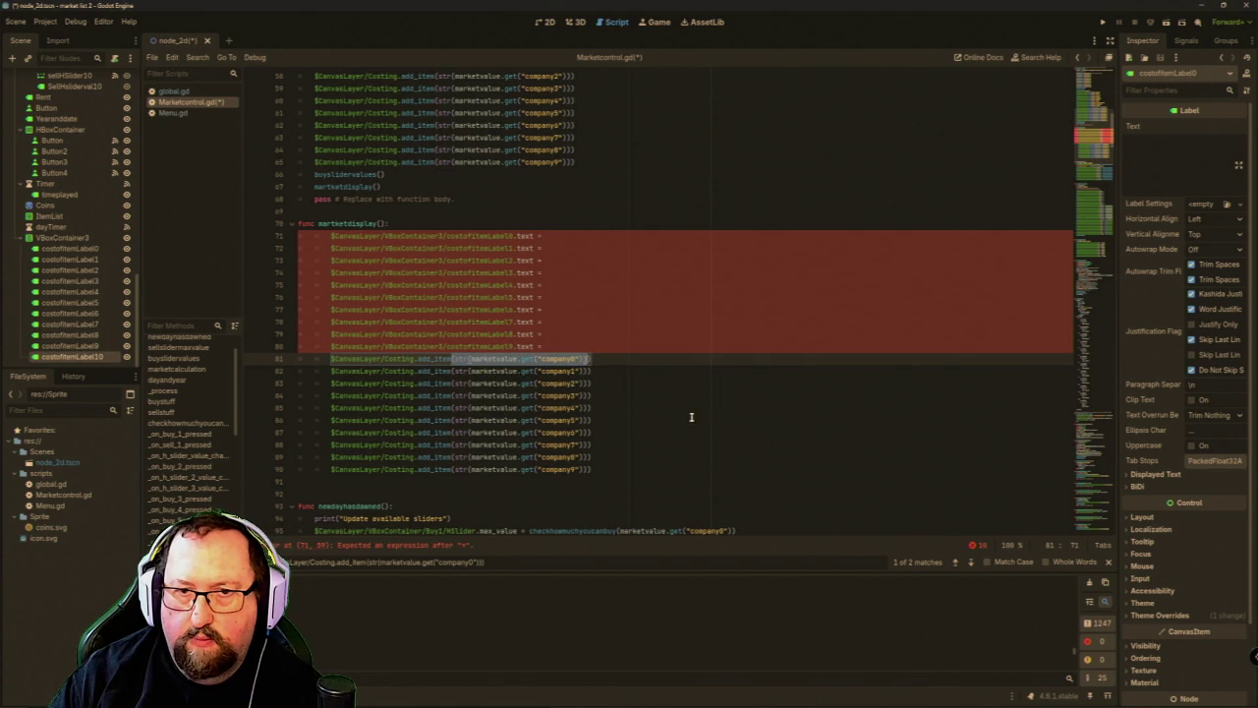
{"action": "left_click", "coordinate": [581, 358]}
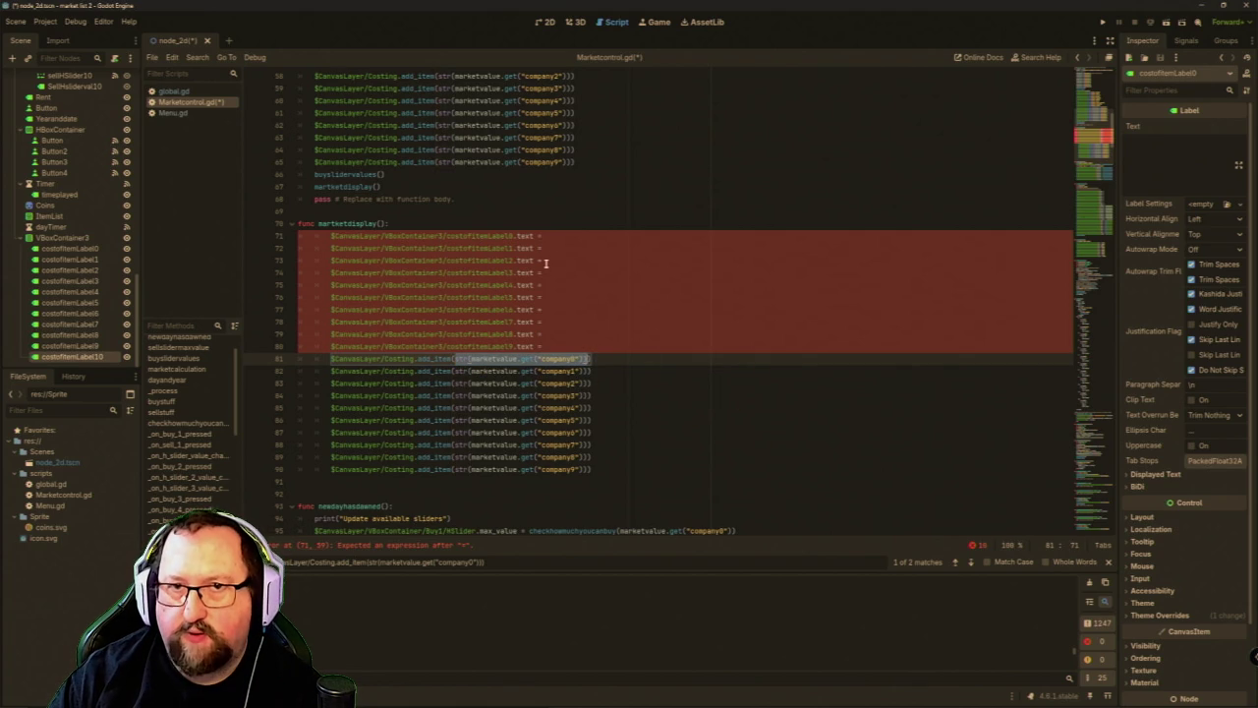
{"action": "left_click", "coordinate": [563, 236]}
{"action": "key", "text": "ctrl+v"}
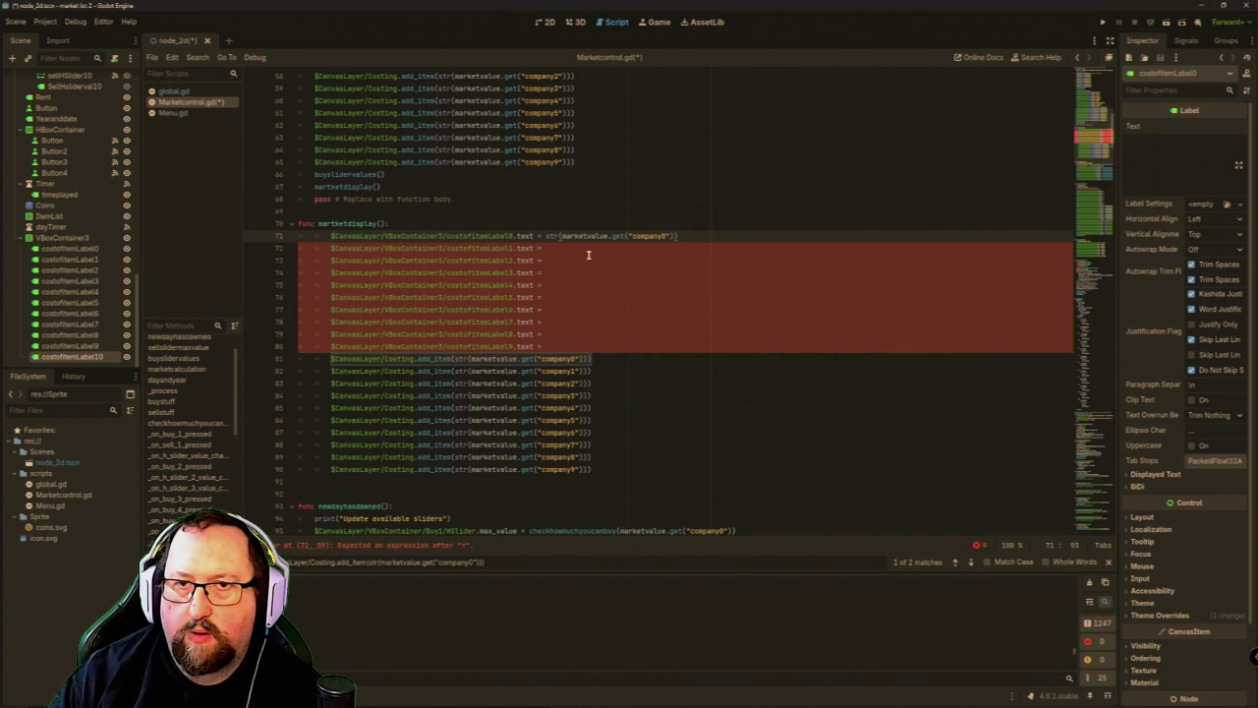
{"action": "key", "text": "Down"}
{"action": "key", "text": "ctrl+v"}
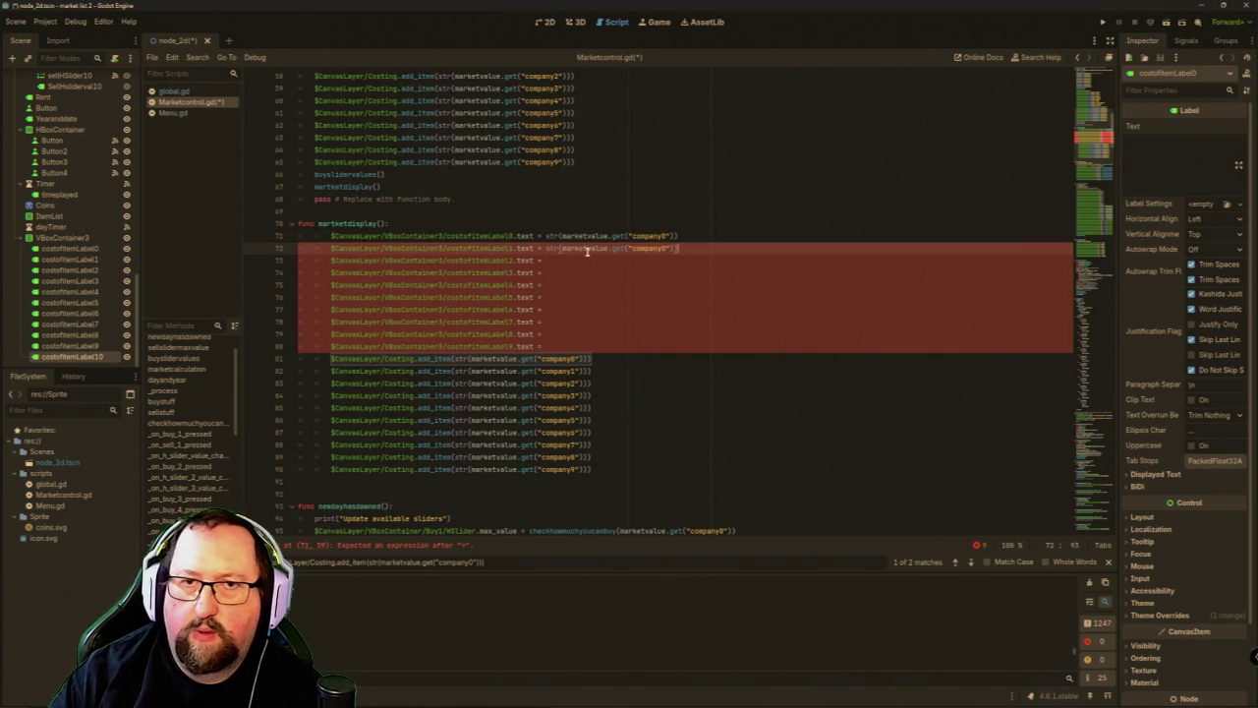
{"action": "key", "text": "Down"}
{"action": "key", "text": "ctrl+v"}
{"action": "key", "text": "Down"}
{"action": "key", "text": "ctrl+v"}
{"action": "key", "text": "Down"}
{"action": "key", "text": "ctrl+v"}
{"action": "key", "text": "Down"}
{"action": "key", "text": "ctrl+v"}
{"action": "key", "text": "Down"}
{"action": "key", "text": "ctrl+v"}
{"action": "key", "text": "Down"}
{"action": "key", "text": "ctrl+v"}
{"action": "key", "text": "Down"}
{"action": "key", "text": "ctrl+v"}
{"action": "key", "text": "Down"}
{"action": "key", "text": "ctrl+v"}
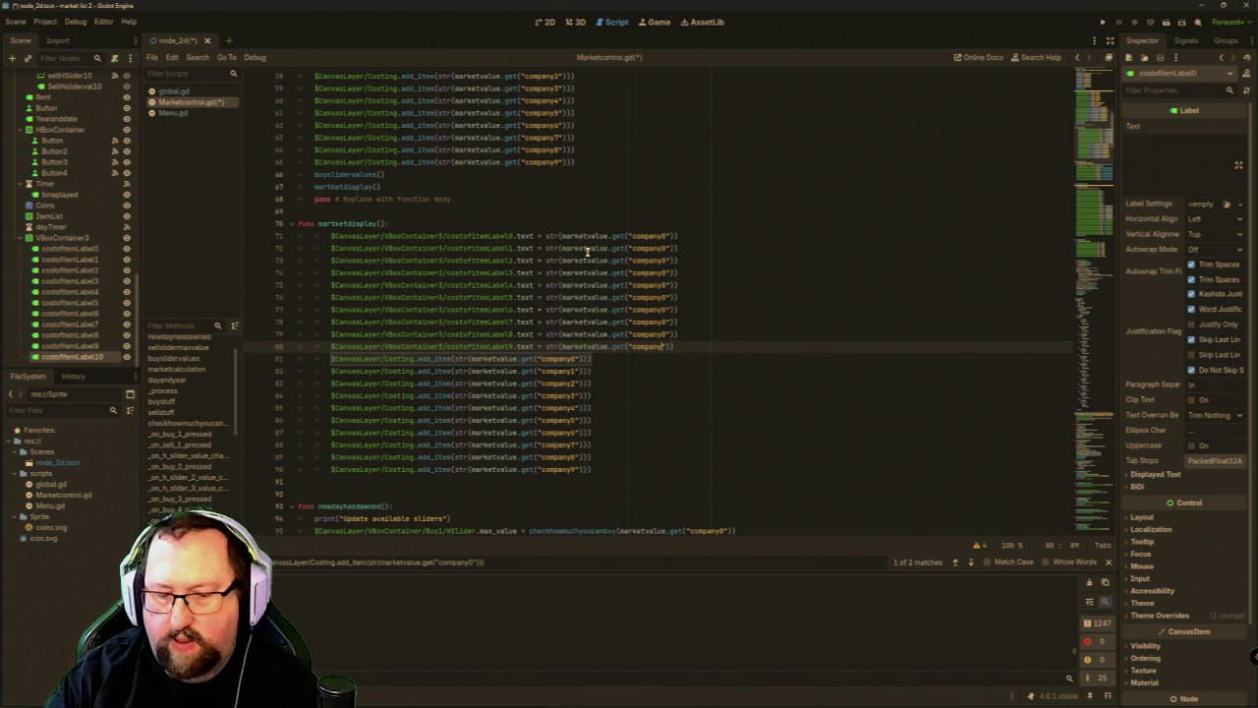
Renumber the pasted company references to company6, company5, company3, company2 and company1.
{"action": "key", "text": "Up"}
{"action": "key", "text": "Up"}
{"action": "key", "text": "Up"}
{"action": "key", "text": "BackSpace"}
{"action": "type", "text": "6"}
{"action": "key", "text": "Up"}
{"action": "key", "text": "BackSpace"}
{"action": "type", "text": "5"}
{"action": "key", "text": "Up"}
{"action": "key", "text": "Up"}
{"action": "key", "text": "BackSpace"}
{"action": "type", "text": "3"}
{"action": "key", "text": "Up"}
{"action": "key", "text": "BackSpace"}
{"action": "type", "text": "2"}
{"action": "key", "text": "Up"}
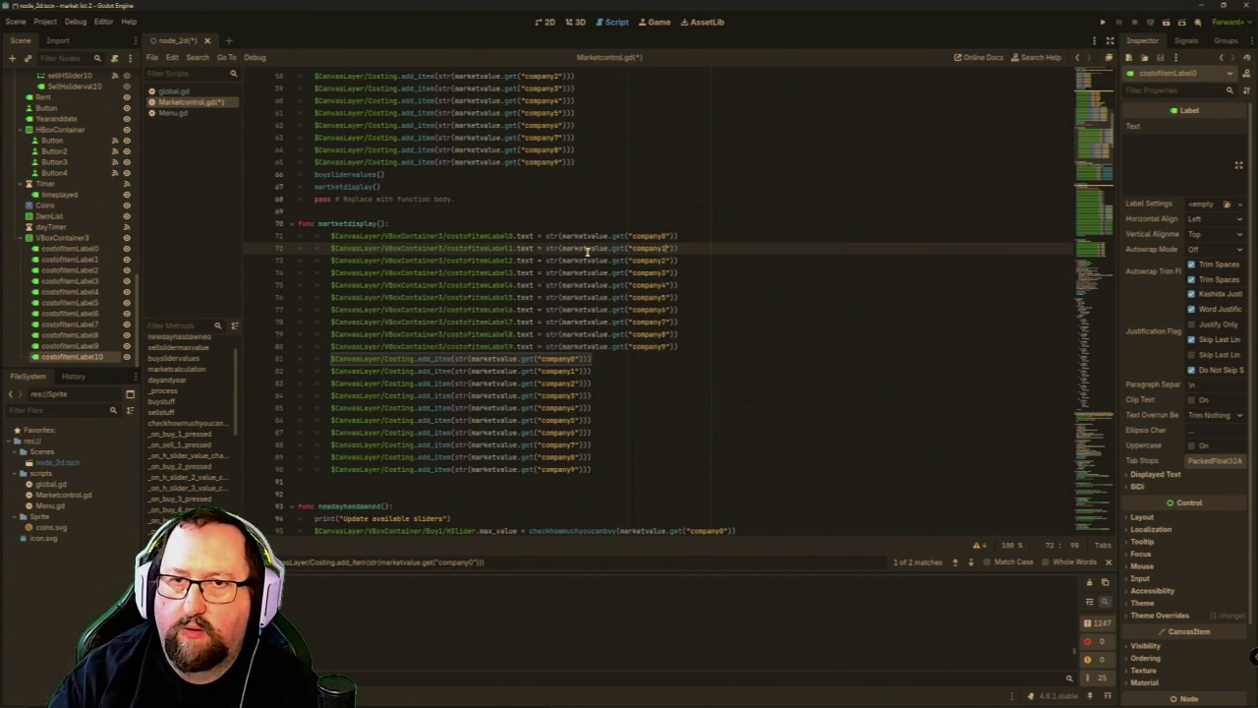
{"action": "key", "text": "BackSpace"}
{"action": "type", "text": "1"}
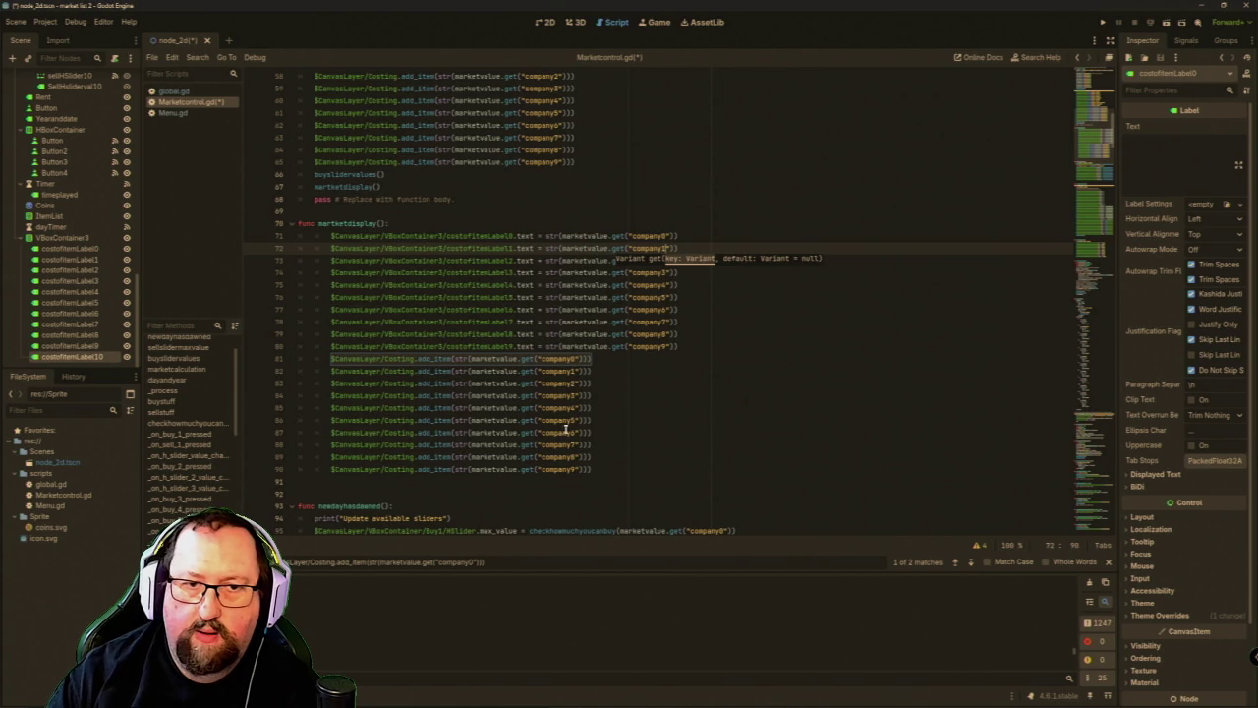
Delete the old Costing add_item lines, including lines 56–65, then run the game.
{"action": "mouse_move", "coordinate": [629, 446]}
{"action": "left_mouse_down"}
{"action": "mouse_move", "coordinate": [654, 436]}
{"action": "mouse_move", "coordinate": [597, 466]}
{"action": "mouse_move", "coordinate": [368, 360]}
{"action": "mouse_move", "coordinate": [309, 345]}
{"action": "mouse_move", "coordinate": [301, 360]}
{"action": "left_mouse_up"}
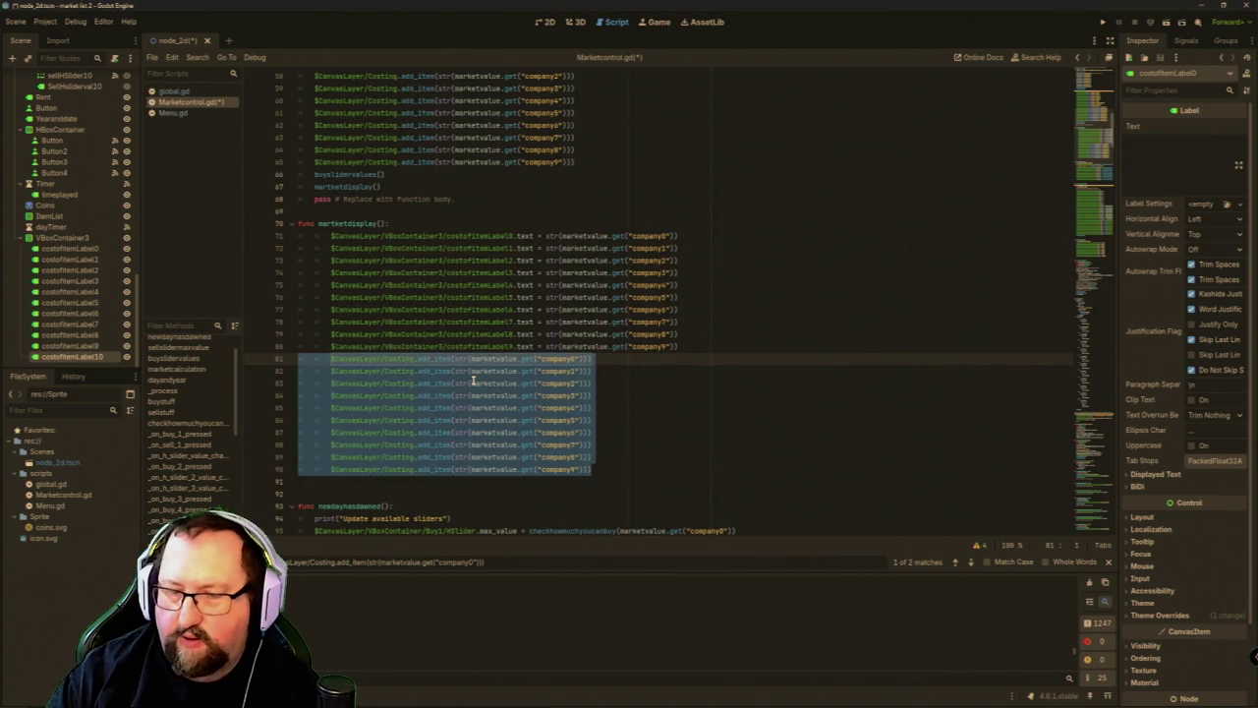
{"action": "key", "text": "Delete"}
{"action": "scroll", "coordinate": [445, 113], "scroll_direction": "up", "scroll_amount": 5}
{"action": "left_click_drag", "start_coordinate": [586, 346], "coordinate": [270, 233]}
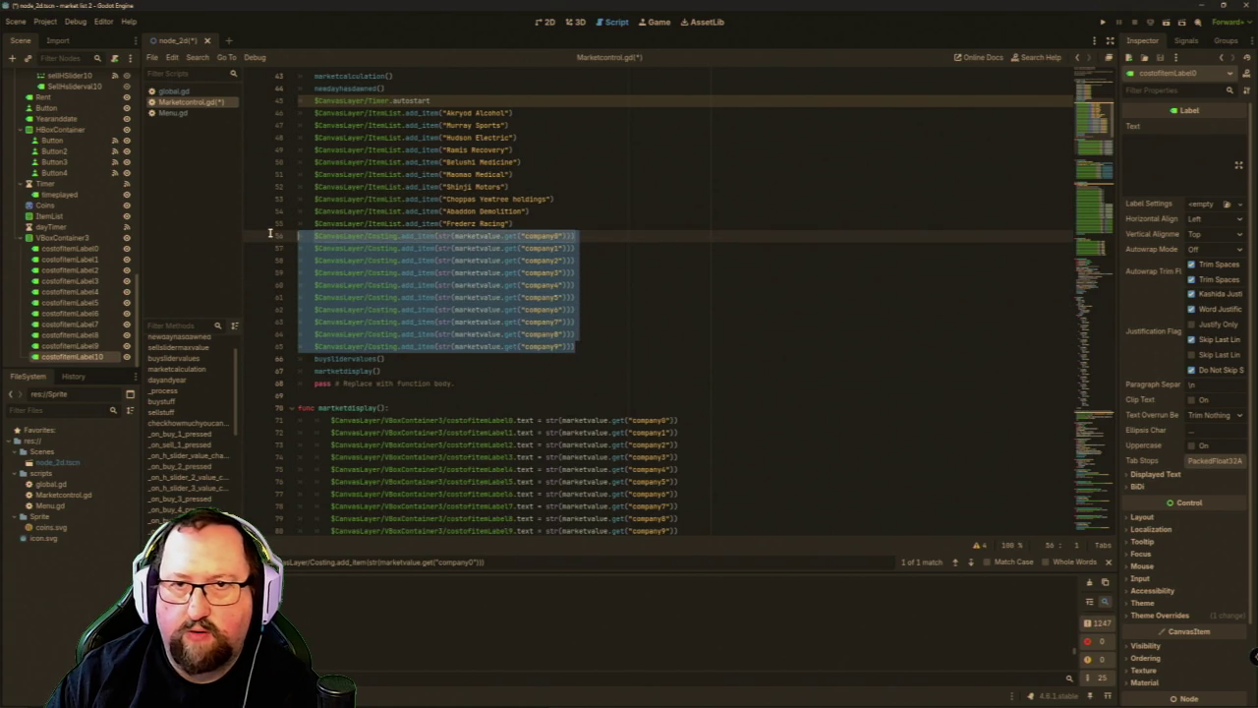
{"action": "key", "text": "Delete"}
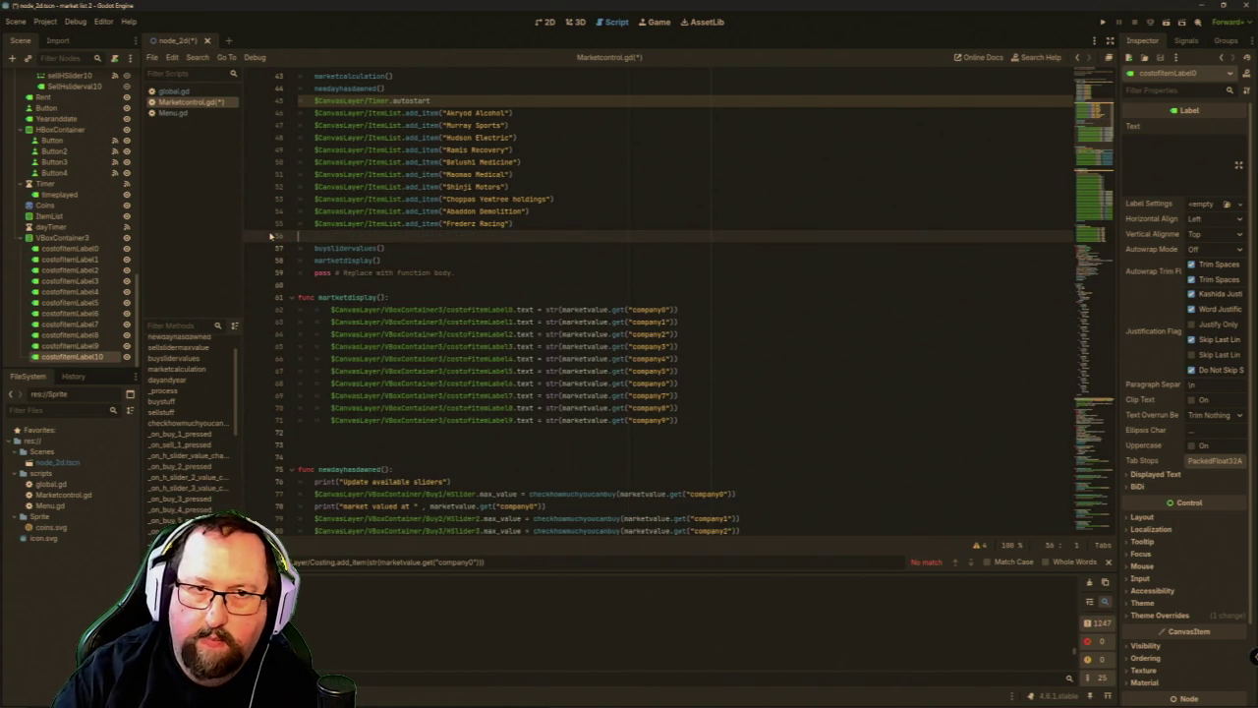
{"action": "left_click", "coordinate": [1103, 21]}
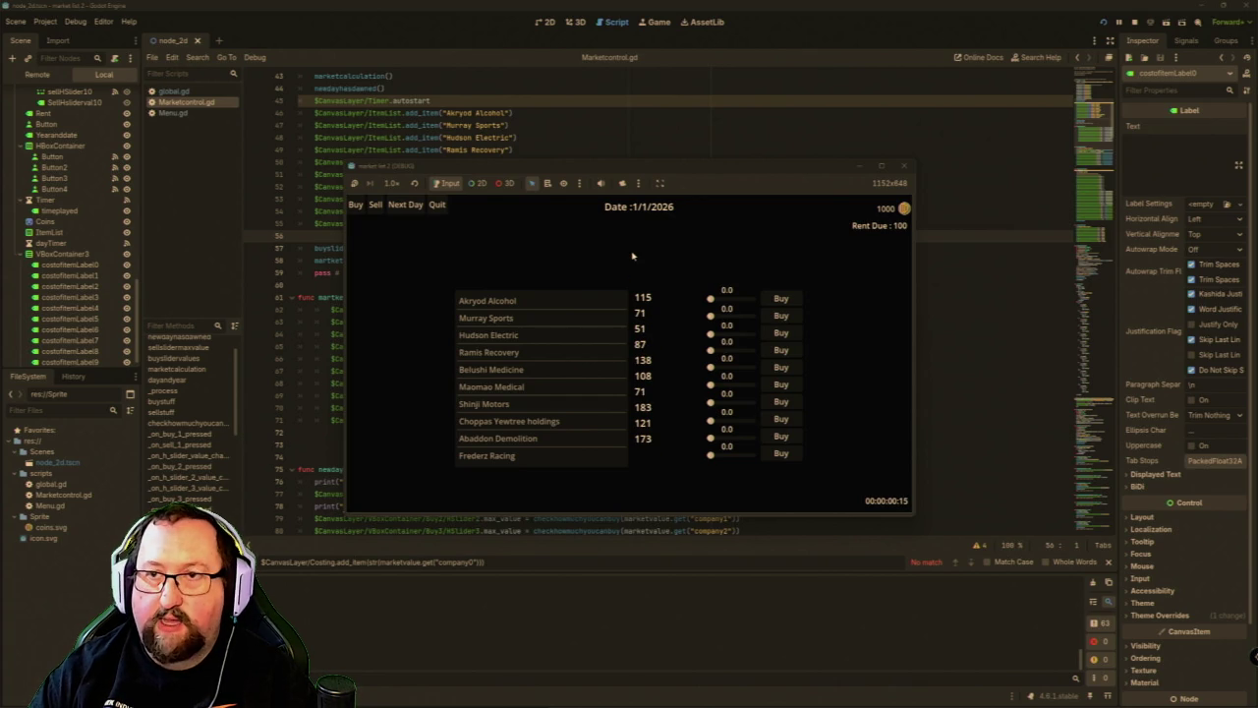
{"action": "left_click", "coordinate": [407, 207]}
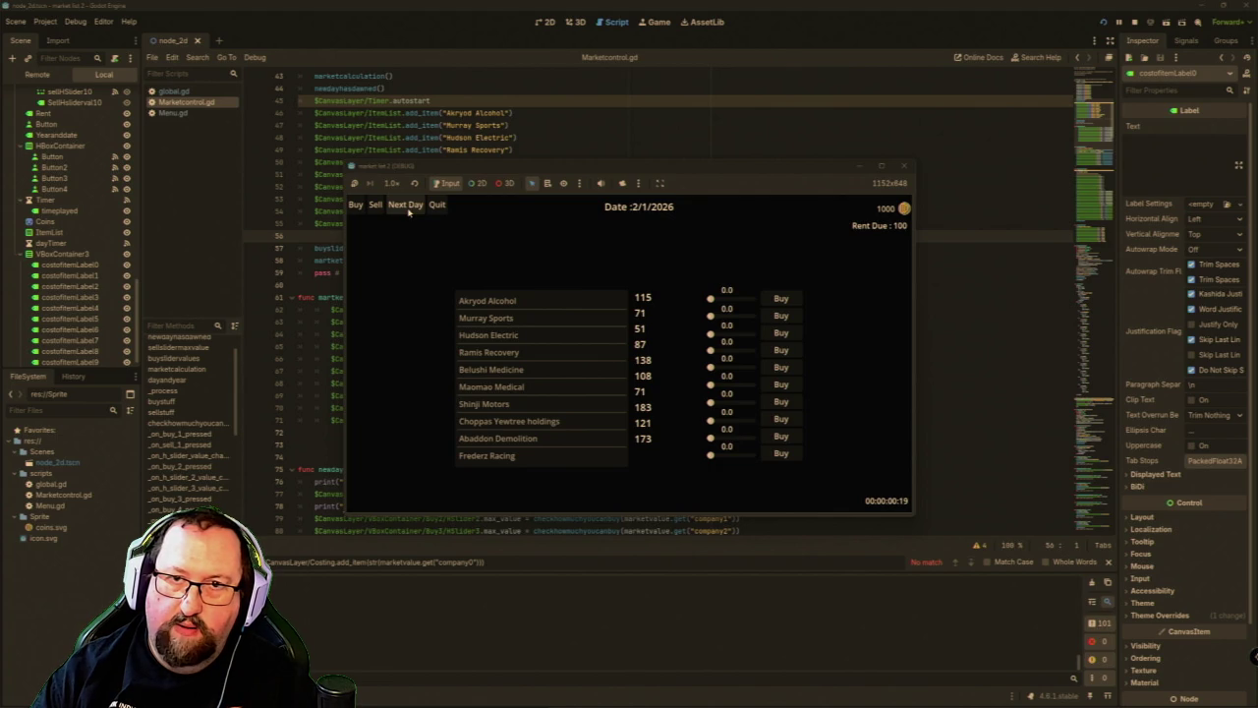
{"action": "left_click", "coordinate": [407, 207]}
{"action": "left_click", "coordinate": [407, 206]}
{"action": "left_click", "coordinate": [407, 206]}
{"action": "left_click", "coordinate": [406, 207]}
{"action": "left_click", "coordinate": [407, 206]}
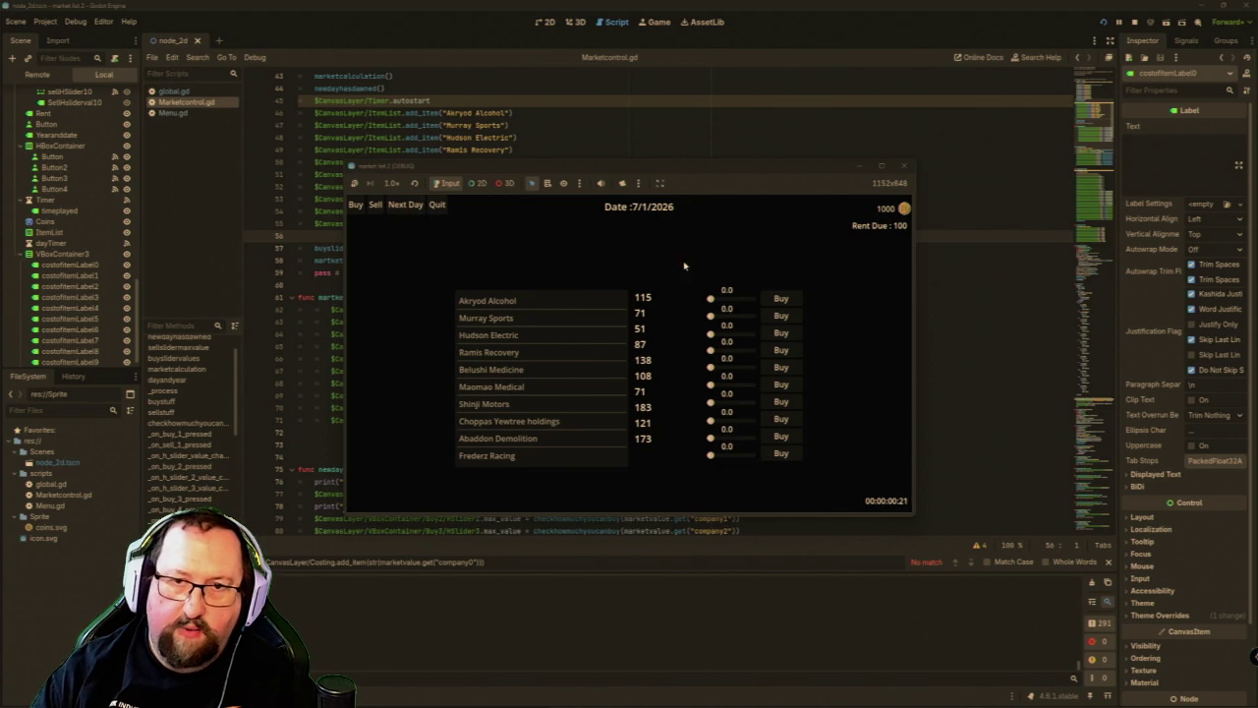
{"action": "left_click", "coordinate": [904, 167]}
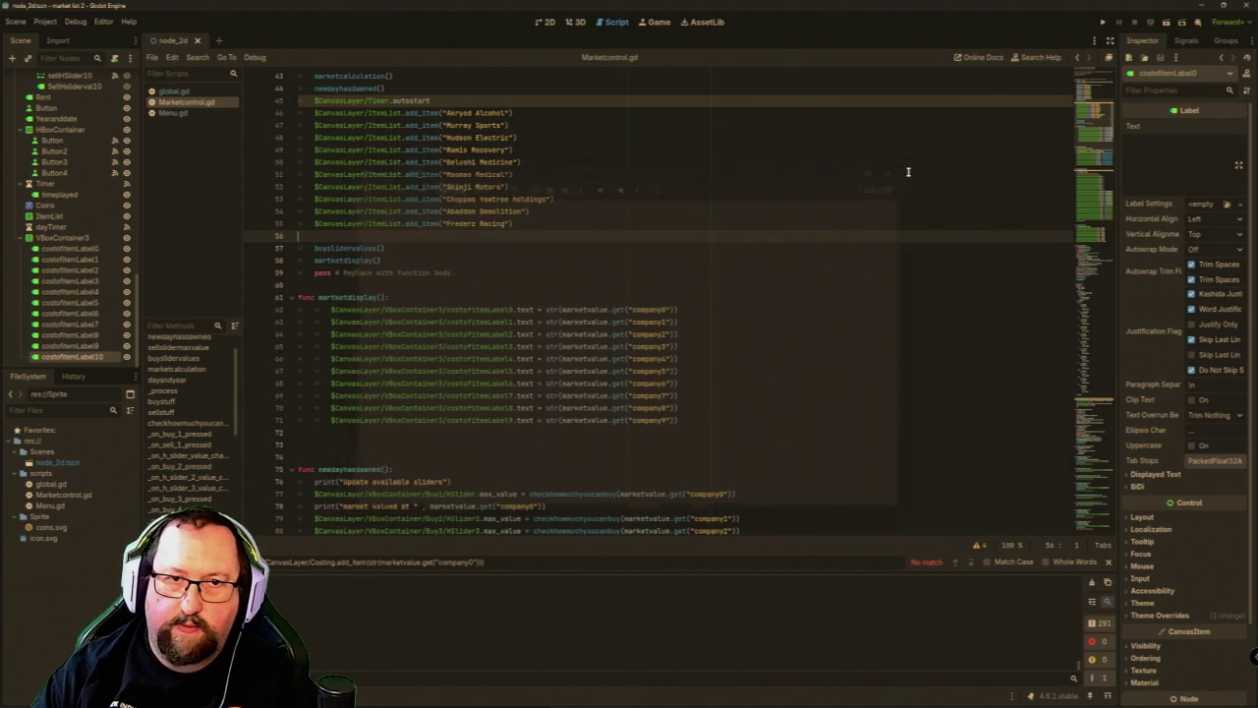
Finish the seeduse length print call on line 161 with the closing '())'.
{"action": "scroll", "coordinate": [838, 258], "scroll_direction": "down", "scroll_amount": 20}
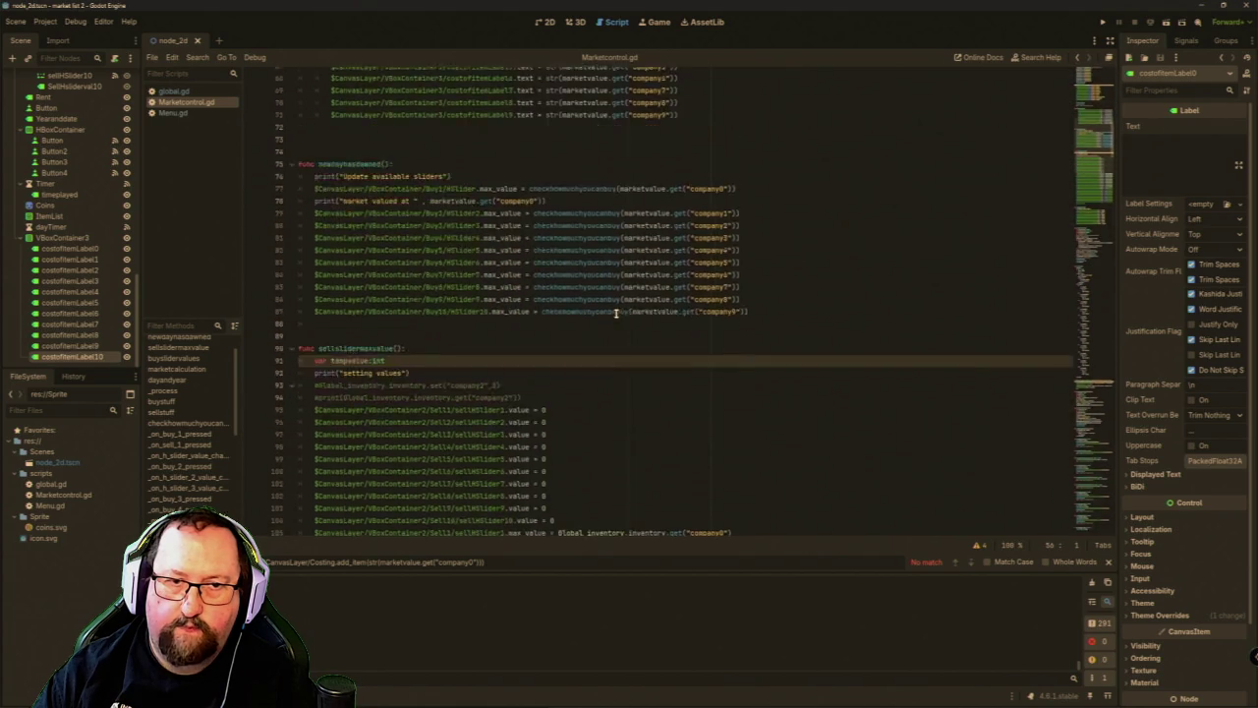
{"action": "scroll", "coordinate": [616, 313], "scroll_direction": "down", "scroll_amount": 9}
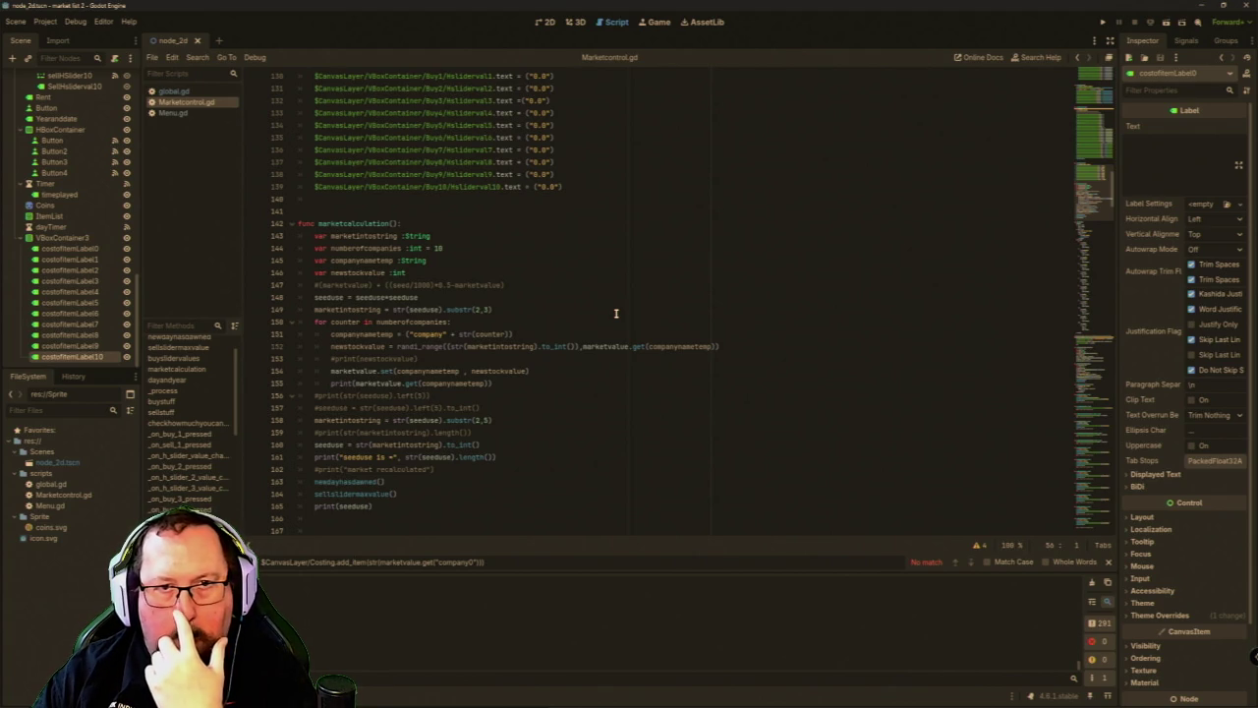
{"action": "type", "text": "())"}
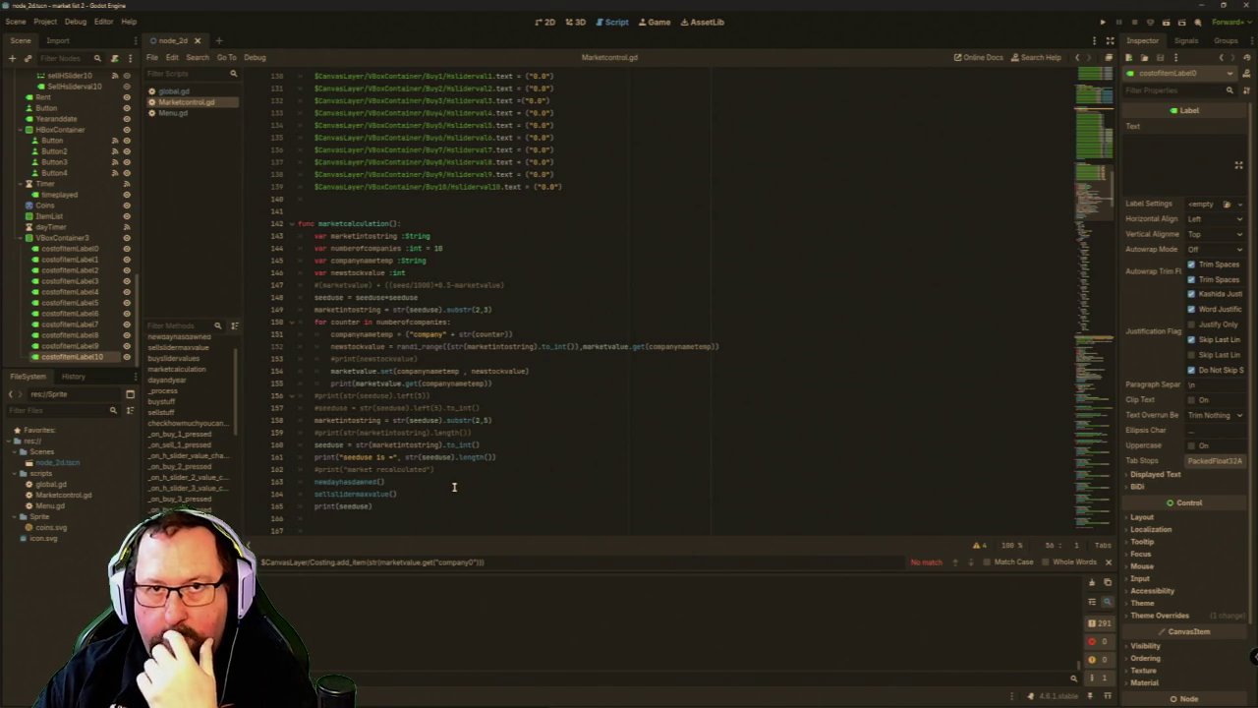
{"action": "scroll", "coordinate": [539, 323], "scroll_direction": "up", "scroll_amount": 10}
{"action": "scroll", "coordinate": [538, 323], "scroll_direction": "up", "scroll_amount": 5}
{"action": "scroll", "coordinate": [538, 323], "scroll_direction": "up", "scroll_amount": 9}
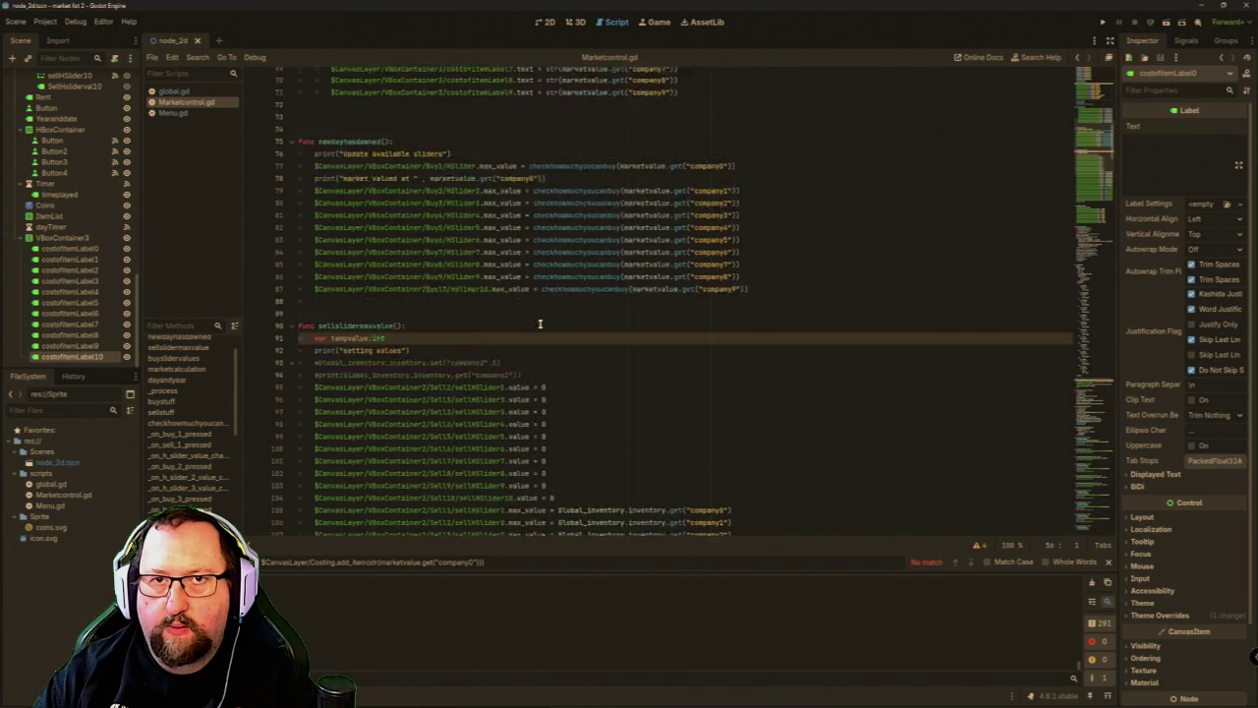
{"action": "scroll", "coordinate": [540, 323], "scroll_direction": "down", "scroll_amount": 20}
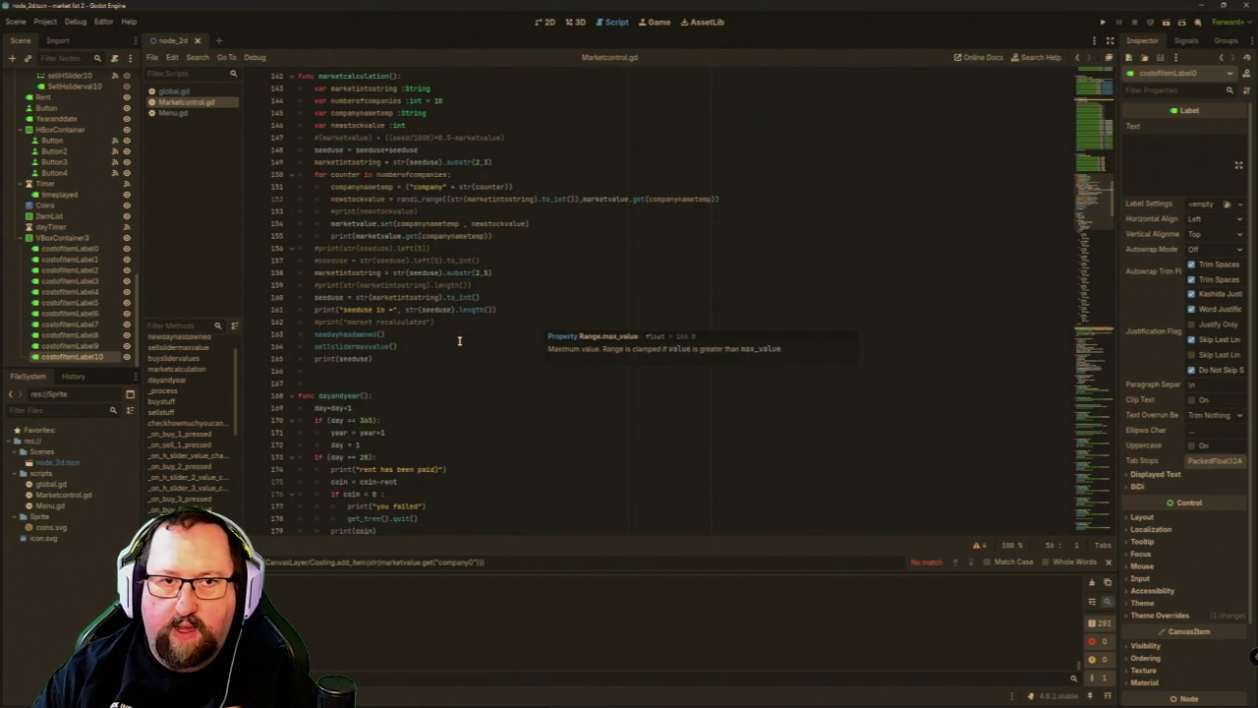
Insert a marketdisplay() call after line 162, just before newdayhasdawned(), using autocomplete.
{"action": "left_click", "coordinate": [457, 321]}
{"action": "key", "text": "Return"}
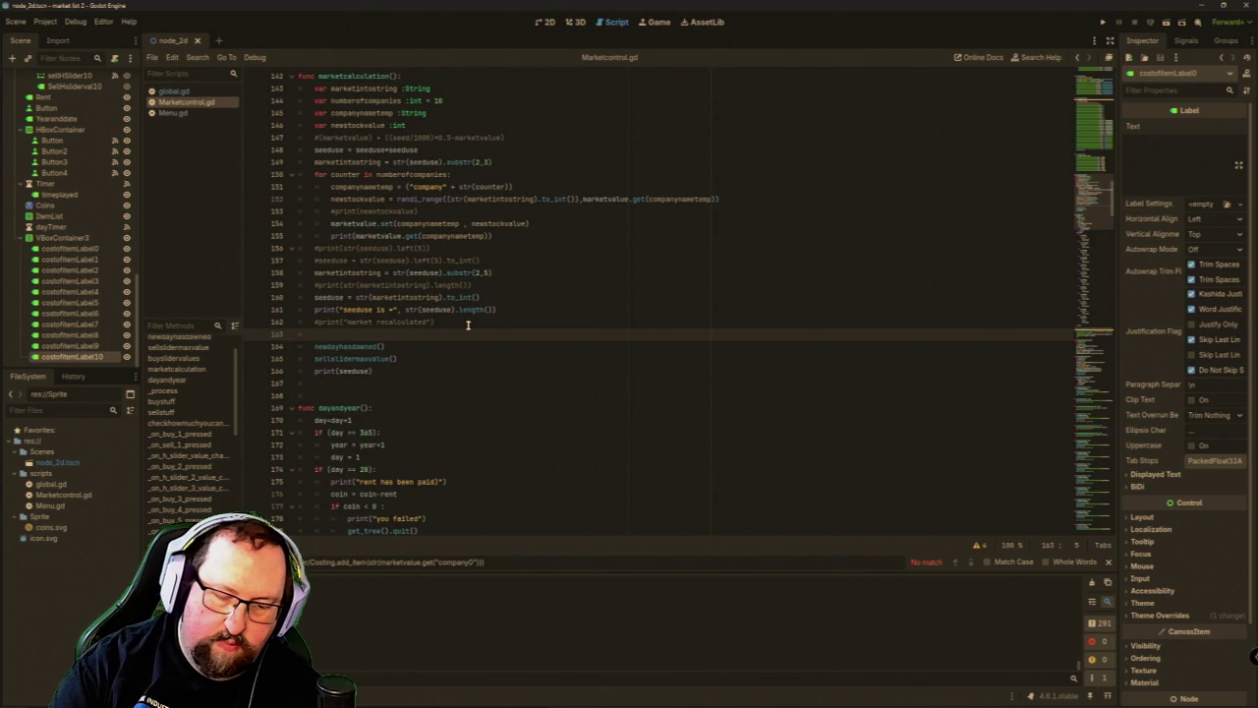
{"action": "type", "text": "market"}
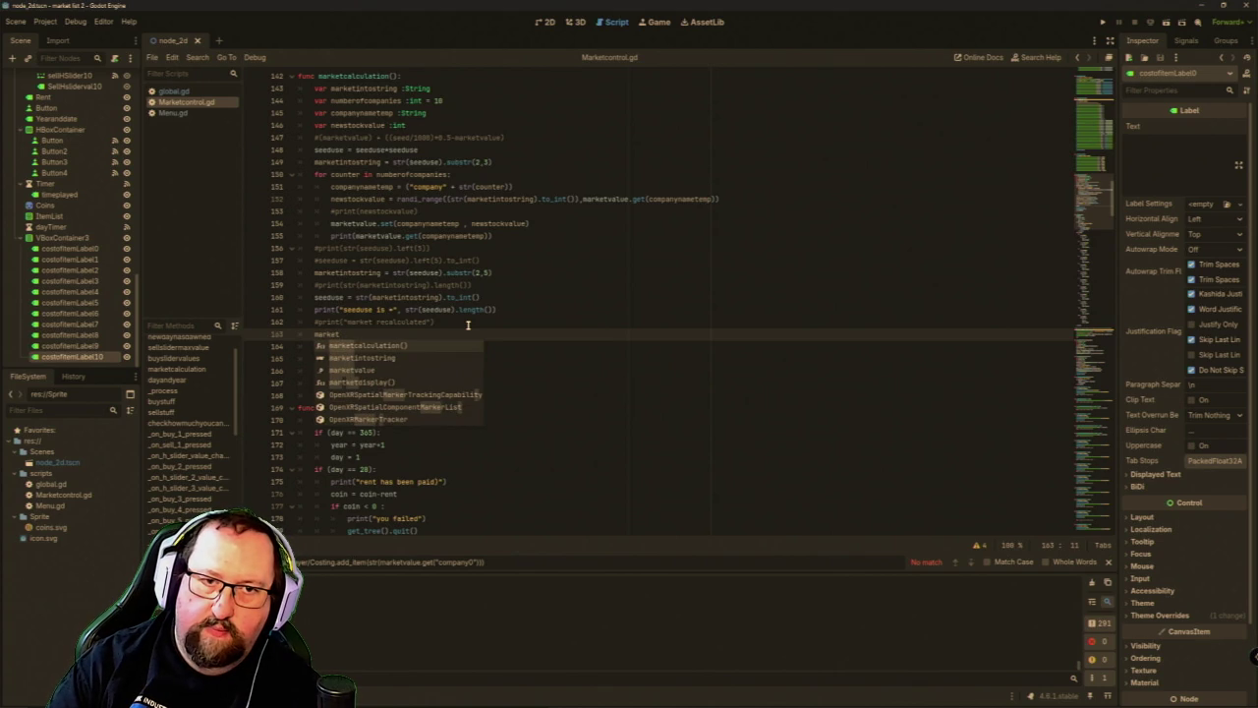
{"action": "key", "text": "Down"}
{"action": "key", "text": "Down"}
{"action": "key", "text": "Down"}
{"action": "key", "text": "Return"}
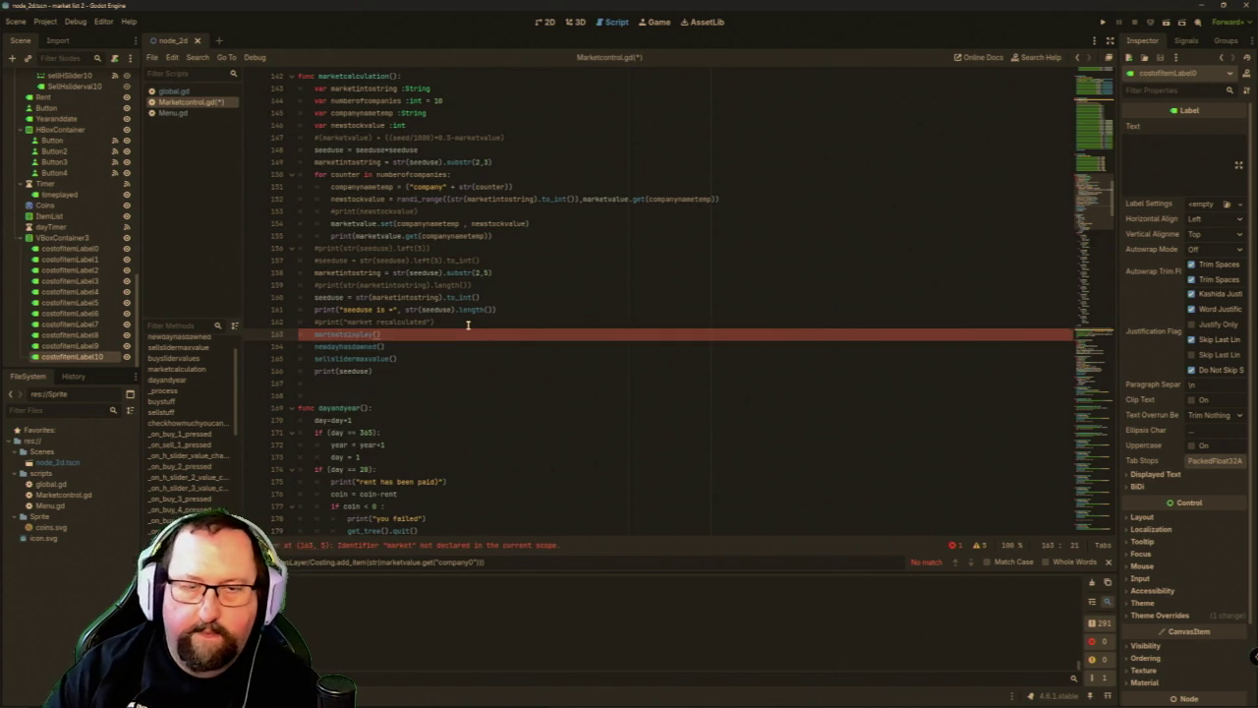
{"action": "left_click", "coordinate": [1102, 22]}
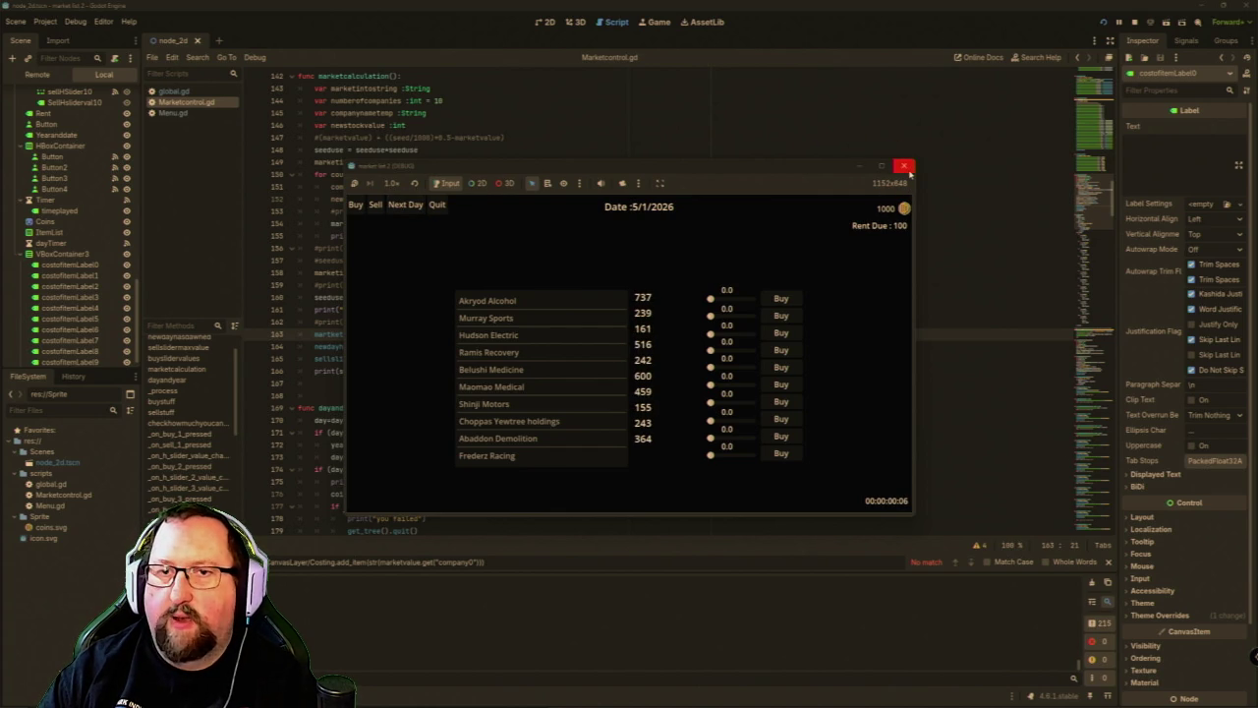
{"action": "left_click", "coordinate": [901, 165]}
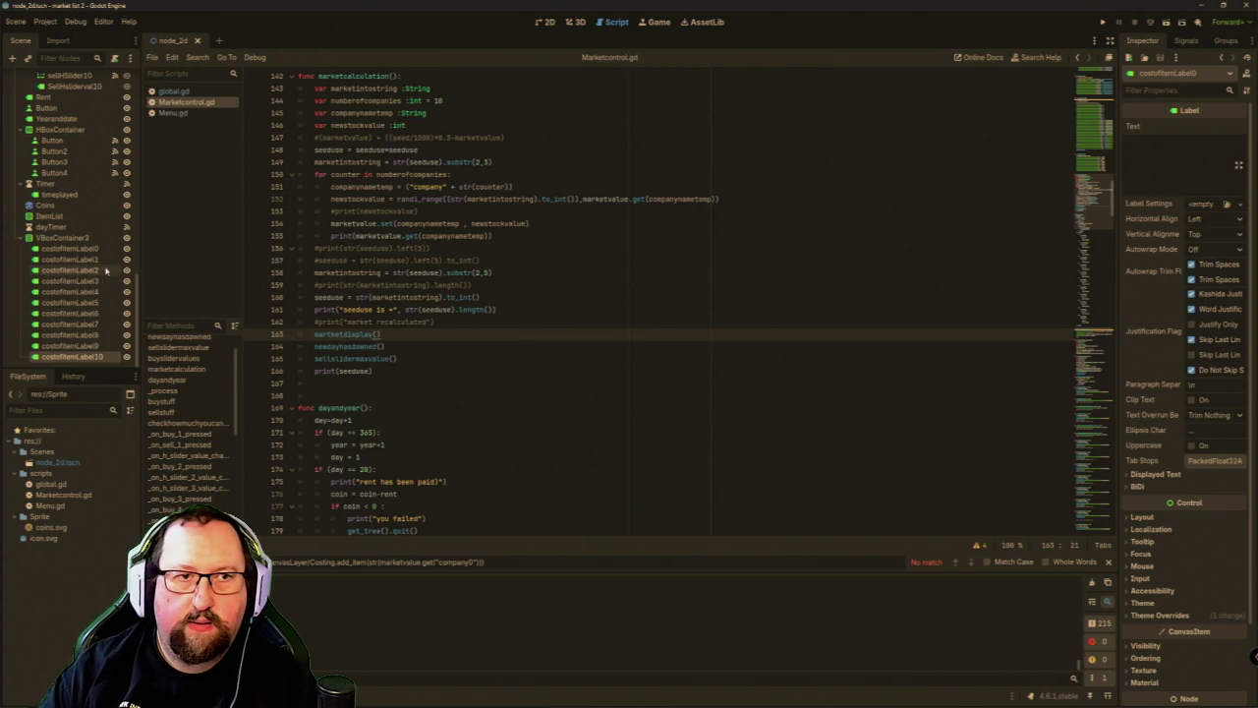
Set Horizontal Alignment to Right for costofitemLabel0 through costofitemLabel10.
{"action": "left_click", "coordinate": [71, 248]}
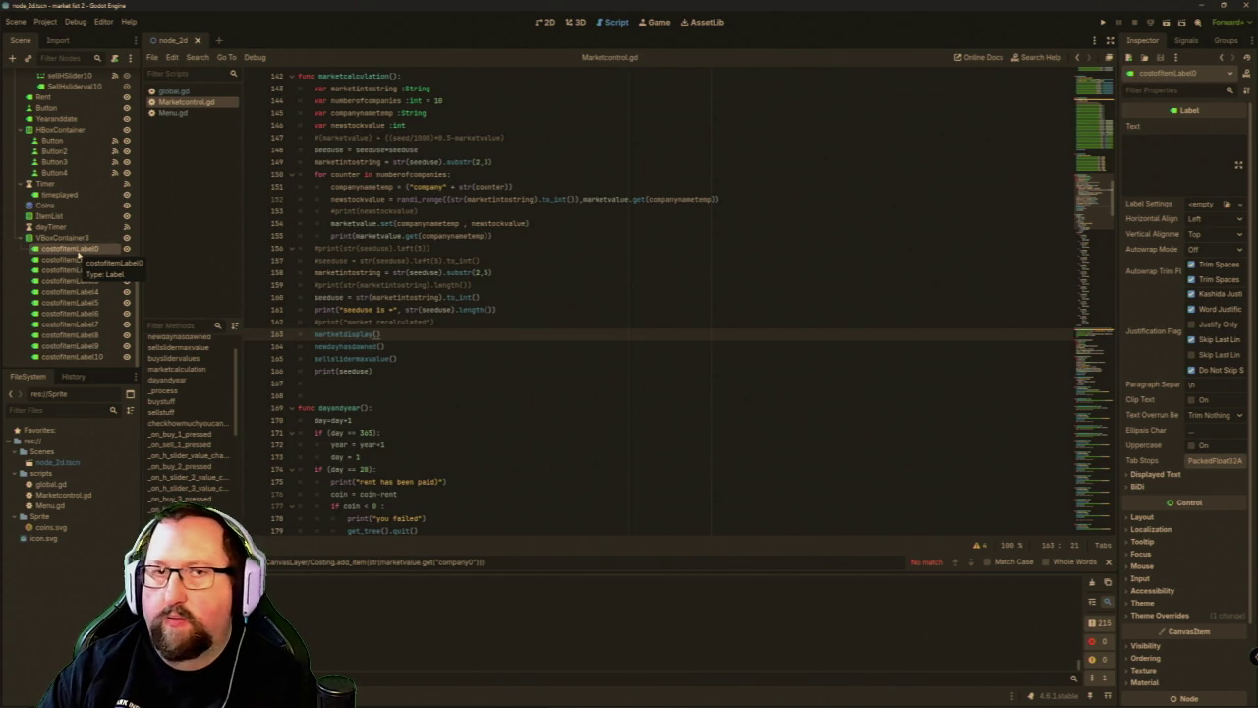
{"action": "left_click", "coordinate": [73, 356], "text": "shift"}
{"action": "left_click", "coordinate": [1218, 219]}
{"action": "left_click", "coordinate": [1209, 265]}
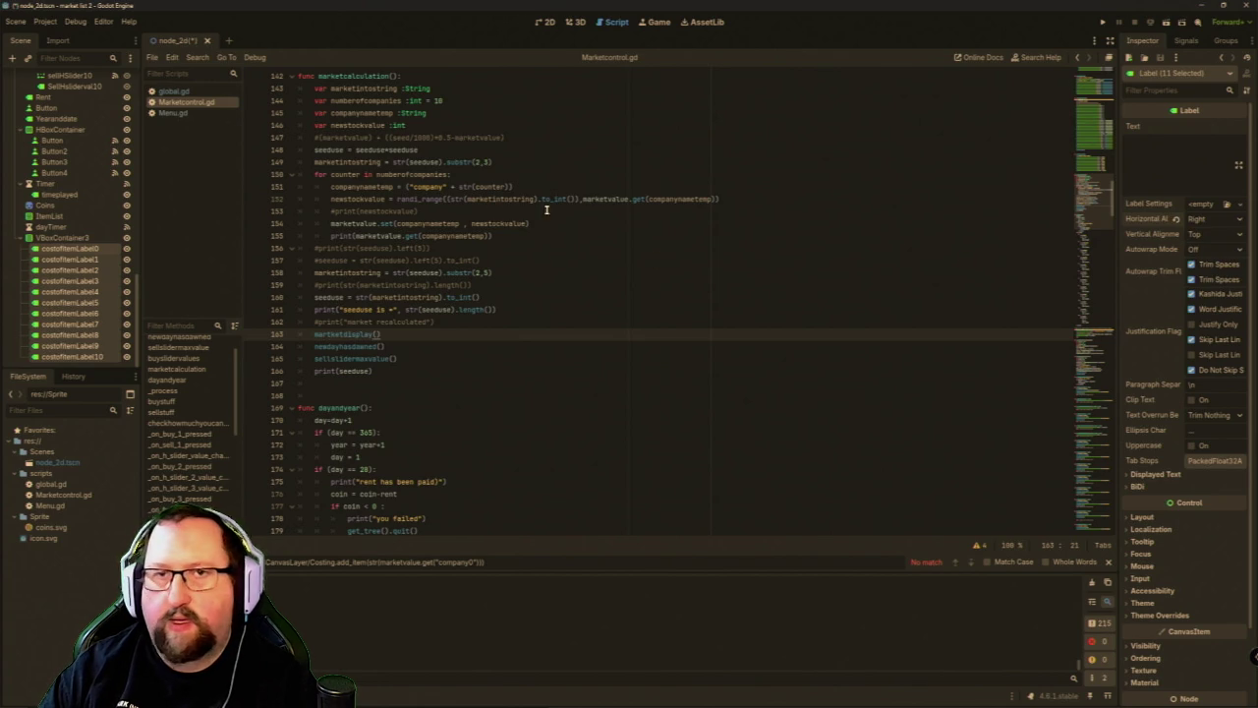
In the 2D view, show VBoxContainer3's Theme Overrides constants, including separation 4.
{"action": "left_click", "coordinate": [546, 24]}
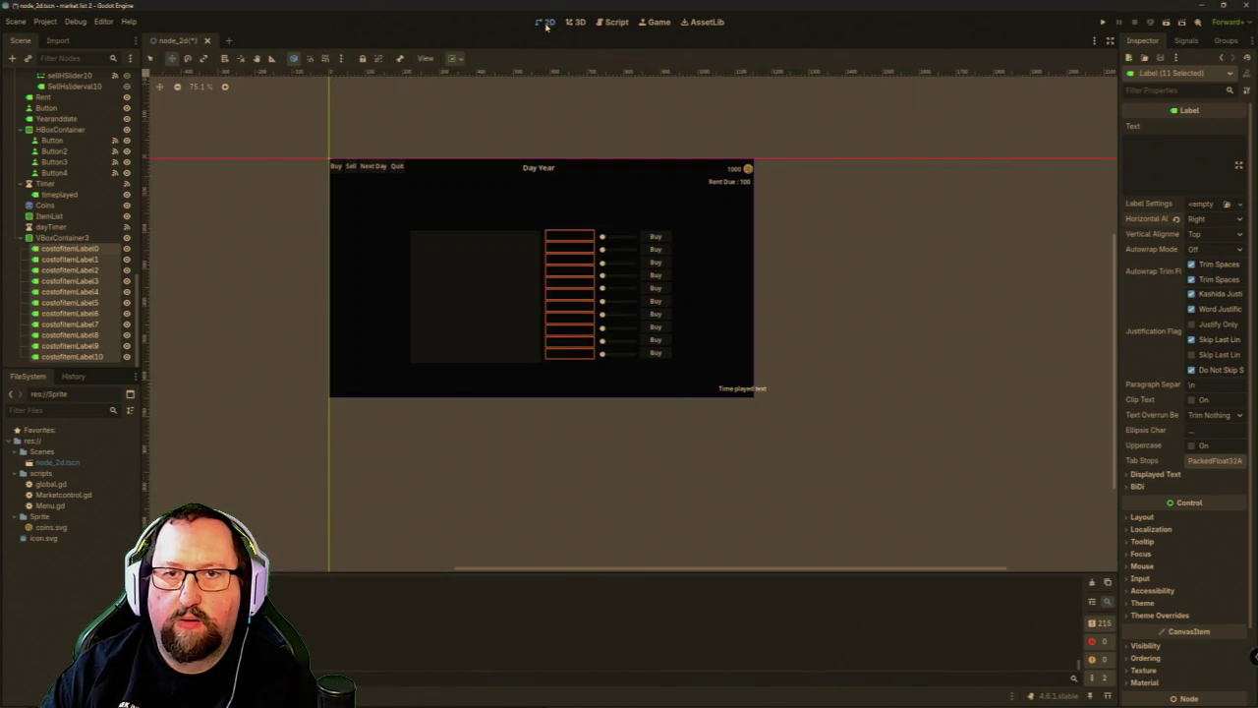
{"action": "left_click", "coordinate": [105, 239]}
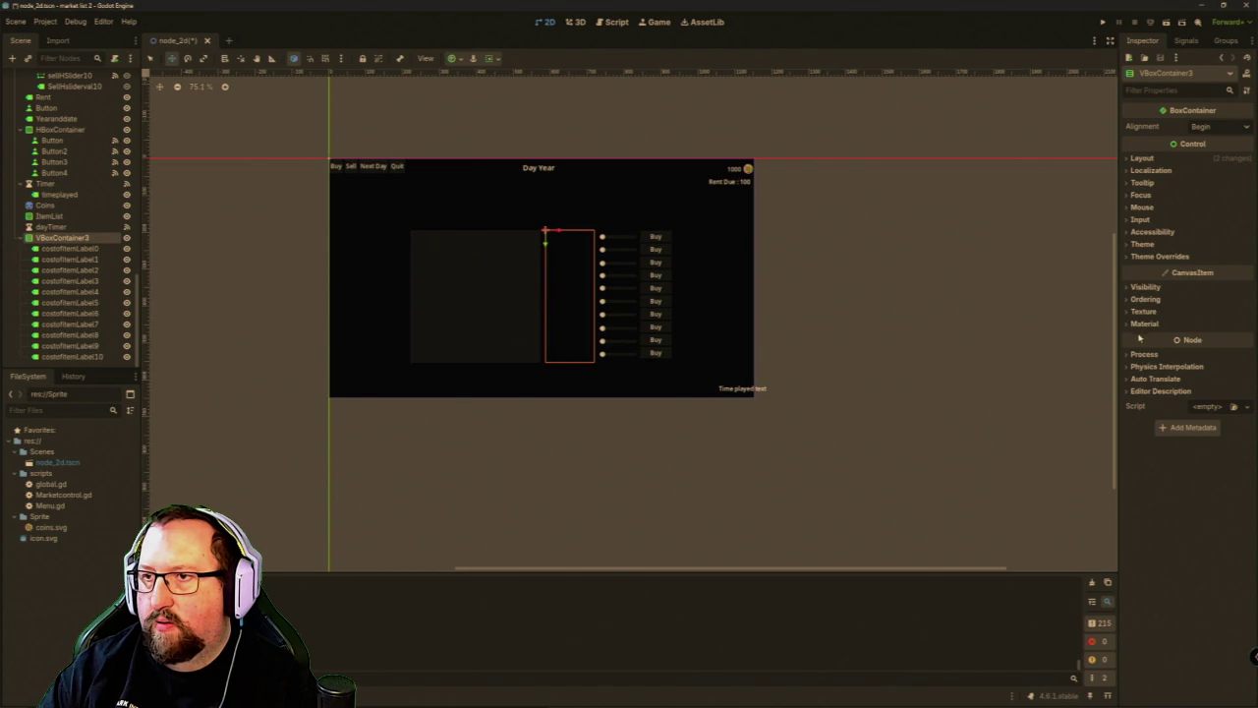
{"action": "left_click", "coordinate": [1135, 244]}
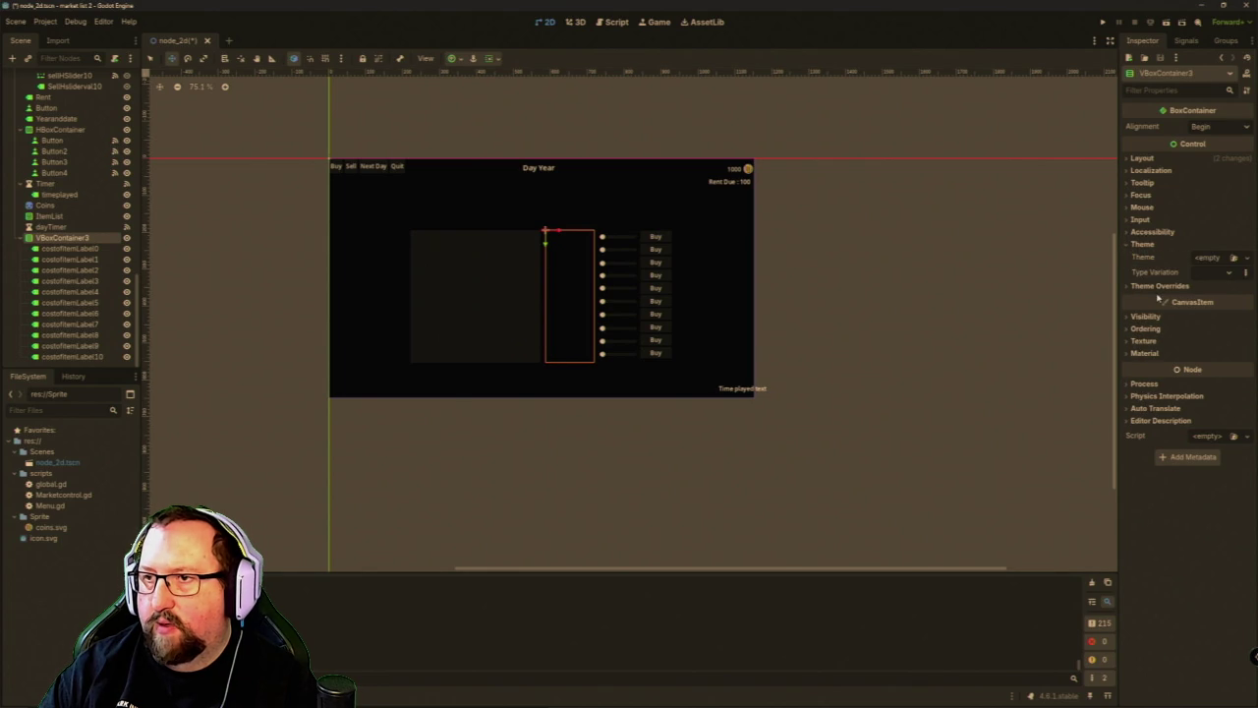
{"action": "left_click", "coordinate": [1132, 285]}
{"action": "left_click", "coordinate": [1139, 297]}
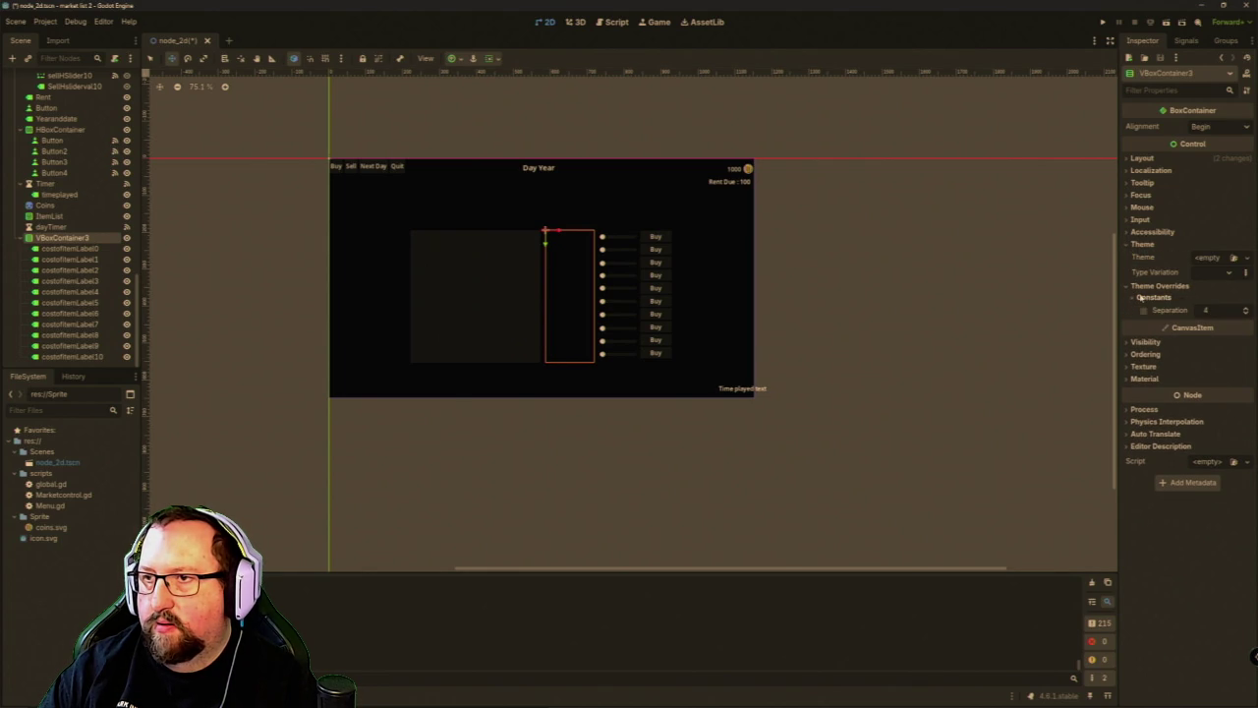
Set VBoxContainer3's Separation to 5, then test-run the game to check prices like 890 and 234.
{"action": "left_click", "coordinate": [1246, 310]}
{"action": "left_click", "coordinate": [1246, 309]}
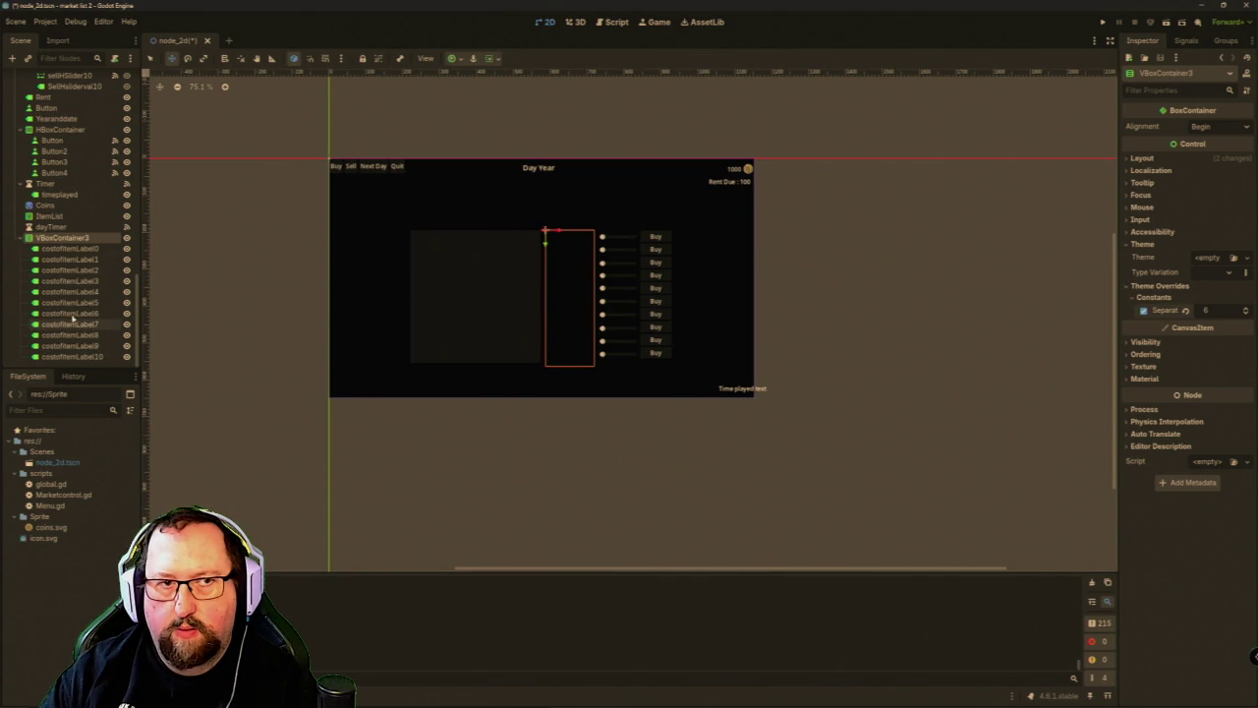
{"action": "left_click", "coordinate": [75, 358], "text": "shift"}
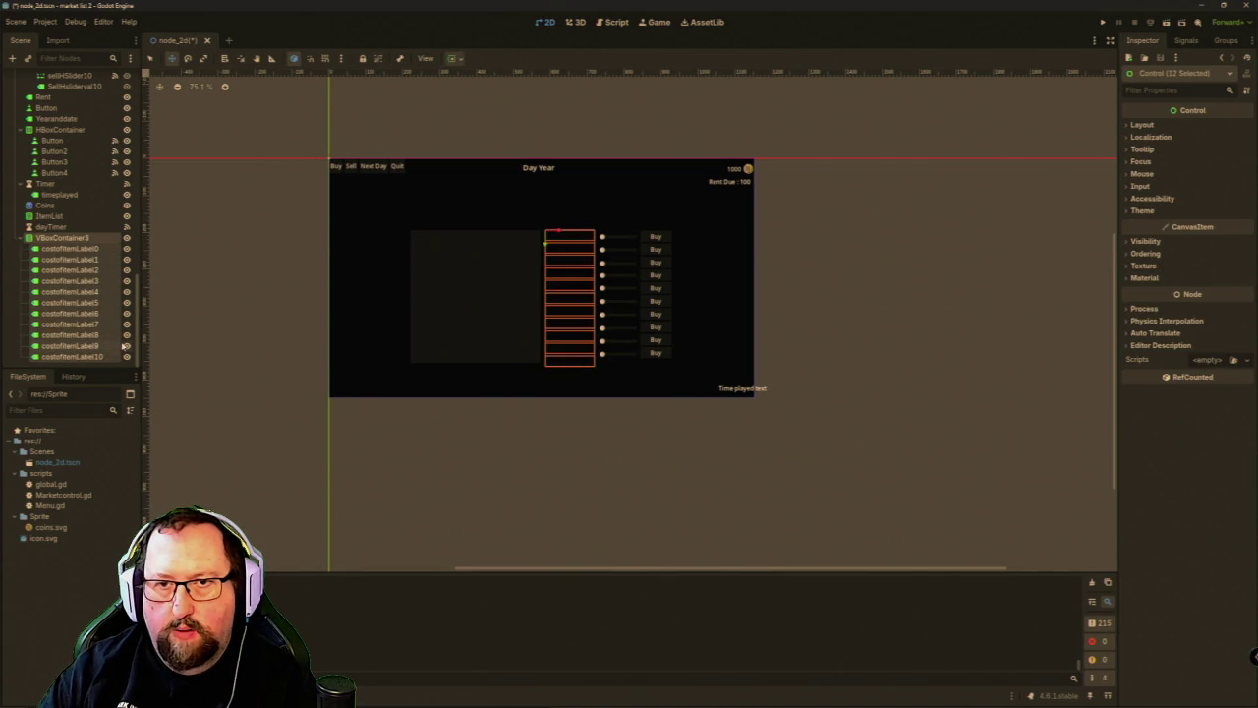
{"action": "left_click", "coordinate": [1140, 211]}
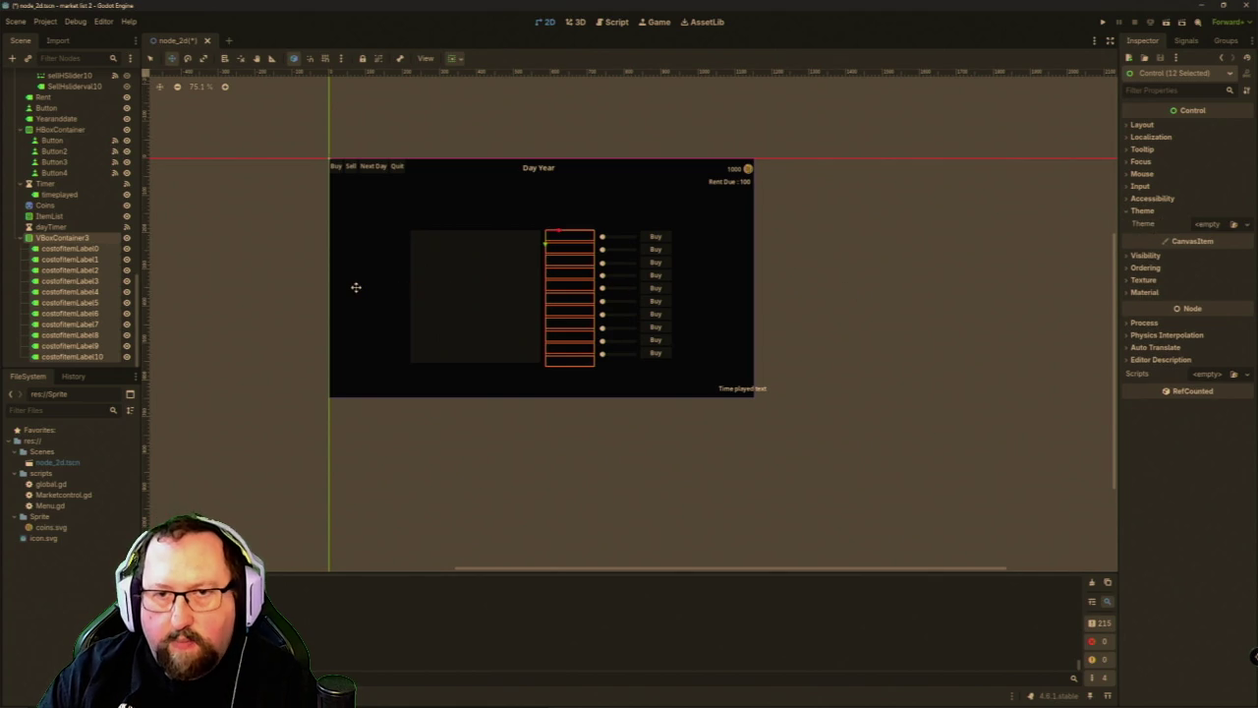
{"action": "left_click", "coordinate": [82, 239]}
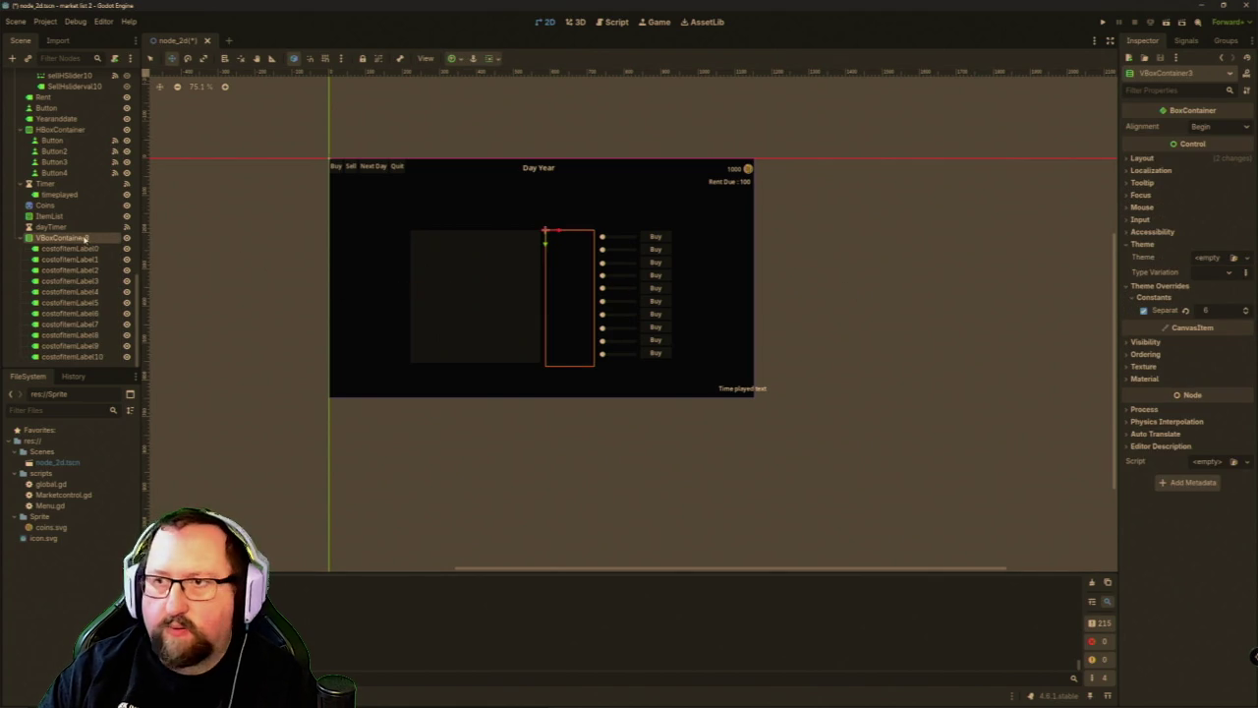
{"action": "left_click", "coordinate": [1246, 312]}
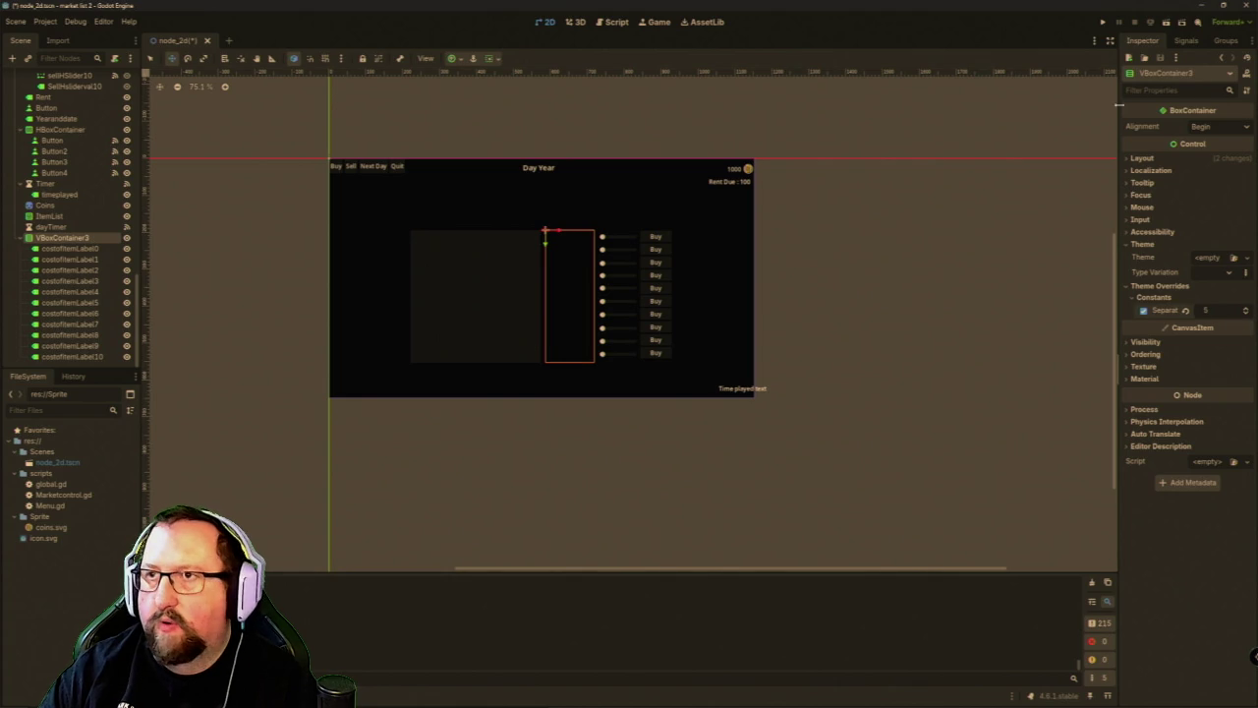
{"action": "left_click", "coordinate": [1103, 21]}
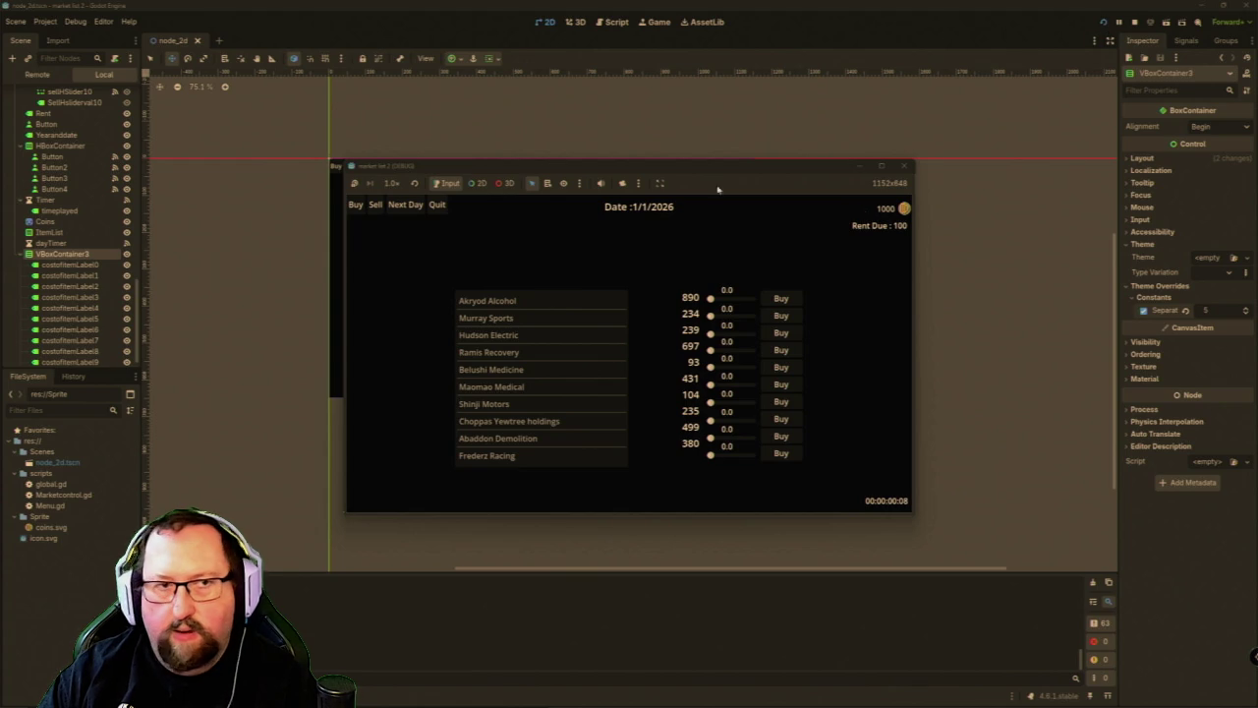
{"action": "left_click", "coordinate": [63, 264]}
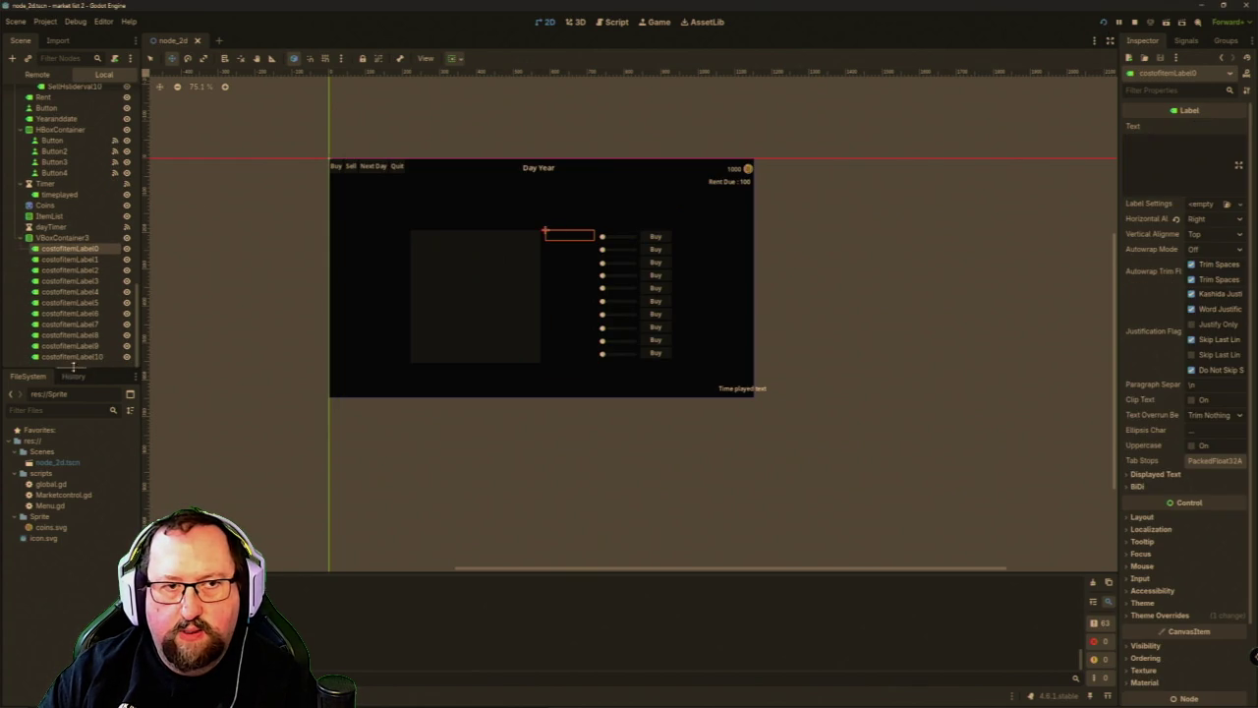
Give costofitemLabel0–10 the placeholder text 'test'.
{"action": "left_click", "coordinate": [93, 357], "text": "shift"}
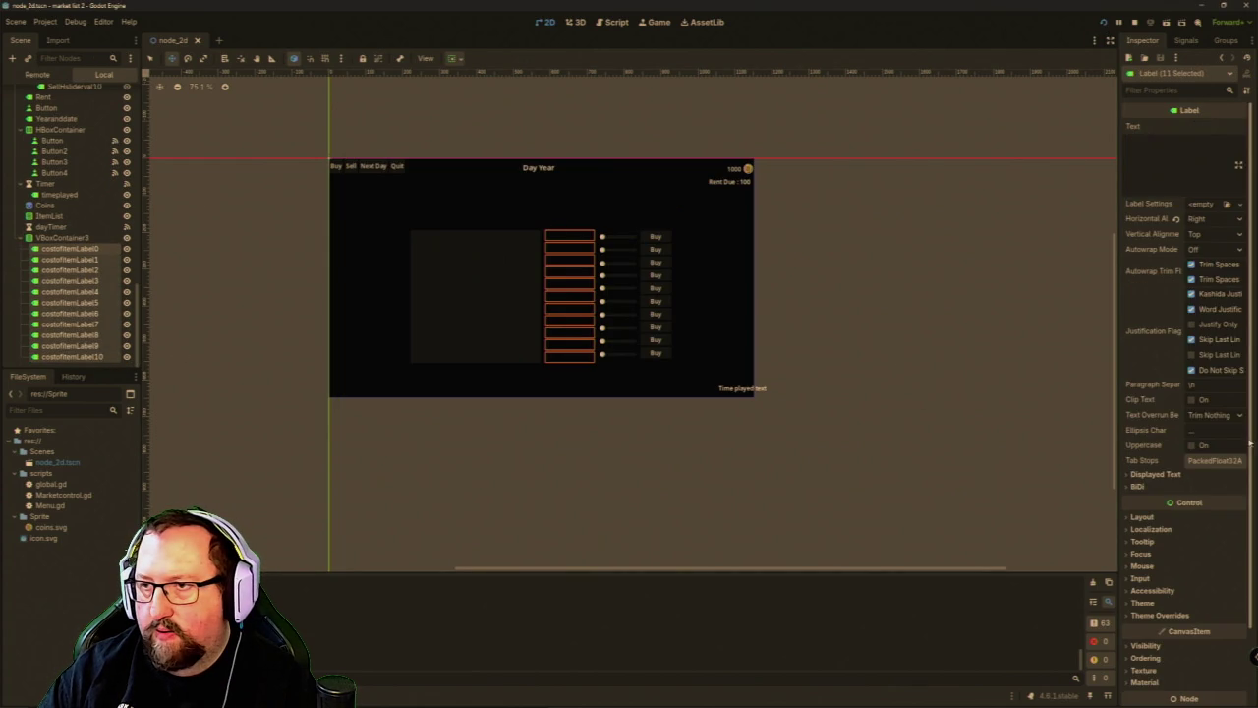
{"action": "left_click", "coordinate": [1188, 158]}
{"action": "type", "text": "test"}
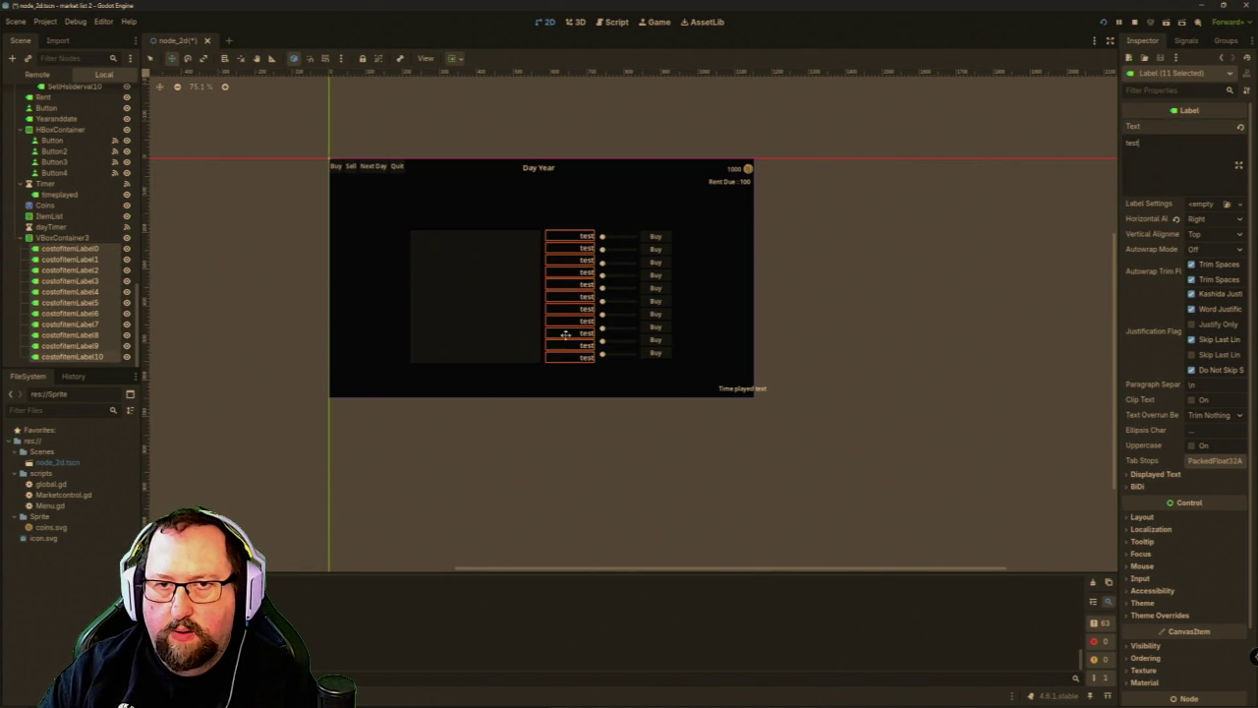
{"action": "scroll", "coordinate": [564, 334], "scroll_direction": "up", "scroll_amount": 1}
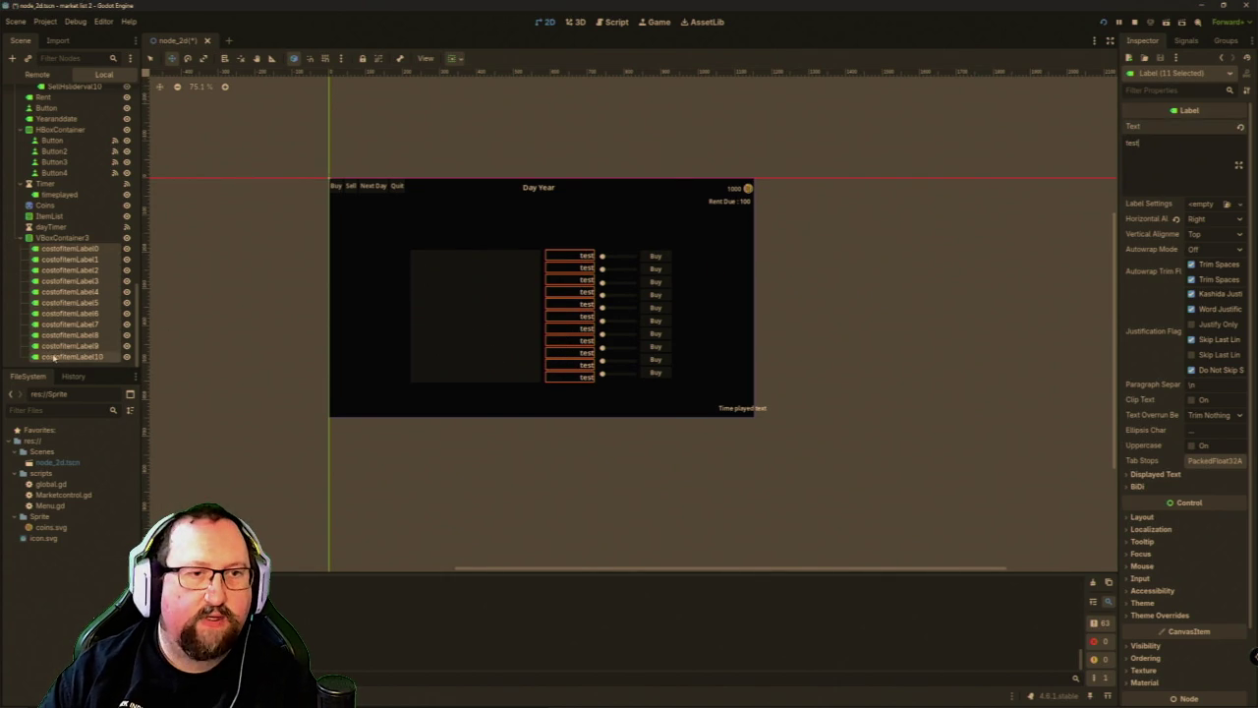
Select only costofitemLabel10 and bring up its context menu.
{"action": "left_click", "coordinate": [54, 359]}
{"action": "left_click", "coordinate": [83, 250]}
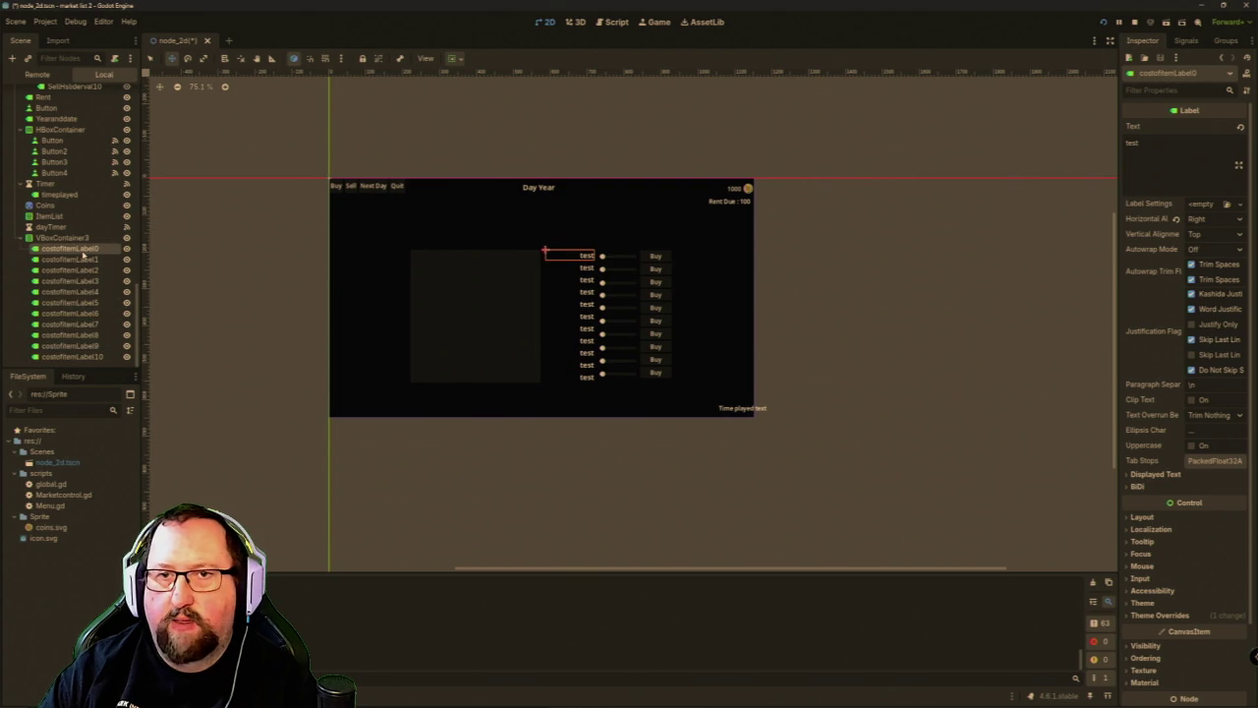
{"action": "left_click", "coordinate": [75, 357]}
{"action": "right_click", "coordinate": [87, 357]}
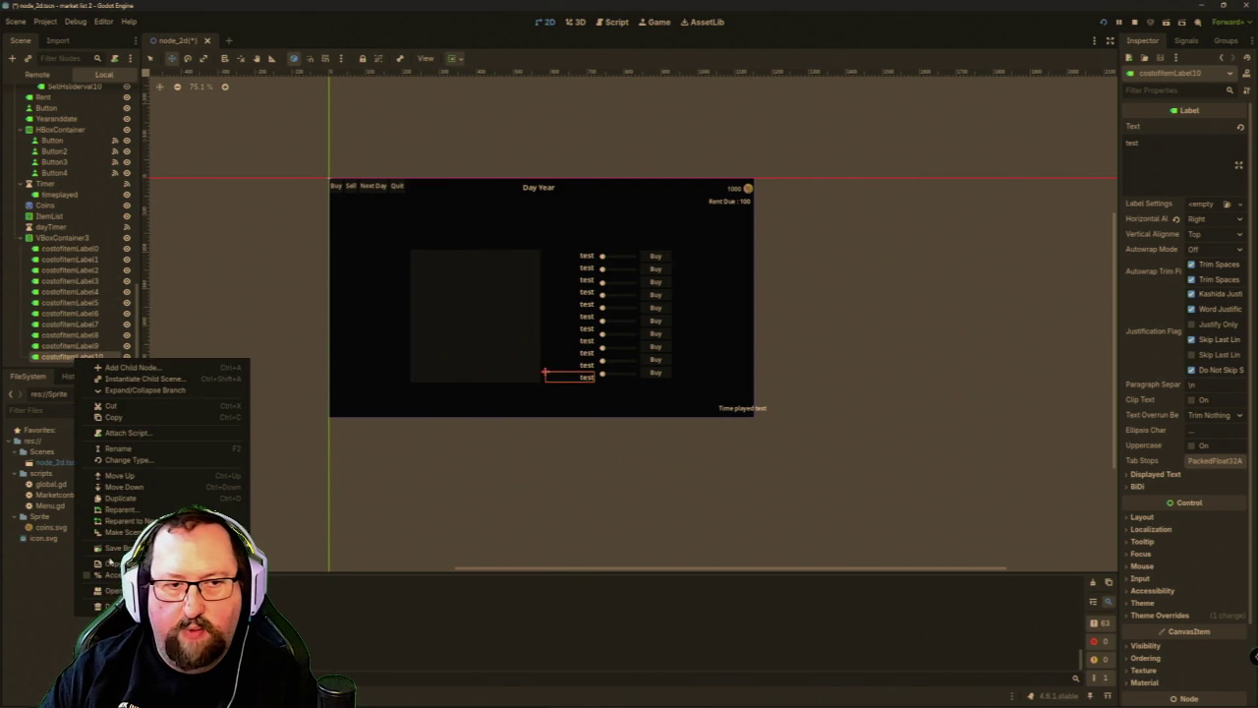
Delete costofItemLabel10, select costofItemLabel0–9, then select their container.
{"action": "left_click", "coordinate": [108, 606]}
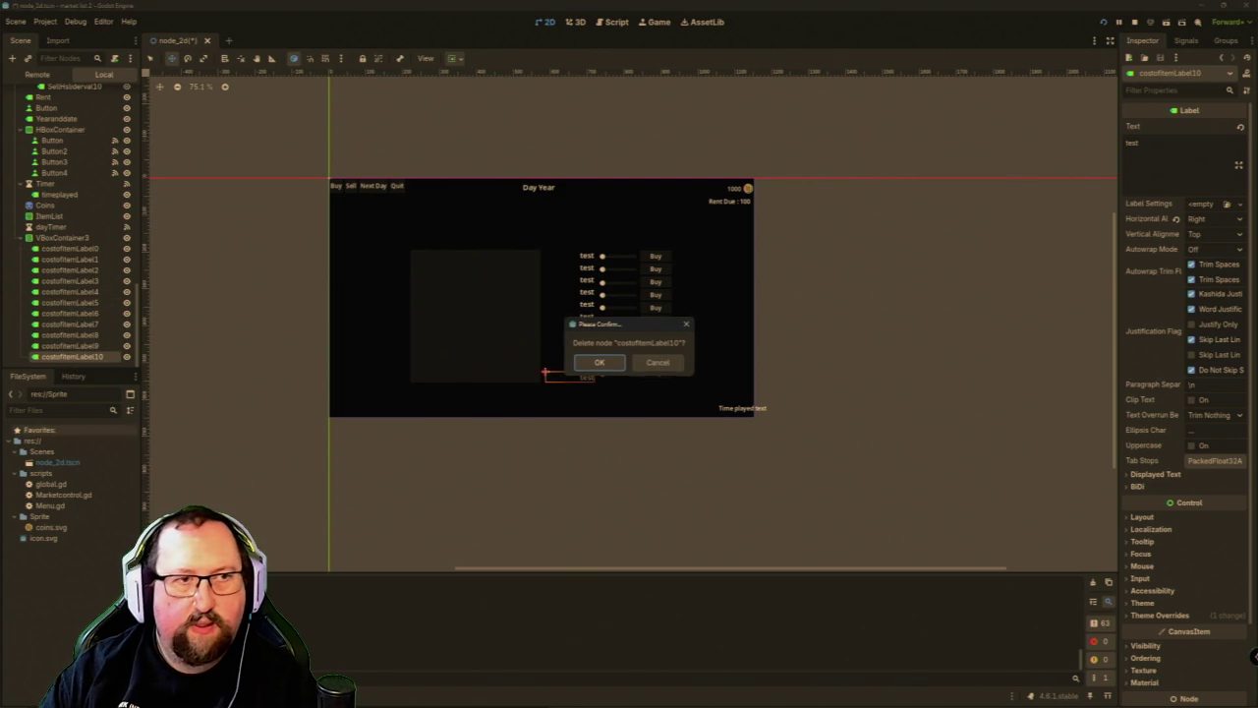
{"action": "left_click", "coordinate": [607, 361]}
{"action": "left_click", "coordinate": [71, 259]}
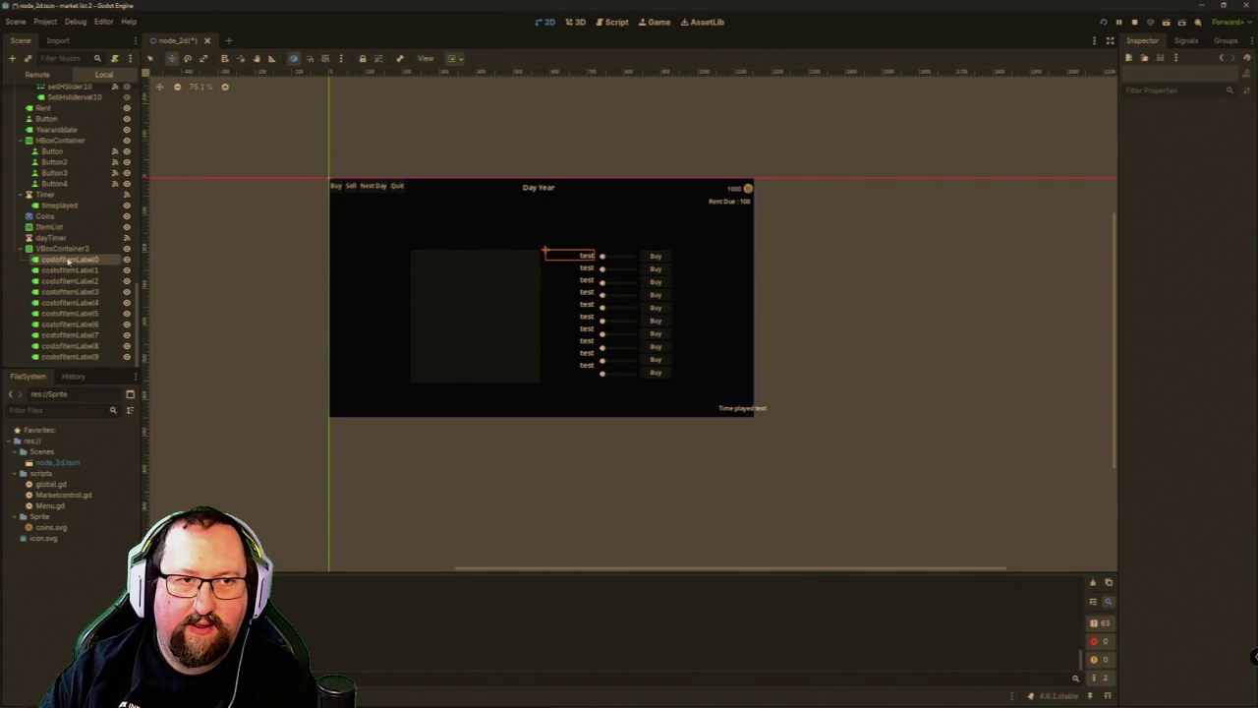
{"action": "left_click", "coordinate": [82, 360], "text": "shift"}
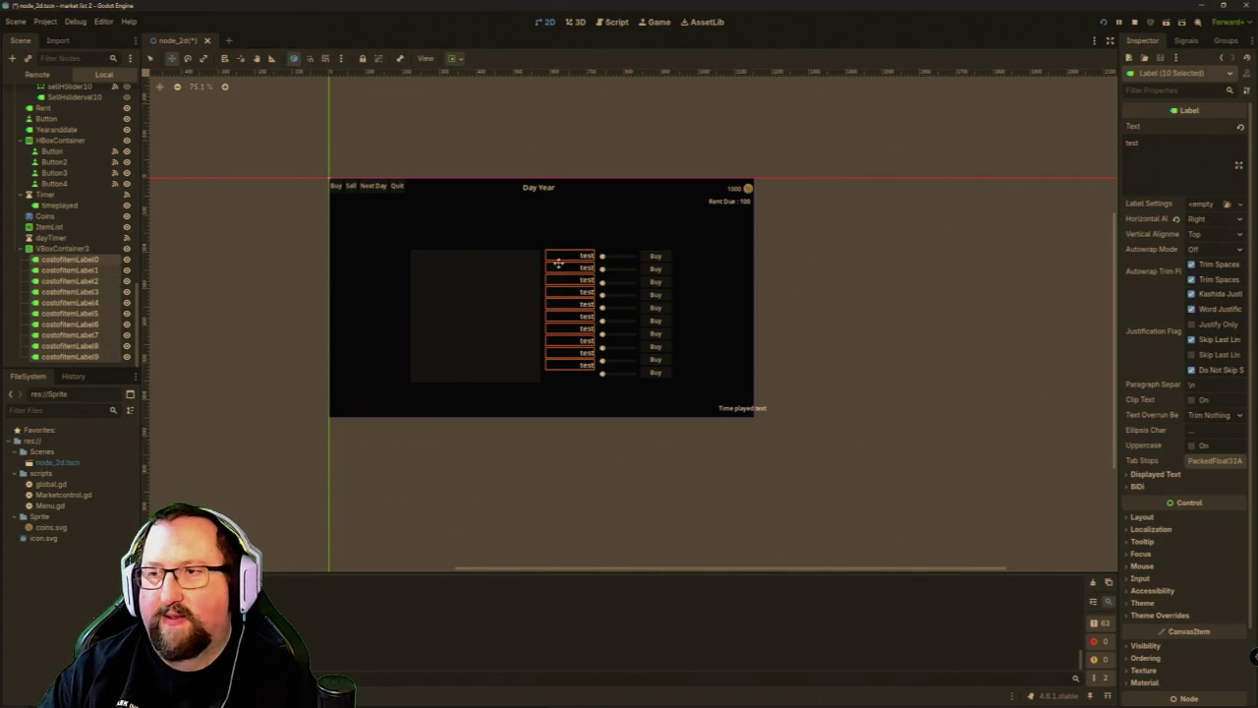
{"action": "left_click", "coordinate": [65, 249]}
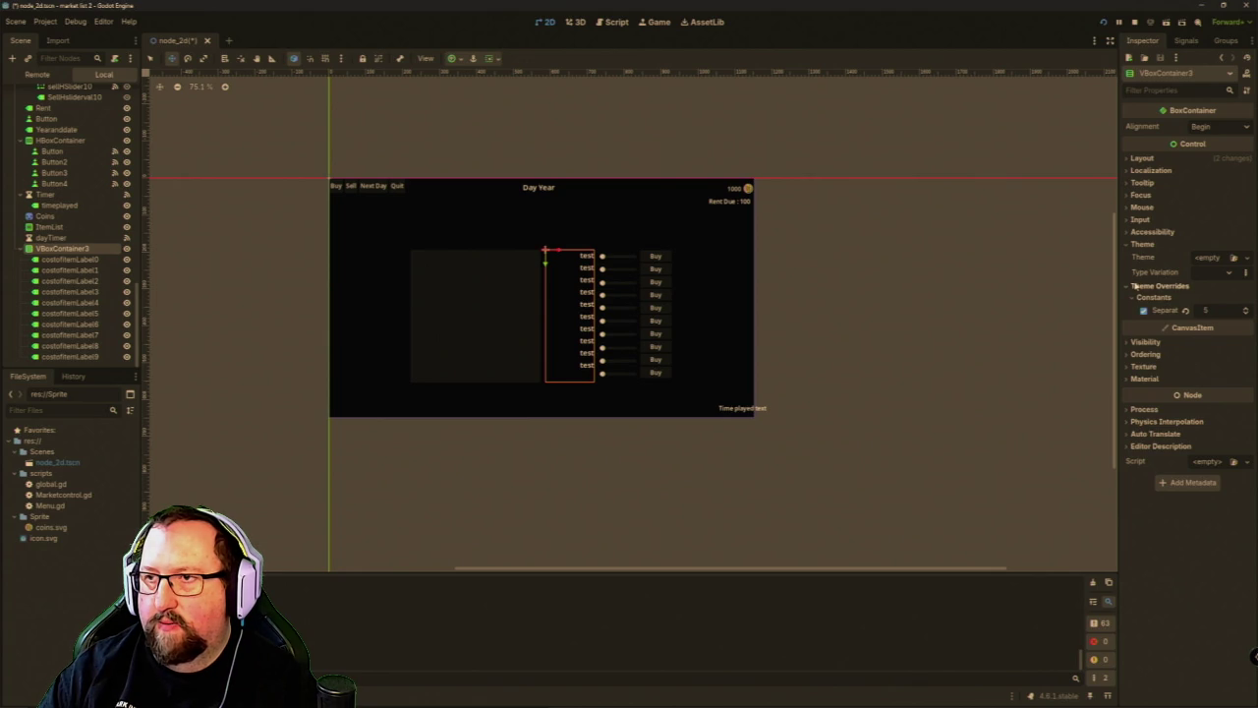
Raise VBoxContainer3's Separation from 5 to 8 and reselect costofItemLabel0–9.
{"action": "left_click", "coordinate": [1246, 308]}
{"action": "left_click", "coordinate": [1246, 309]}
{"action": "left_click", "coordinate": [1246, 308]}
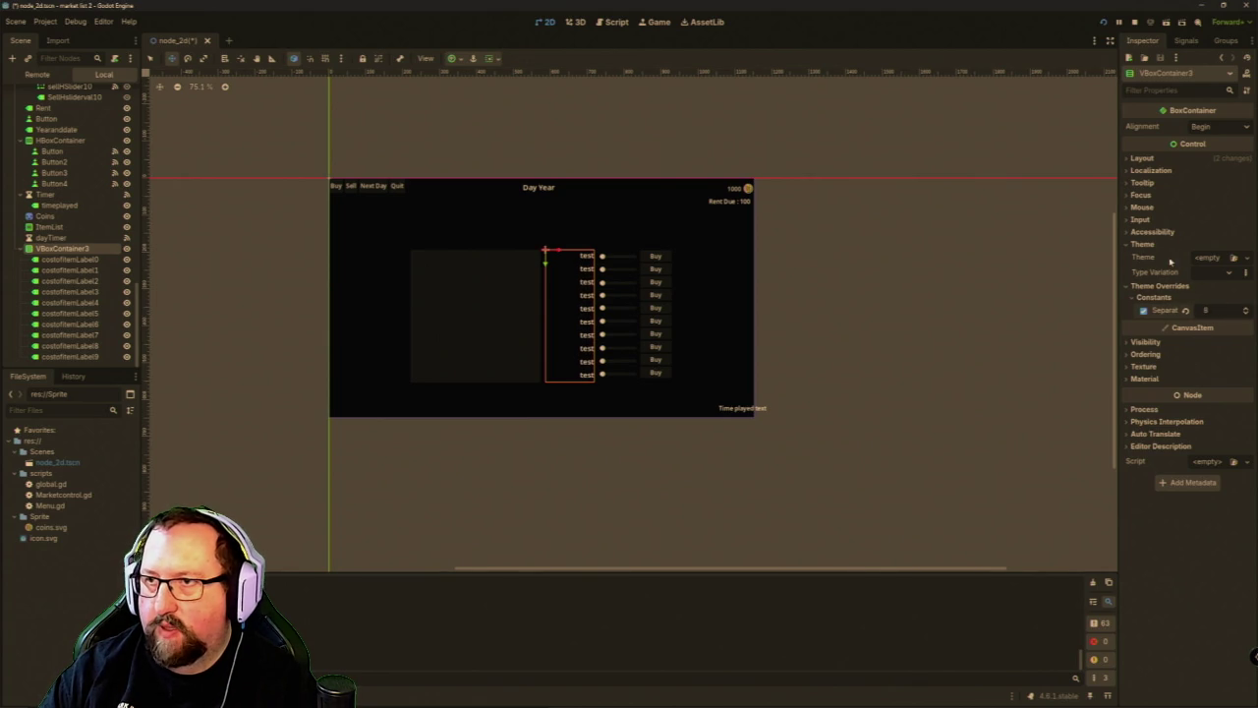
{"action": "left_click", "coordinate": [1130, 158]}
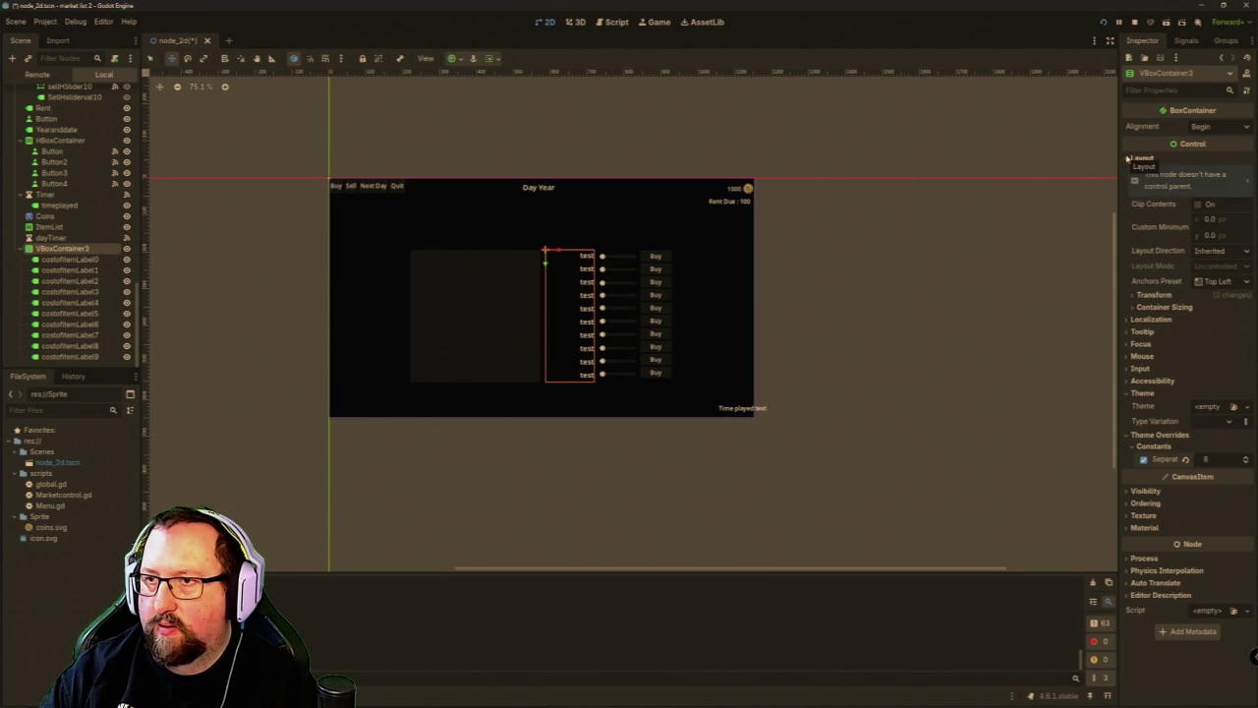
{"action": "left_click", "coordinate": [68, 258]}
{"action": "left_click", "coordinate": [70, 356], "text": "shift"}
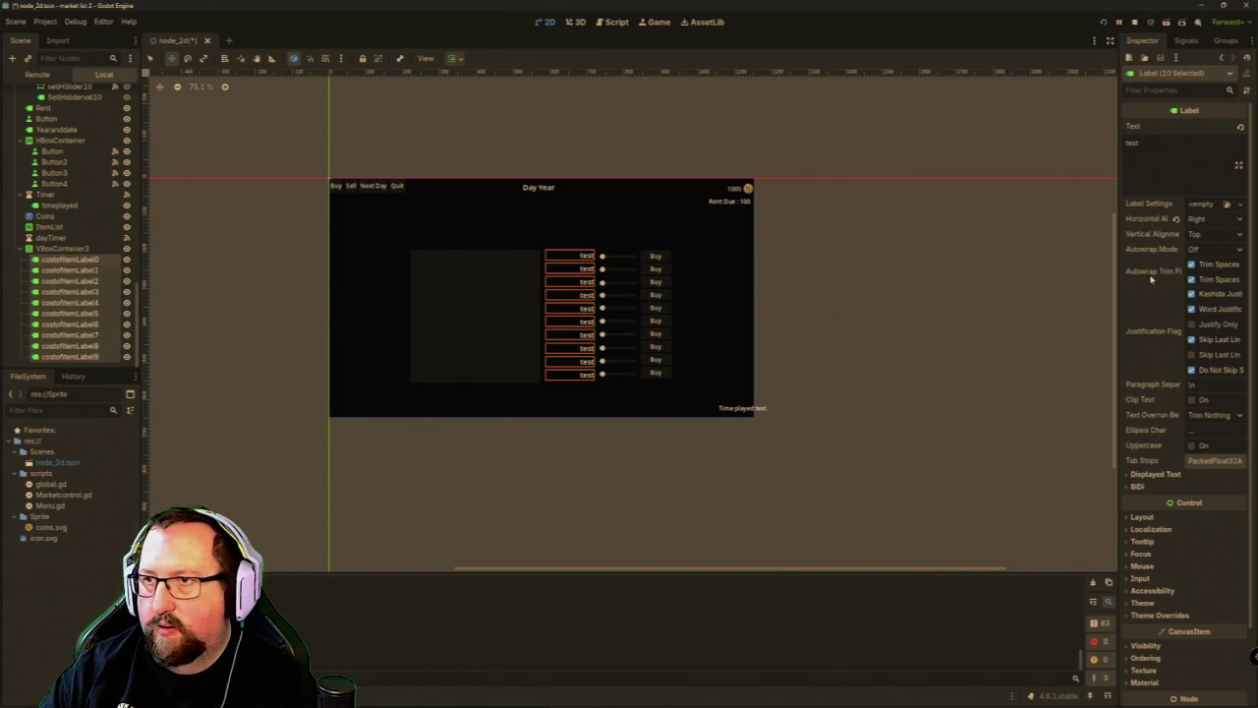
Set Horizontal Alignment to Center for the ten cost labels and run the game.
{"action": "left_click", "coordinate": [1224, 221]}
{"action": "left_click", "coordinate": [1220, 249]}
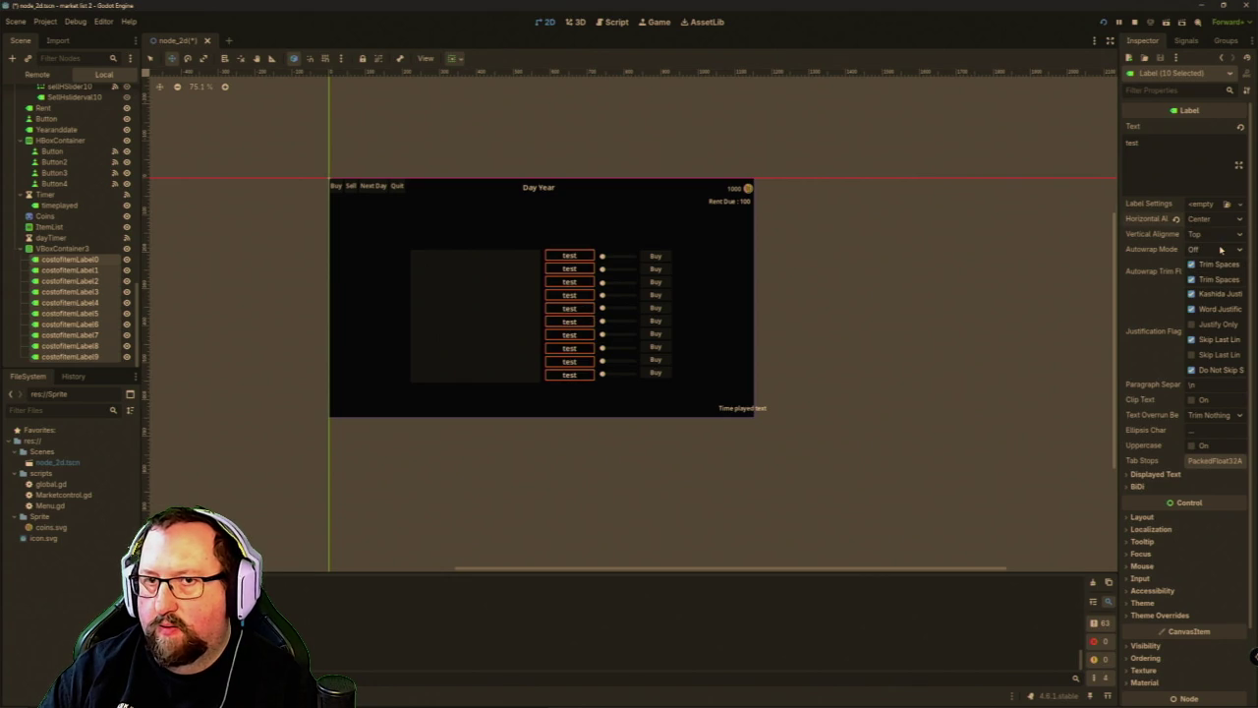
{"action": "left_click", "coordinate": [1103, 22]}
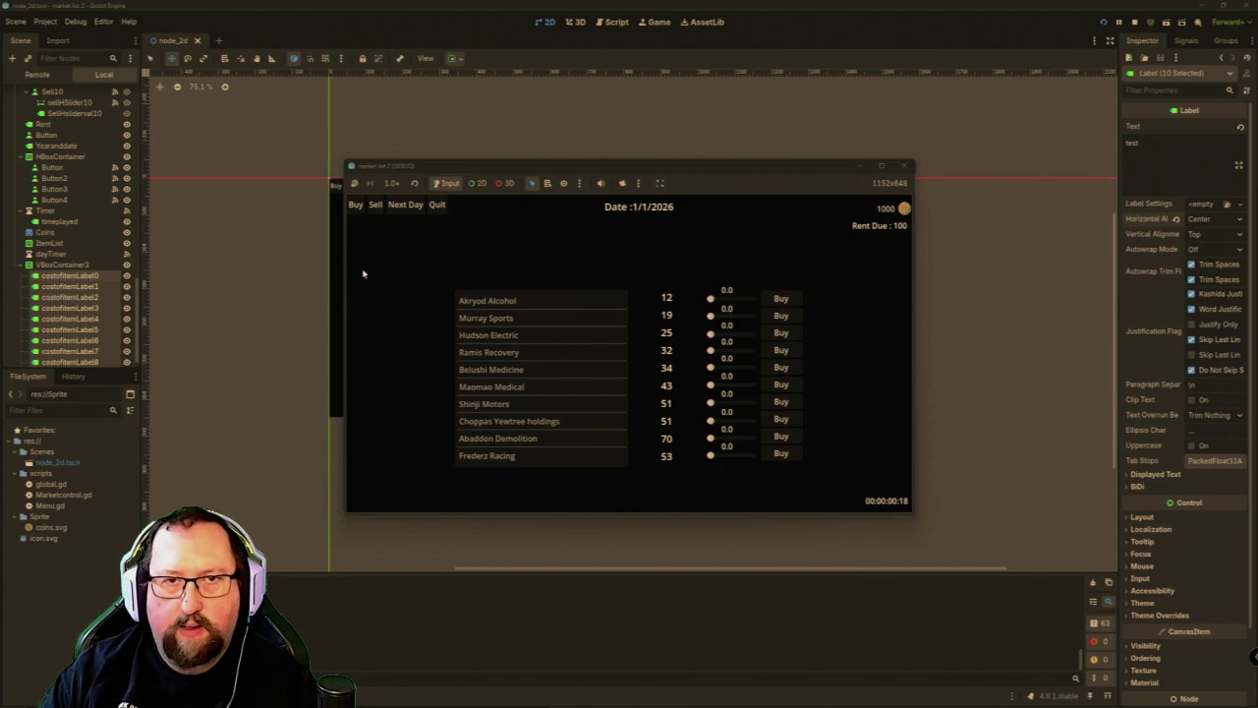
Advance the game with Next Day until 16/2/2026, then close the game window.
{"action": "left_click", "coordinate": [416, 209]}
{"action": "left_click", "coordinate": [406, 204]}
{"action": "left_click", "coordinate": [406, 205]}
{"action": "left_click", "coordinate": [406, 204]}
{"action": "left_click", "coordinate": [406, 205]}
{"action": "left_click", "coordinate": [406, 204]}
{"action": "left_click", "coordinate": [406, 205]}
{"action": "left_click", "coordinate": [406, 204]}
{"action": "left_click", "coordinate": [405, 205]}
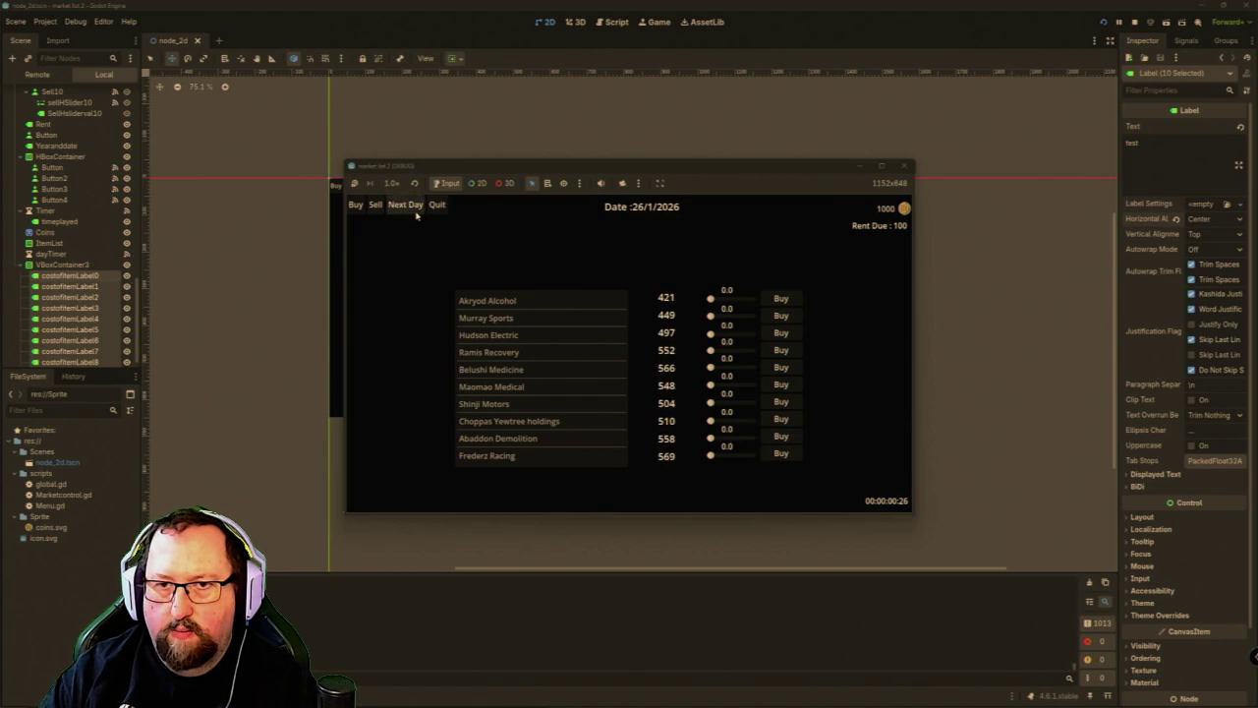
{"action": "left_click", "coordinate": [406, 204]}
{"action": "left_click", "coordinate": [406, 205]}
{"action": "left_click", "coordinate": [413, 210]}
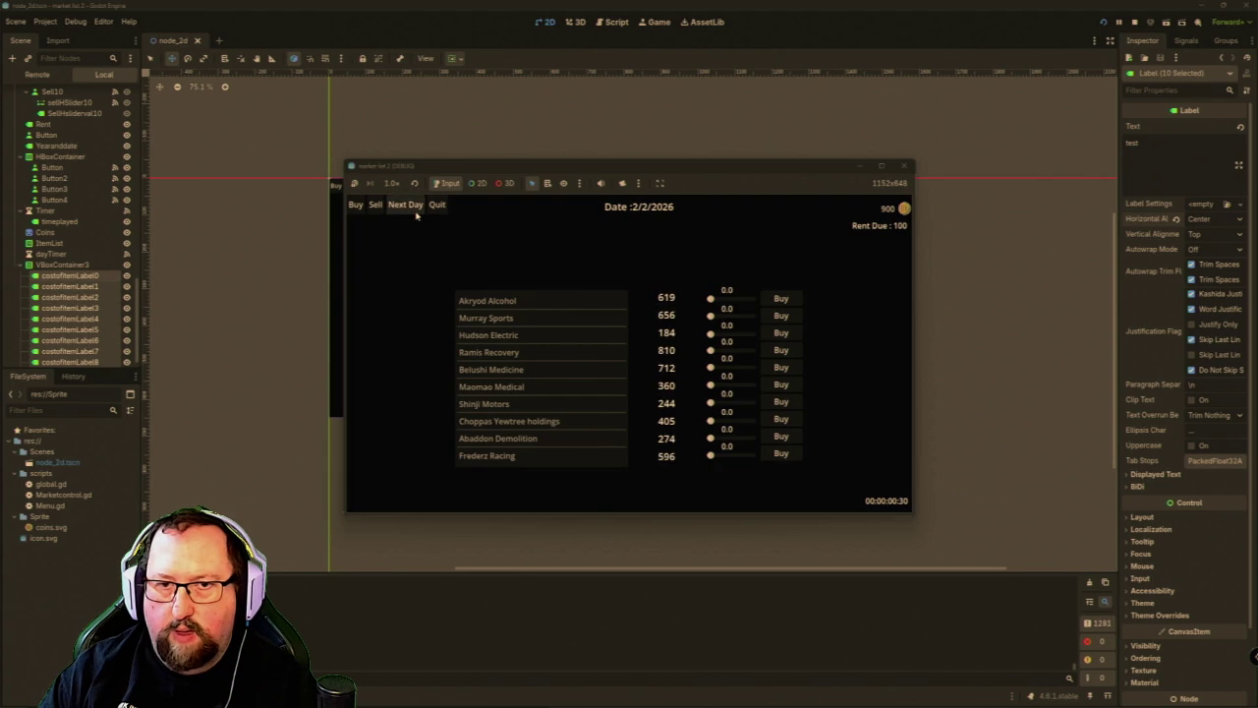
{"action": "left_click", "coordinate": [413, 210]}
{"action": "left_click", "coordinate": [413, 211]}
{"action": "left_click", "coordinate": [413, 210]}
{"action": "left_click", "coordinate": [413, 211]}
{"action": "left_click", "coordinate": [416, 216]}
{"action": "left_click", "coordinate": [416, 217]}
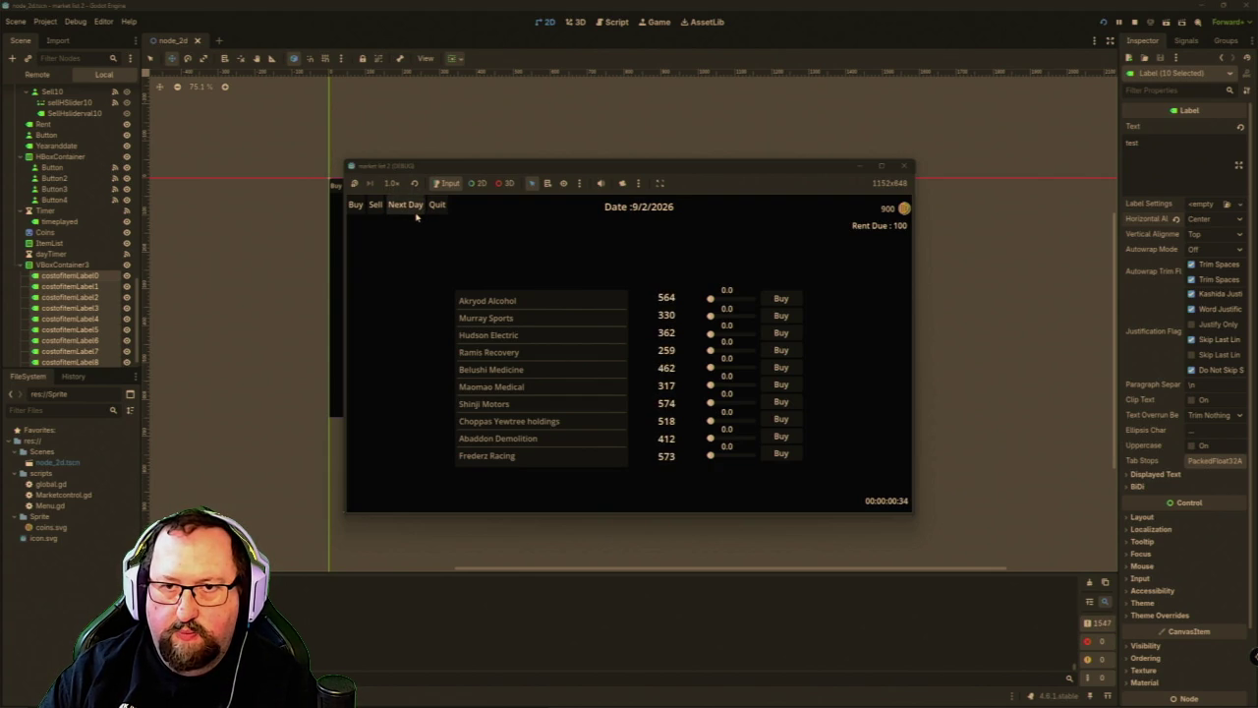
{"action": "left_click", "coordinate": [416, 217]}
{"action": "left_click", "coordinate": [414, 208]}
{"action": "left_click", "coordinate": [414, 207]}
{"action": "left_click", "coordinate": [413, 206]}
{"action": "left_click", "coordinate": [413, 204]}
{"action": "left_click", "coordinate": [413, 204]}
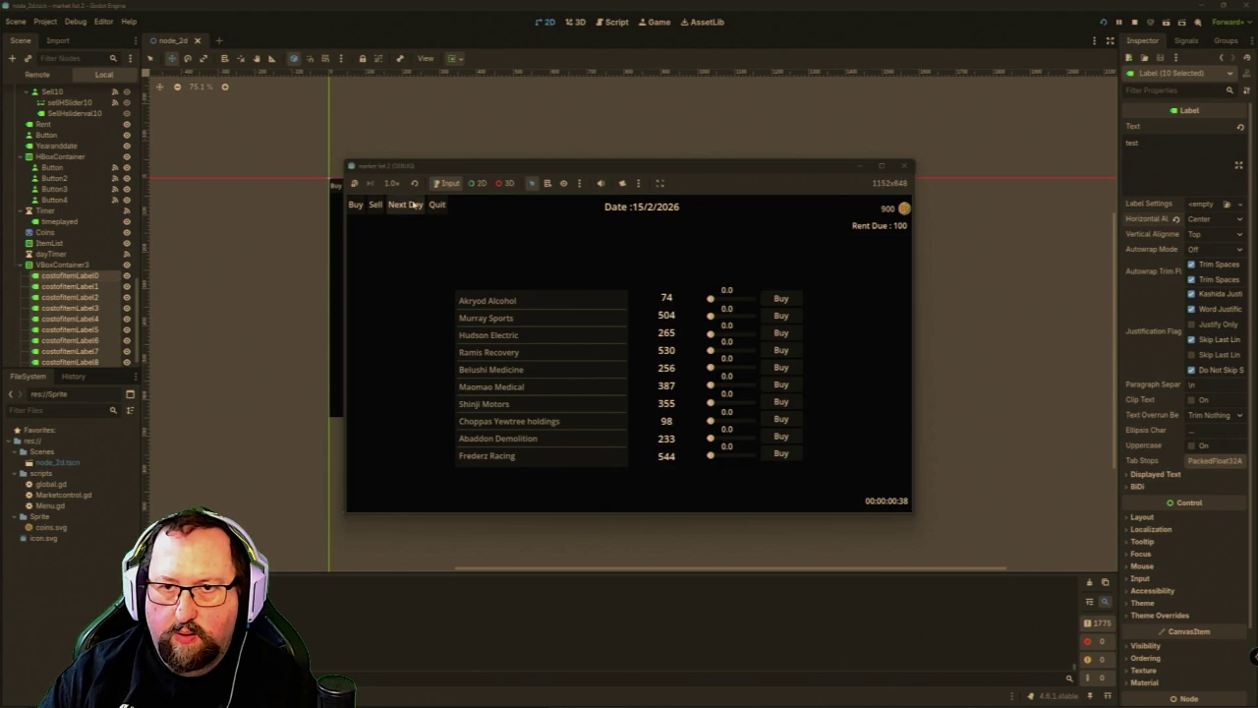
{"action": "left_click", "coordinate": [413, 204]}
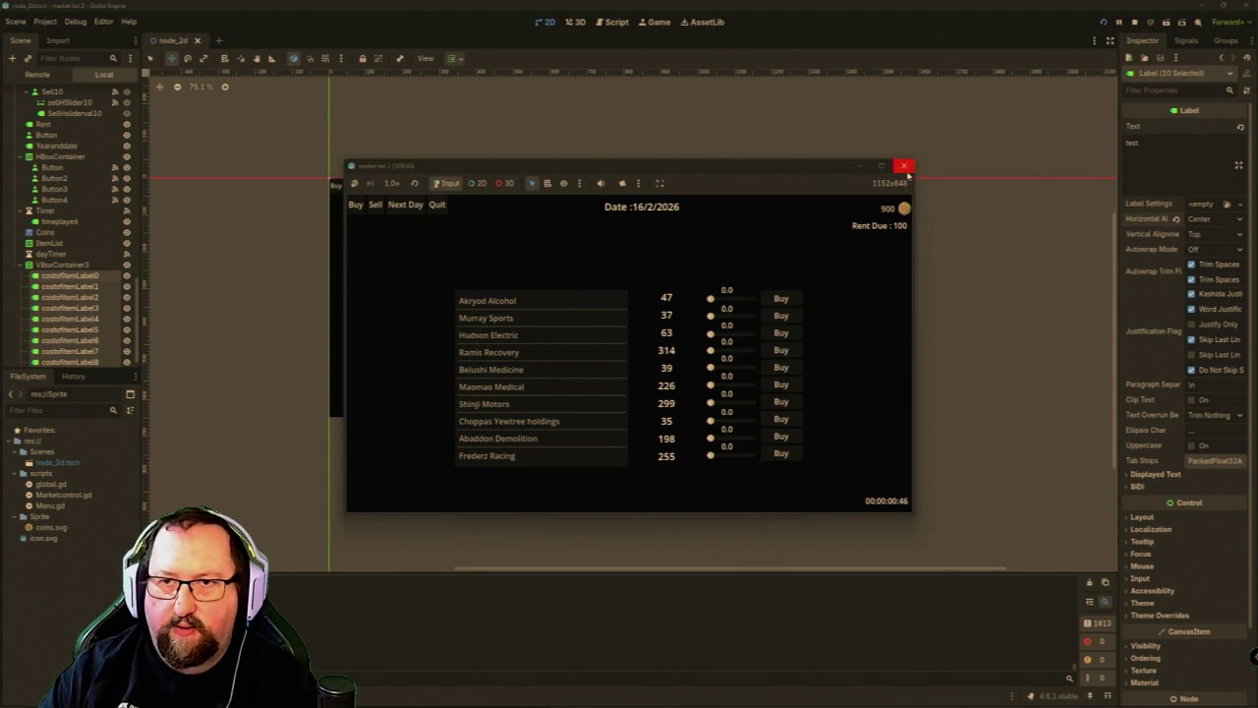
{"action": "left_click", "coordinate": [904, 166]}
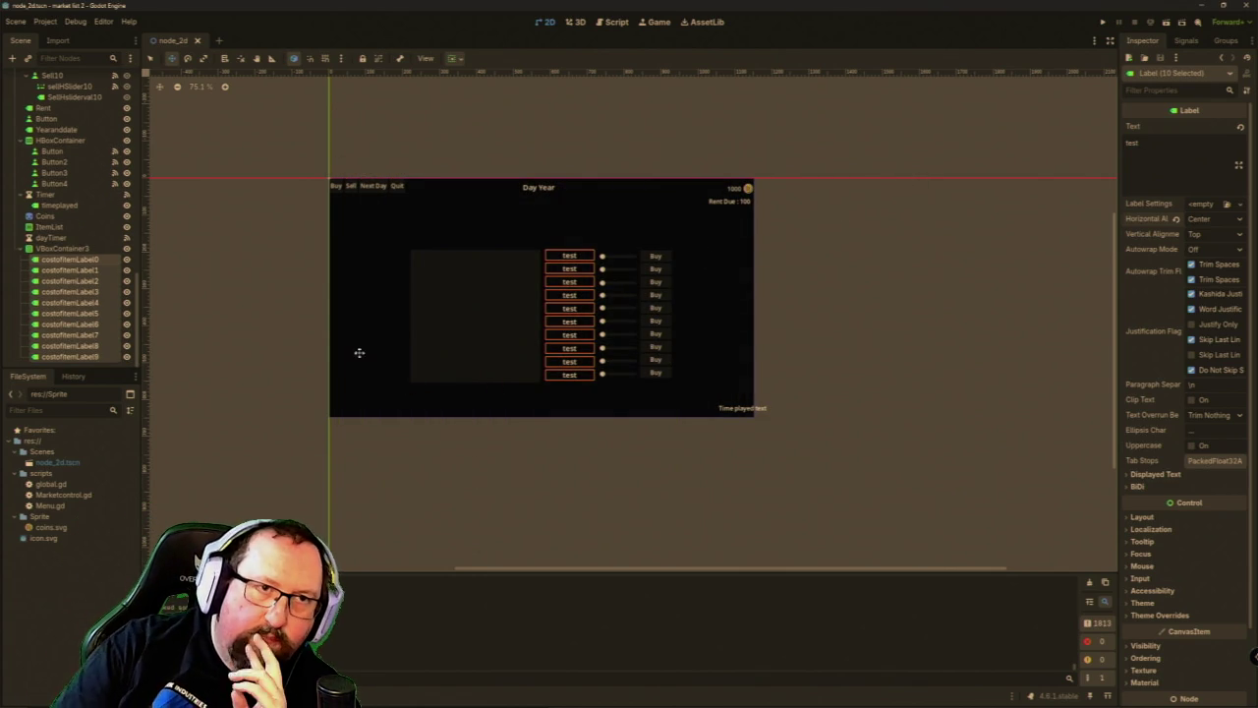
{"action": "scroll", "coordinate": [125, 253], "scroll_direction": "up", "scroll_amount": 10}
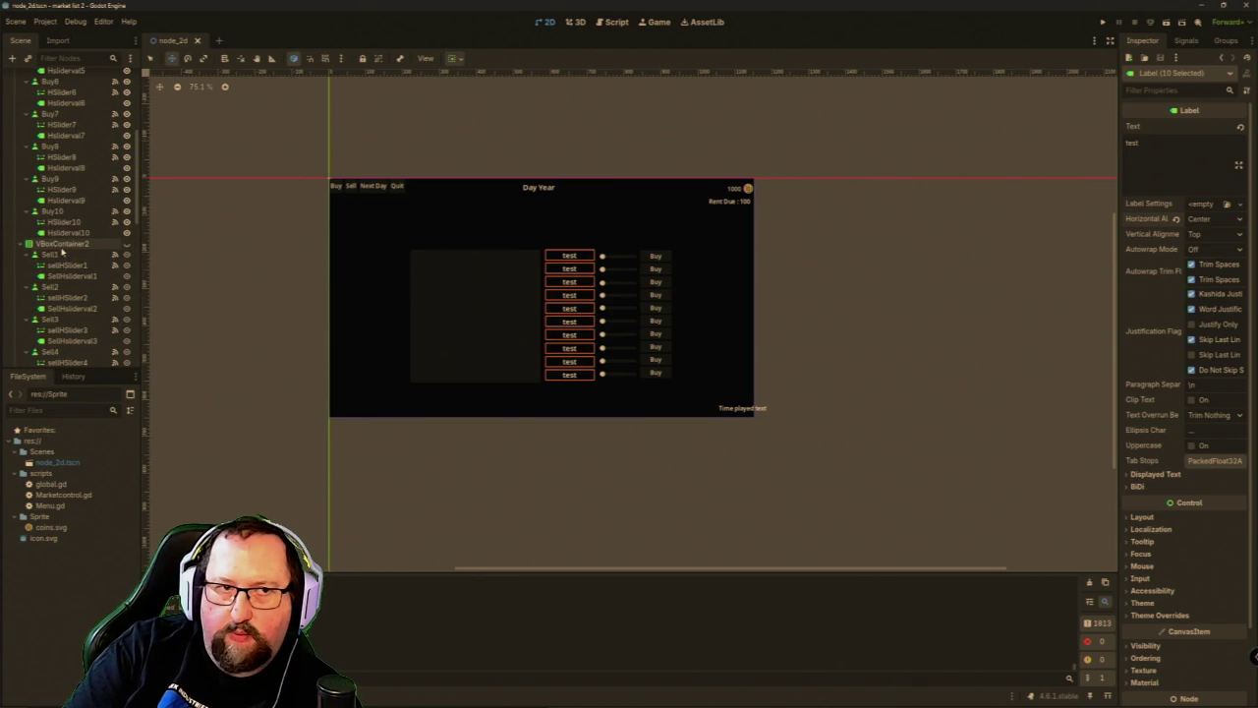
{"action": "scroll", "coordinate": [61, 260], "scroll_direction": "down", "scroll_amount": 5}
{"action": "scroll", "coordinate": [61, 260], "scroll_direction": "up", "scroll_amount": 4}
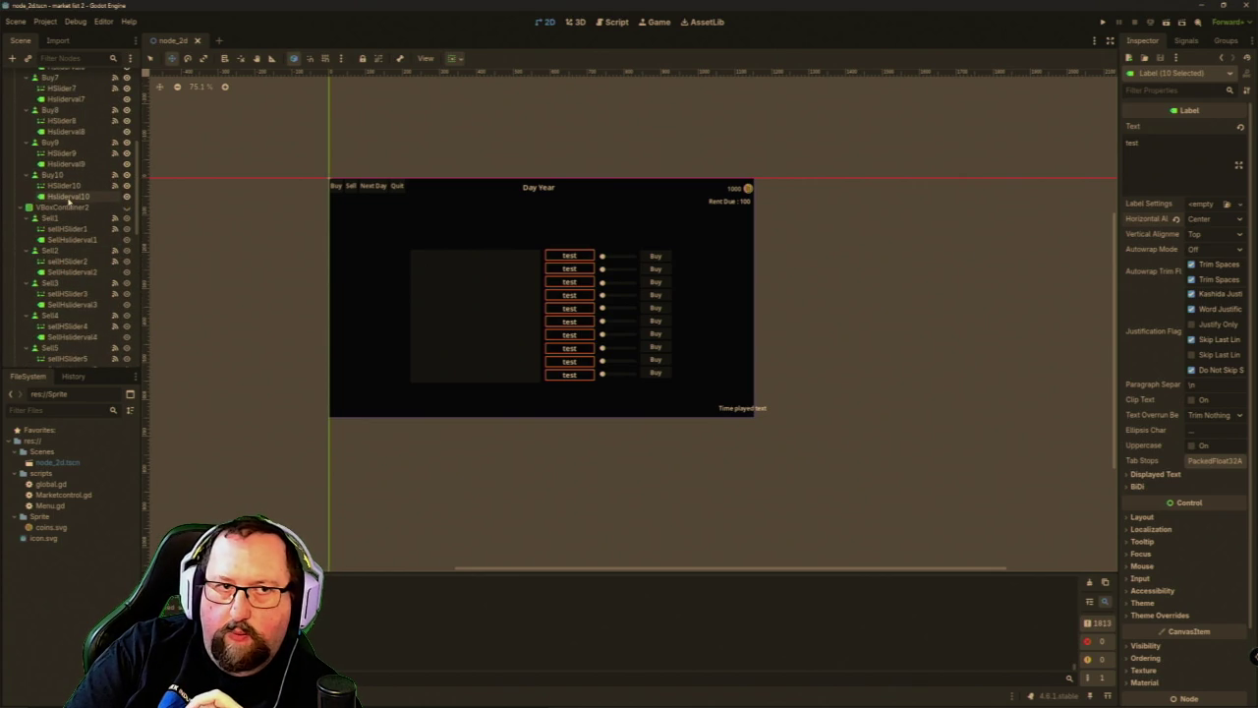
{"action": "left_click", "coordinate": [63, 208]}
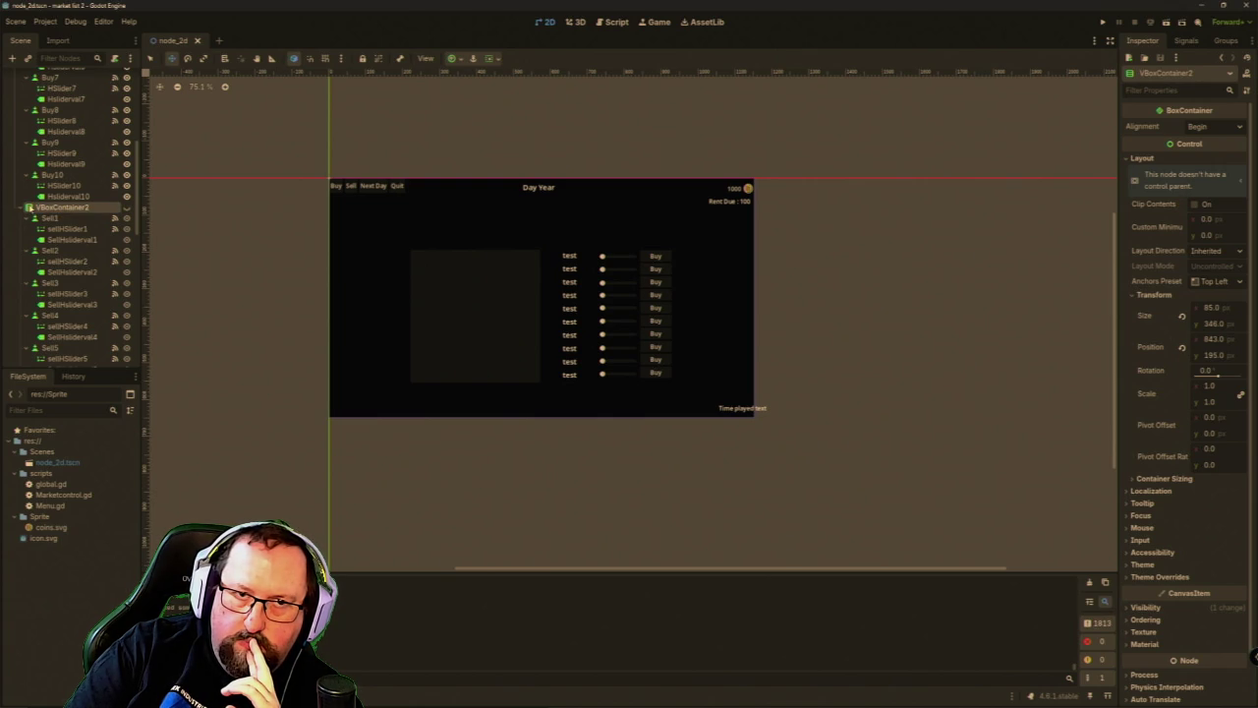
{"action": "scroll", "coordinate": [613, 260], "scroll_direction": "up", "scroll_amount": 5}
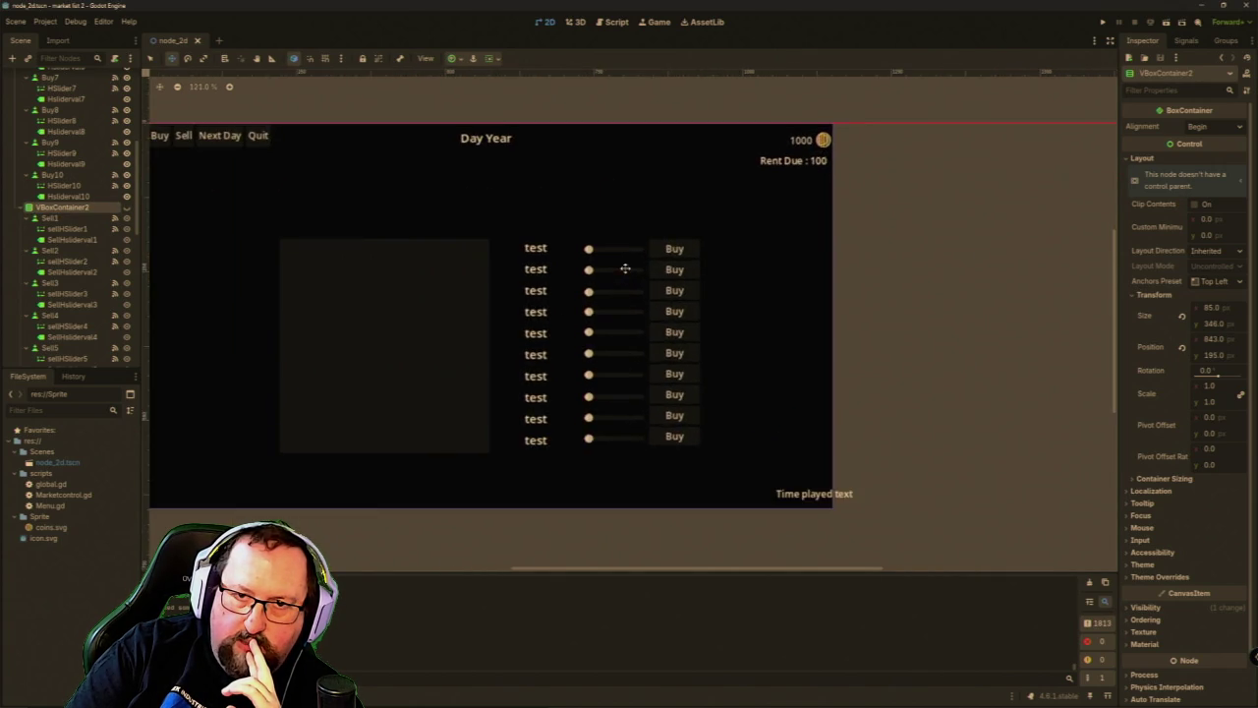
{"action": "scroll", "coordinate": [617, 276], "scroll_direction": "down", "scroll_amount": 5}
{"action": "scroll", "coordinate": [96, 254], "scroll_direction": "down", "scroll_amount": 3}
{"action": "scroll", "coordinate": [97, 254], "scroll_direction": "down", "scroll_amount": 5}
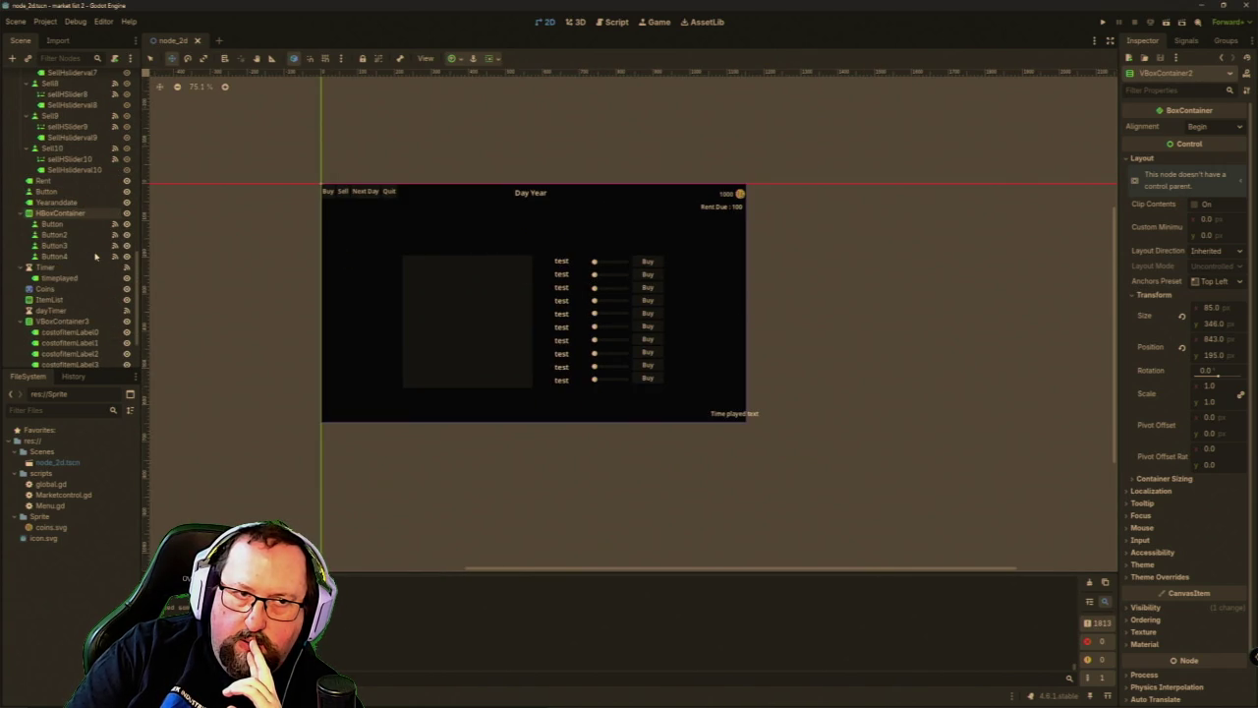
{"action": "left_click", "coordinate": [61, 322]}
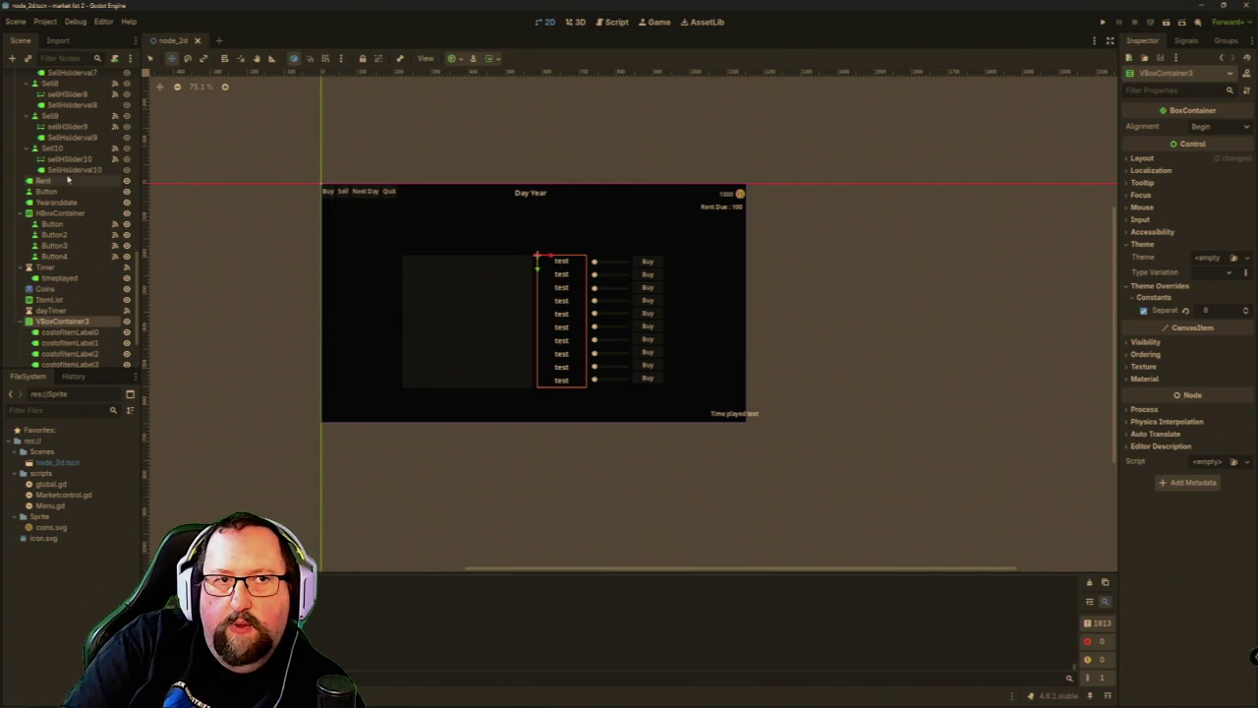
{"action": "left_click", "coordinate": [51, 147]}
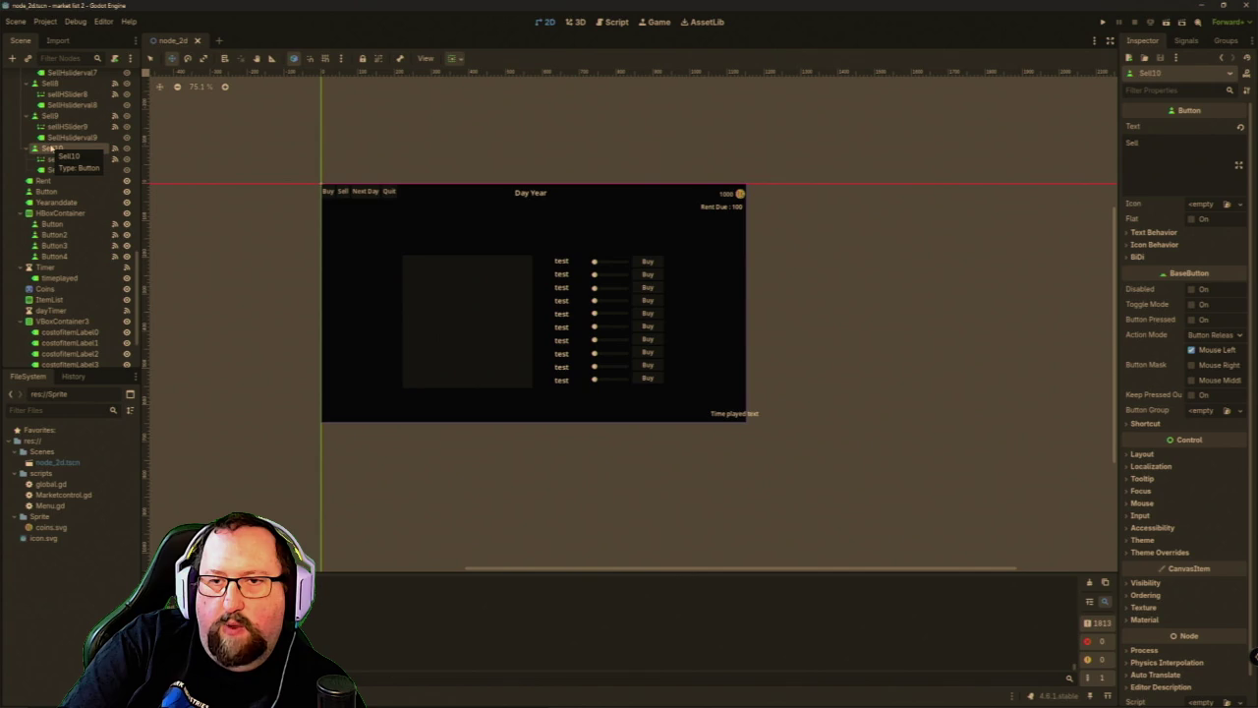
{"action": "scroll", "coordinate": [49, 155], "scroll_direction": "up", "scroll_amount": 8}
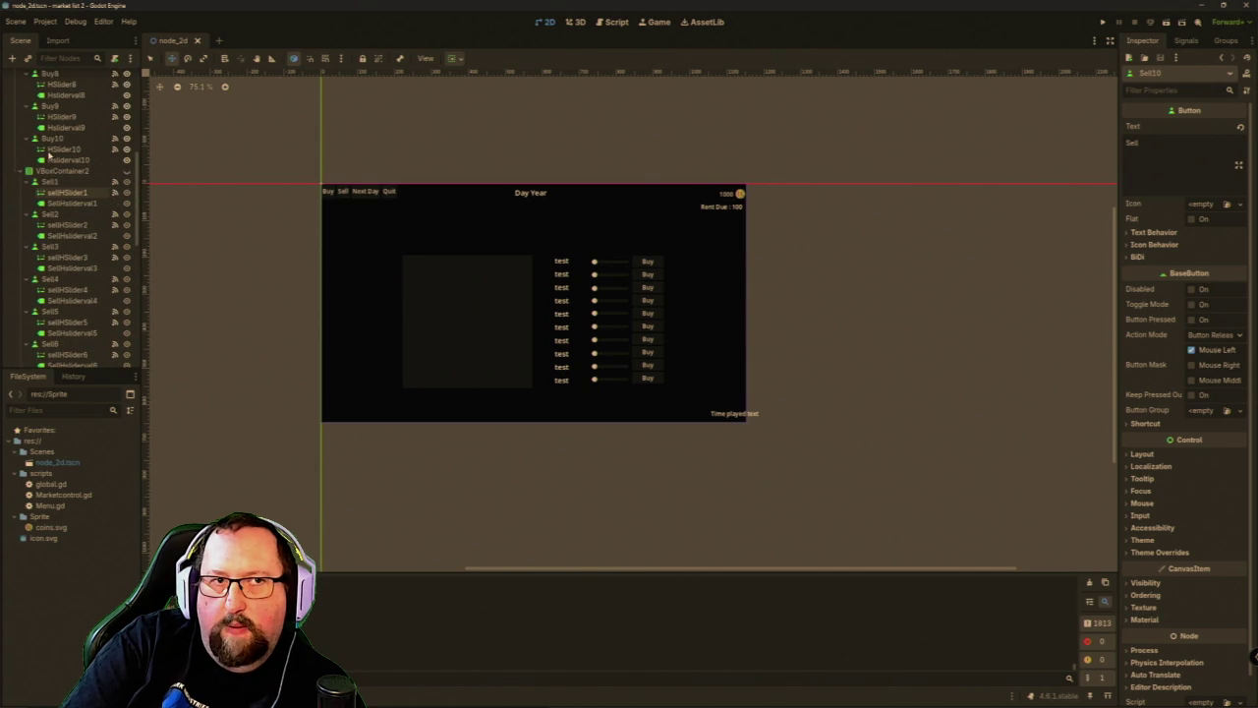
{"action": "left_click", "coordinate": [61, 172]}
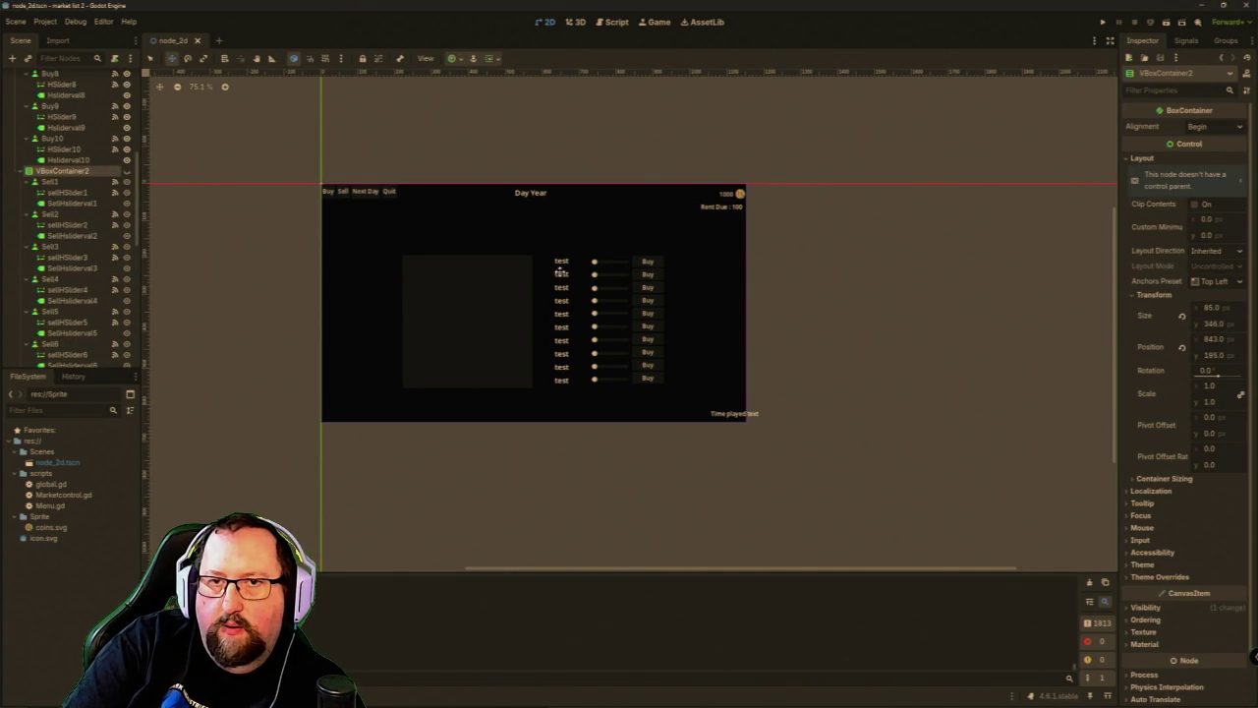
{"action": "left_click", "coordinate": [609, 227]}
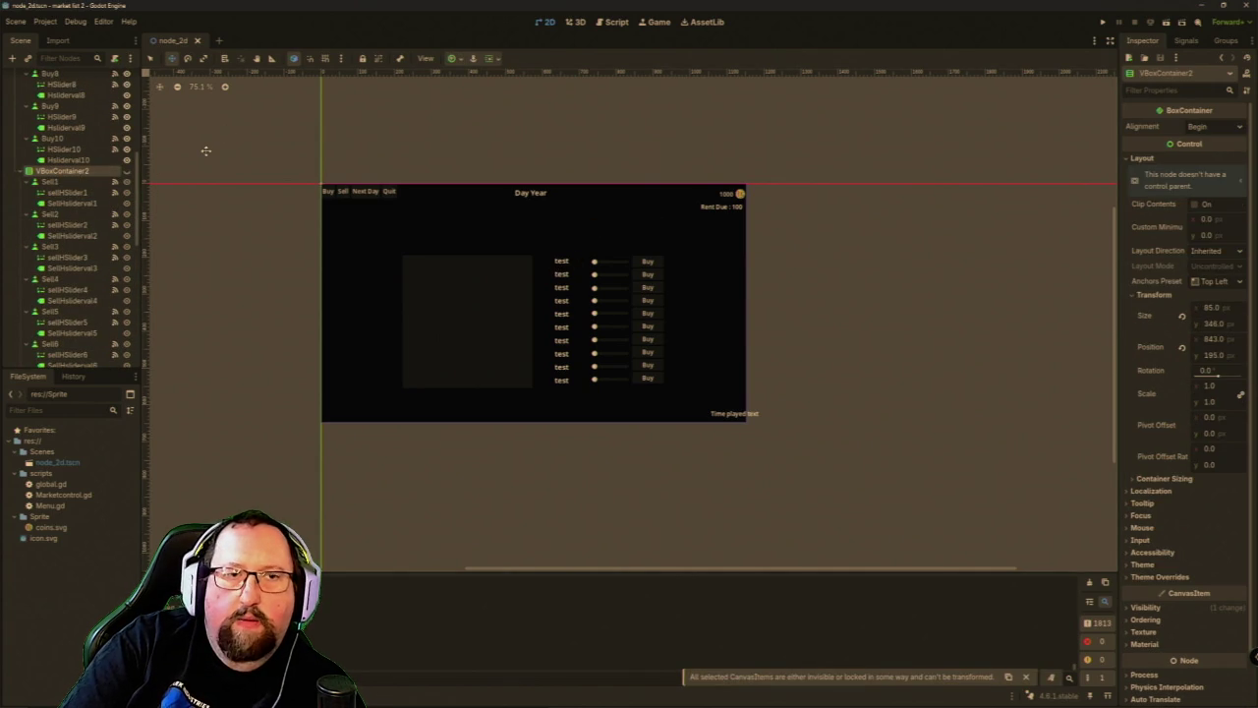
Make VBoxContainer2 visible to reveal the Sell buttons and sliders, then select sellHSlider1.
{"action": "left_click", "coordinate": [126, 171]}
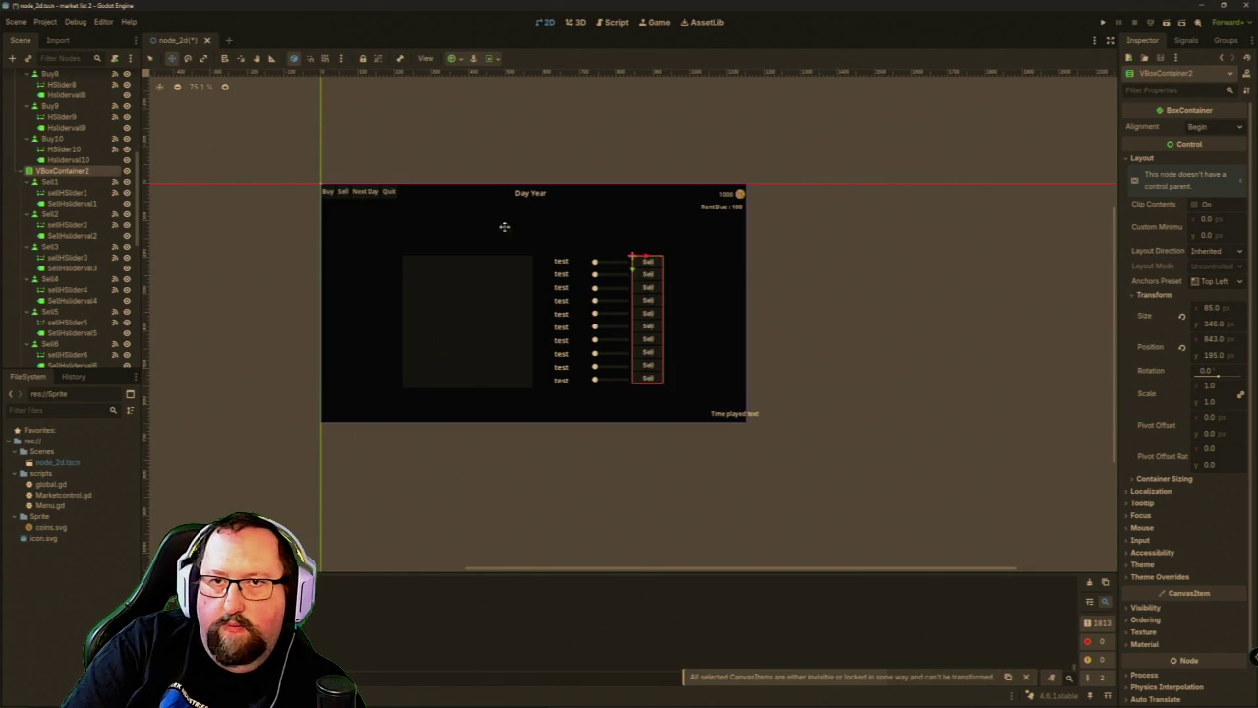
{"action": "scroll", "coordinate": [614, 303], "scroll_direction": "up", "scroll_amount": 10}
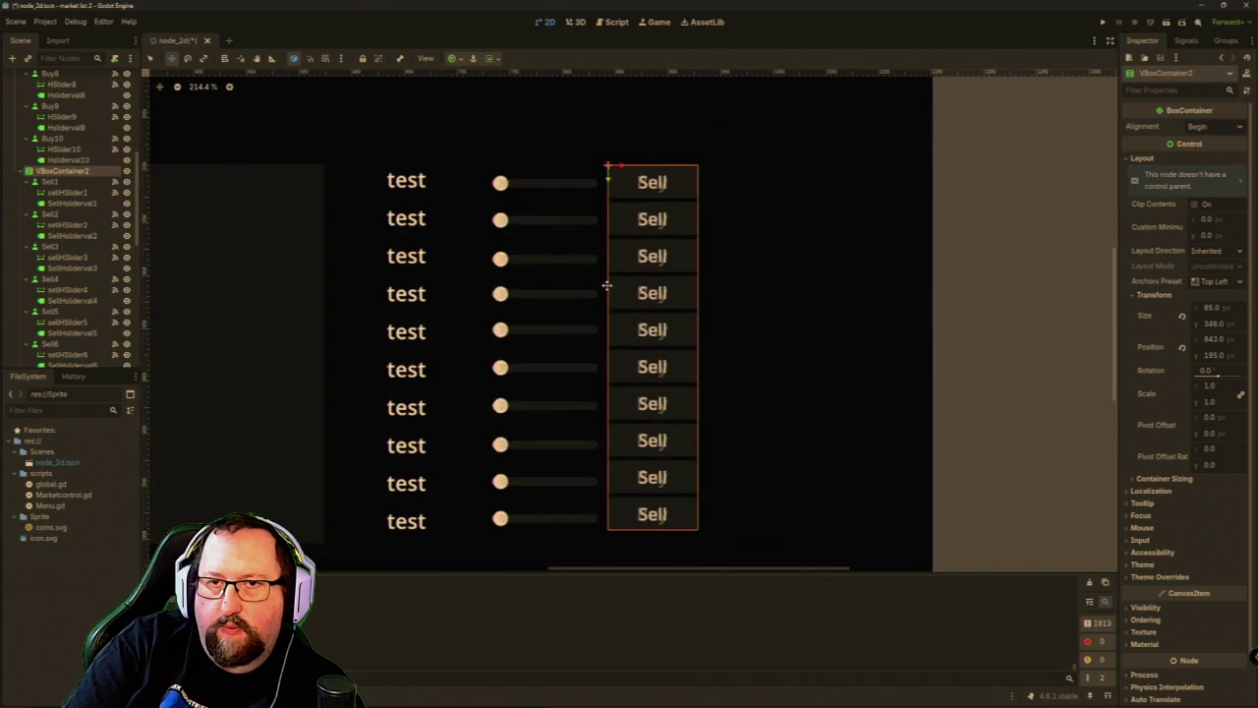
{"action": "scroll", "coordinate": [606, 285], "scroll_direction": "up", "scroll_amount": 1}
{"action": "scroll", "coordinate": [605, 285], "scroll_direction": "down", "scroll_amount": 7}
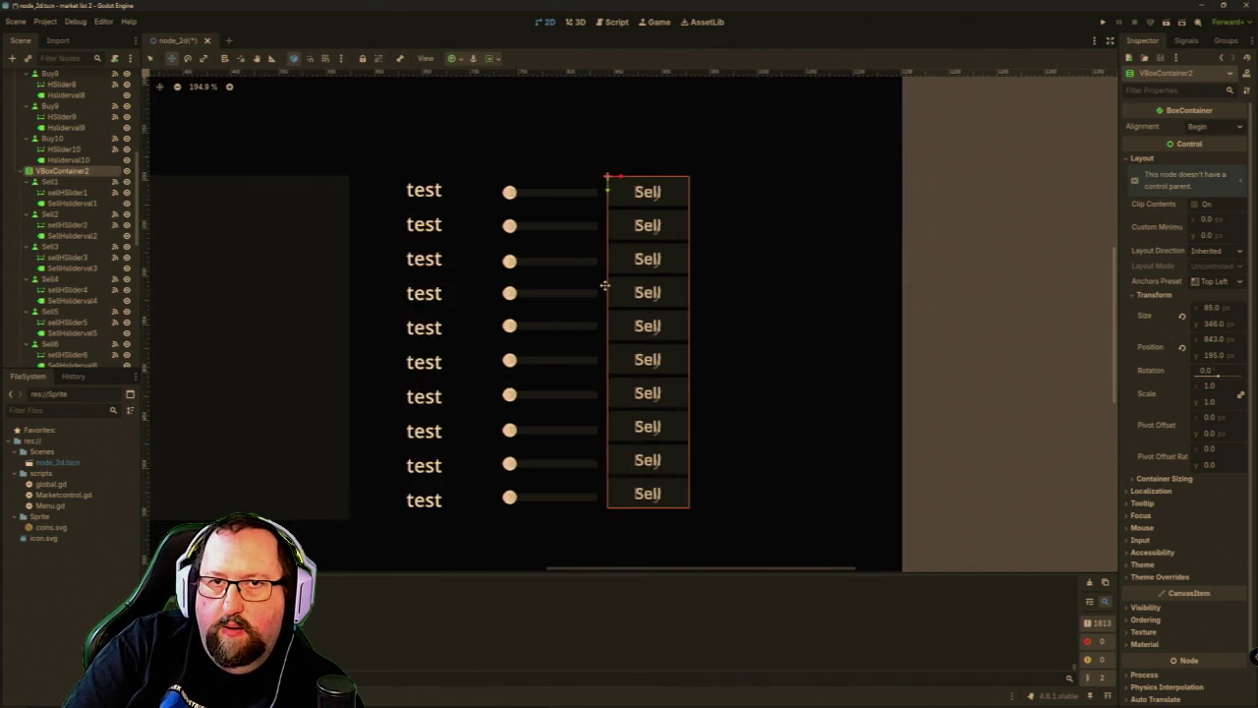
{"action": "left_click", "coordinate": [70, 193]}
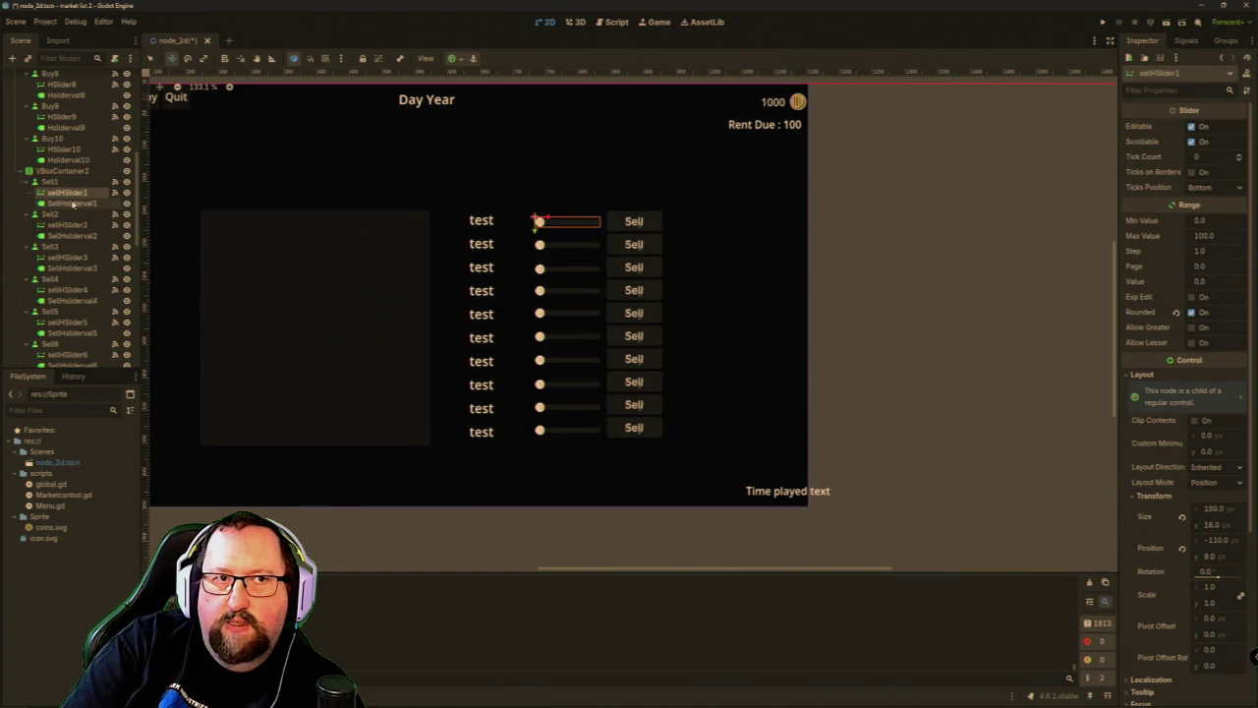